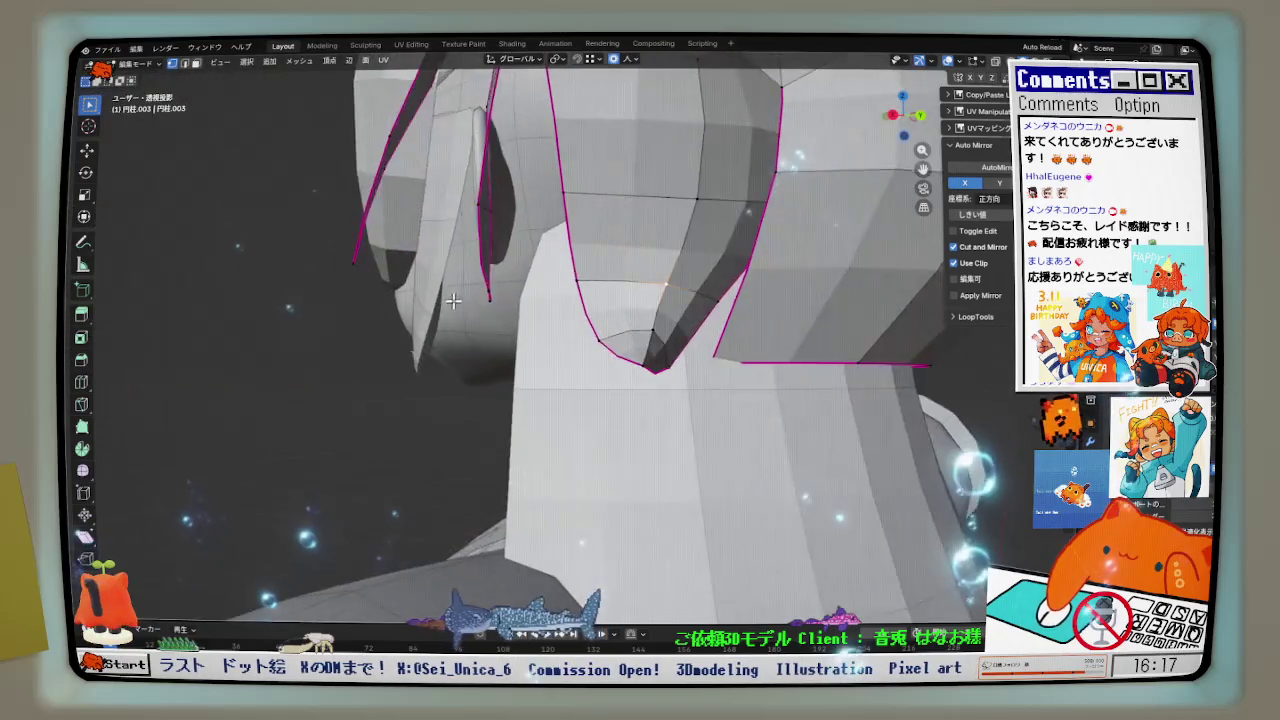
pyautogui.scroll(-3, 429, 303)
# - In side view, pull the first hair vertices along Y using proportional editing
pyautogui.moveTo(429, 303)
pyautogui.mouseDown(button='middle')
pyautogui.moveTo(479, 318)
pyautogui.moveTo(428, 325)
pyautogui.moveTo(536, 313)
pyautogui.mouseUp(button='middle')
pyautogui.press('KP_3')
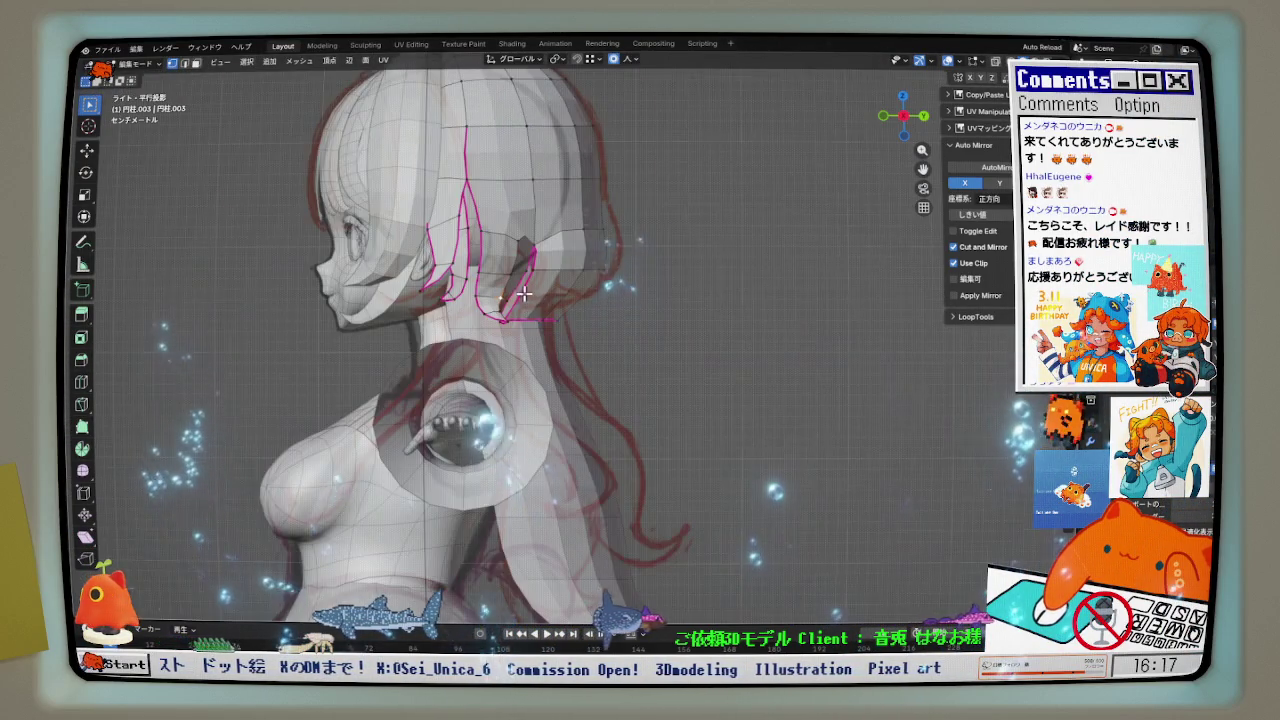
pyautogui.scroll(3, 510, 280)
pyautogui.keyDown('shift'); pyautogui.scroll(2, 512, 288); pyautogui.keyUp('shift')
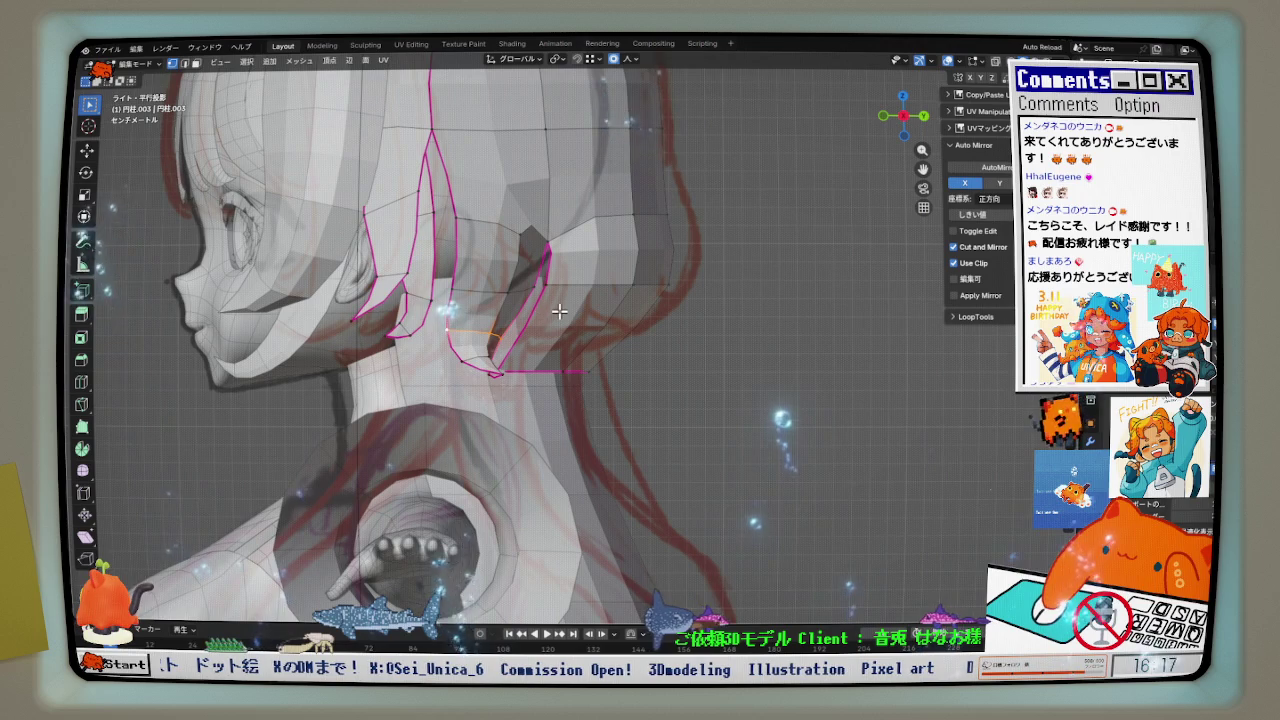
pyautogui.press('g')
pyautogui.press('y')
pyautogui.scroll(-10, 558, 311)
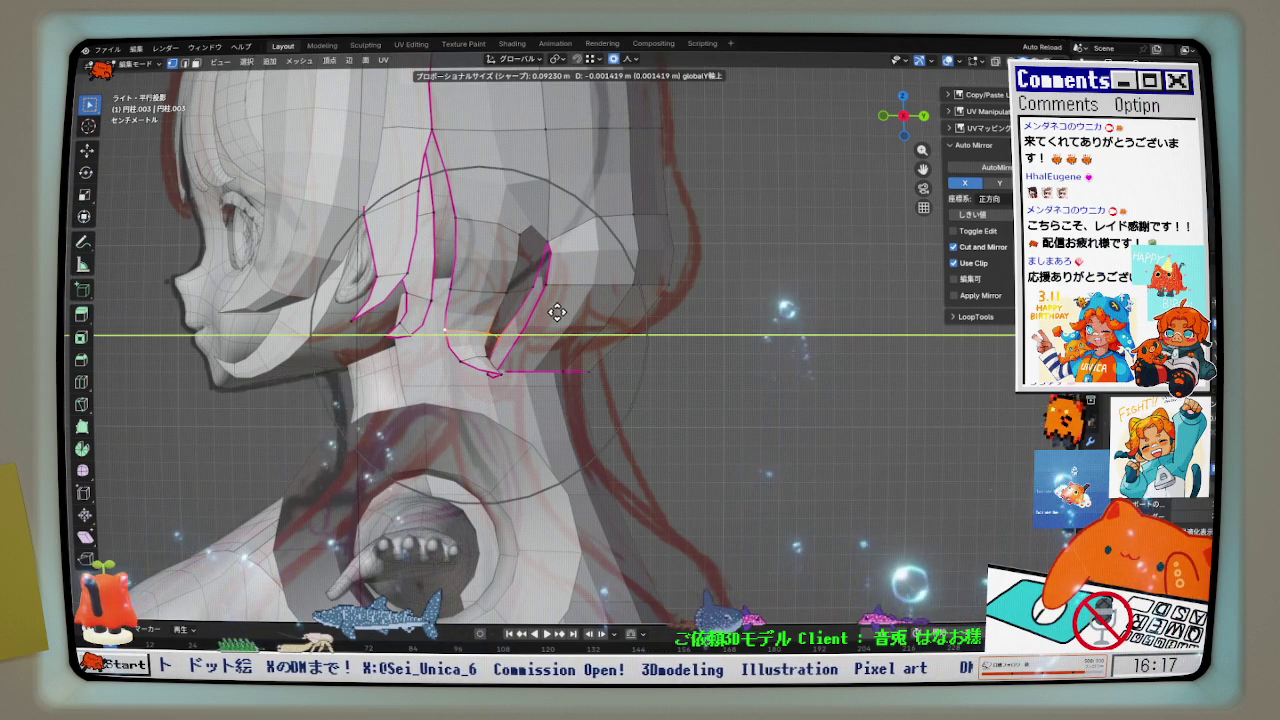
pyautogui.click(520, 340)
# - Drag the lower hair vertices farther along Y toward the red reference outline
pyautogui.press('g')
pyautogui.press('y')
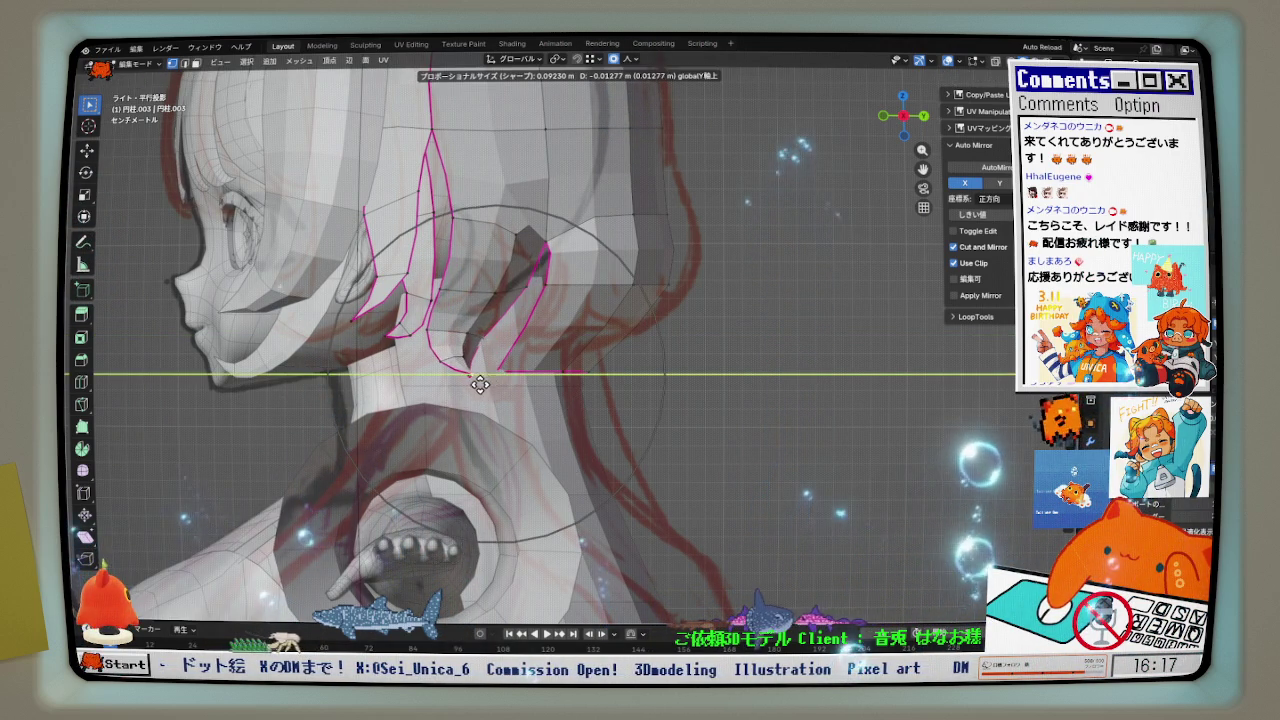
pyautogui.rightClick(474, 387)
pyautogui.press('g')
pyautogui.press('y')
pyautogui.scroll(8, 450, 240)
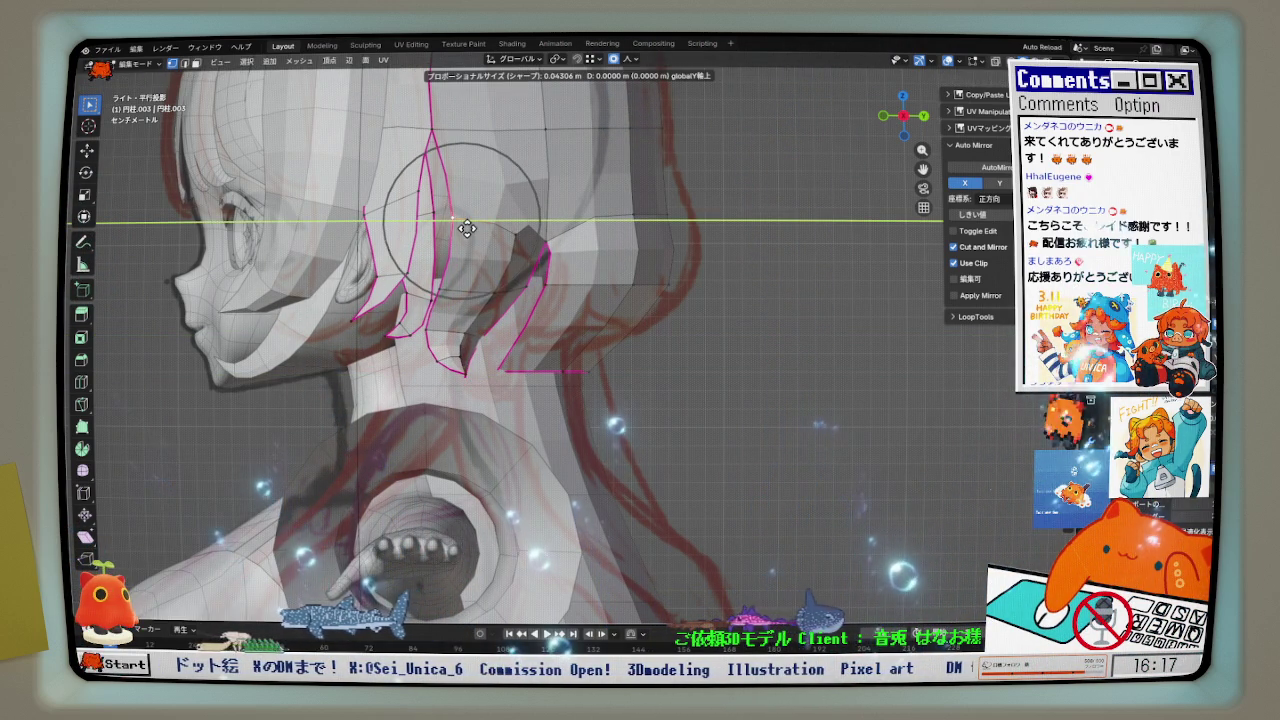
pyautogui.click(450, 287)
pyautogui.press('g')
pyautogui.press('y')
pyautogui.scroll(3, 450, 287)
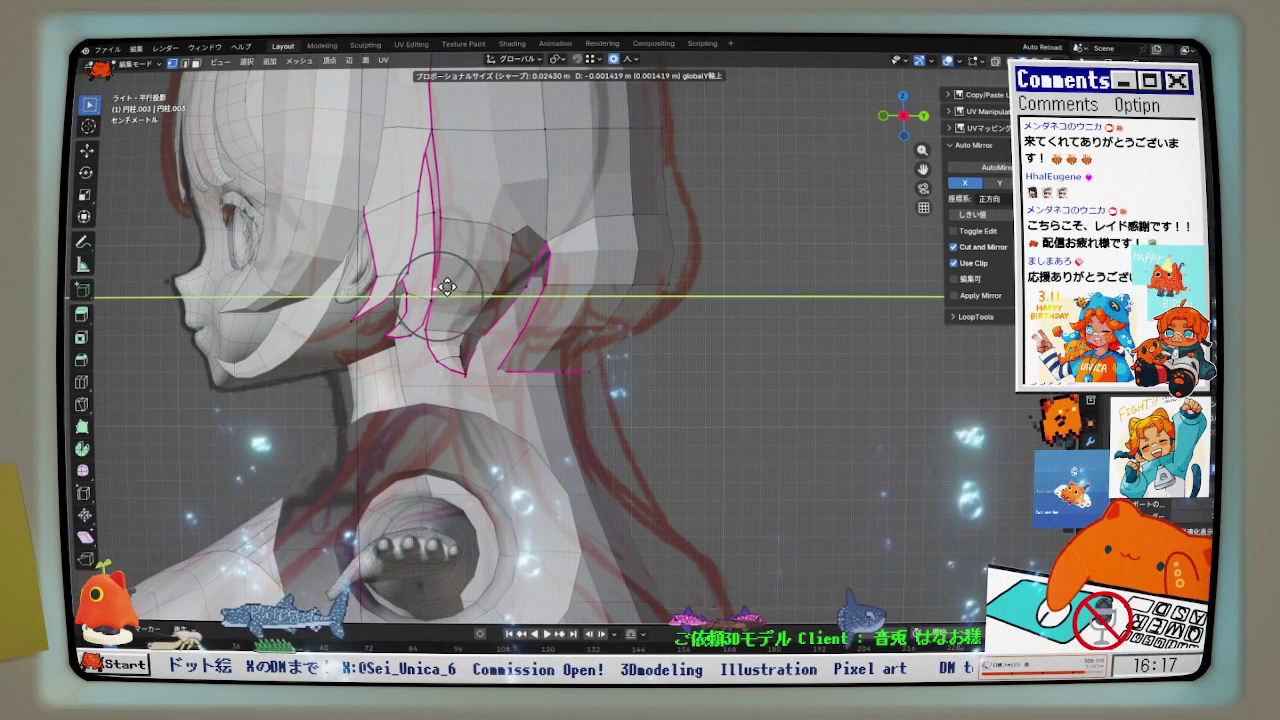
pyautogui.click(441, 289)
# - Move the remaining hair tip vertices along Y to trace the reference hair line
pyautogui.press('g')
pyautogui.press('y')
pyautogui.click(491, 286)
pyautogui.press('g')
pyautogui.press('y')
pyautogui.click(467, 348)
pyautogui.press('g')
pyautogui.press('y')
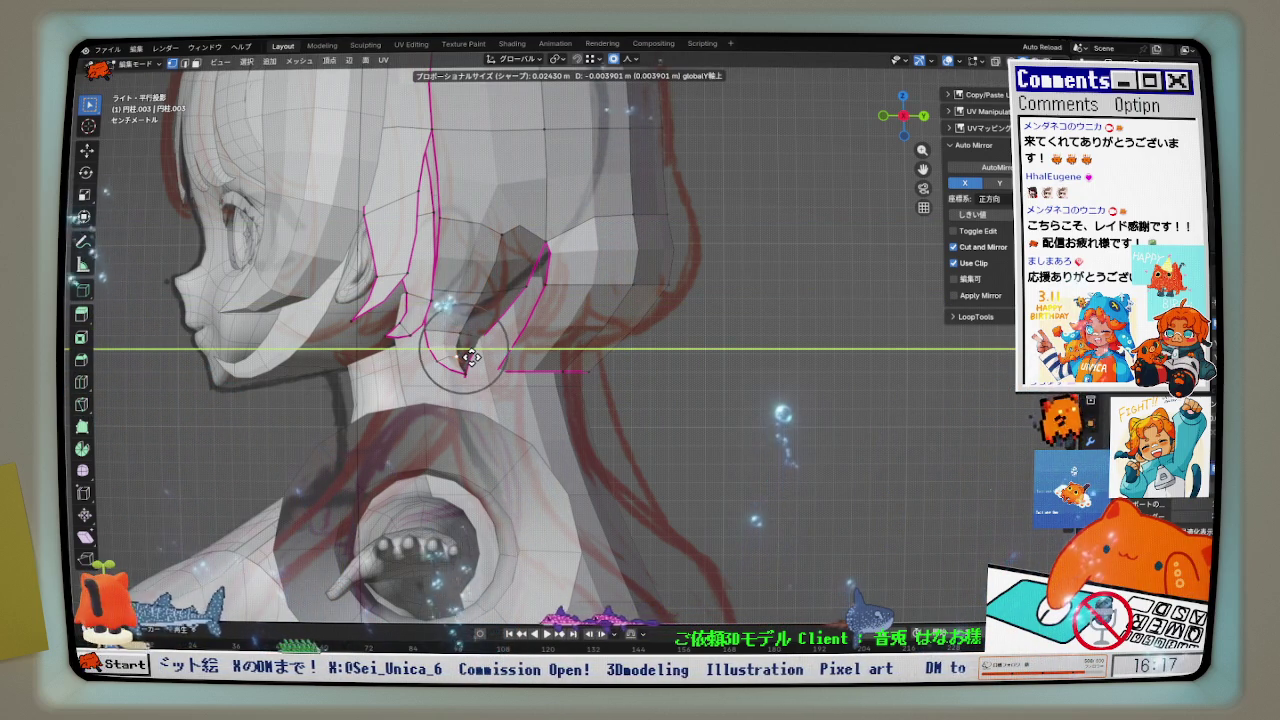
pyautogui.click(470, 357)
pyautogui.press('g')
pyautogui.press('y')
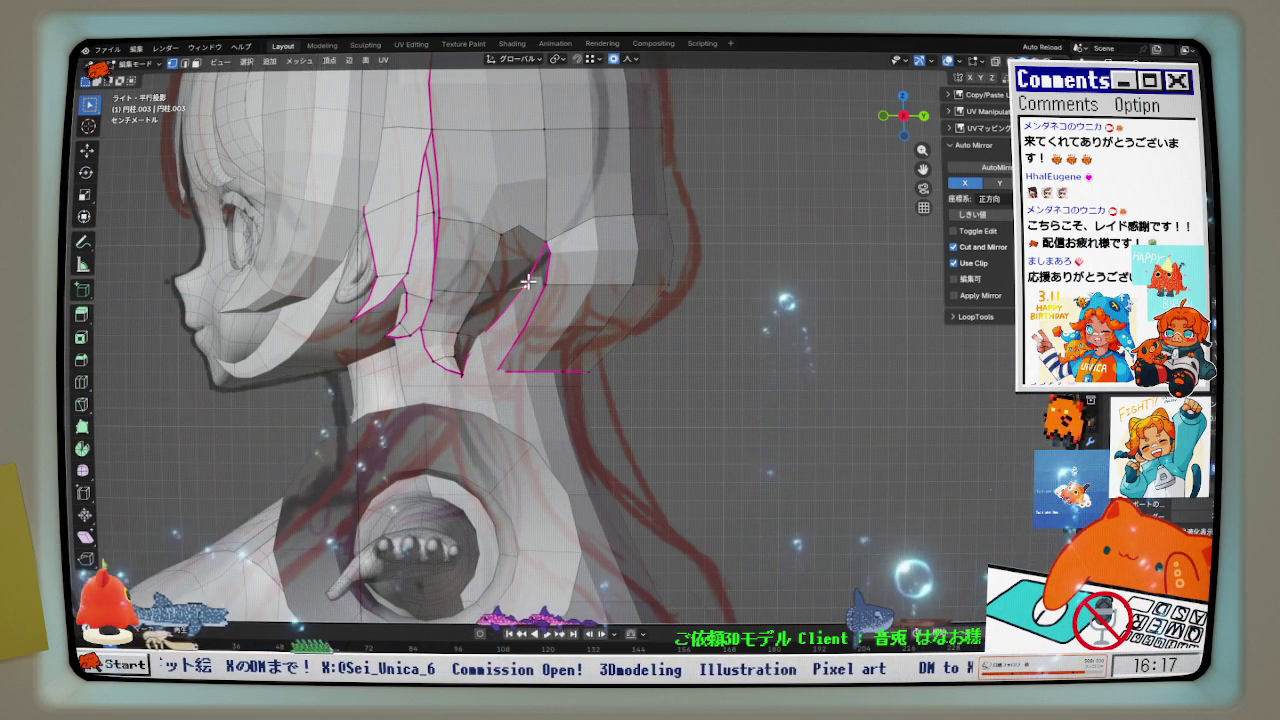
pyautogui.click(521, 282)
# - Switch to editing the neighbouring 円柱.004 hair mesh, viewed from the front
pyautogui.scroll(-3, 530, 286)
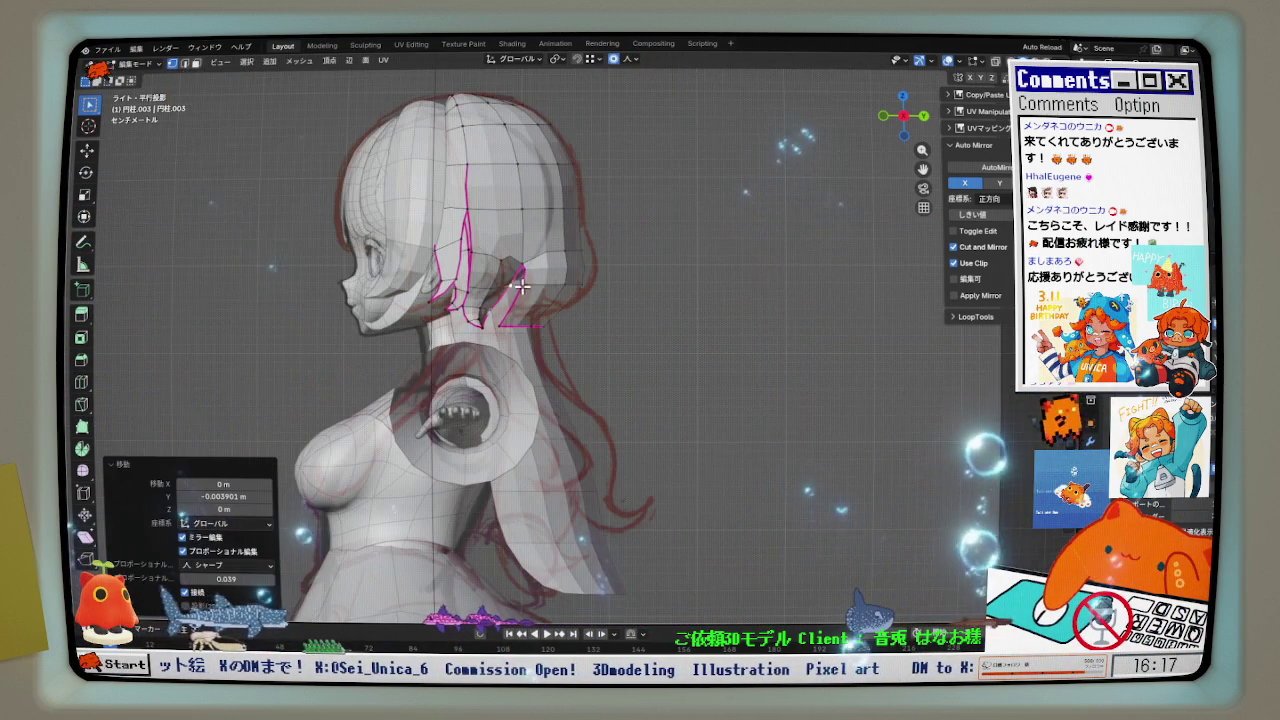
pyautogui.scroll(1, 535, 290)
pyautogui.moveTo(535, 290); pyautogui.dragTo(523, 286, button='middle')
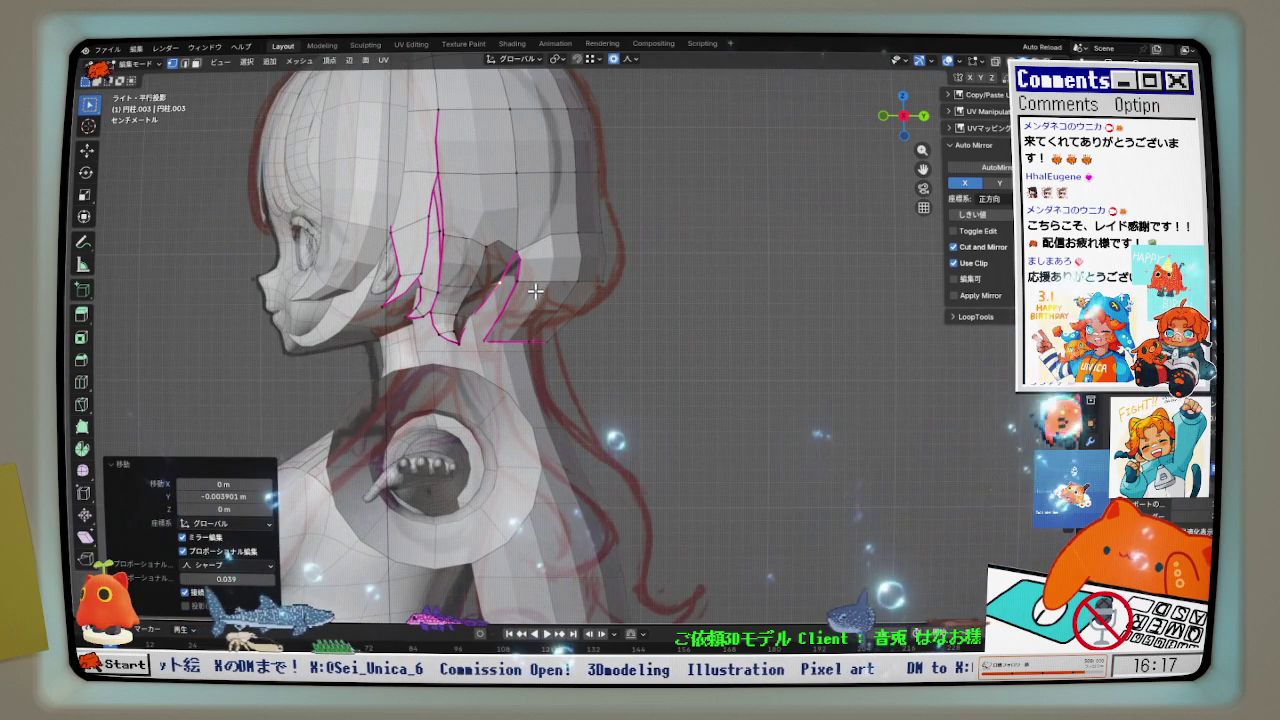
pyautogui.press('Tab')
pyautogui.click(490, 370)
pyautogui.press('Tab')
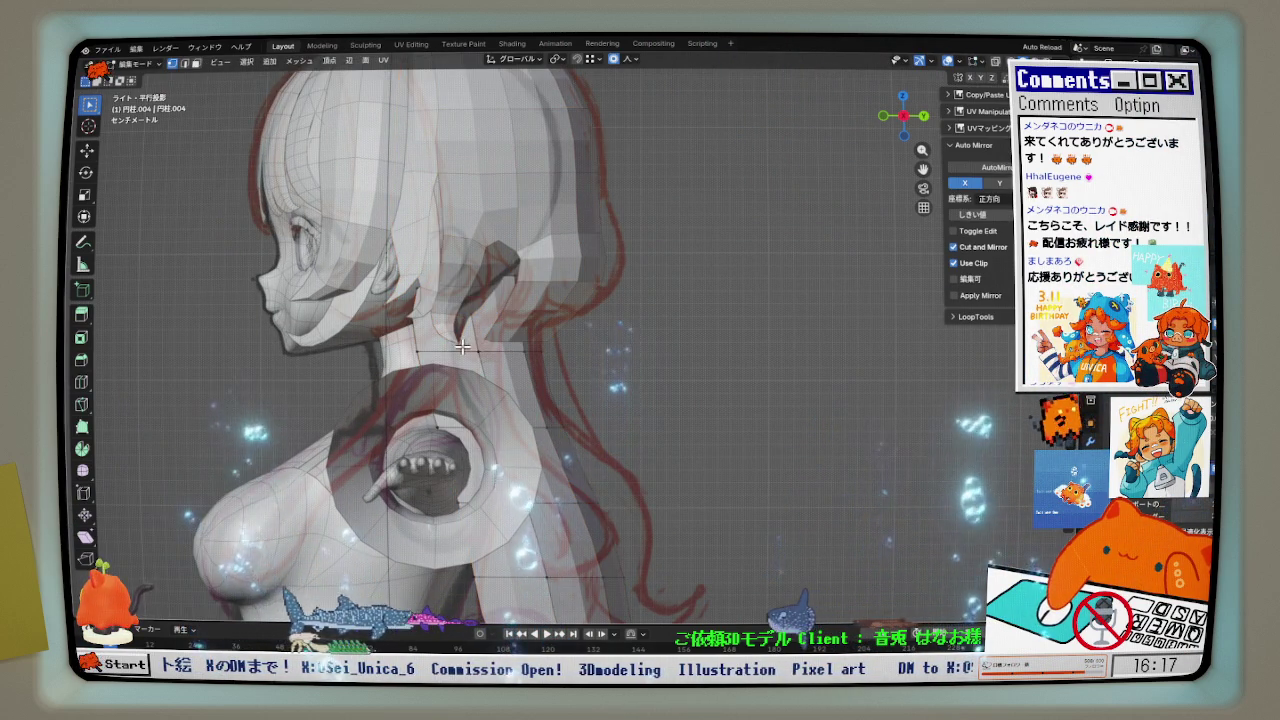
pyautogui.scroll(1, 464, 345)
pyautogui.scroll(-3, 500, 252)
pyautogui.moveTo(514, 286)
pyautogui.mouseDown(button='middle')
pyautogui.moveTo(597, 306)
pyautogui.moveTo(617, 297)
pyautogui.moveTo(514, 303)
pyautogui.moveTo(638, 302)
pyautogui.mouseUp(button='middle')
pyautogui.press('KP_1')
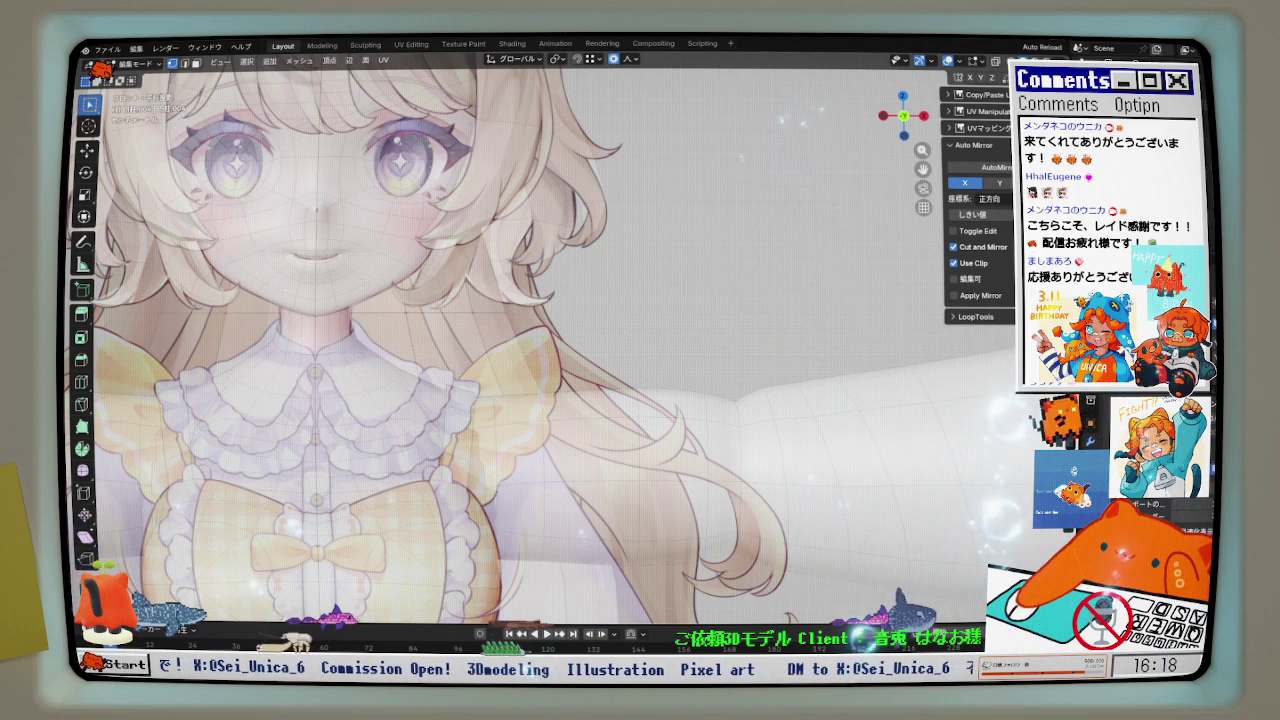
# - Toggle the reference illustration, nudge the selected hair vertices, and return to side view
pyautogui.press('h')
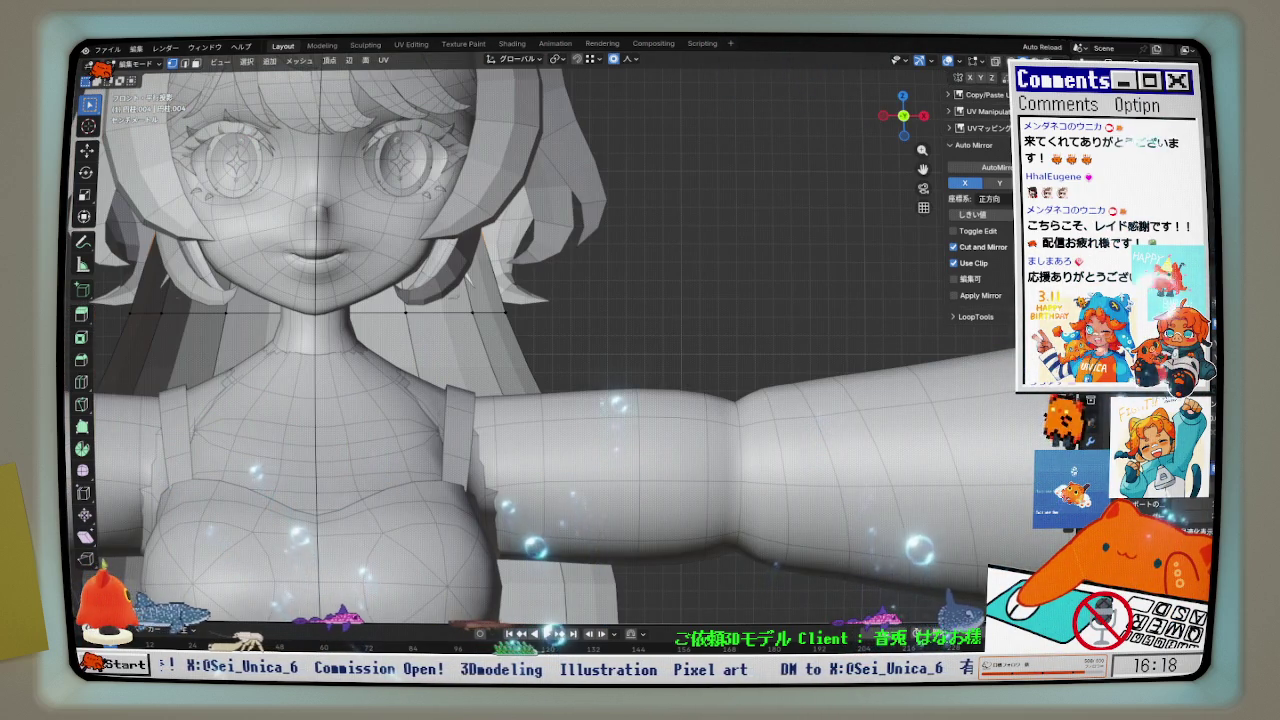
pyautogui.hotkey('alt', 'h')
pyautogui.press('g')
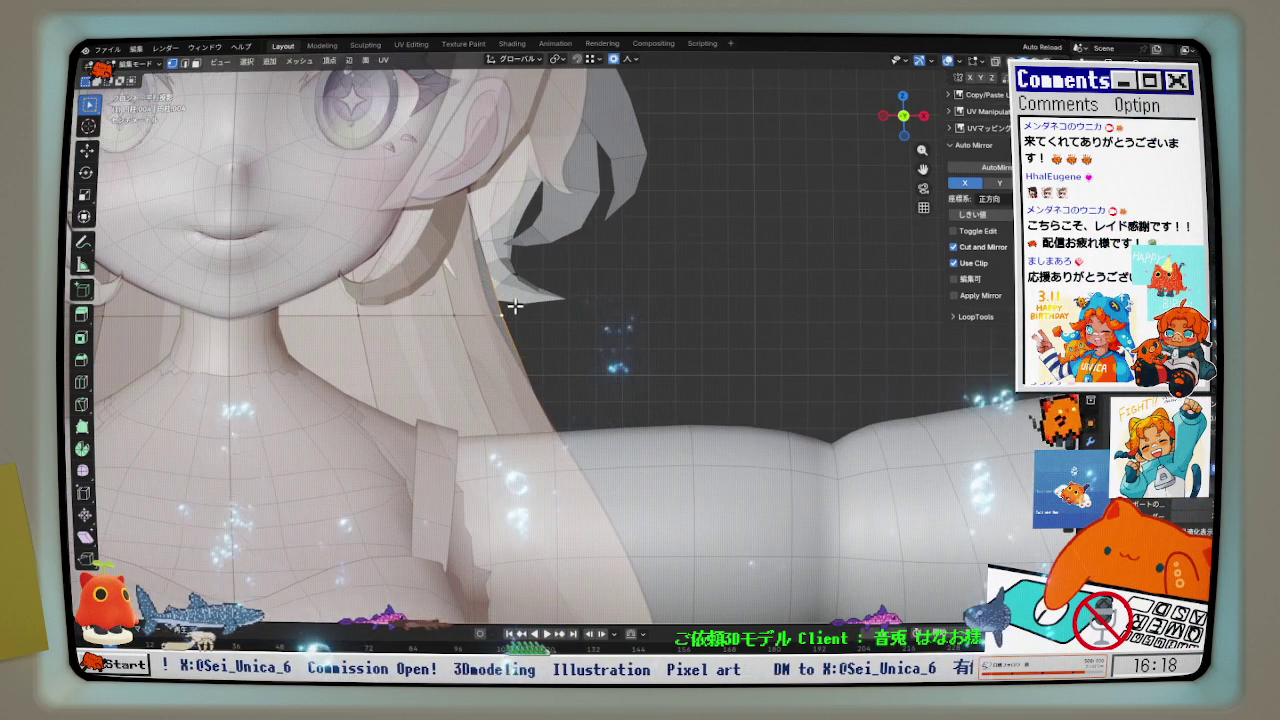
pyautogui.click(498, 303)
pyautogui.moveTo(473, 293)
pyautogui.mouseDown(button='middle')
pyautogui.moveTo(392, 308)
pyautogui.moveTo(337, 294)
pyautogui.mouseUp(button='middle')
pyautogui.press('KP_3')
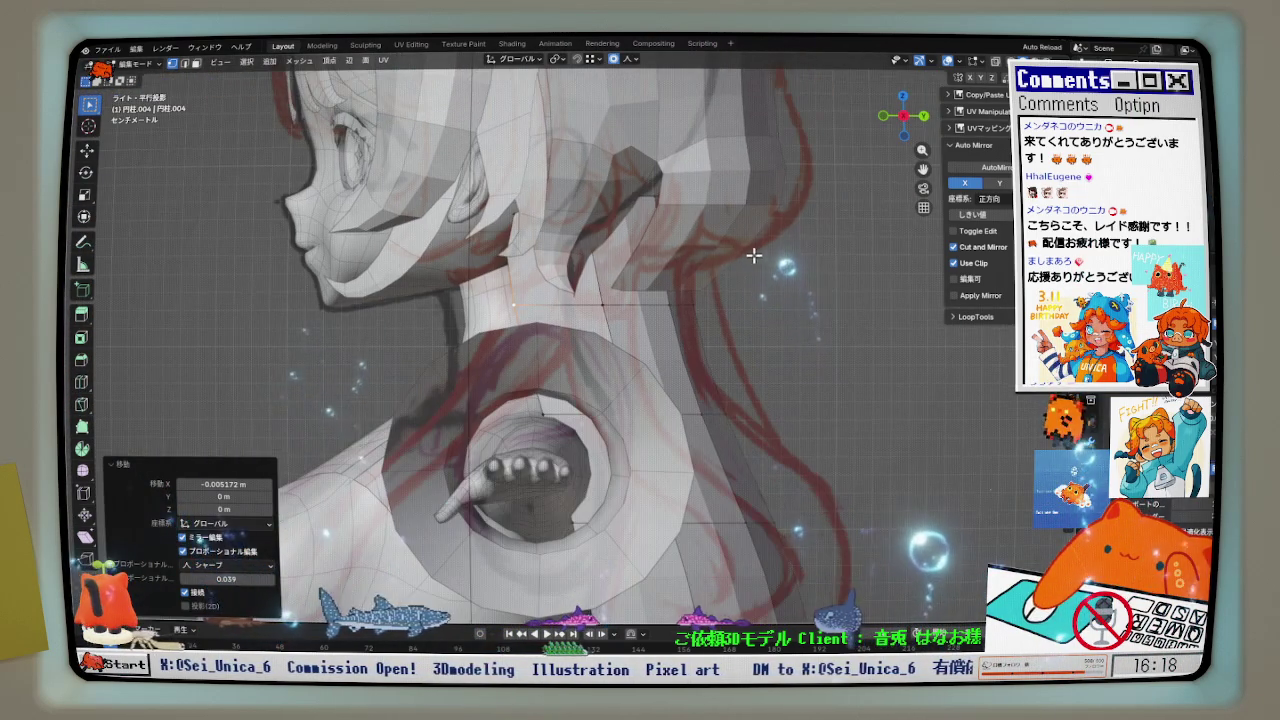
# - In the 円柱.003 mesh, push the hair tip vertex back along Y, then return to Object Mode
pyautogui.hotkey('alt', 'q')
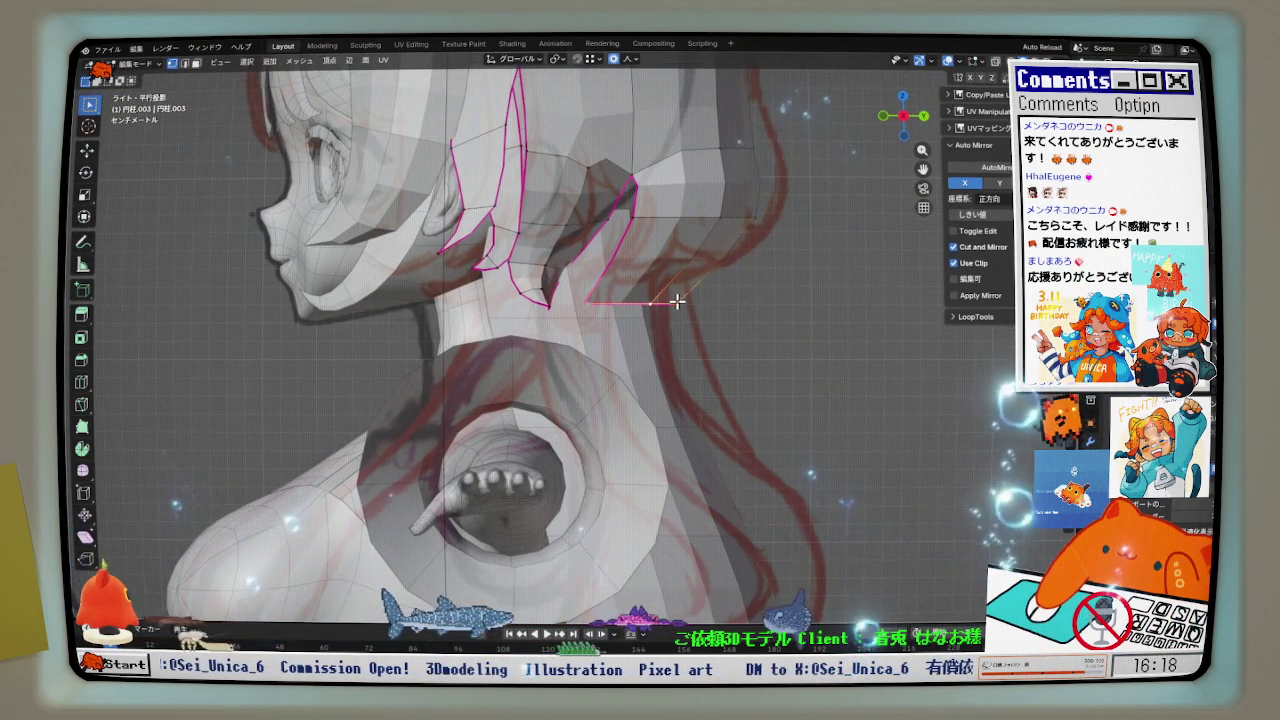
pyautogui.scroll(3, 673, 301)
pyautogui.press('g')
pyautogui.press('y')
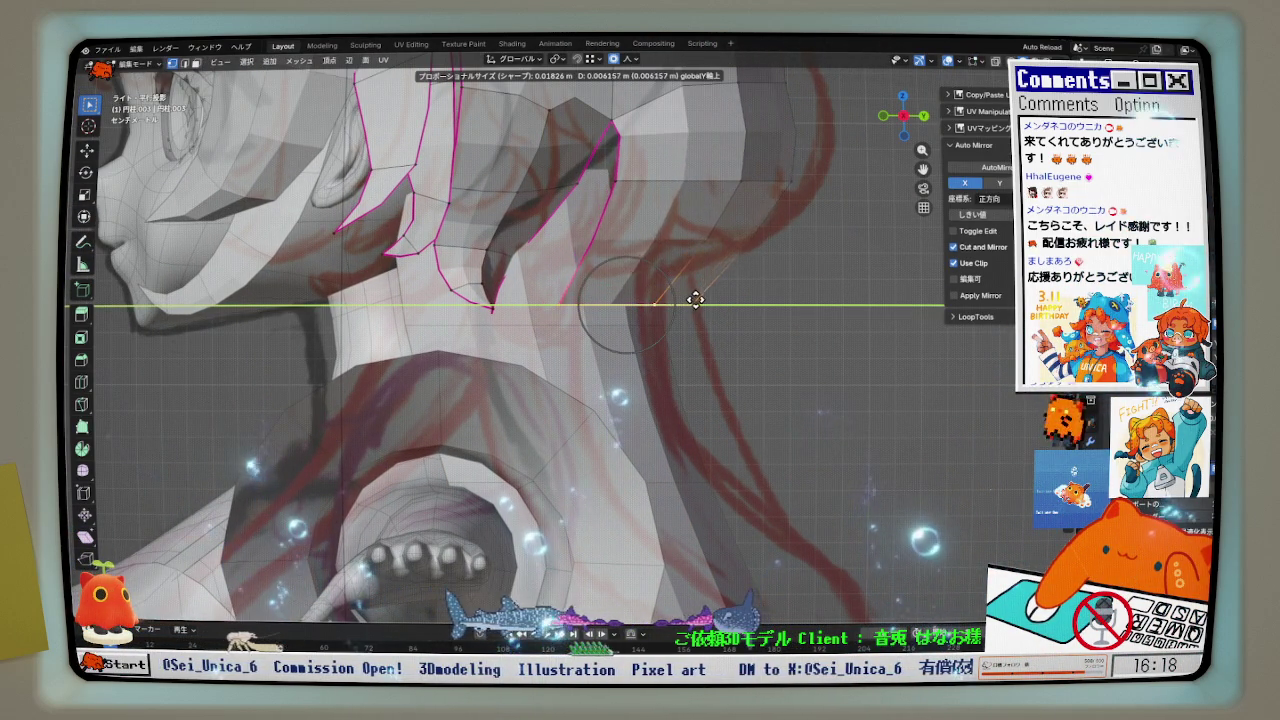
pyautogui.click(711, 299)
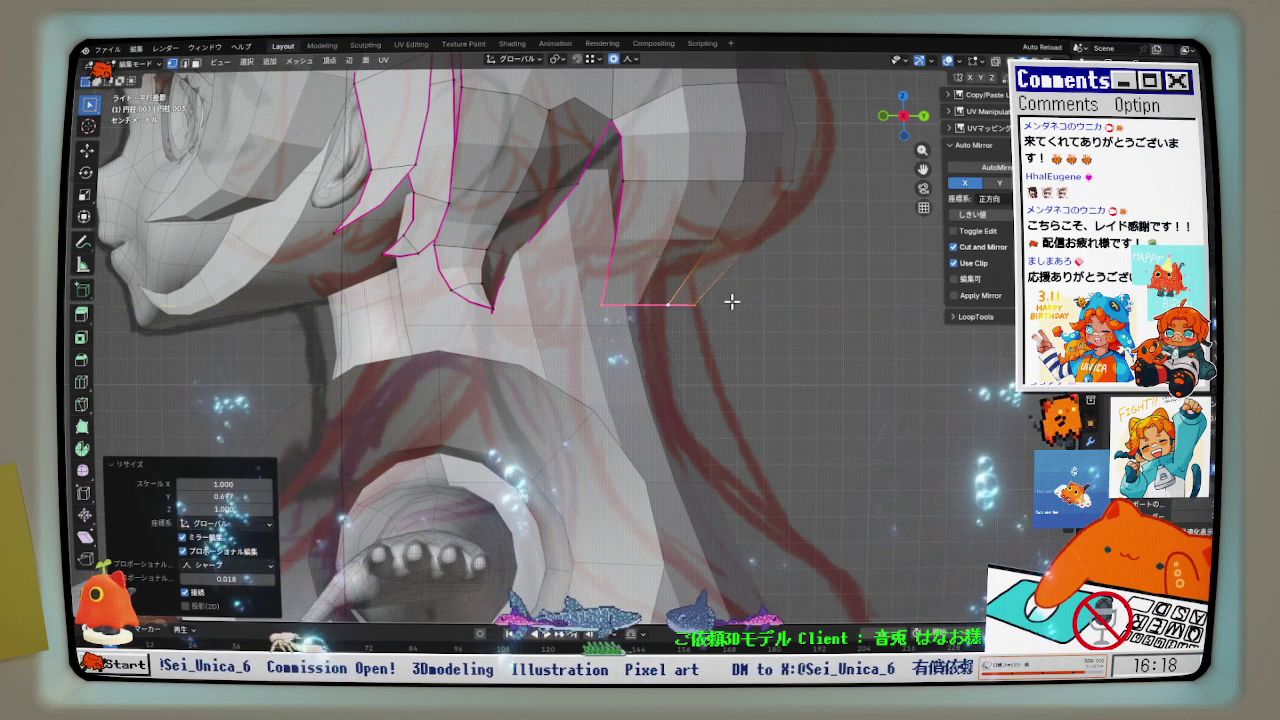
pyautogui.press('h')
pyautogui.press('u')
pyautogui.press('Escape')
pyautogui.hotkey('ctrl', 'z')
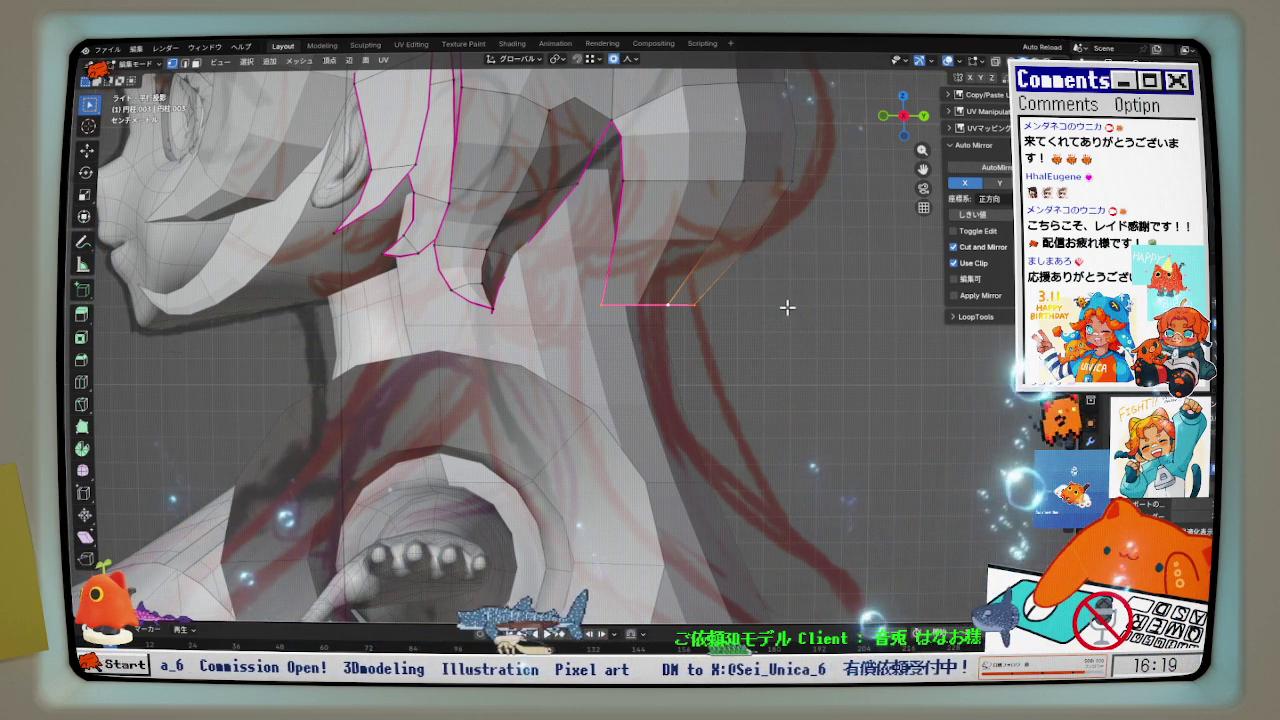
pyautogui.press('Tab')
pyautogui.hotkey('ctrl', 'Tab')
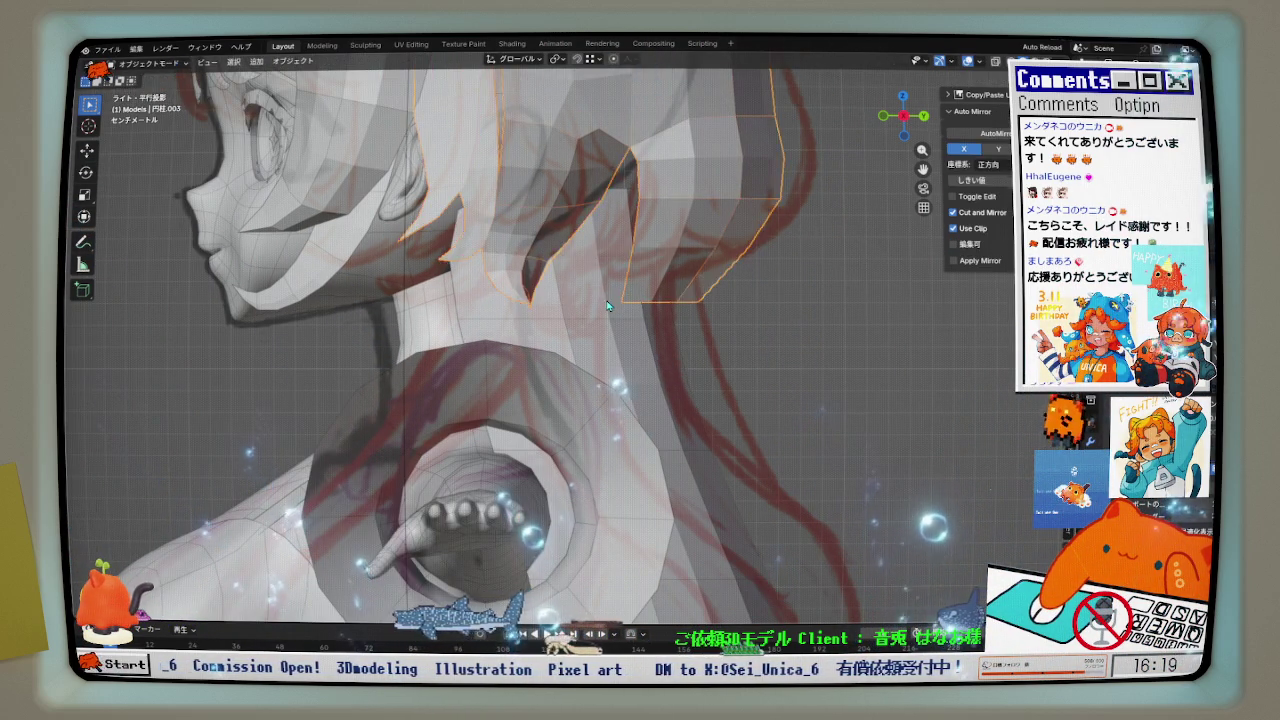
# - Select the whole long back hair strip and scale it to 0.671 along Y
pyautogui.click(597, 299)
pyautogui.scroll(2, 580, 200)
pyautogui.scroll(-2, 580, 200)
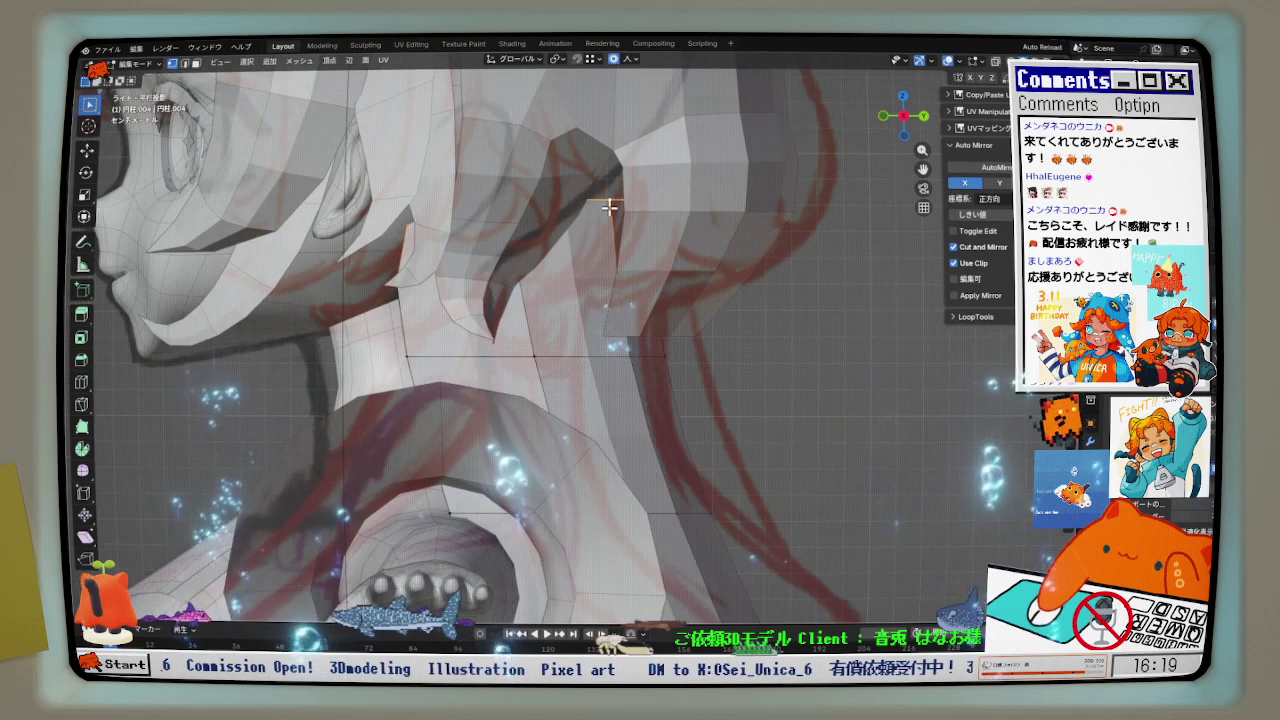
pyautogui.scroll(-3, 676, 195)
pyautogui.scroll(-2, 676, 195)
pyautogui.scroll(-2, 685, 230)
pyautogui.press('a')
pyautogui.moveTo(685, 230); pyautogui.dragTo(738, 230, button='middle')
pyautogui.press('y')
pyautogui.click(748, 229)
pyautogui.hotkey('ctrl', 'z')
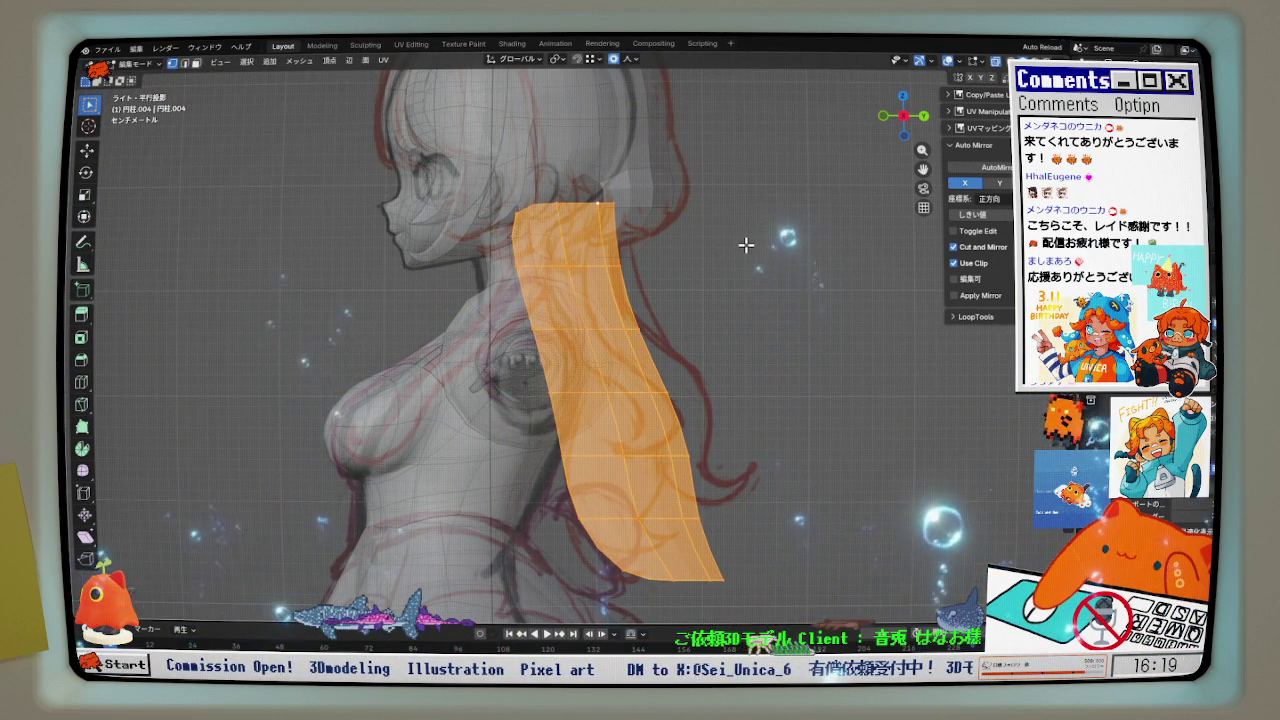
pyautogui.press('s')
pyautogui.press('y')
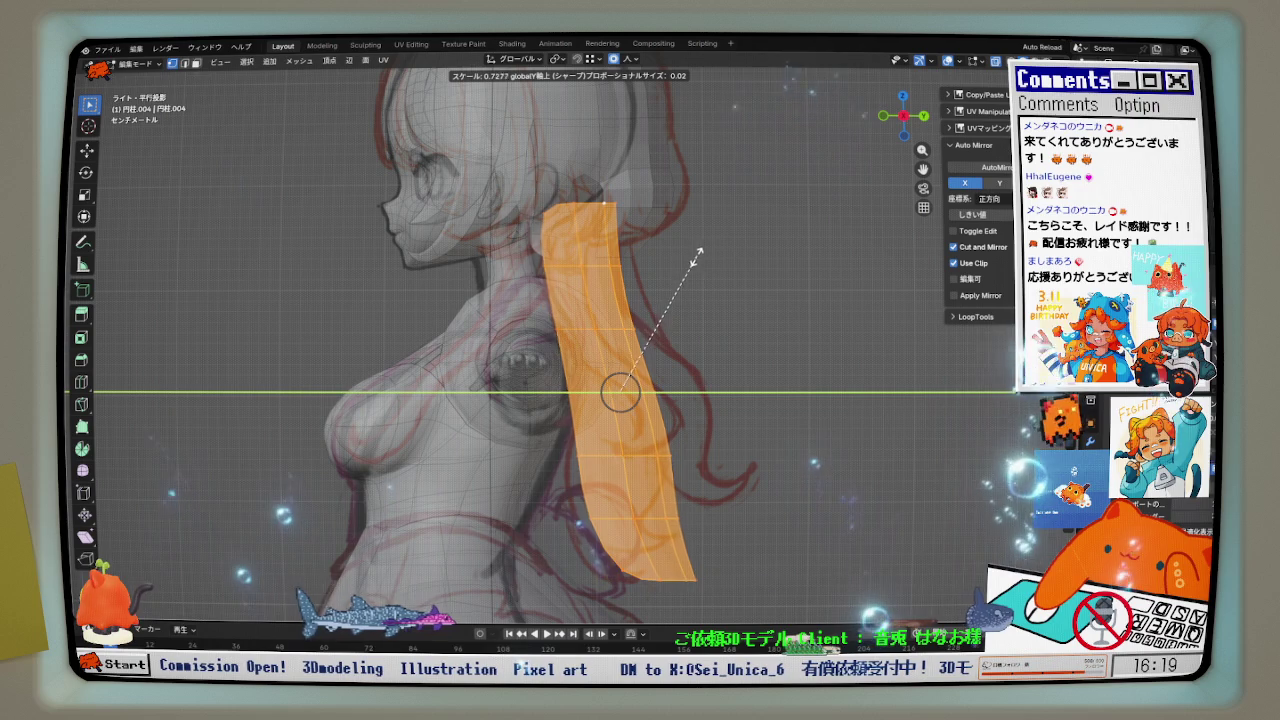
pyautogui.click(688, 254)
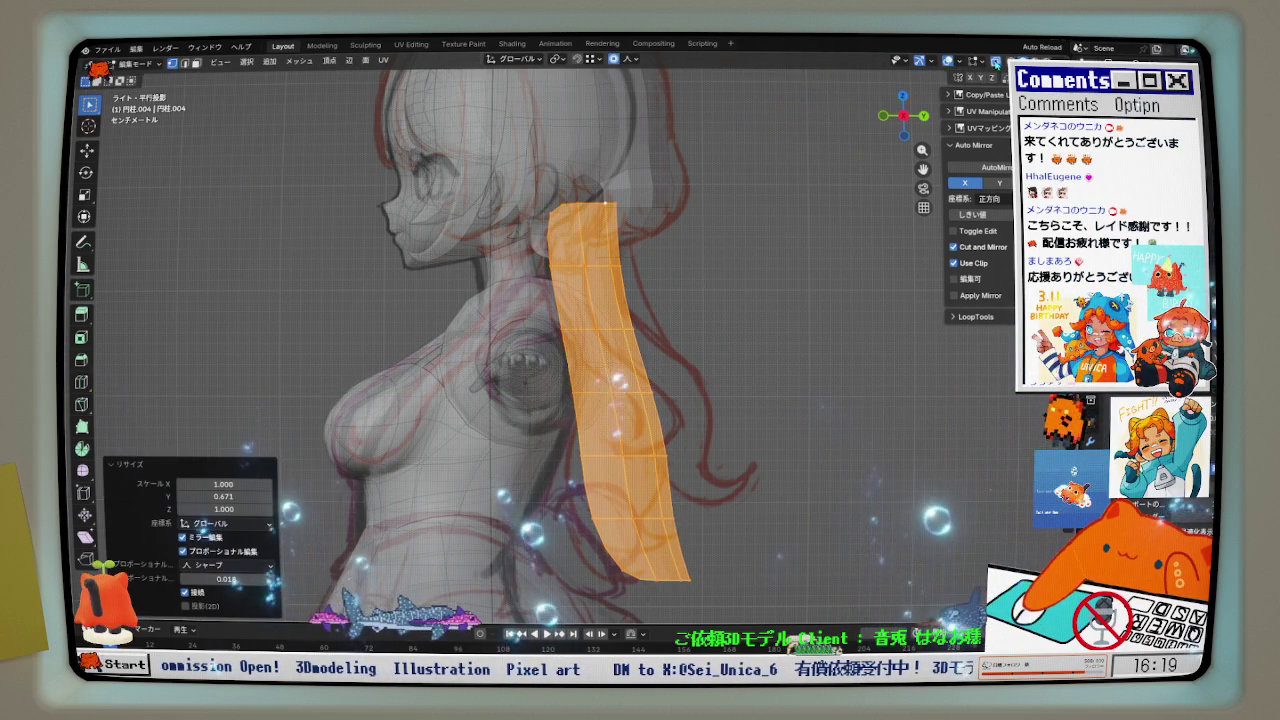
# - Shift the strip 0.0197 m along Y, clear the selection, and return to front view
pyautogui.moveTo(688, 254); pyautogui.dragTo(658, 215, button='middle')
pyautogui.scroll(3, 658, 215)
pyautogui.scroll(3, 643, 226)
pyautogui.press('g')
pyautogui.press('y')
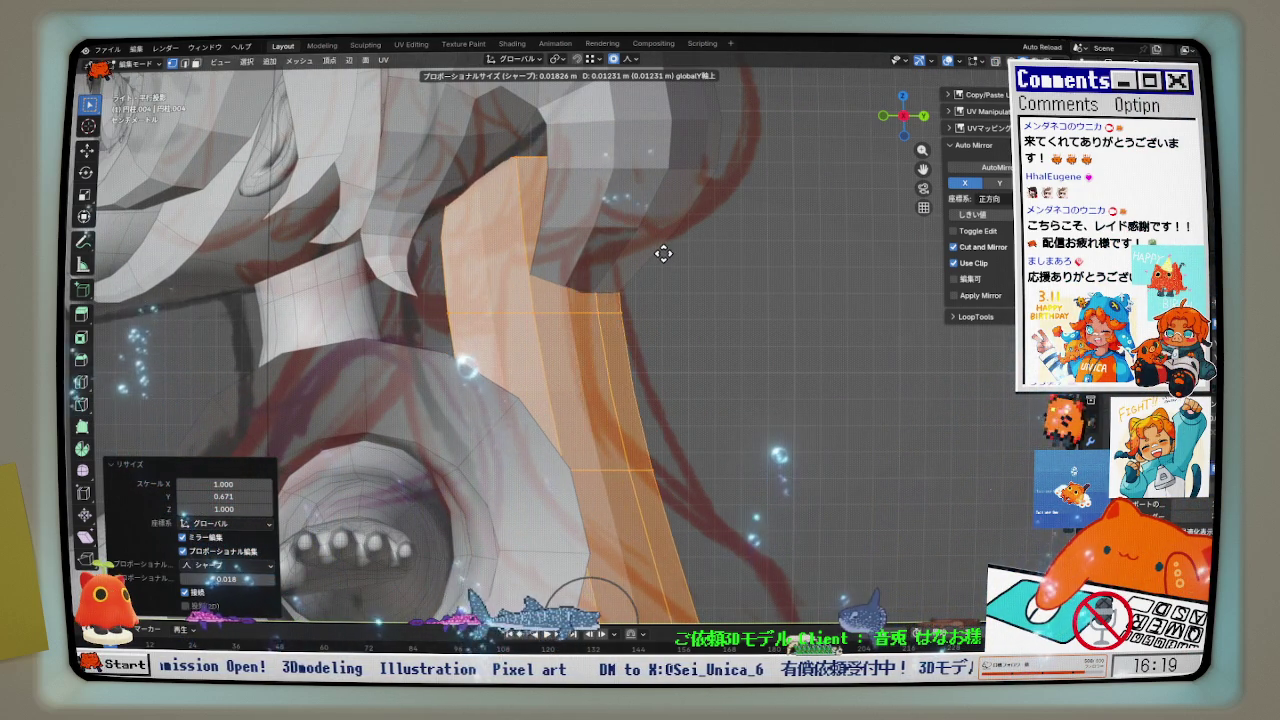
pyautogui.click(684, 250)
pyautogui.moveTo(680, 249)
pyautogui.mouseDown(button='middle')
pyautogui.moveTo(603, 251)
pyautogui.moveTo(561, 205)
pyautogui.mouseUp(button='middle')
pyautogui.hotkey('alt', 'a')
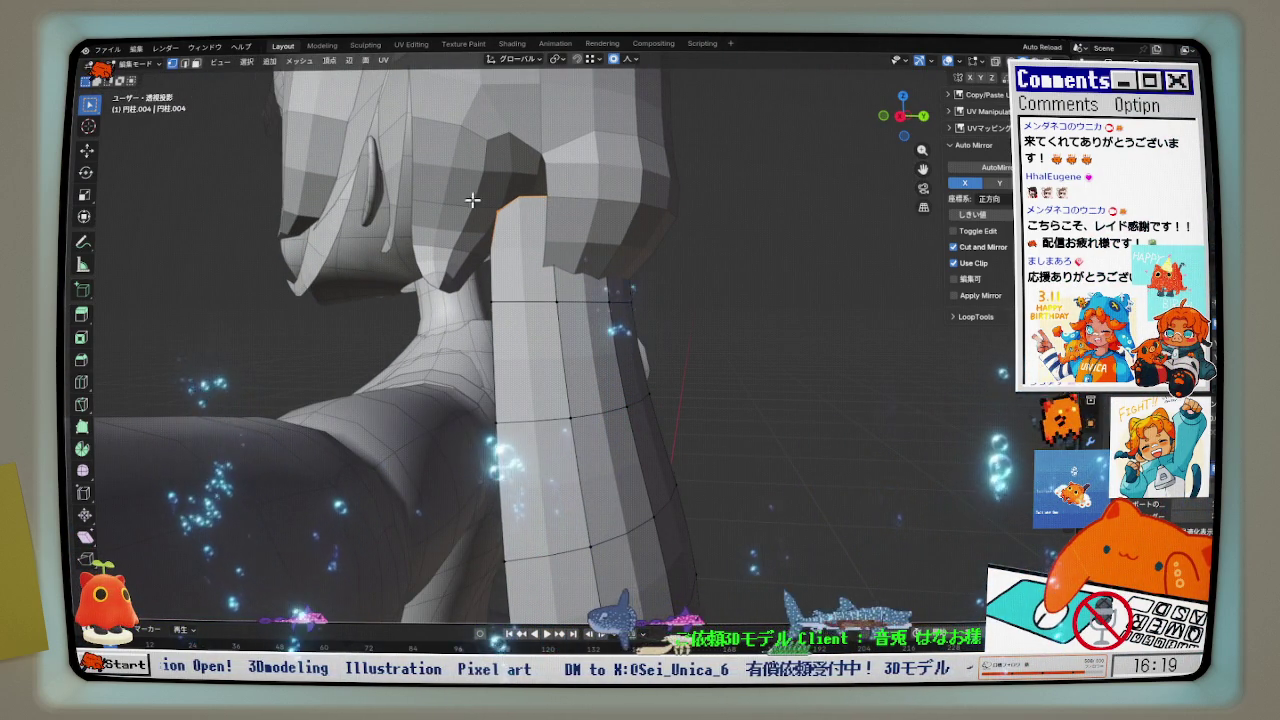
pyautogui.moveTo(559, 158); pyautogui.dragTo(580, 199, button='middle')
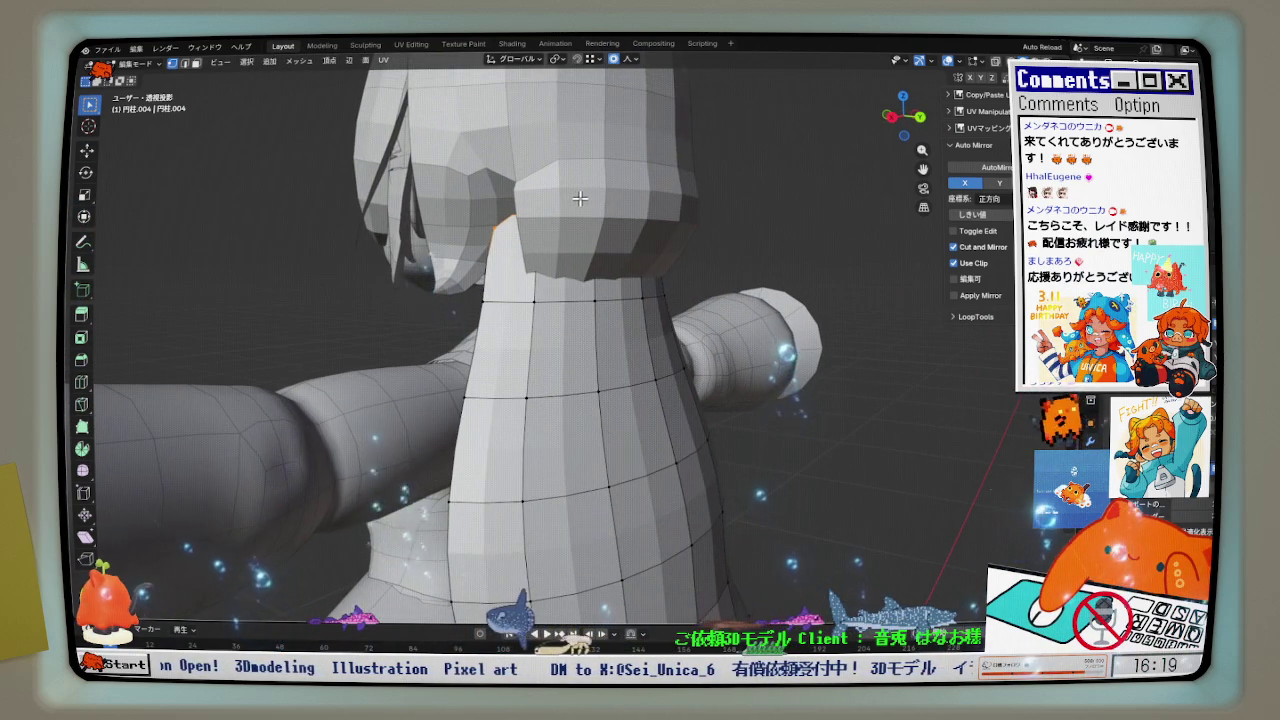
pyautogui.press('KP_1')
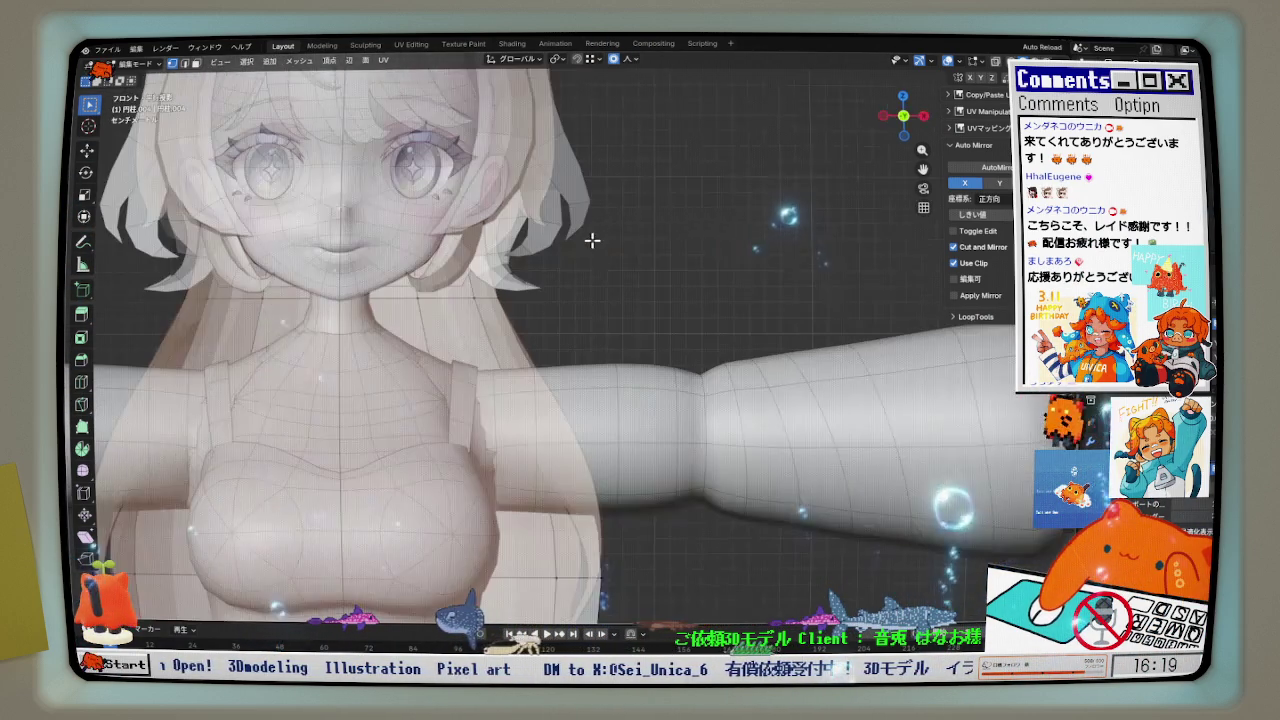
# - Extrude the long hair's top edge upward along Z
pyautogui.scroll(1, 591, 240)
pyautogui.scroll(2, 591, 240)
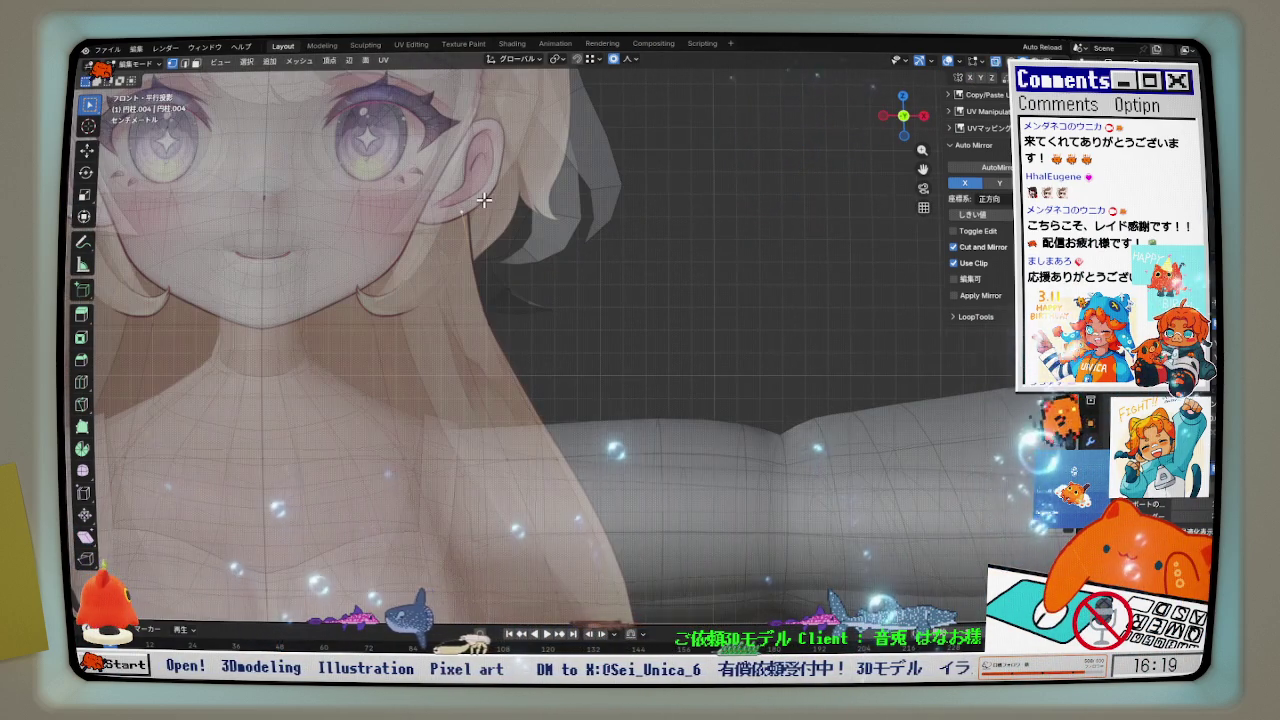
pyautogui.keyDown('shift'); pyautogui.moveTo(485, 200); pyautogui.dragTo(530, 200, button='middle'); pyautogui.keyUp('shift')
pyautogui.scroll(-1, 517, 251)
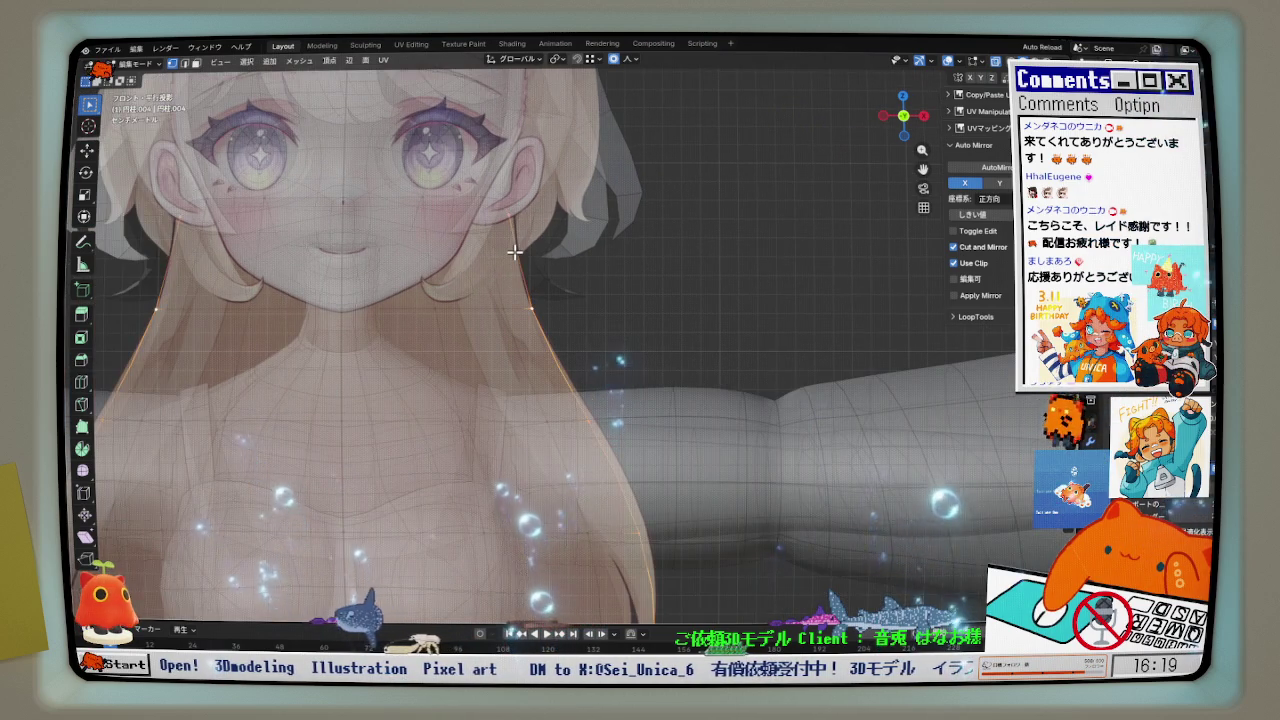
pyautogui.scroll(-1, 517, 251)
pyautogui.scroll(-1, 528, 271)
pyautogui.keyDown('shift'); pyautogui.moveTo(530, 273); pyautogui.dragTo(563, 276, button='middle'); pyautogui.keyUp('shift')
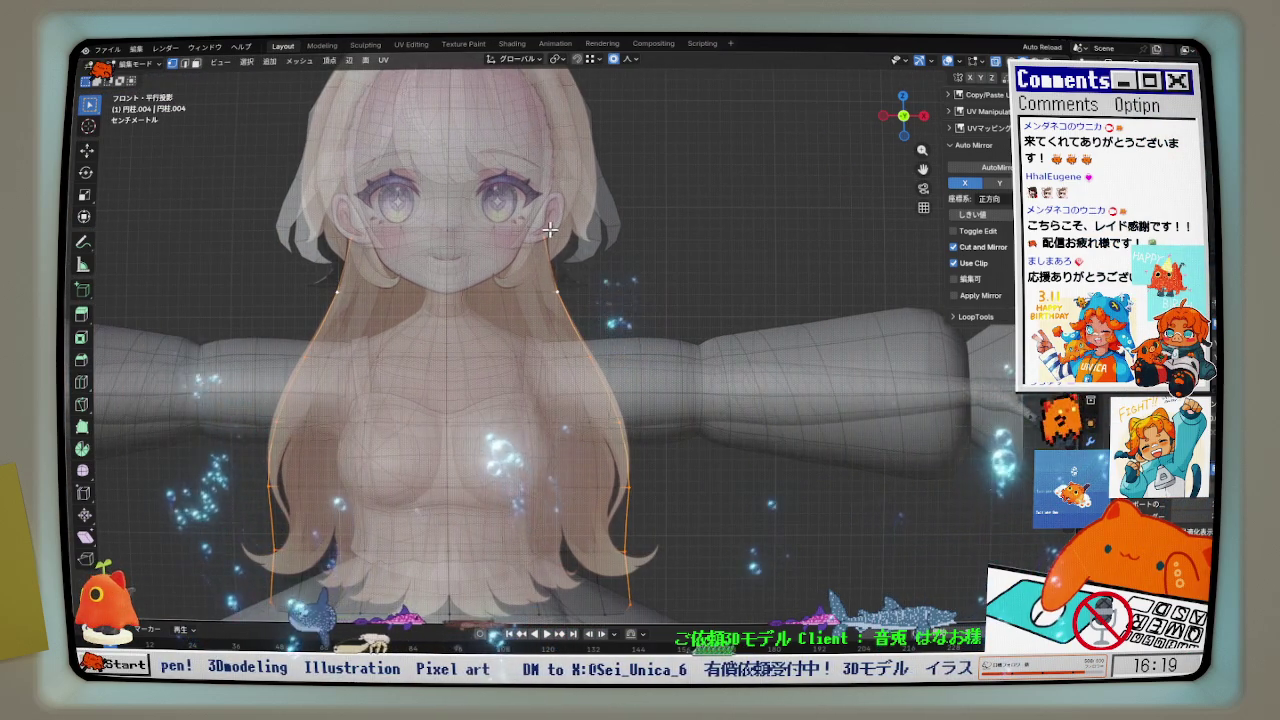
pyautogui.scroll(3, 554, 237)
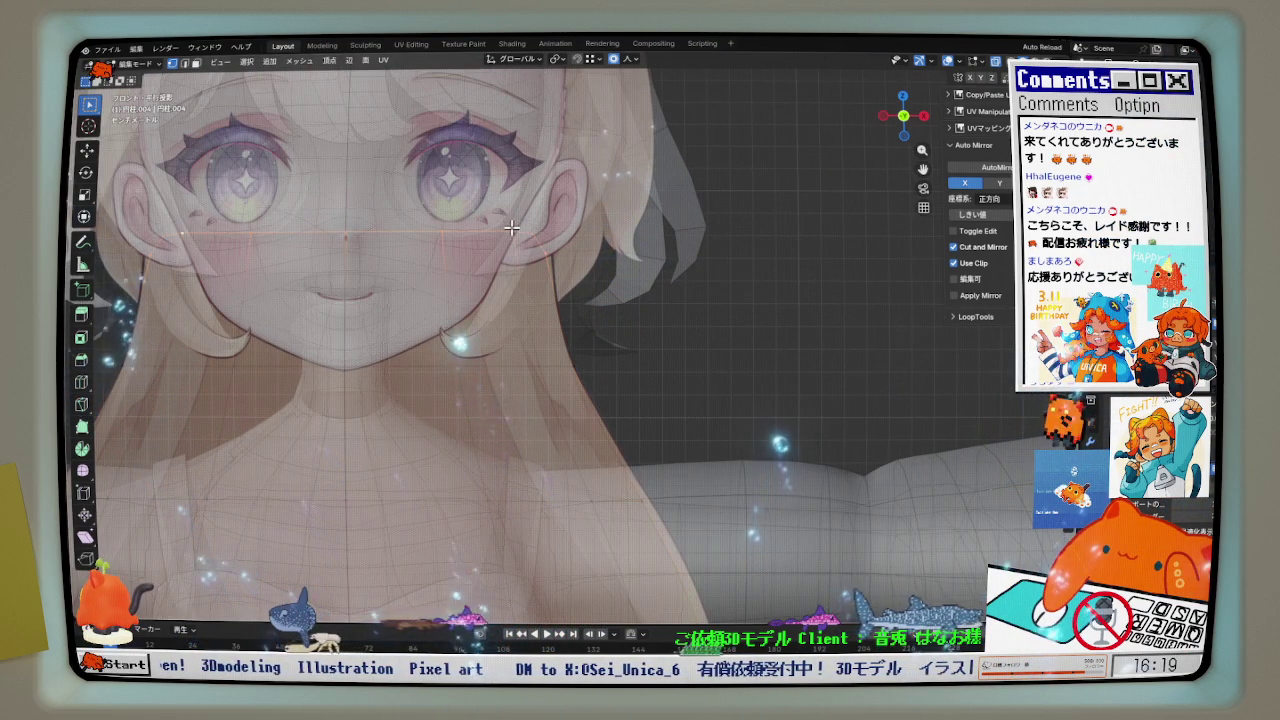
pyautogui.press('g')
pyautogui.press('z')
pyautogui.click(535, 135)
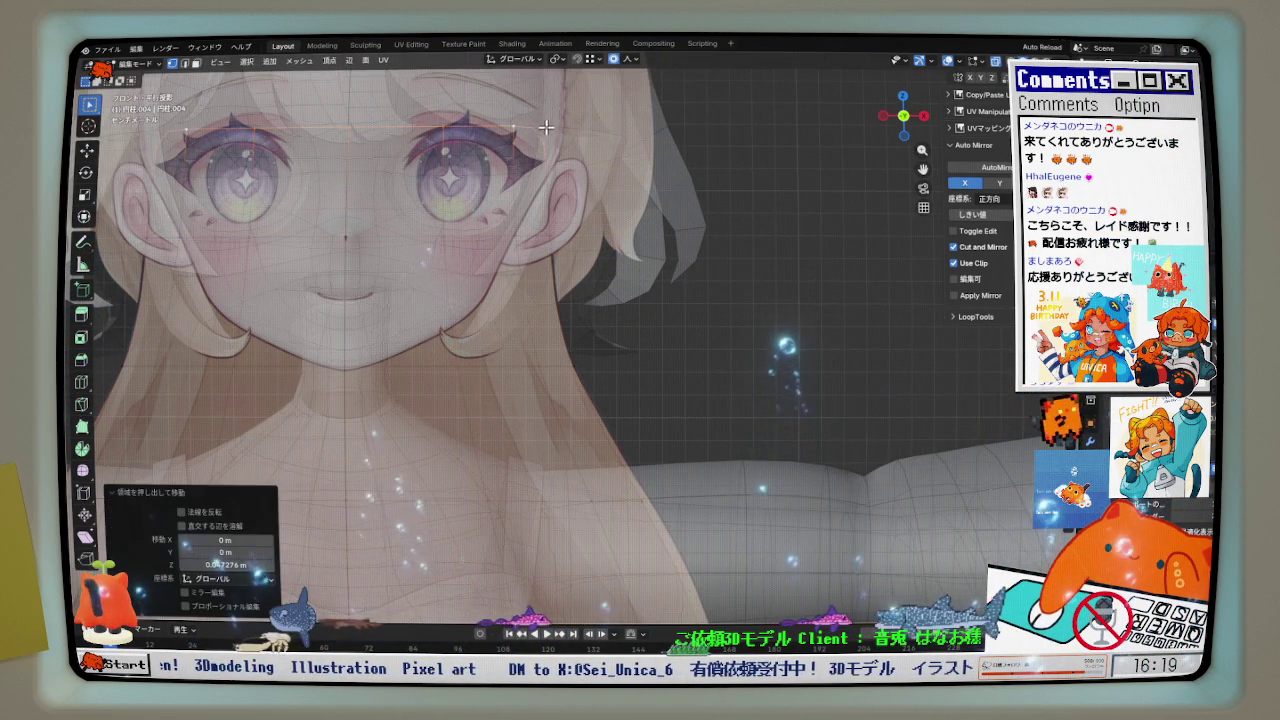
# - Narrow the new top edge to 0.952 along X and nudge it sideways
pyautogui.moveTo(540, 140); pyautogui.dragTo(580, 160, button='middle')
pyautogui.press('g')
pyautogui.press('x')
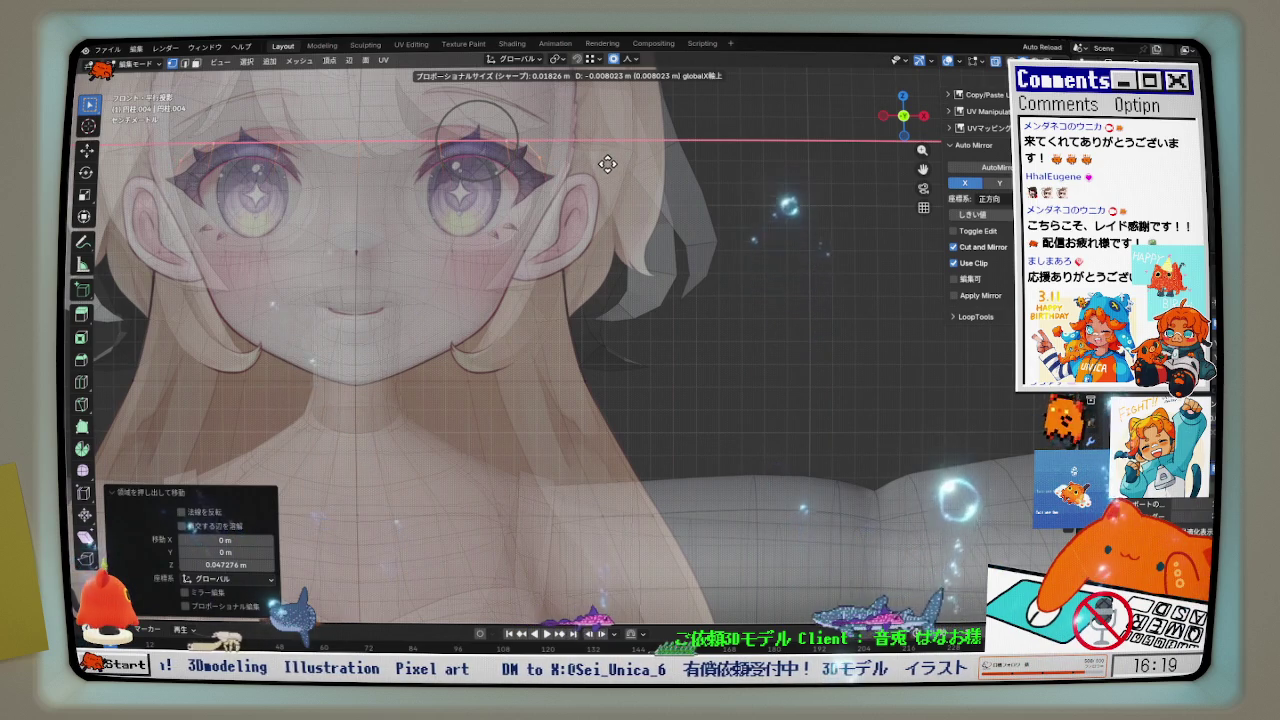
pyautogui.click(607, 163)
pyautogui.press('s')
pyautogui.press('x')
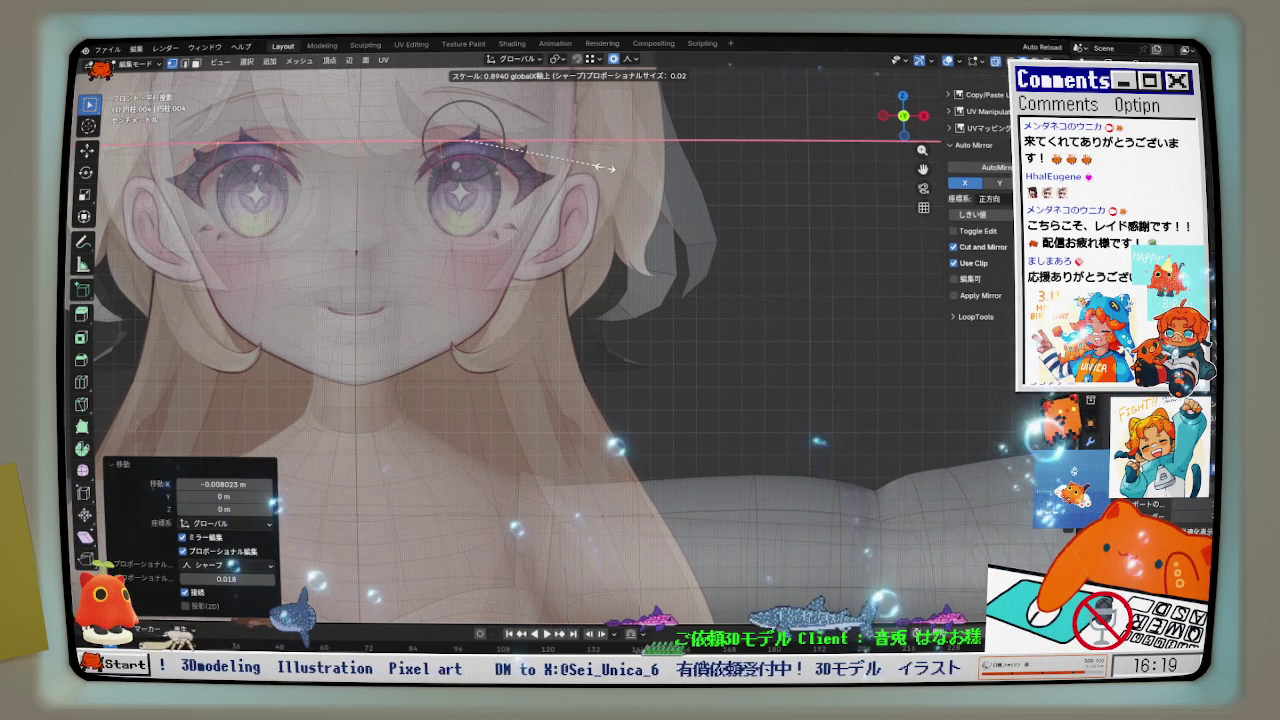
pyautogui.click(609, 167)
pyautogui.press('g')
pyautogui.press('x')
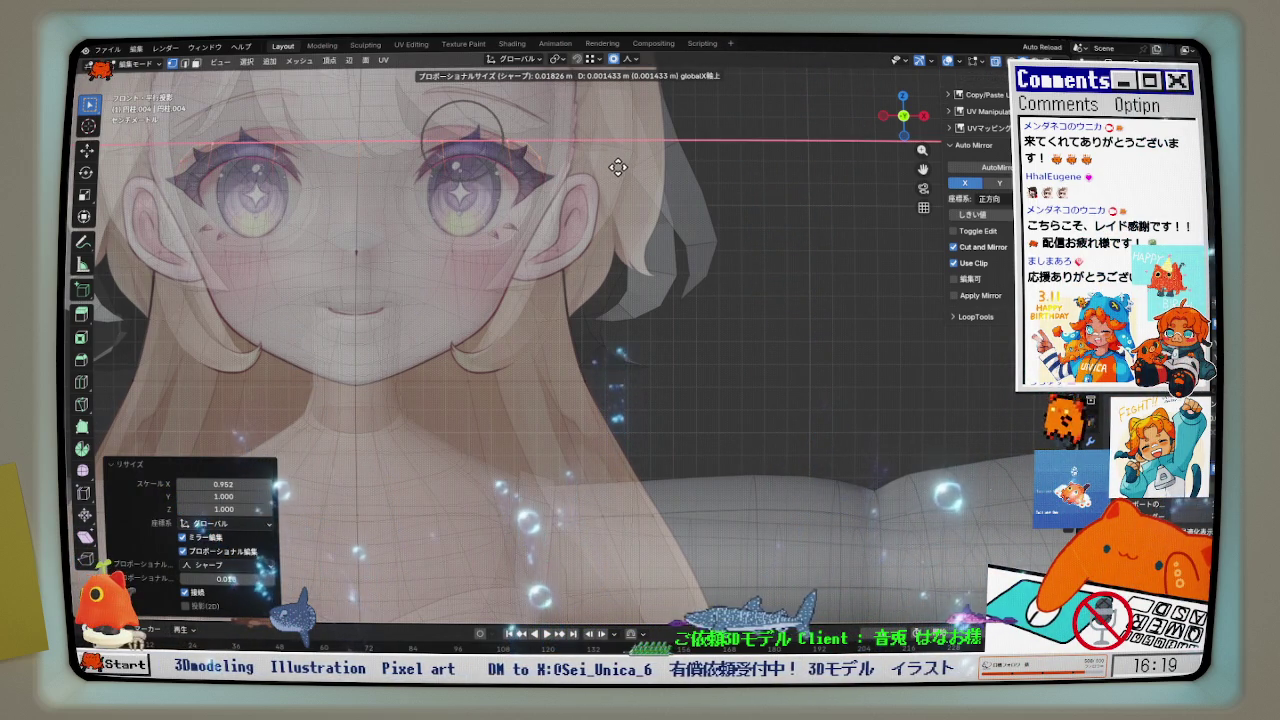
pyautogui.click(617, 167)
pyautogui.moveTo(620, 166)
pyautogui.mouseDown(button='middle')
pyautogui.moveTo(586, 197)
pyautogui.moveTo(534, 200)
pyautogui.moveTo(580, 180)
pyautogui.moveTo(390, 251)
pyautogui.moveTo(466, 240)
pyautogui.moveTo(429, 257)
pyautogui.moveTo(357, 260)
pyautogui.moveTo(500, 258)
pyautogui.moveTo(614, 237)
pyautogui.moveTo(620, 270)
pyautogui.moveTo(657, 294)
pyautogui.mouseUp(button='middle')
# - Nudge the rear hair, shoulder and neck vertices slightly along Y and X
pyautogui.press('g')
pyautogui.press('y')
pyautogui.click(467, 242)
pyautogui.press('g')
pyautogui.press('x')
pyautogui.click(411, 268)
pyautogui.press('g')
pyautogui.press('x')
pyautogui.click(458, 263)
pyautogui.press('g')
pyautogui.press('x')
pyautogui.click(589, 251)
# - Switch to the bob hair mesh in Edit Mode and select its bottom edge loop
pyautogui.press('Tab')
pyautogui.click(622, 276)
pyautogui.press('Tab')
pyautogui.click(712, 308)
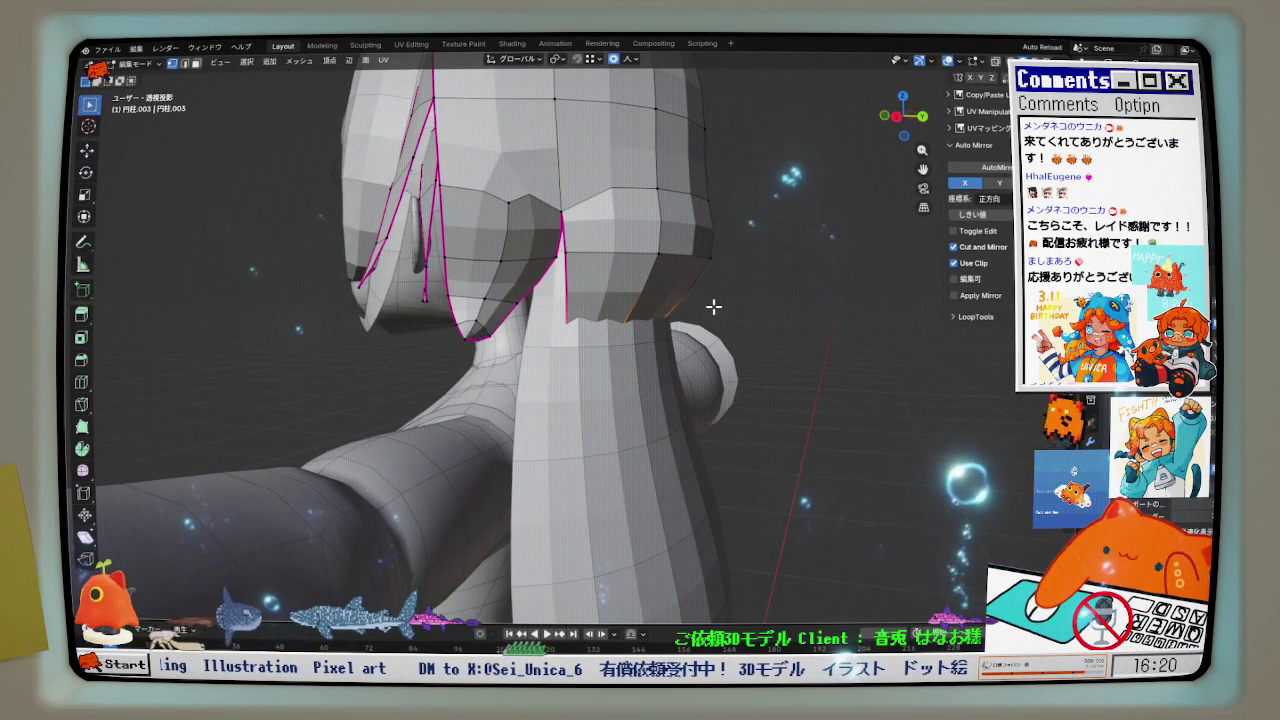
# - Shift the bob's bottom edges slightly along Y and scale them down
pyautogui.press('g')
pyautogui.press('y')
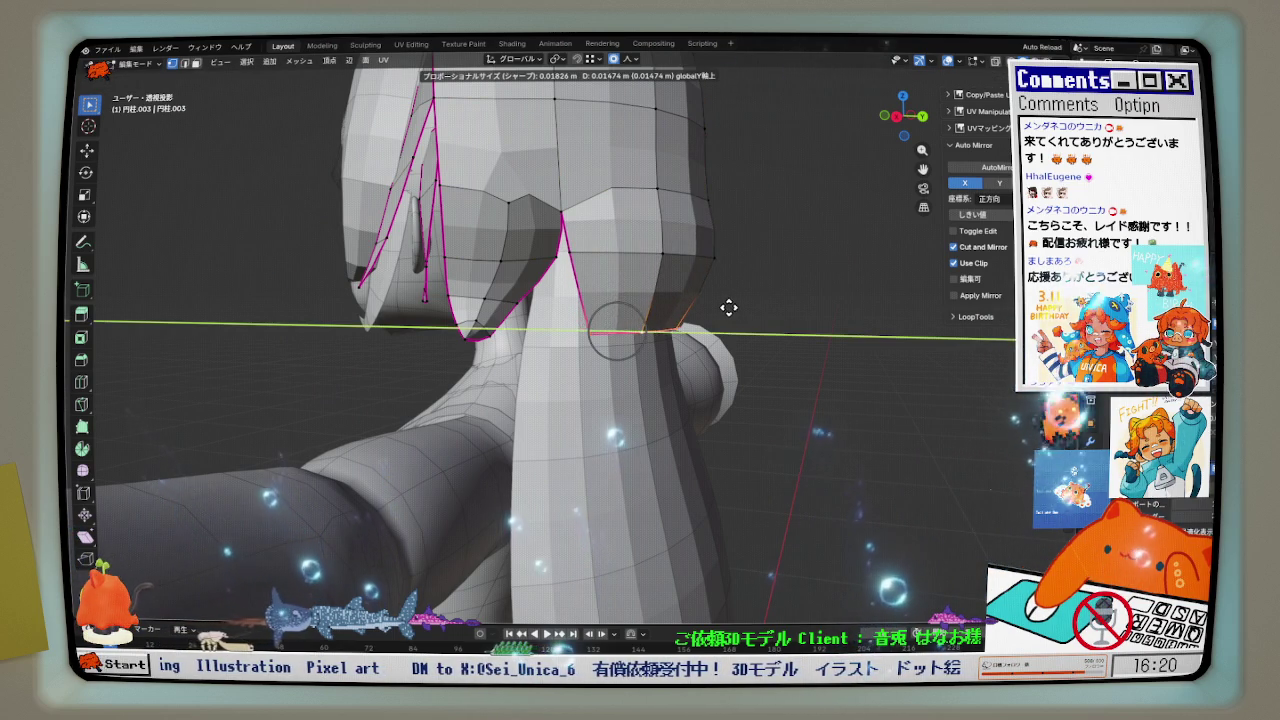
pyautogui.click(740, 310)
pyautogui.moveTo(751, 311); pyautogui.dragTo(763, 326, button='middle')
pyautogui.press('s')
pyautogui.click(751, 327)
# - Reselect the bob's bottom edge loop and shrink it to 0.918 toward the neck
pyautogui.click(720, 328)
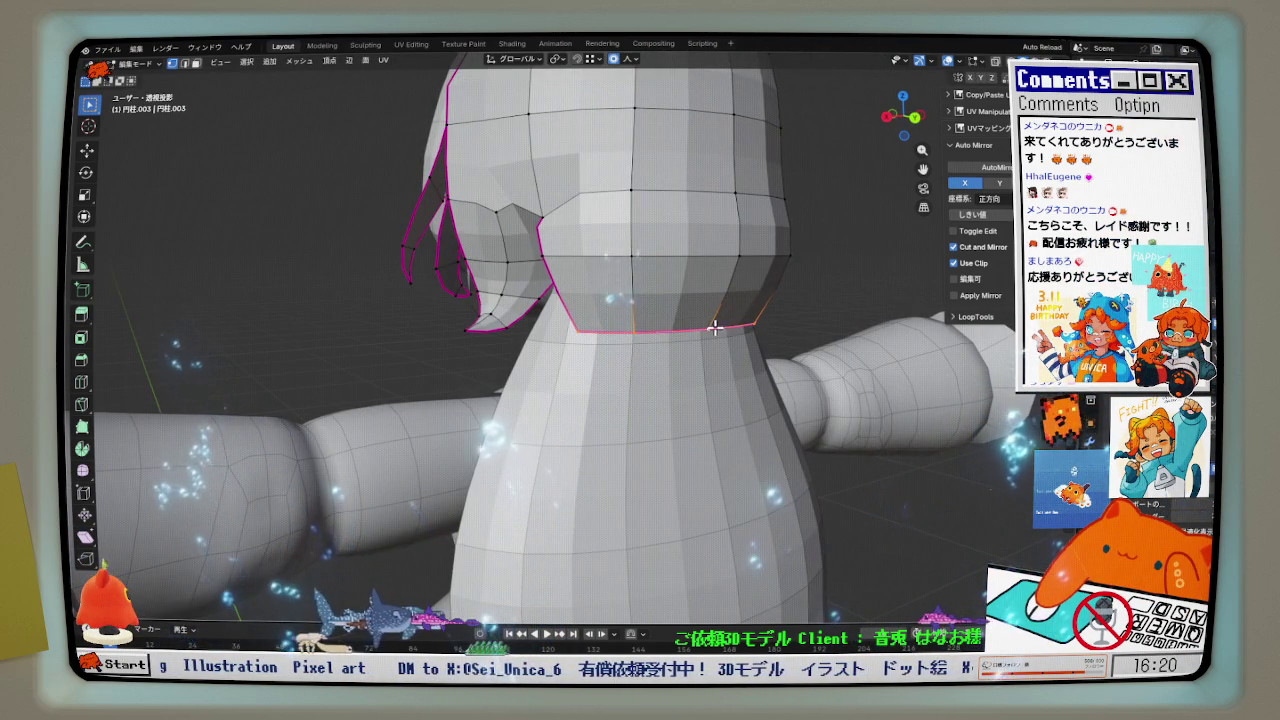
pyautogui.hotkey('ctrl', 'l')
pyautogui.hotkey('ctrl', 'z')
pyautogui.press('s')
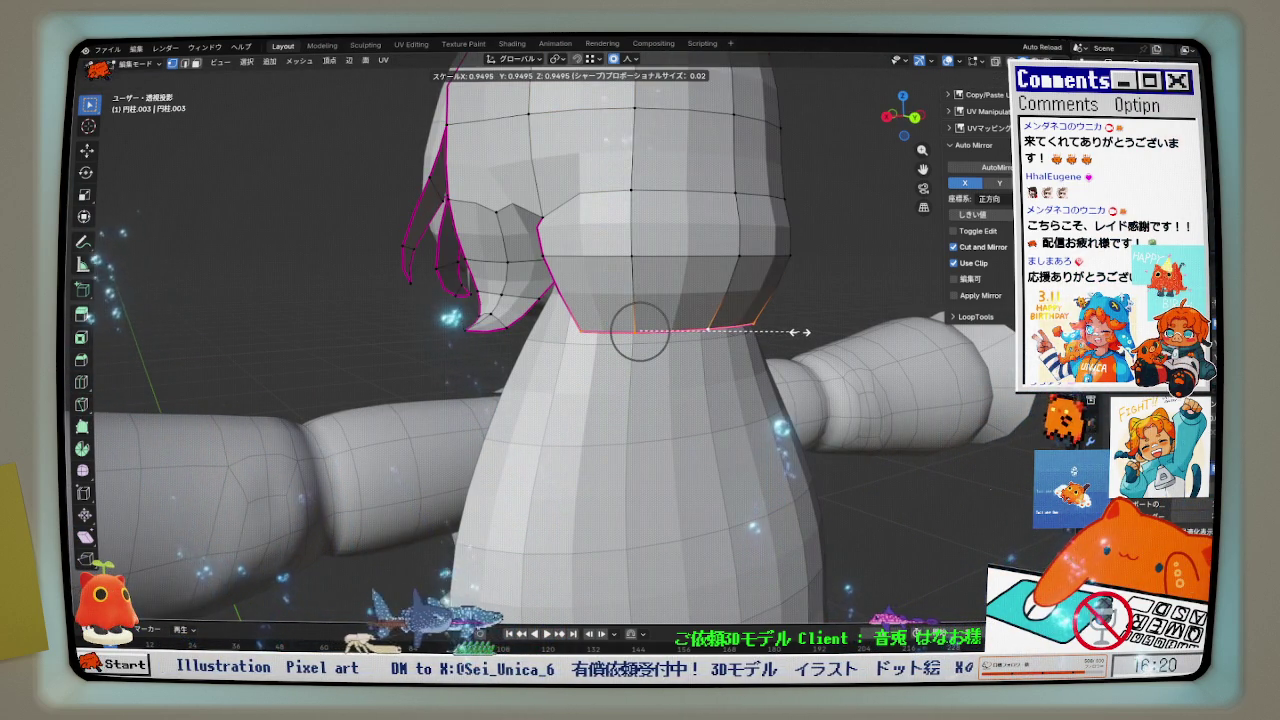
pyautogui.click(709, 331)
# - From the back orthographic view, select part of the hair and move it along Z
pyautogui.scroll(2, 709, 331)
pyautogui.click(906, 120)
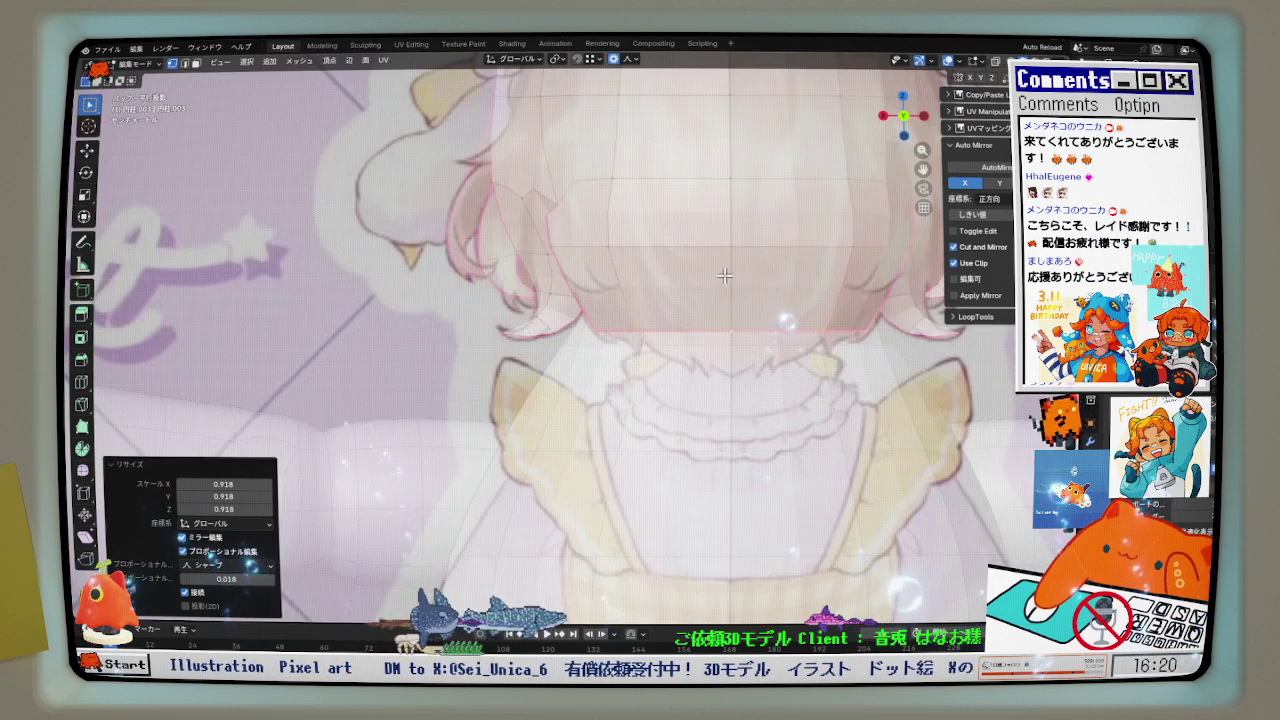
pyautogui.click(724, 277)
pyautogui.press('x')
pyautogui.press('Return')
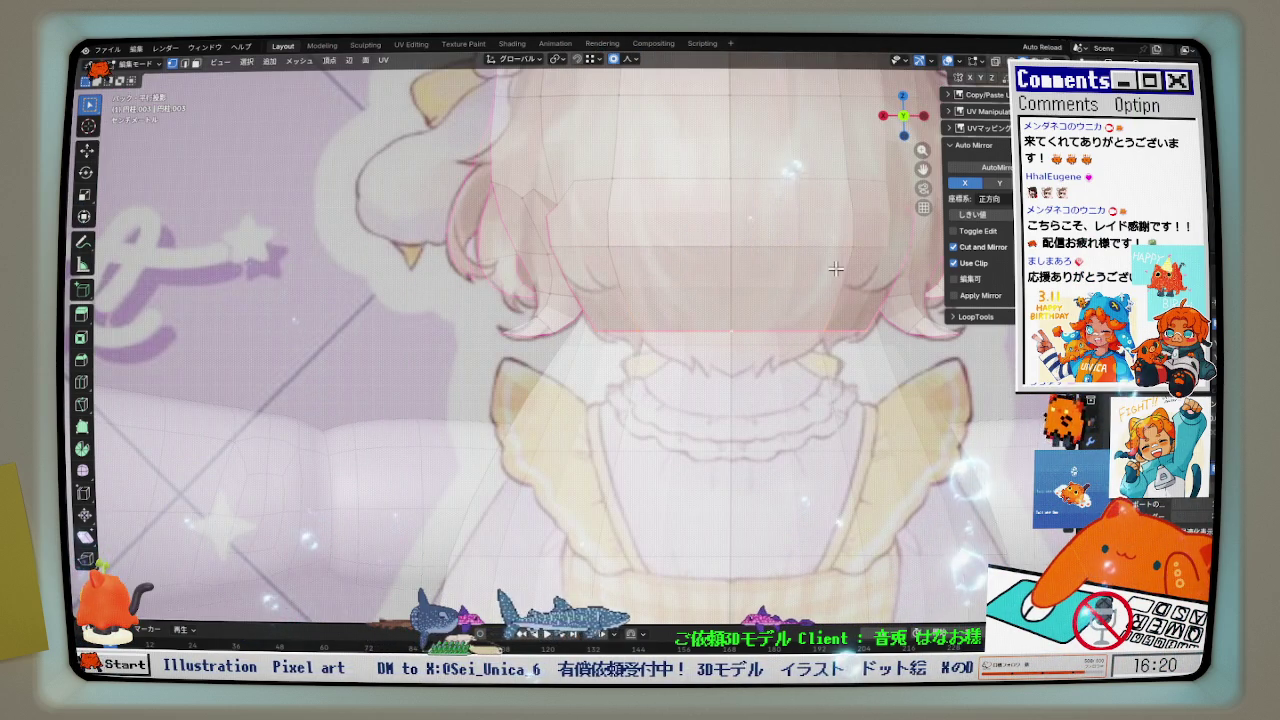
pyautogui.press('g')
pyautogui.press('z')
pyautogui.click(763, 294)
# - In front X-ray view, duplicate a back-hair strand in place and separate it into its own object
pyautogui.moveTo(763, 294)
pyautogui.mouseDown(button='middle')
pyautogui.moveTo(866, 306)
pyautogui.moveTo(763, 306)
pyautogui.moveTo(803, 309)
pyautogui.moveTo(743, 336)
pyautogui.mouseUp(button='middle')
pyautogui.press('KP_1')
pyautogui.hotkey('alt', 'z')
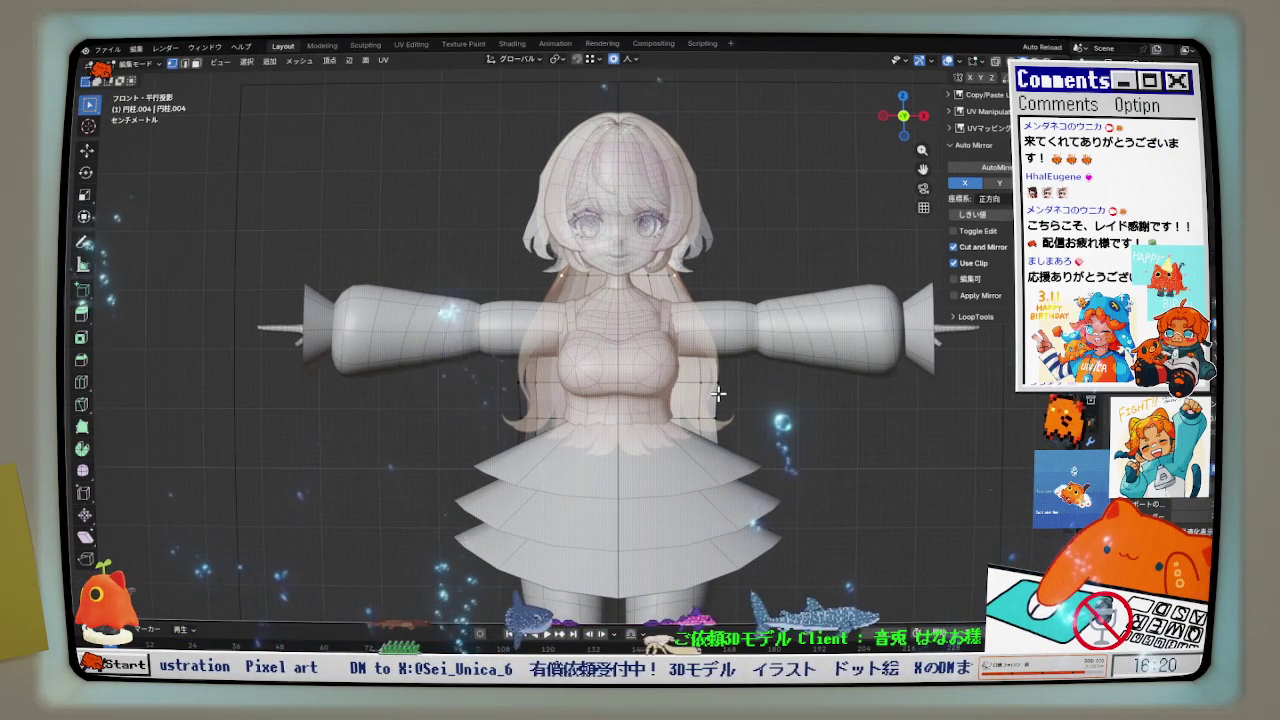
pyautogui.scroll(2, 739, 304)
pyautogui.hotkey('shift', 'd')
pyautogui.rightClick(739, 304)
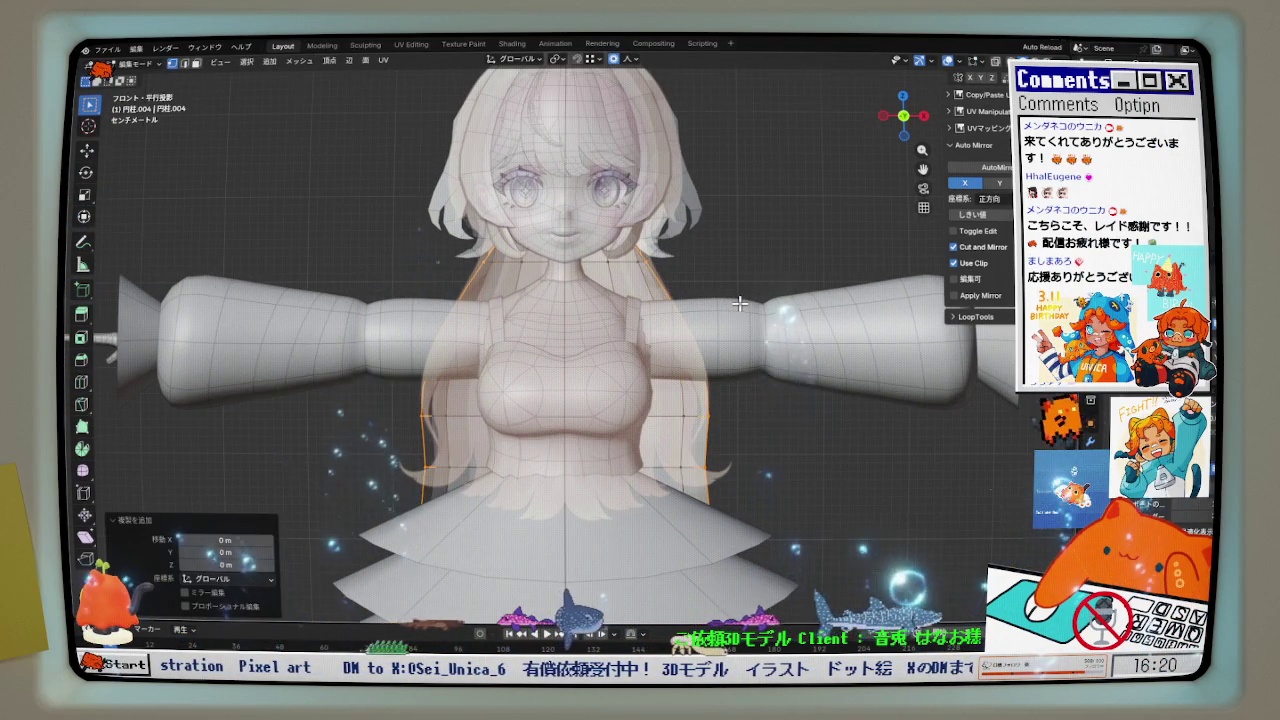
pyautogui.hotkey('alt', 'z')
pyautogui.moveTo(739, 304); pyautogui.dragTo(596, 326, button='middle')
pyautogui.hotkey('ctrl', 'z')
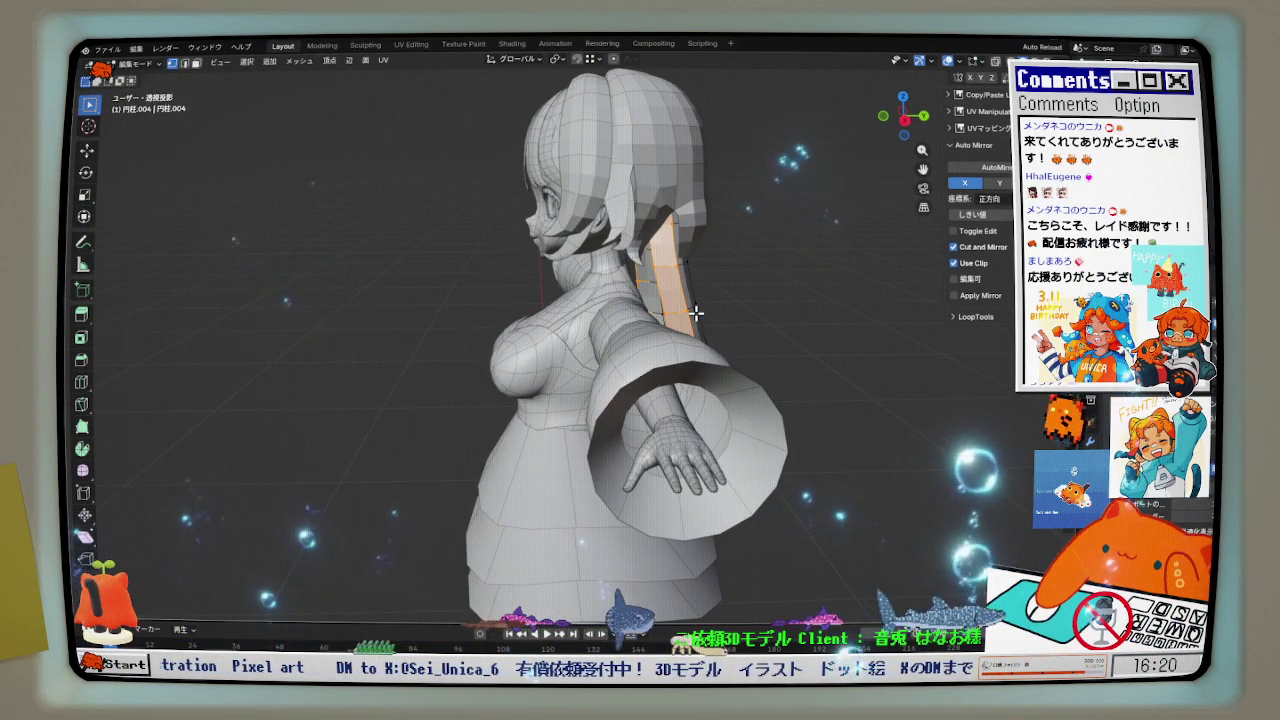
pyautogui.click(698, 319)
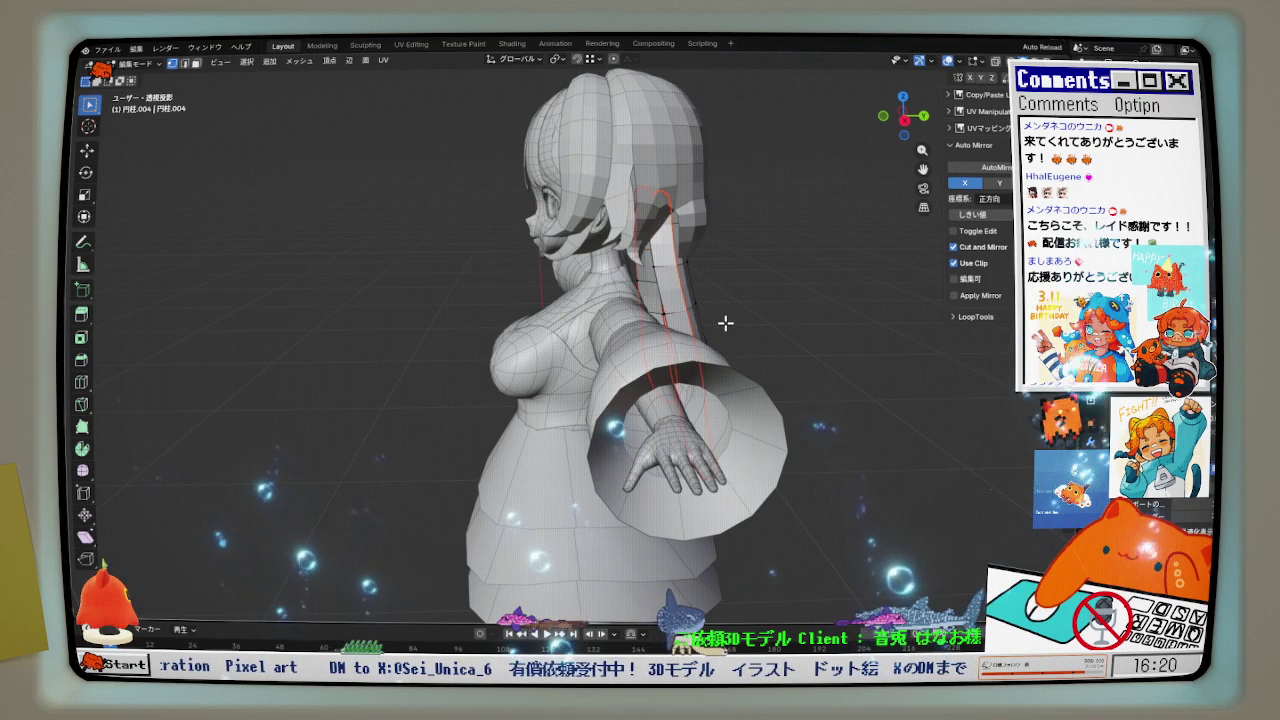
# - Edit the separated 円柱.006 strand, moving it 0.025157 m back along Y
pyautogui.press('Tab')
pyautogui.click(672, 292)
pyautogui.hotkey('ctrl', 'Tab')
pyautogui.click(729, 297)
pyautogui.moveTo(732, 297)
pyautogui.mouseDown(button='middle')
pyautogui.moveTo(714, 297)
pyautogui.moveTo(754, 303)
pyautogui.moveTo(689, 320)
pyautogui.moveTo(792, 311)
pyautogui.moveTo(670, 314)
pyautogui.mouseUp(button='middle')
pyautogui.press('g')
pyautogui.press('y')
pyautogui.click(734, 307)
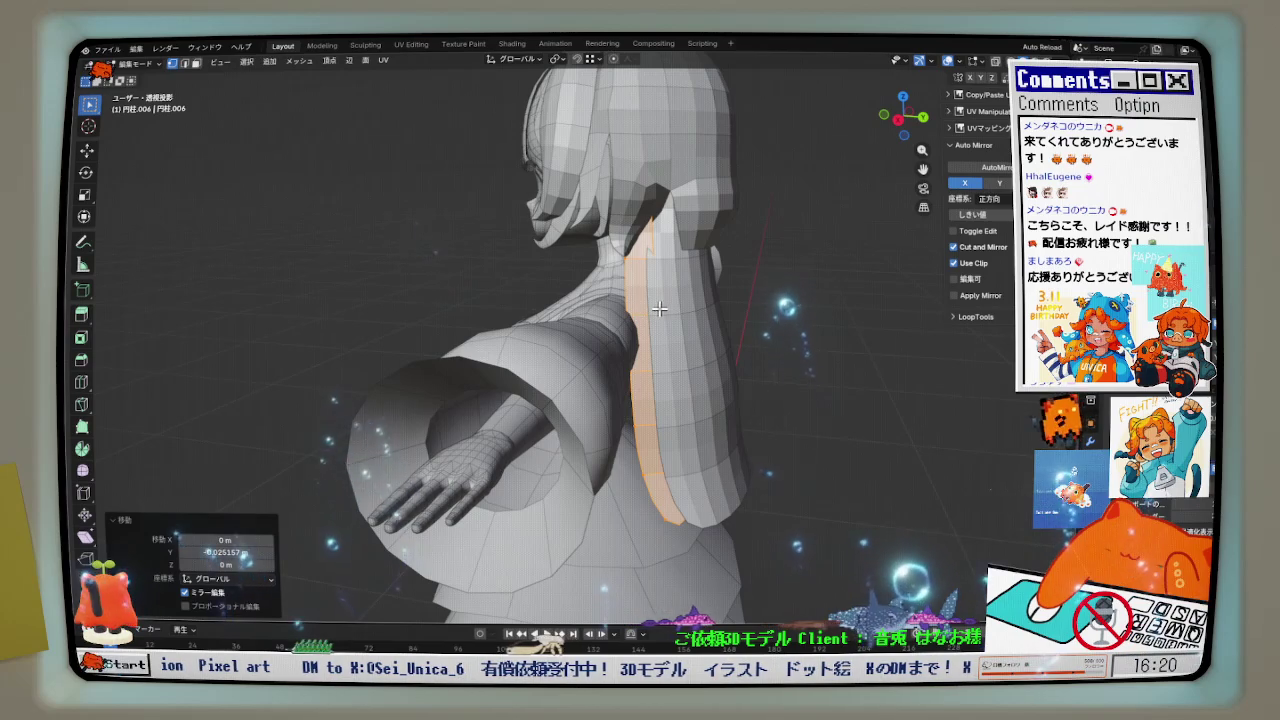
pyautogui.press('KP_1')
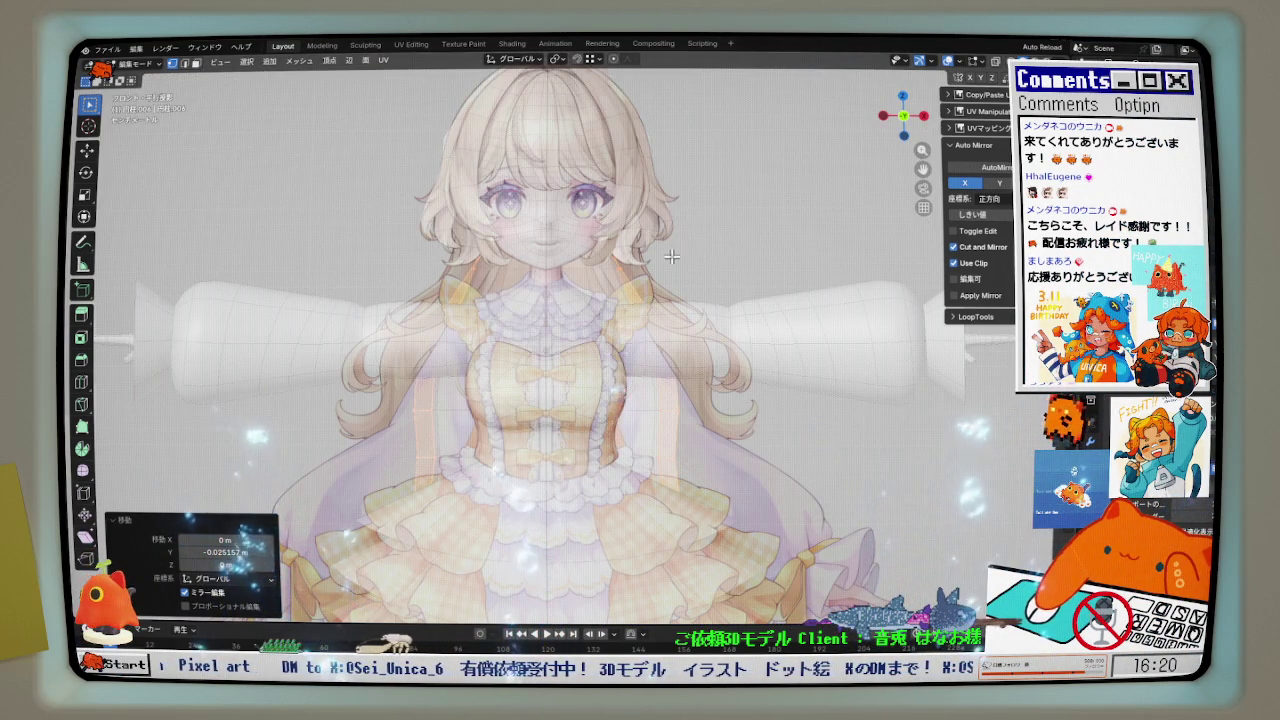
# - Zoom in and out to inspect the model against the hair line-art reference
pyautogui.scroll(2, 684, 255)
pyautogui.scroll(-1, 650, 270)
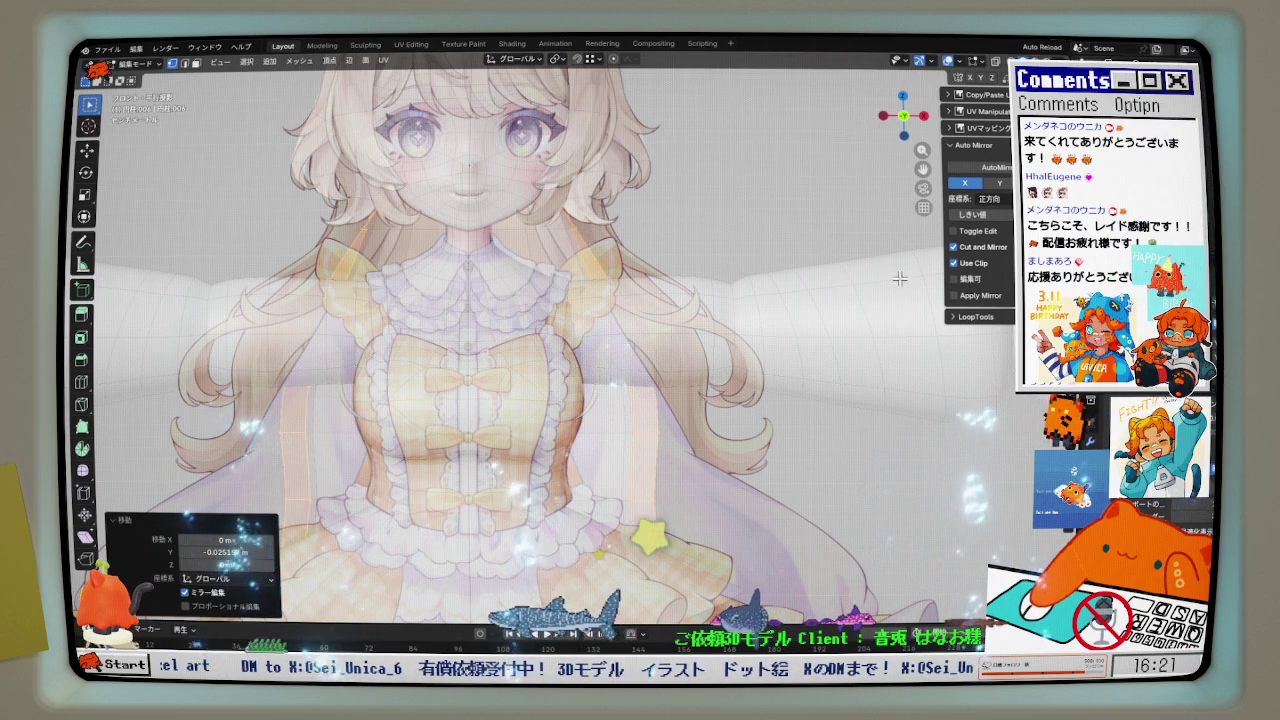
pyautogui.scroll(-2, 922, 276)
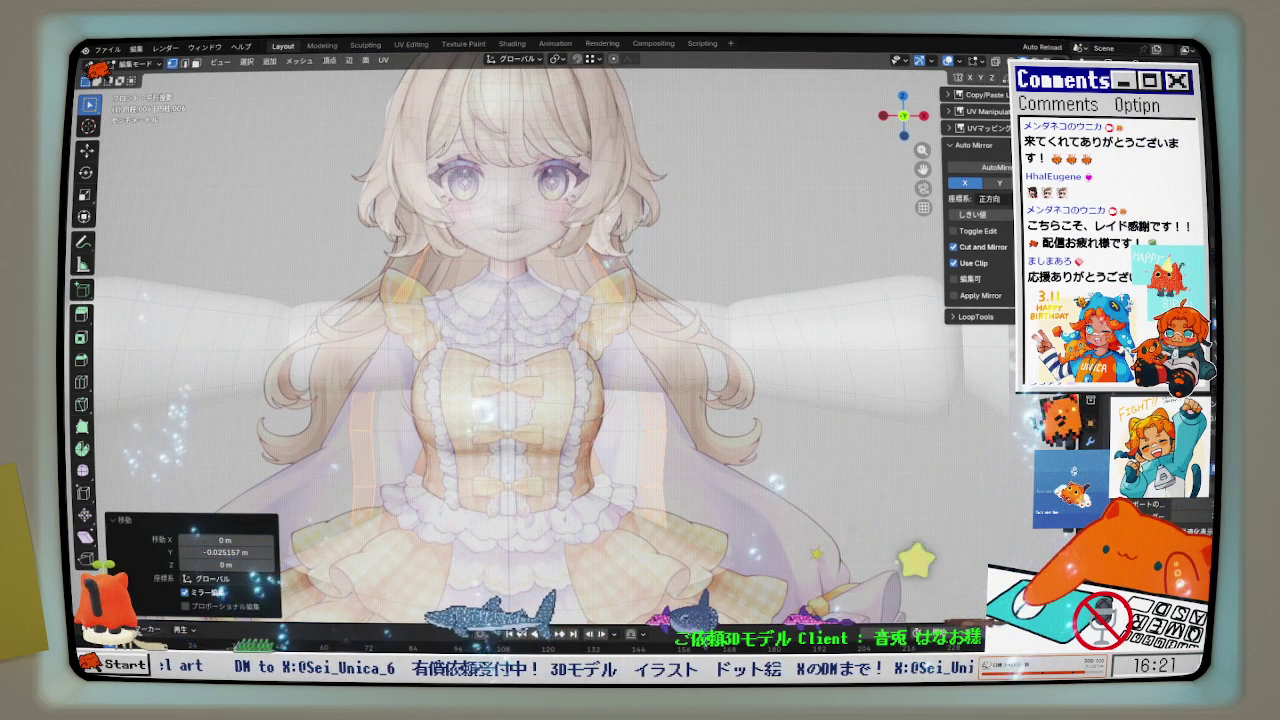
pyautogui.scroll(-1, 661, 290)
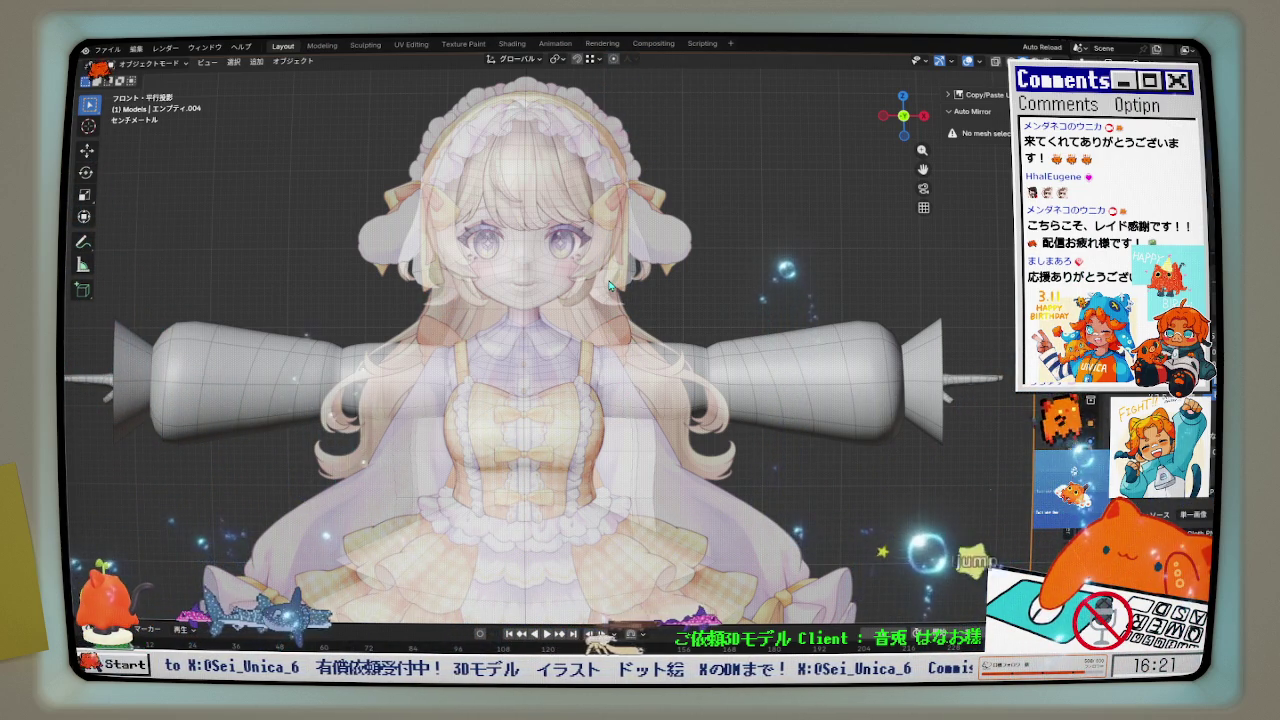
# - Hide the coloured dress reference and edit the hair in front X-ray view
pyautogui.press('z')
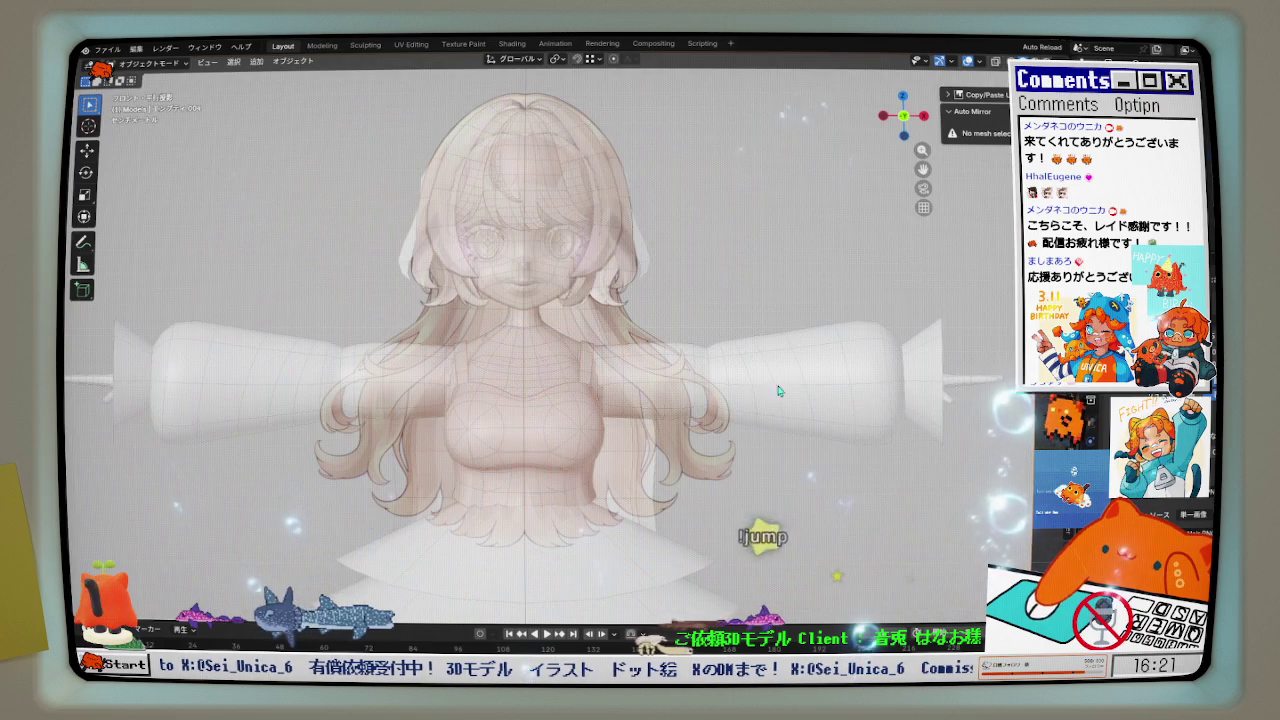
pyautogui.scroll(2, 679, 349)
pyautogui.scroll(3, 679, 349)
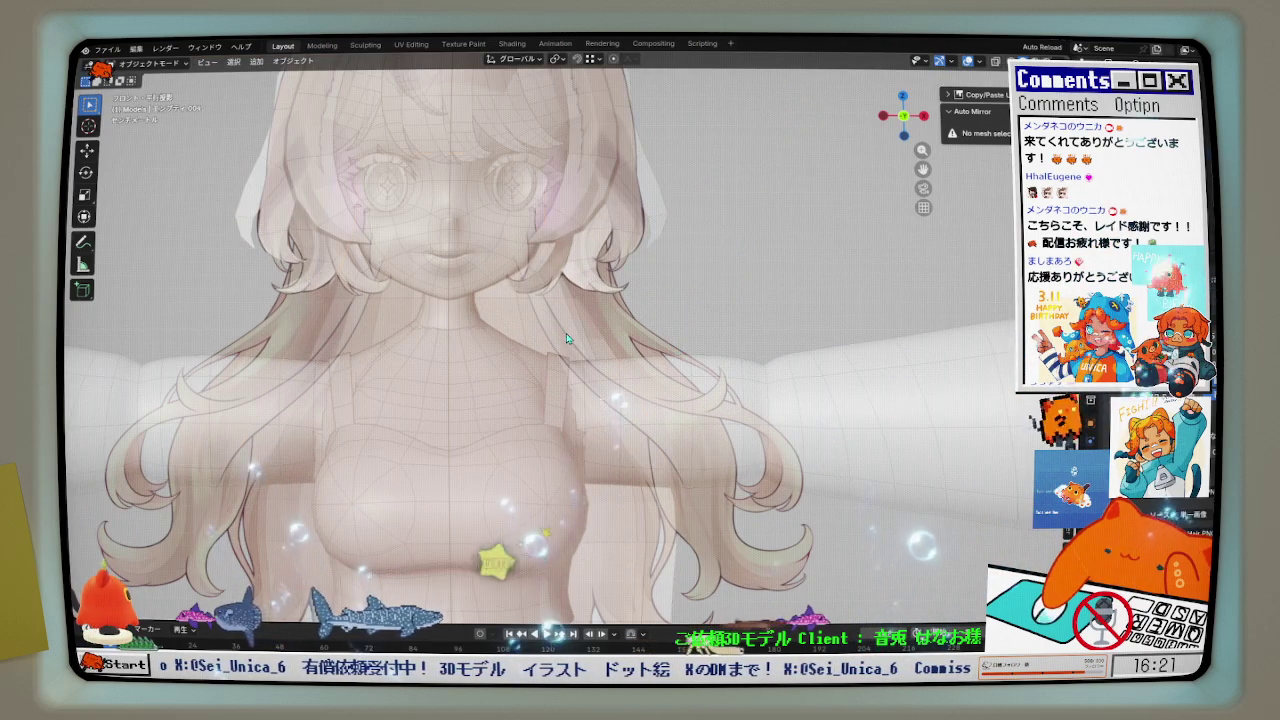
pyautogui.press('Tab')
pyautogui.moveTo(566, 333)
pyautogui.mouseDown(button='middle')
pyautogui.moveTo(601, 337)
pyautogui.moveTo(637, 314)
pyautogui.moveTo(637, 259)
pyautogui.mouseUp(button='middle')
pyautogui.press('KP_1')
pyautogui.hotkey('alt', 'z')
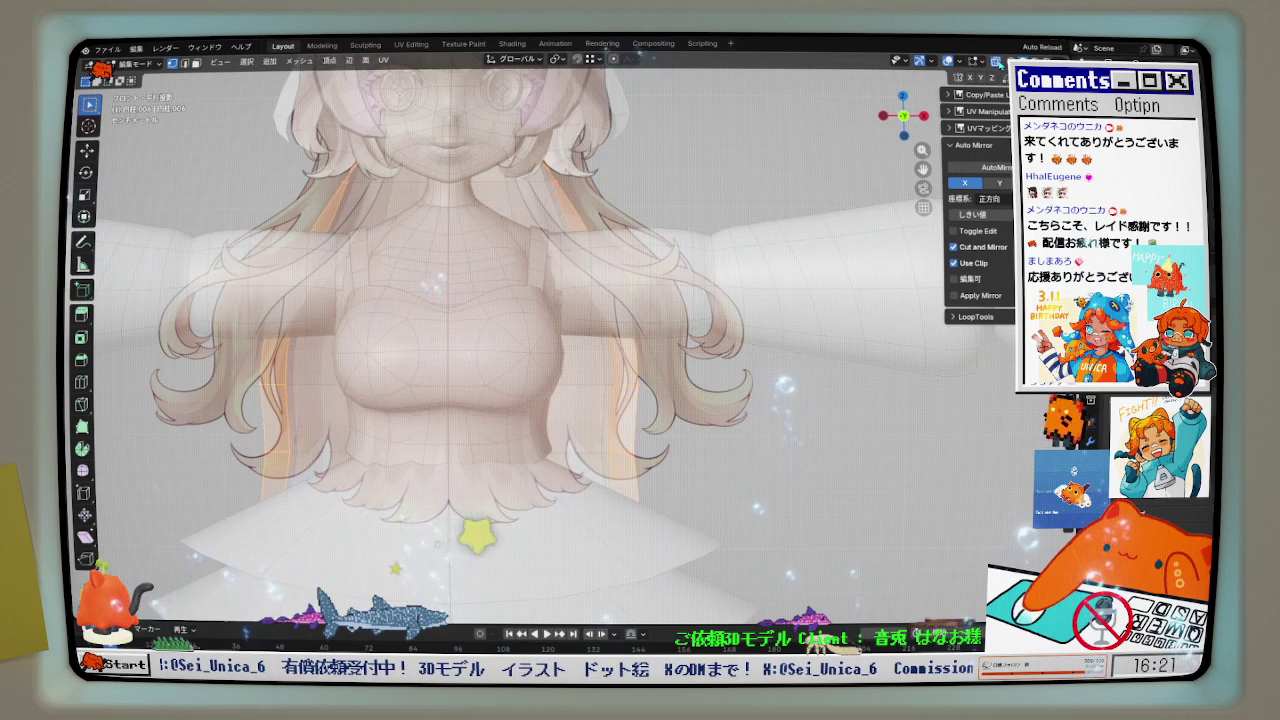
# - Test-move the long hair, select both side strands with Ctrl+L, and unhide the rest of the model
pyautogui.press('g')
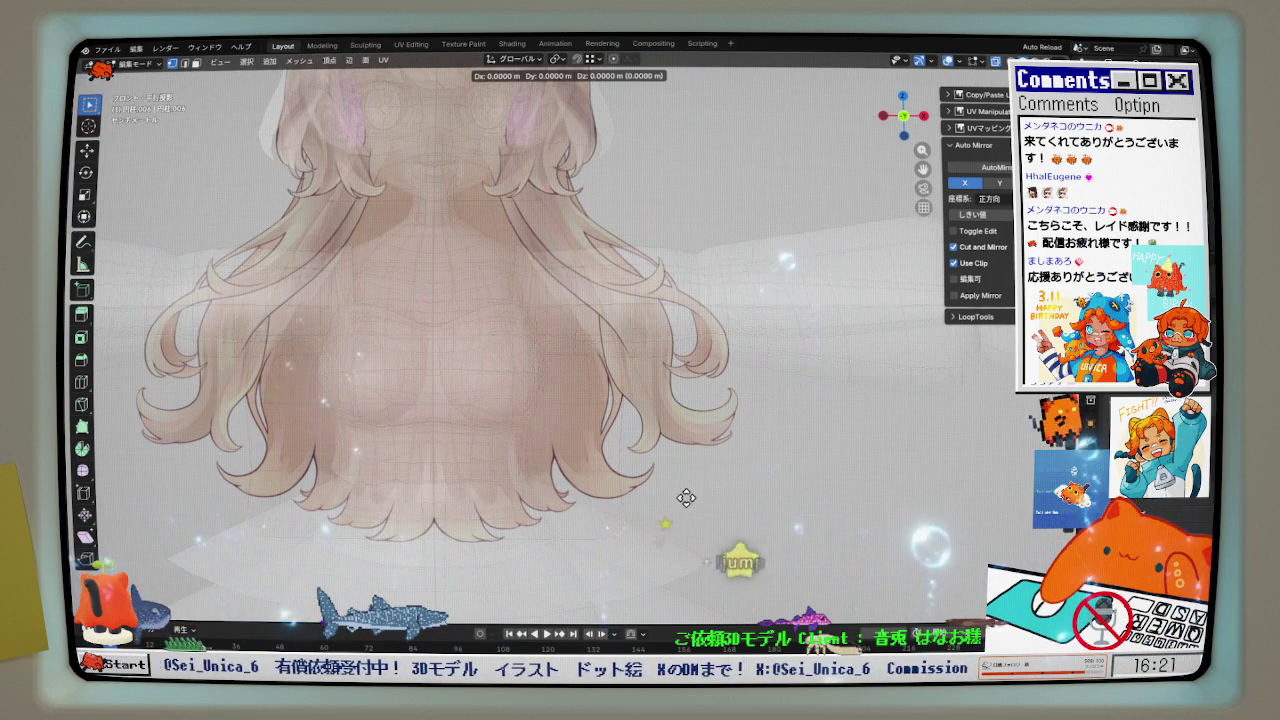
pyautogui.click(686, 497)
pyautogui.scroll(-2, 680, 470)
pyautogui.press('g')
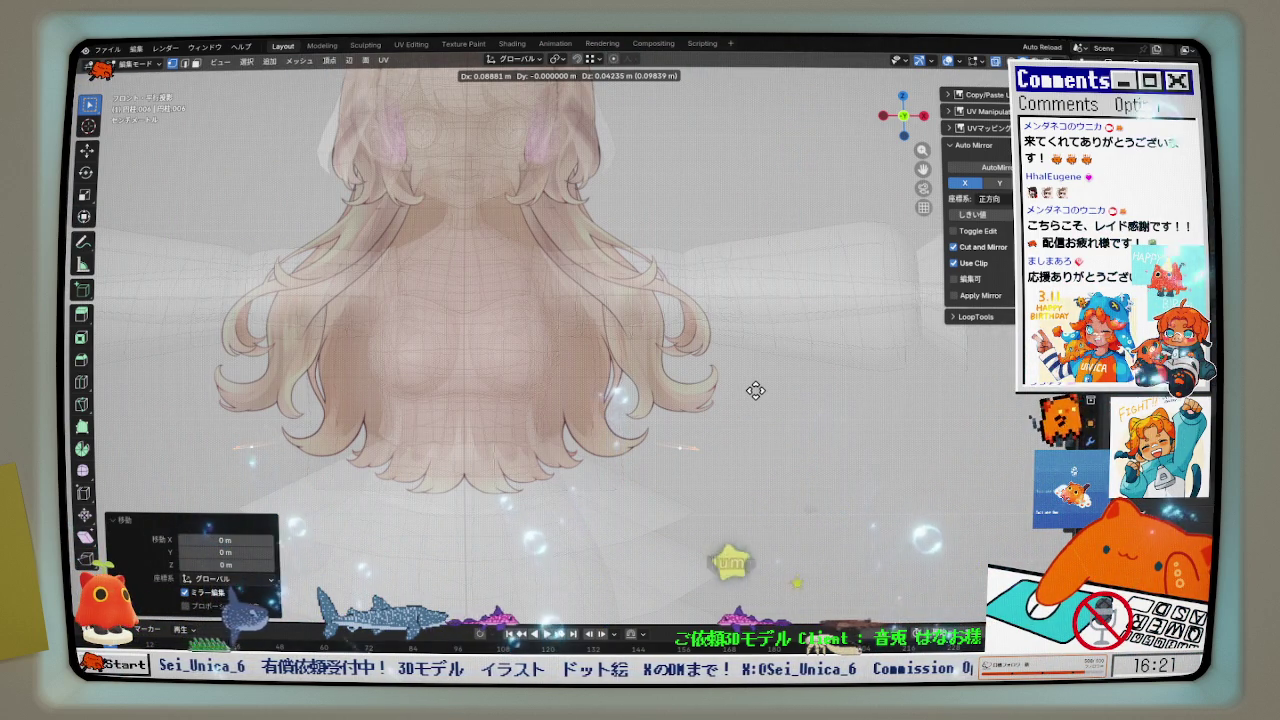
pyautogui.press('Escape')
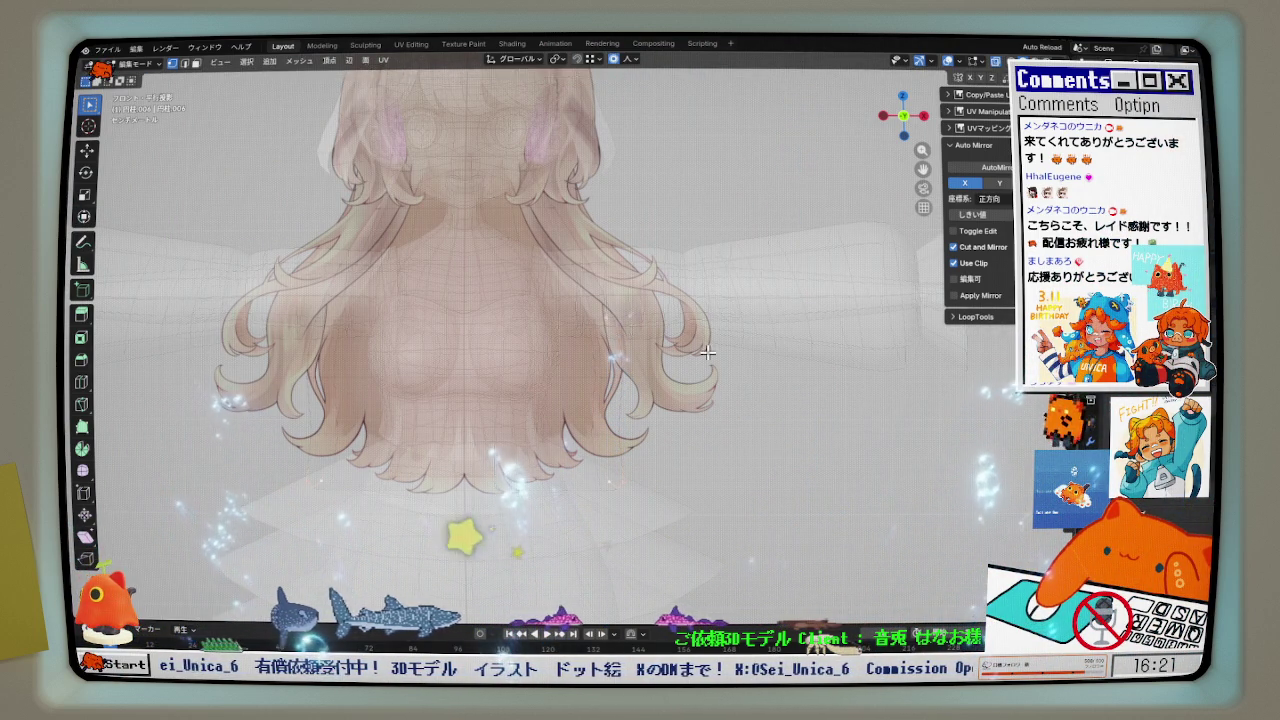
pyautogui.hotkey('ctrl', 'l')
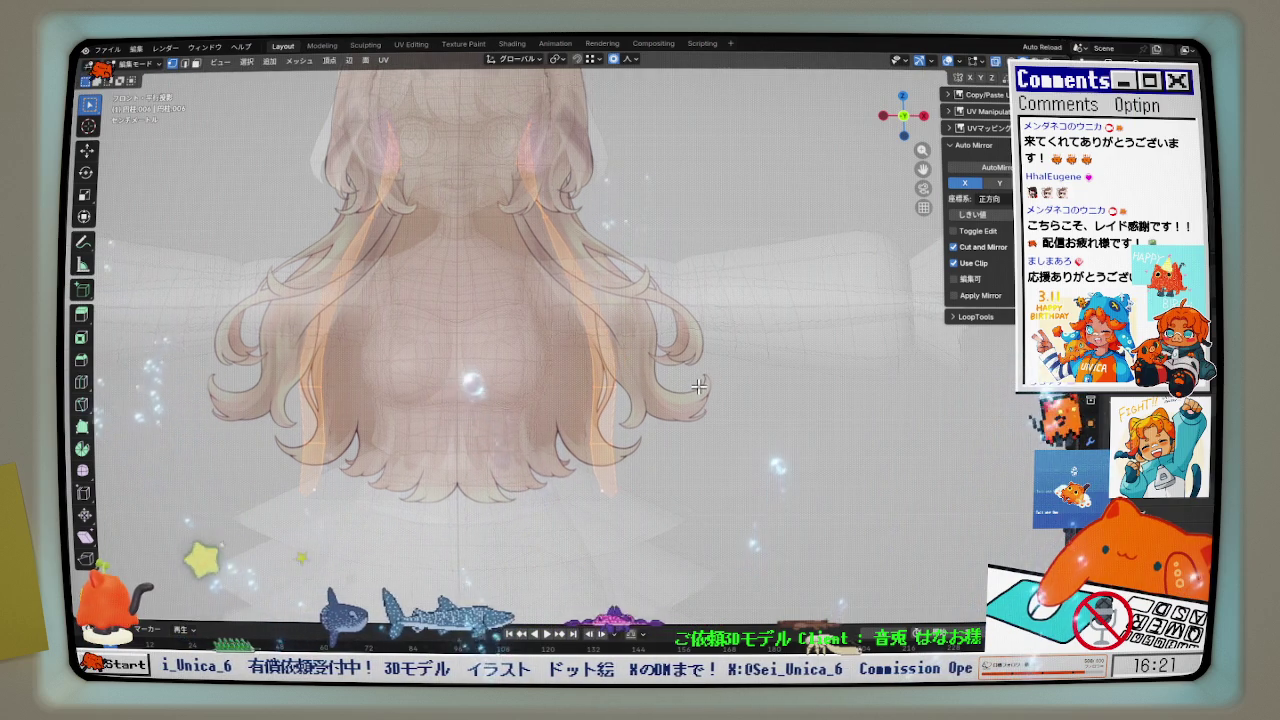
pyautogui.hotkey('alt', 'h')
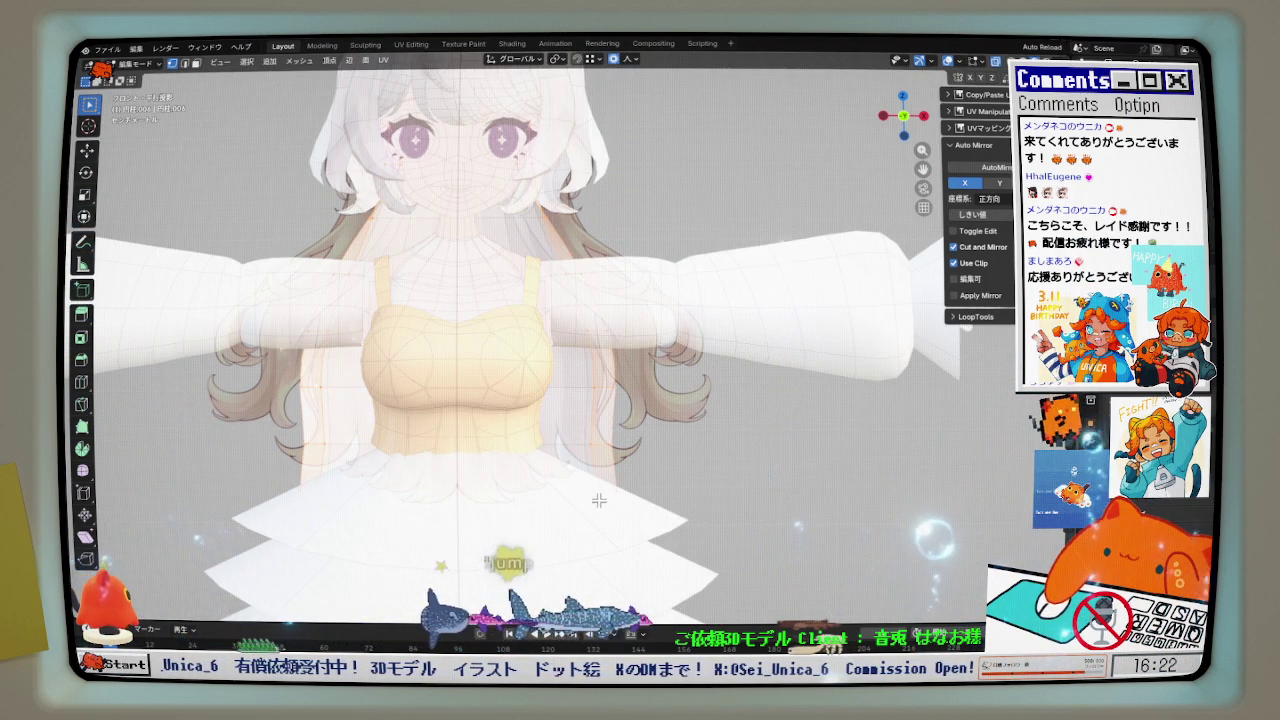
# - Hide the arms, top and skirt, then broadly reshape the hair strand with proportional editing
pyautogui.click(640, 524)
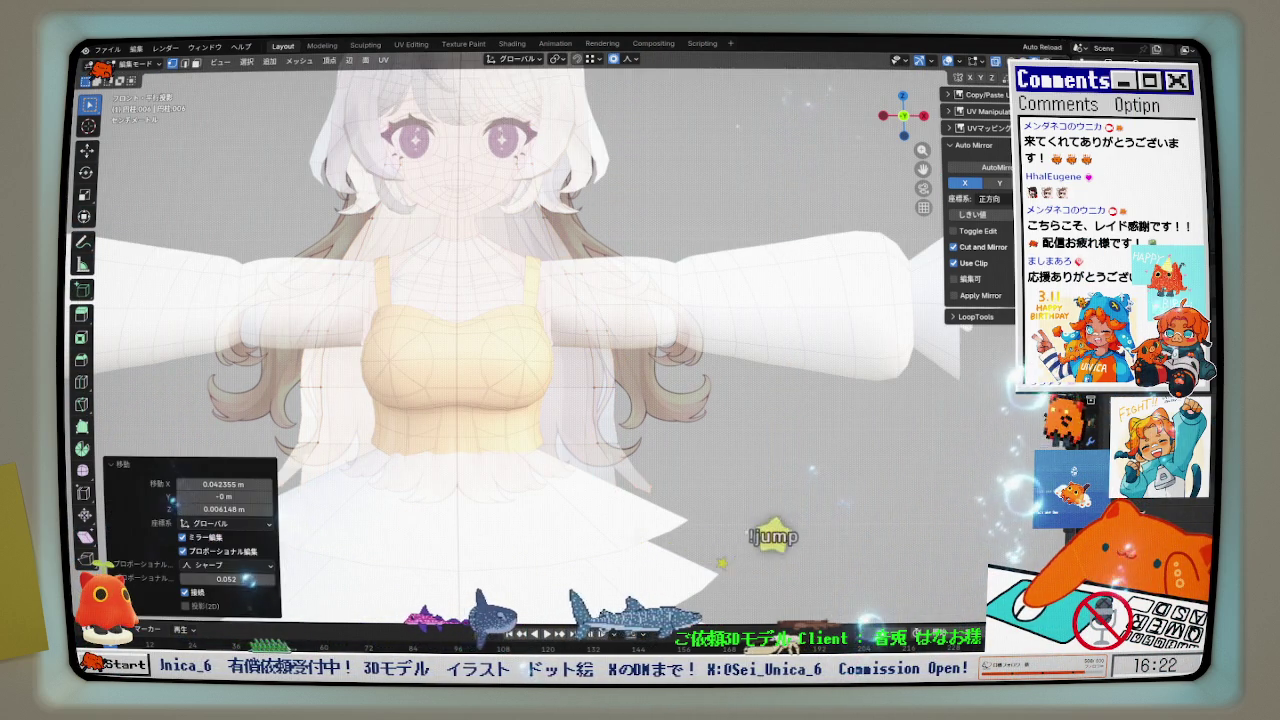
pyautogui.hotkey('shift', 'h')
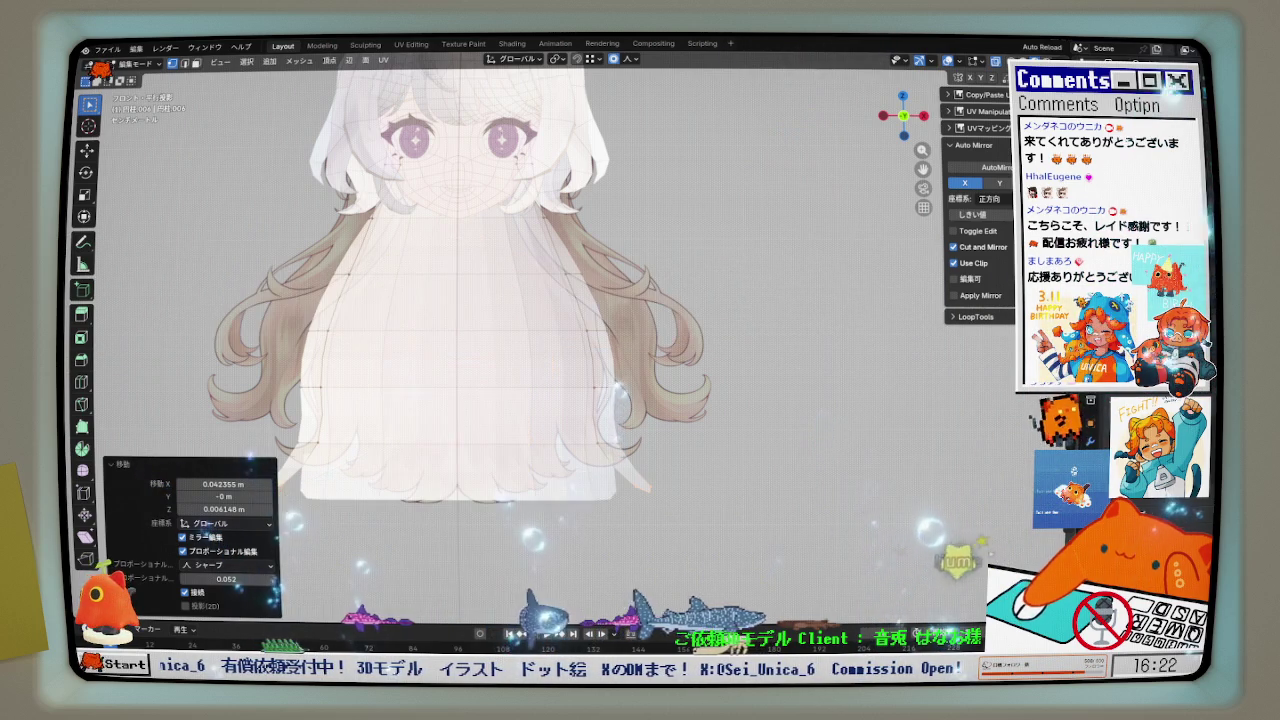
pyautogui.press('g')
pyautogui.scroll(-5, 700, 534)
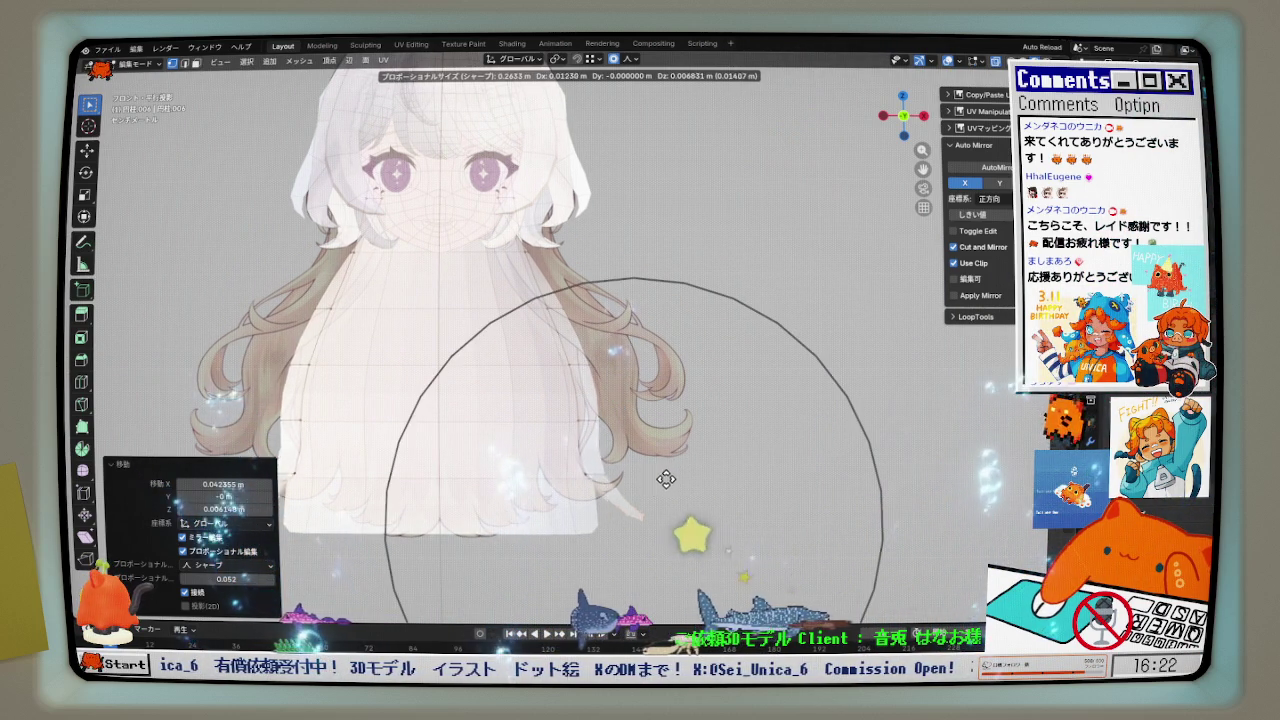
pyautogui.scroll(-2, 707, 461)
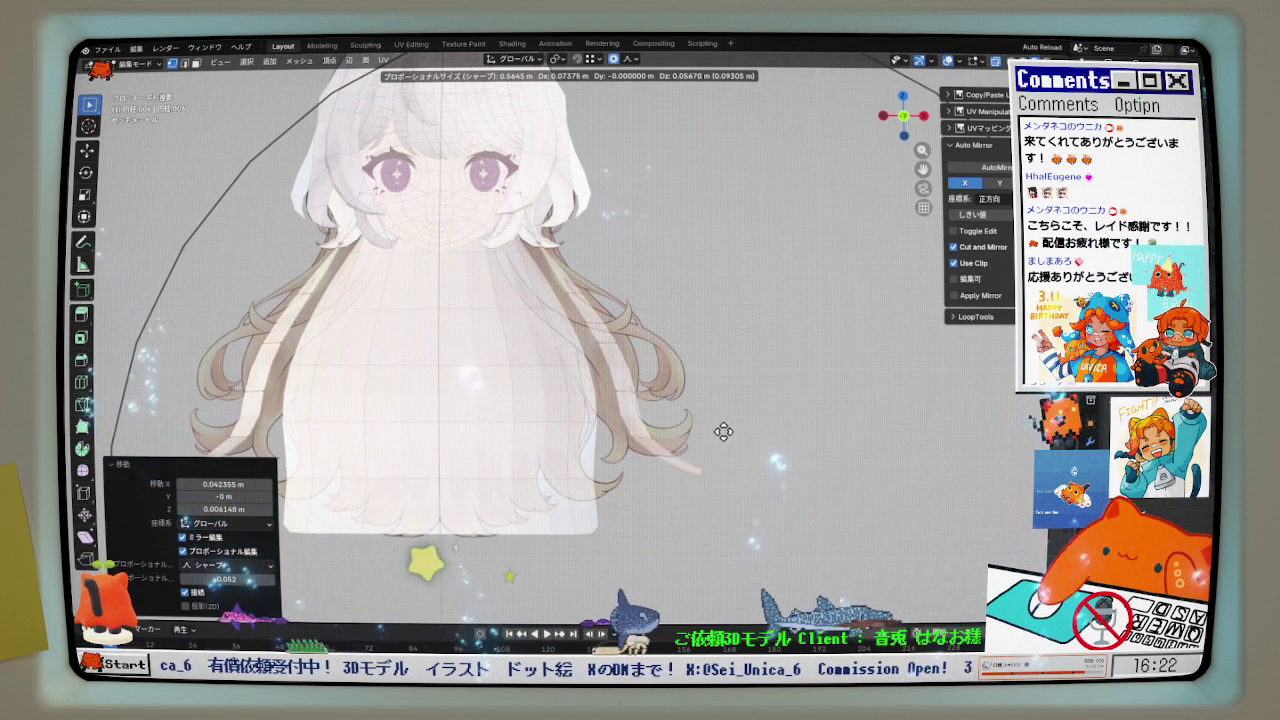
pyautogui.click(708, 435)
# - Reposition the back-hair strand's tip vertices to follow the reference curl
pyautogui.scroll(4, 680, 456)
pyautogui.moveTo(708, 488); pyautogui.dragTo(704, 468)
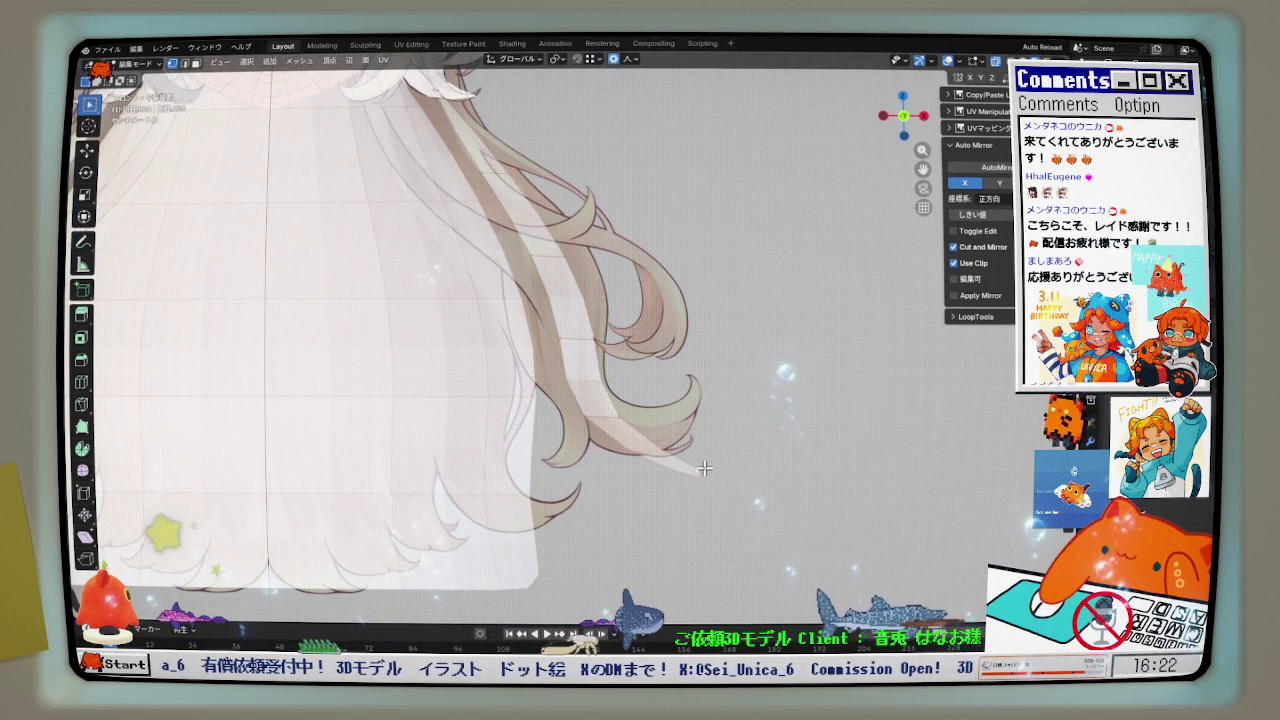
pyautogui.press('g')
pyautogui.scroll(7, 711, 464)
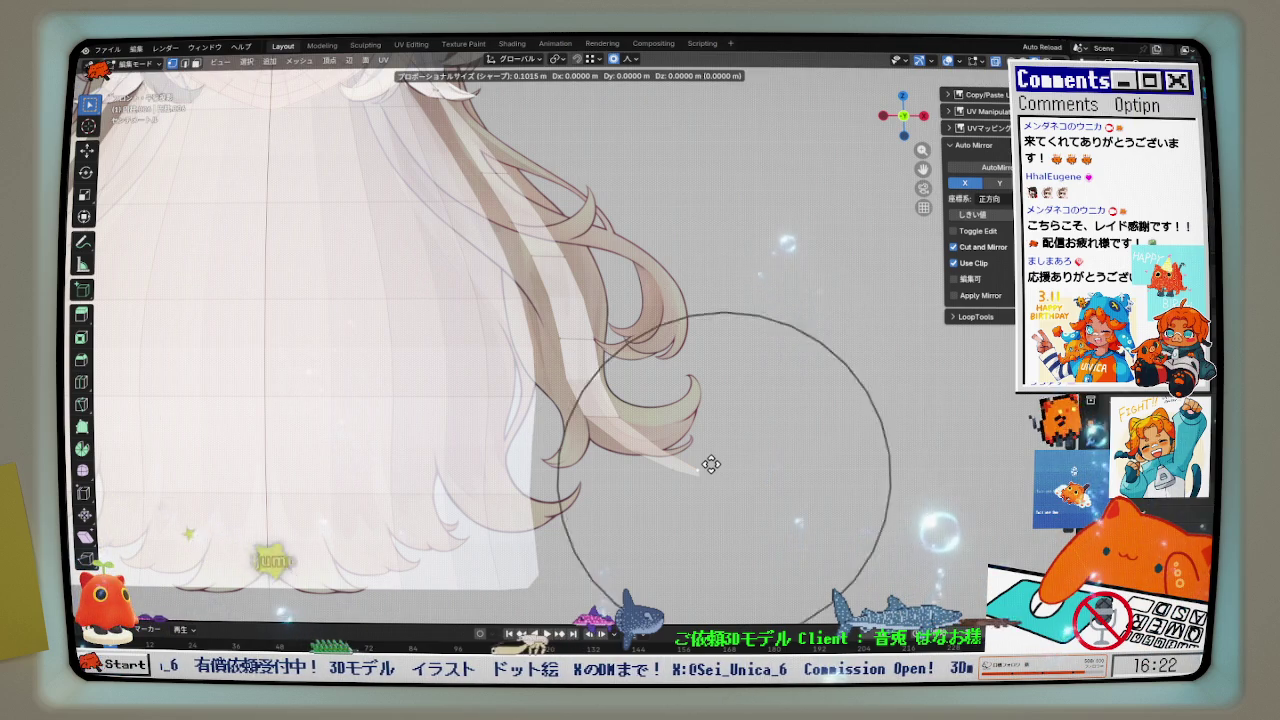
pyautogui.scroll(3, 715, 452)
pyautogui.click(717, 378)
pyautogui.click(563, 425)
pyautogui.press('g')
pyautogui.scroll(9, 563, 425)
pyautogui.scroll(4, 568, 430)
pyautogui.click(568, 430)
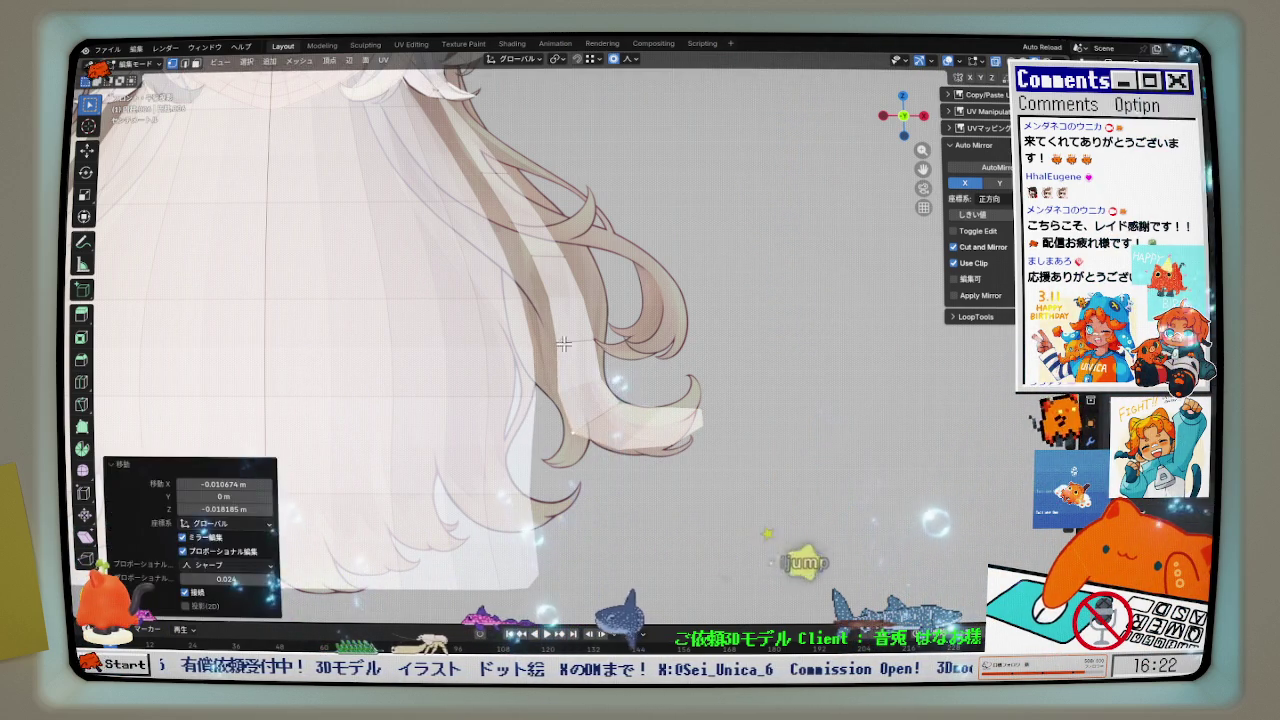
# - Reshape the mid-strand, hide the pale mesh over the lower hair, and nudge the strand
pyautogui.click(525, 333)
pyautogui.press('g')
pyautogui.click(534, 317)
pyautogui.scroll(-1, 534, 317)
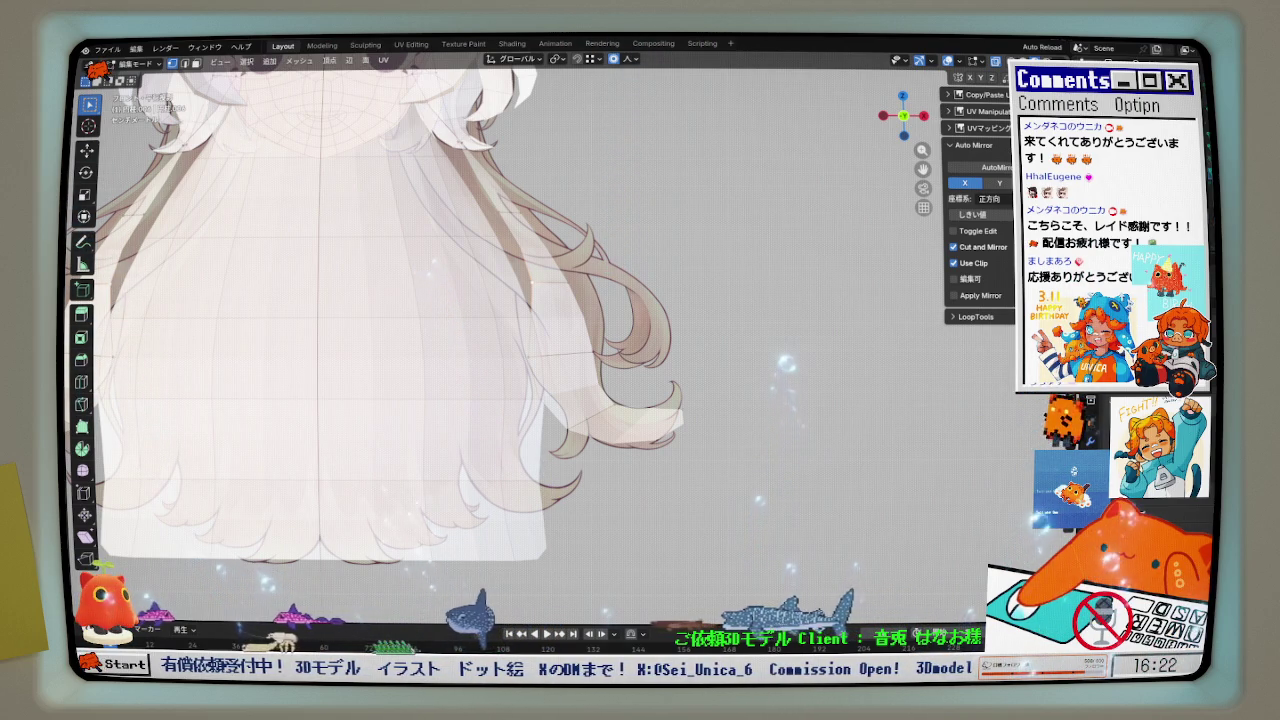
pyautogui.press('h')
pyautogui.keyDown('shift'); pyautogui.moveTo(520, 272); pyautogui.dragTo(535, 323, button='middle'); pyautogui.keyUp('shift')
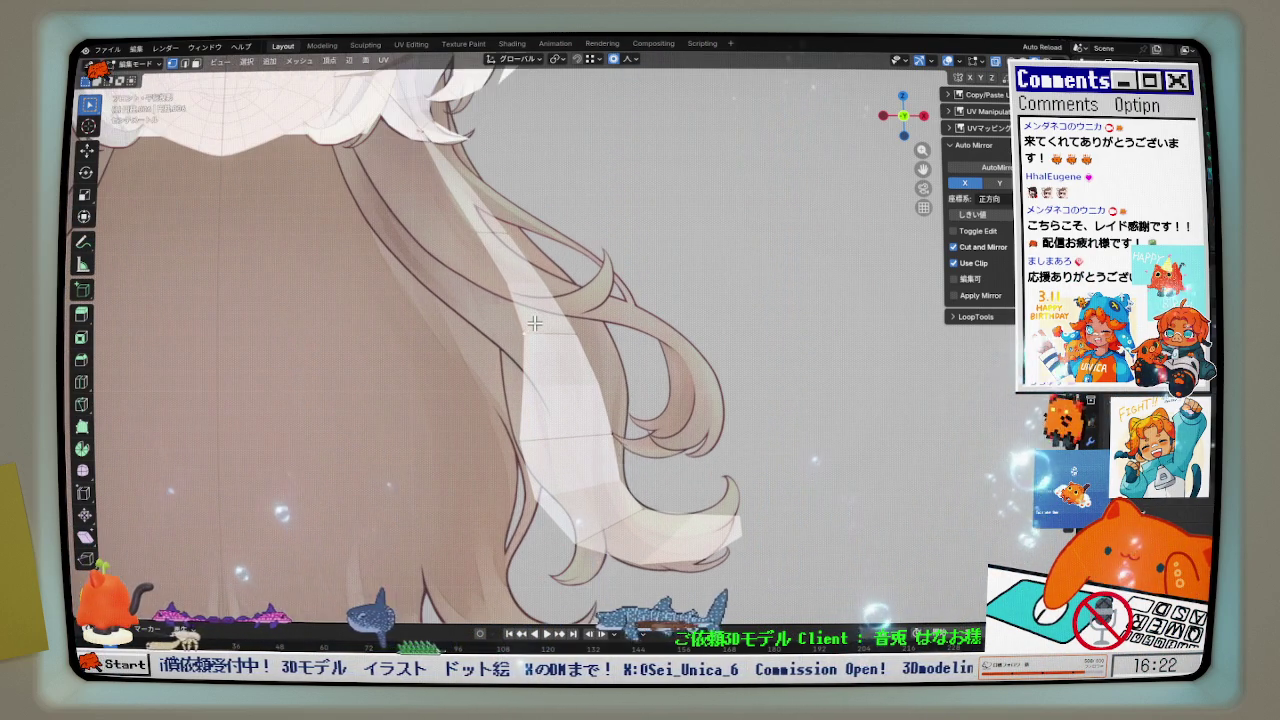
pyautogui.press('g')
pyautogui.click(532, 327)
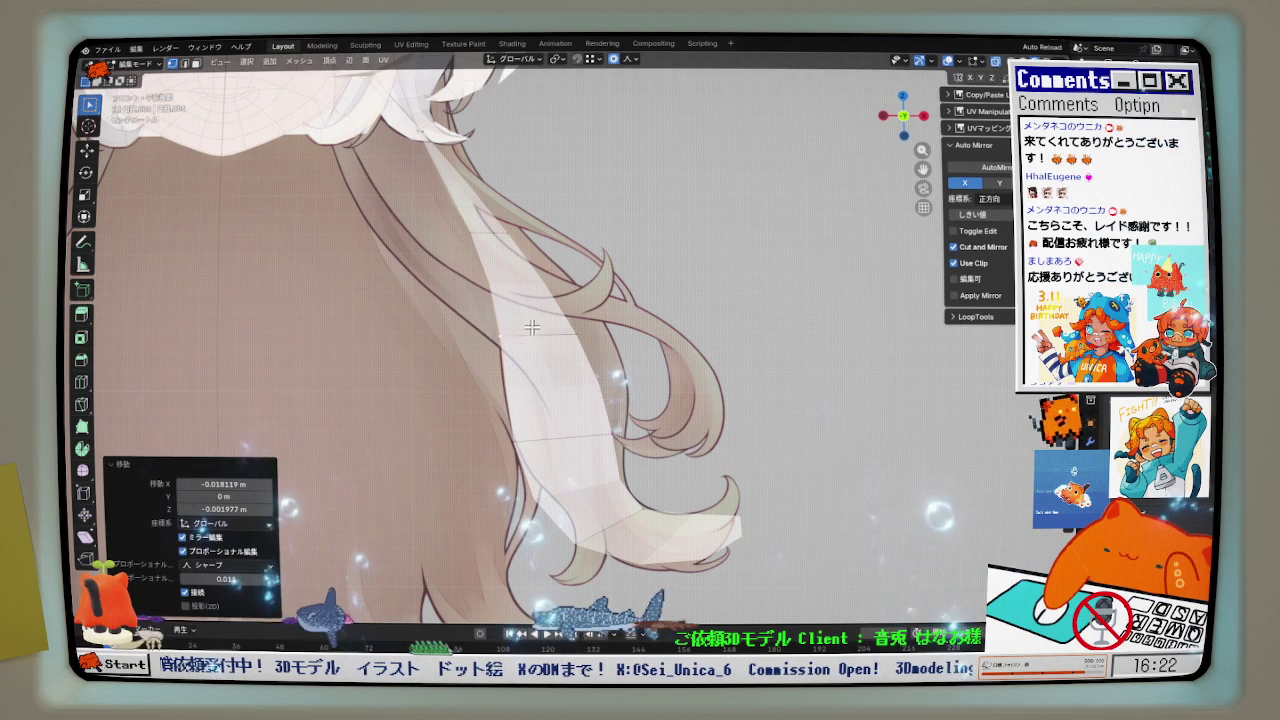
pyautogui.press('g')
pyautogui.click(620, 330)
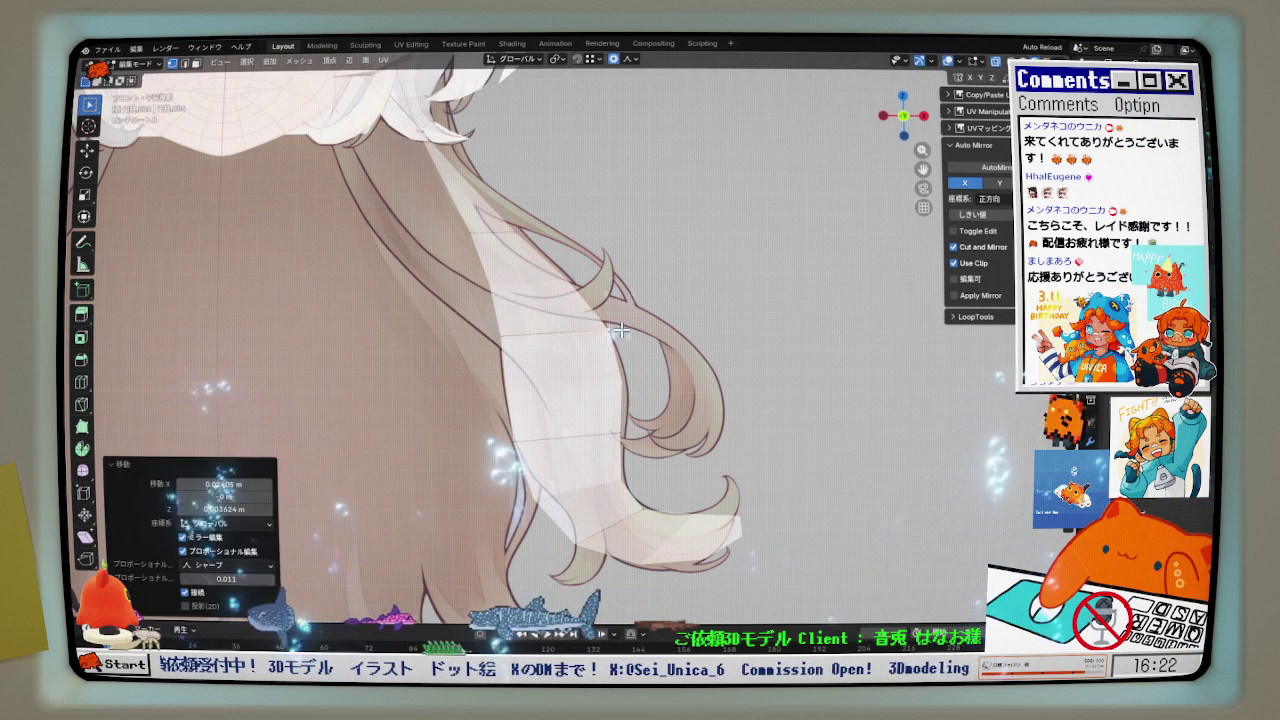
# - Shift strand edges left and reshape the lower tip to trace the reference outline
pyautogui.click(474, 233)
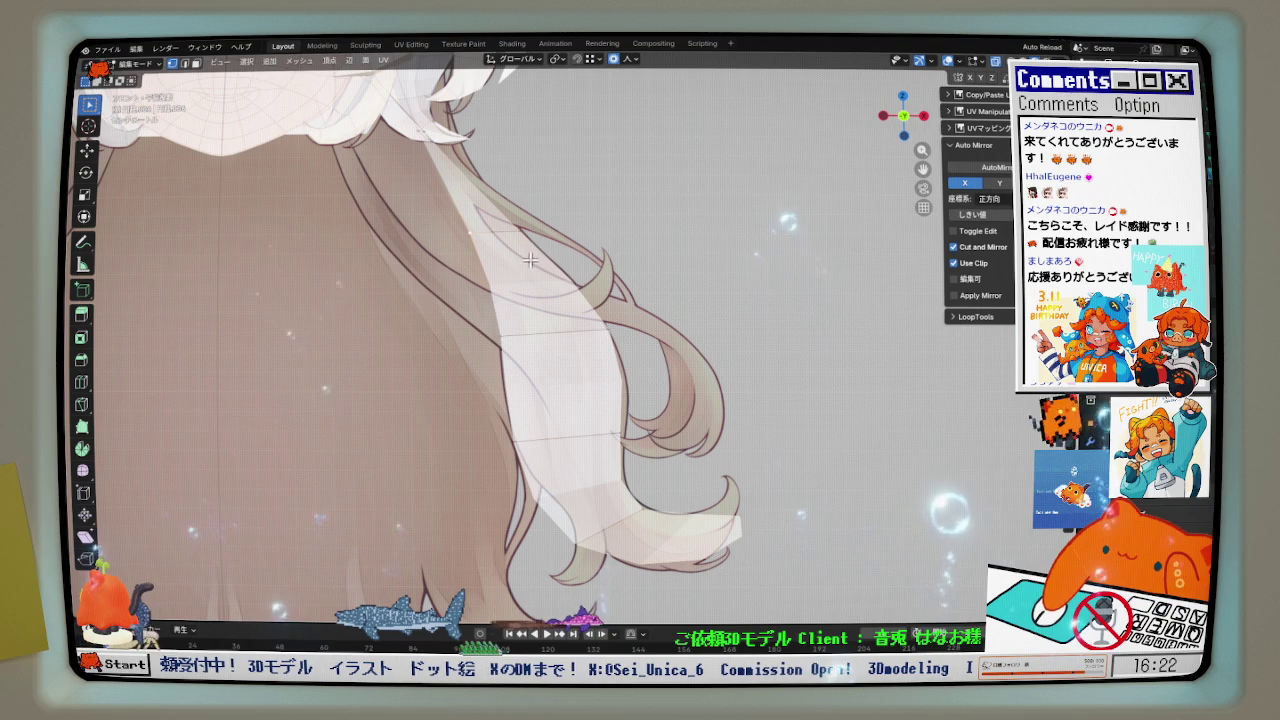
pyautogui.press('g')
pyautogui.click(380, 280)
pyautogui.press('g')
pyautogui.click(518, 349)
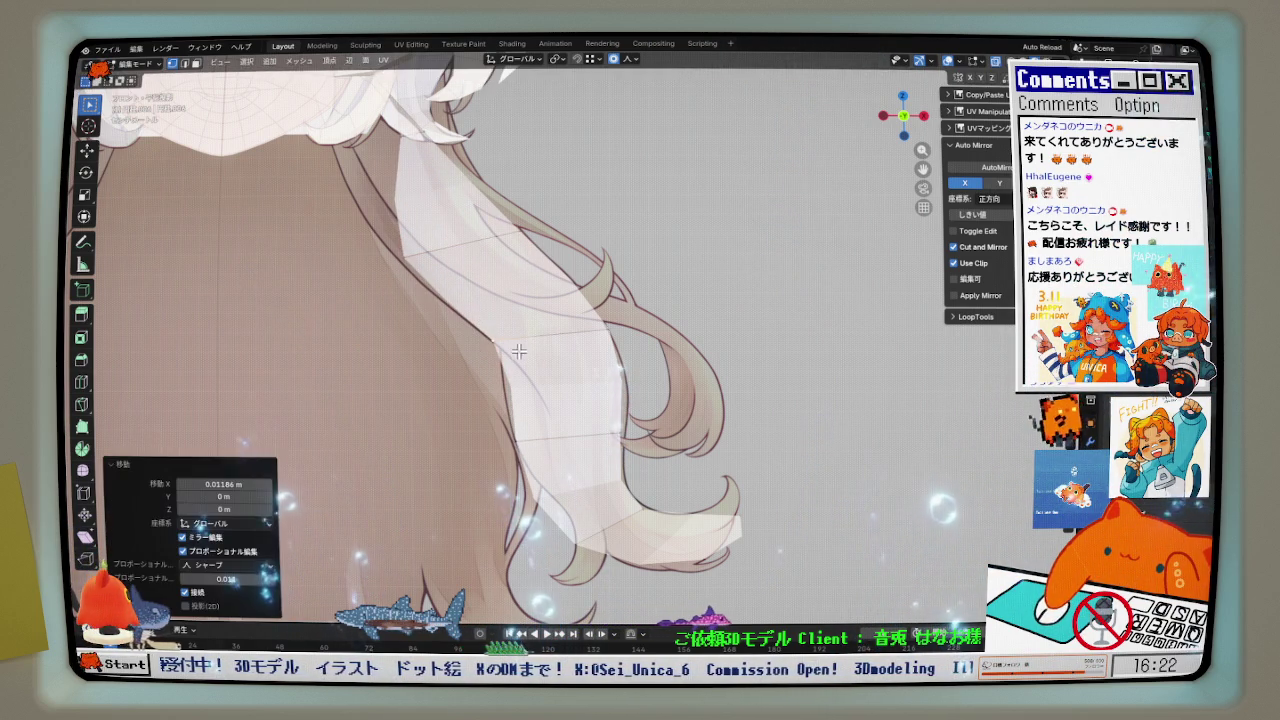
pyautogui.press('g')
pyautogui.click(591, 443)
pyautogui.press('g')
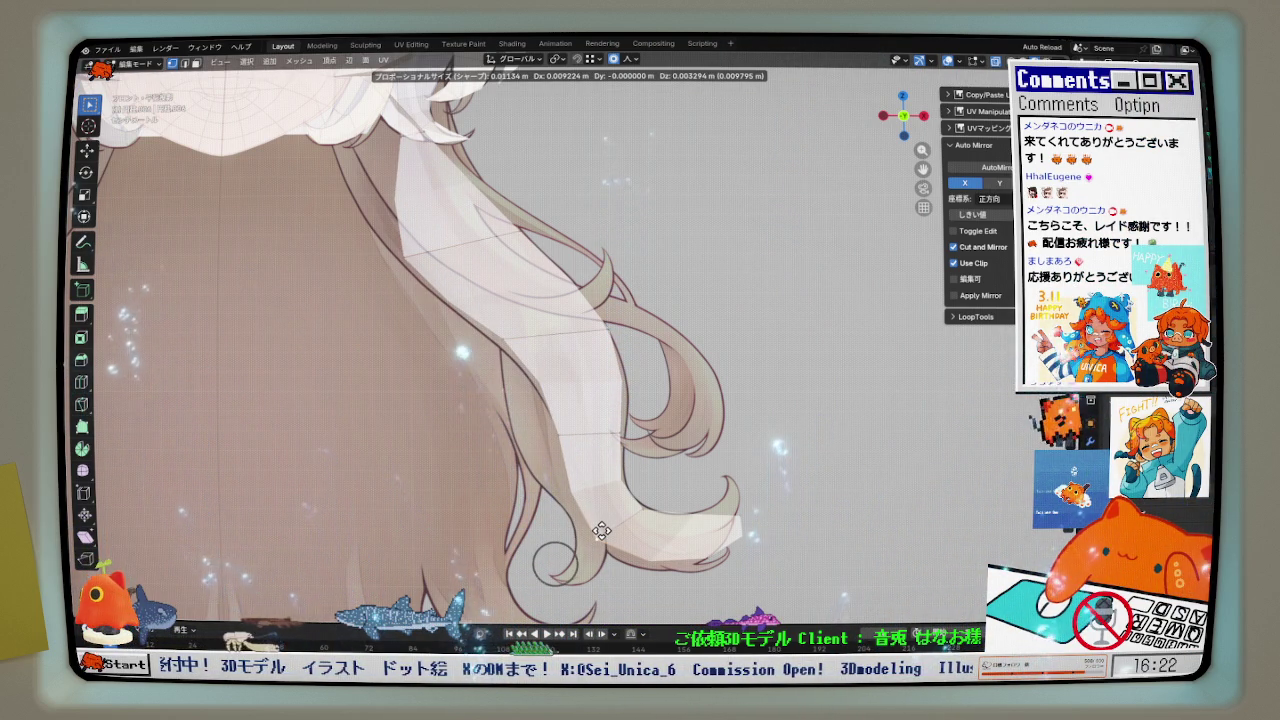
pyautogui.click(601, 531)
pyautogui.keyDown('shift'); pyautogui.scroll(3, 520, 380); pyautogui.keyUp('shift')
pyautogui.keyDown('shift'); pyautogui.scroll(3, 470, 280); pyautogui.keyUp('shift')
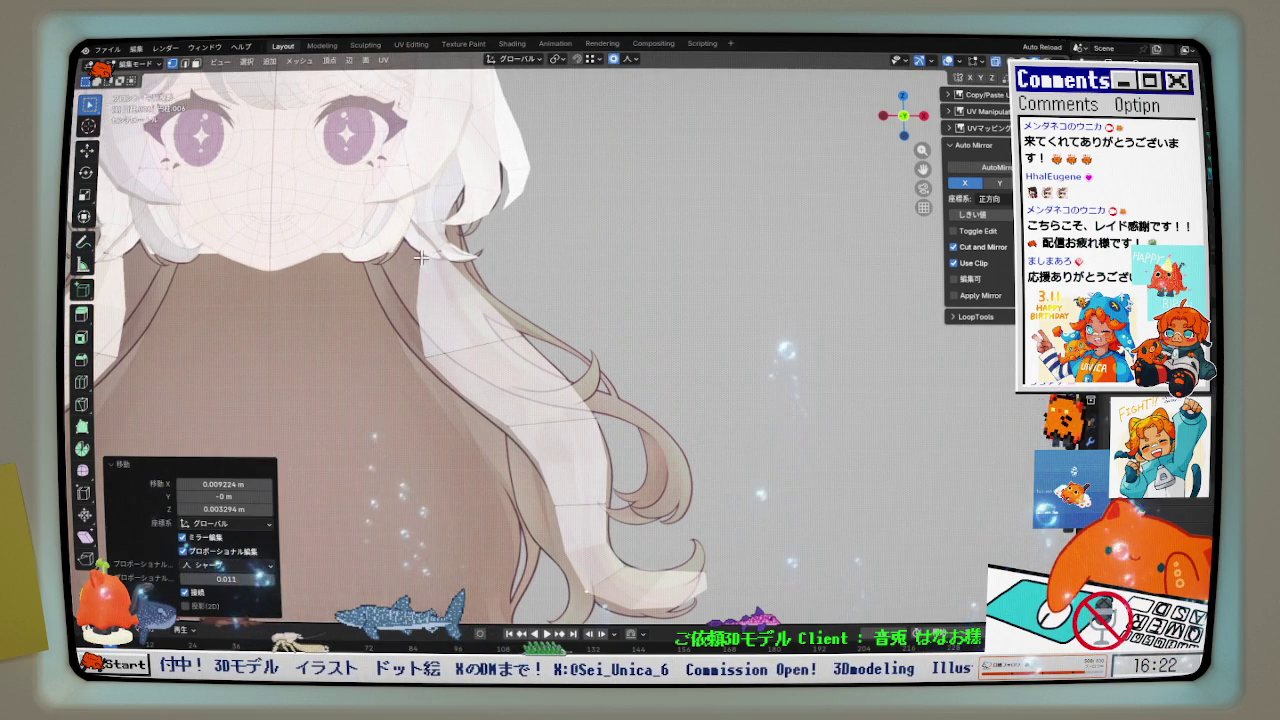
# - Nudge the upper hair vertices beside the face with small proportional moves
pyautogui.scroll(2, 453, 255)
pyautogui.press('g')
pyautogui.click(425, 250)
pyautogui.press('g')
pyautogui.click(414, 265)
pyautogui.keyDown('shift'); pyautogui.scroll(4, 414, 265); pyautogui.keyUp('shift')
pyautogui.press('g')
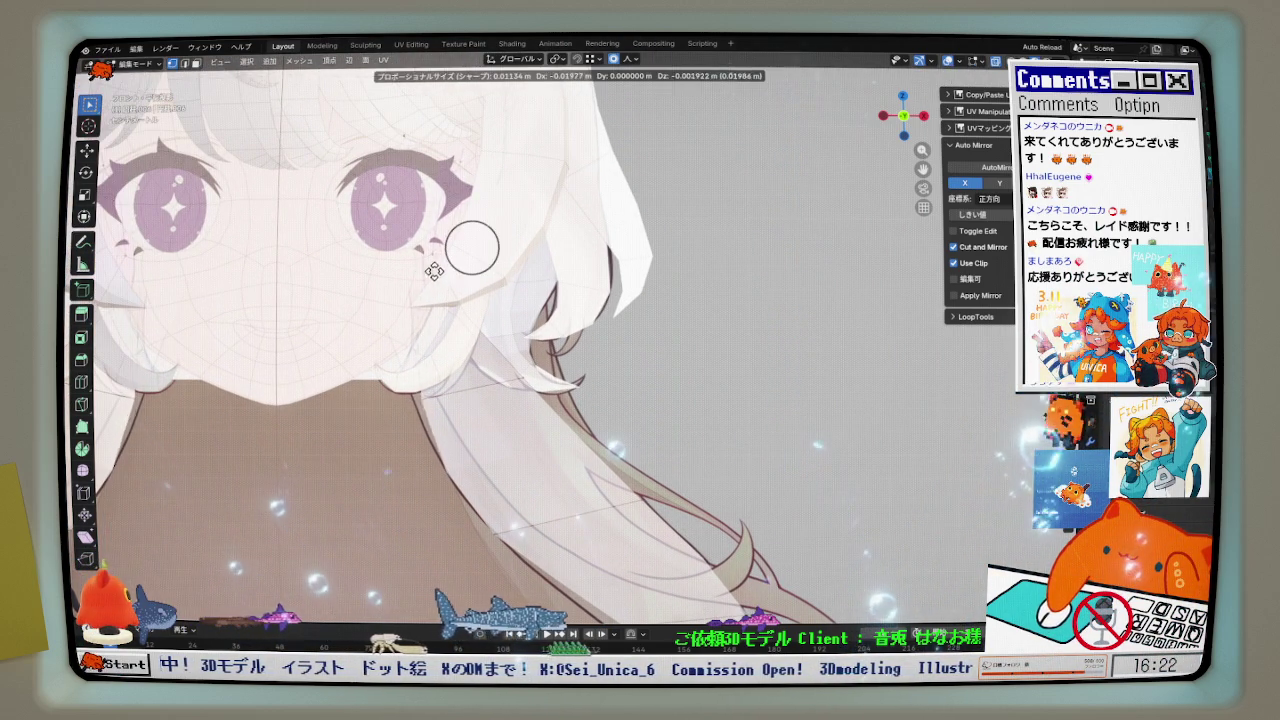
pyautogui.click(404, 282)
pyautogui.press('g')
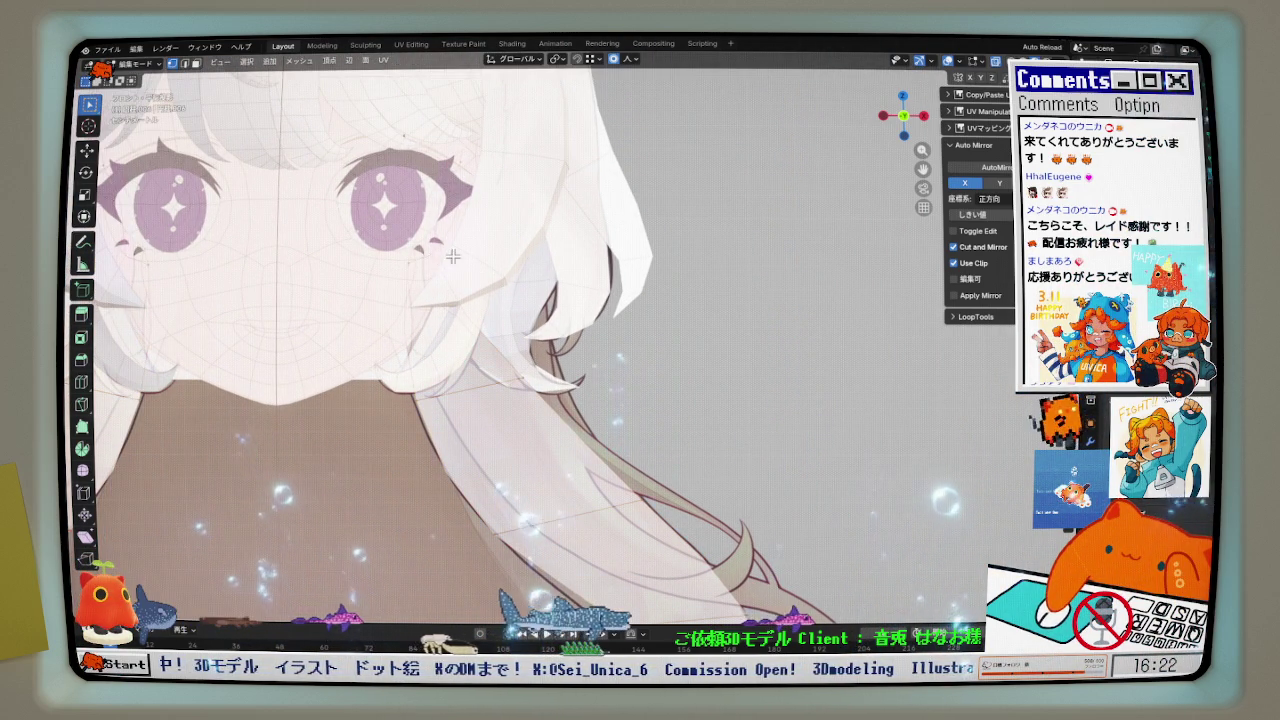
pyautogui.click(485, 254)
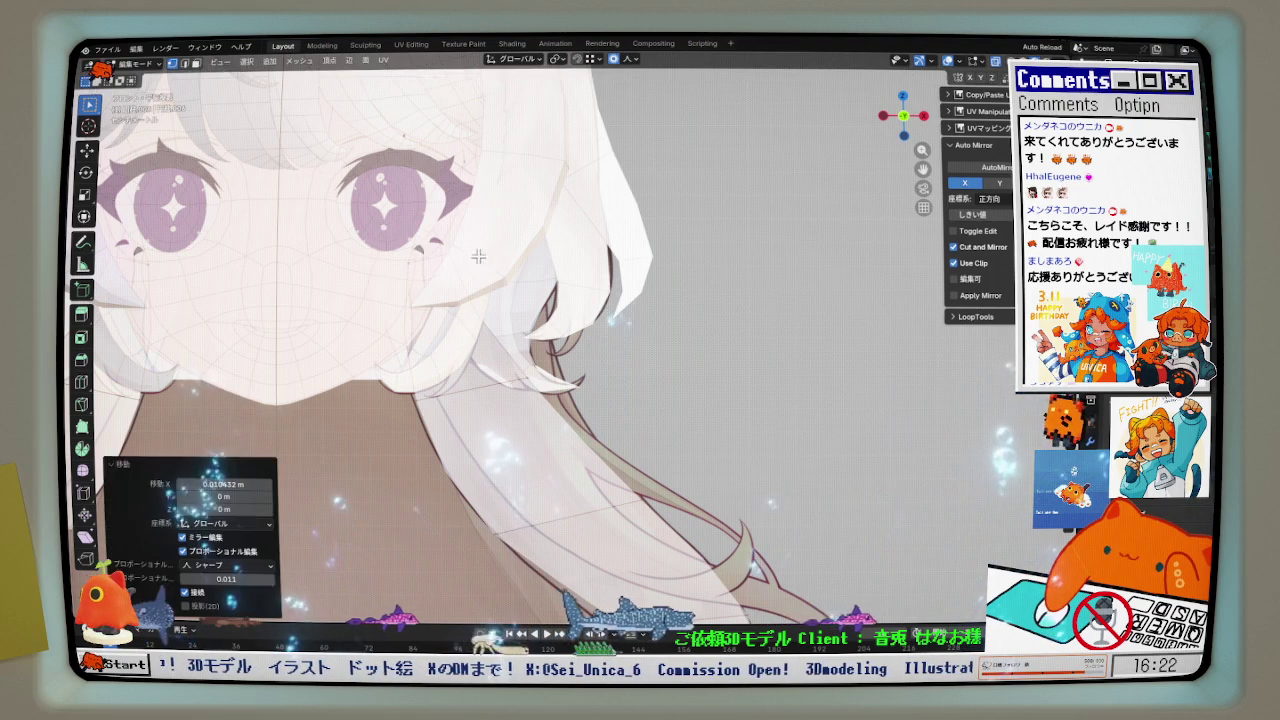
pyautogui.keyDown('shift'); pyautogui.scroll(-4, 614, 314); pyautogui.keyUp('shift')
pyautogui.keyDown('shift'); pyautogui.scroll(-1, 614, 314); pyautogui.keyUp('shift')
# - Reshape the long strand's upper vertices near the eyes to follow the reference outline
pyautogui.press('g')
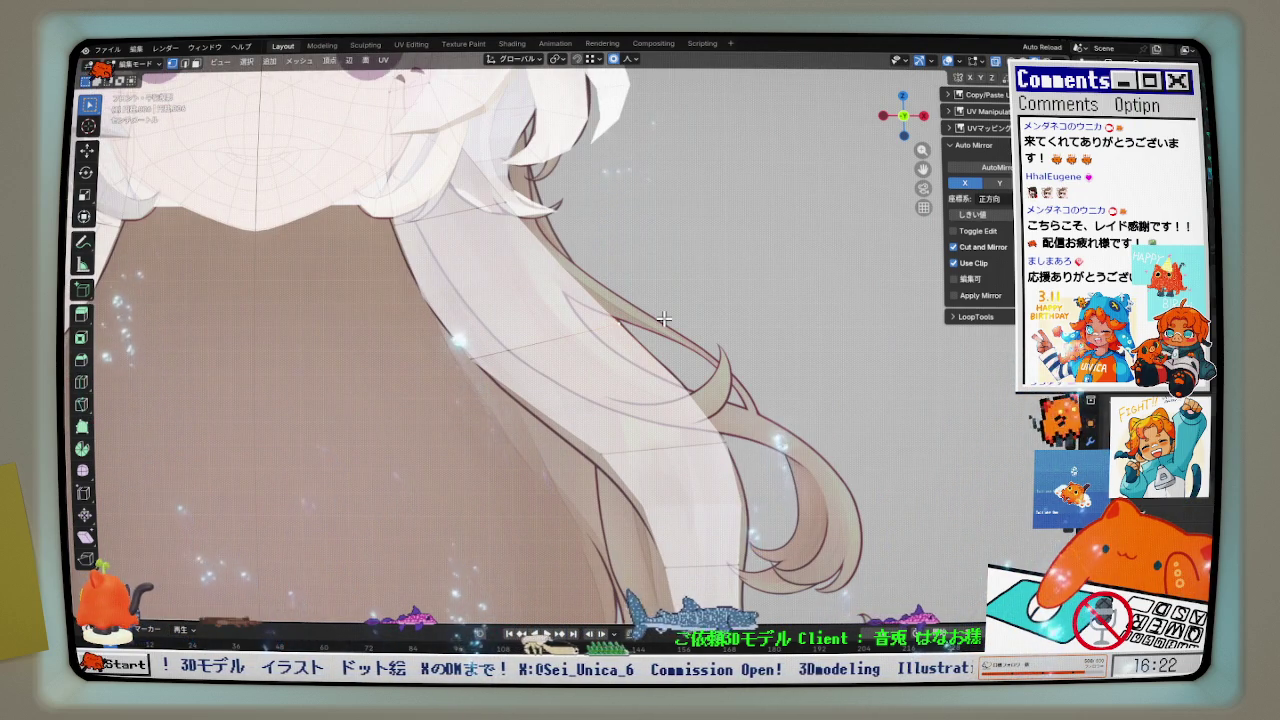
pyautogui.keyDown('shift'); pyautogui.scroll(3, 662, 318); pyautogui.keyUp('shift')
pyautogui.scroll(-1, 606, 289)
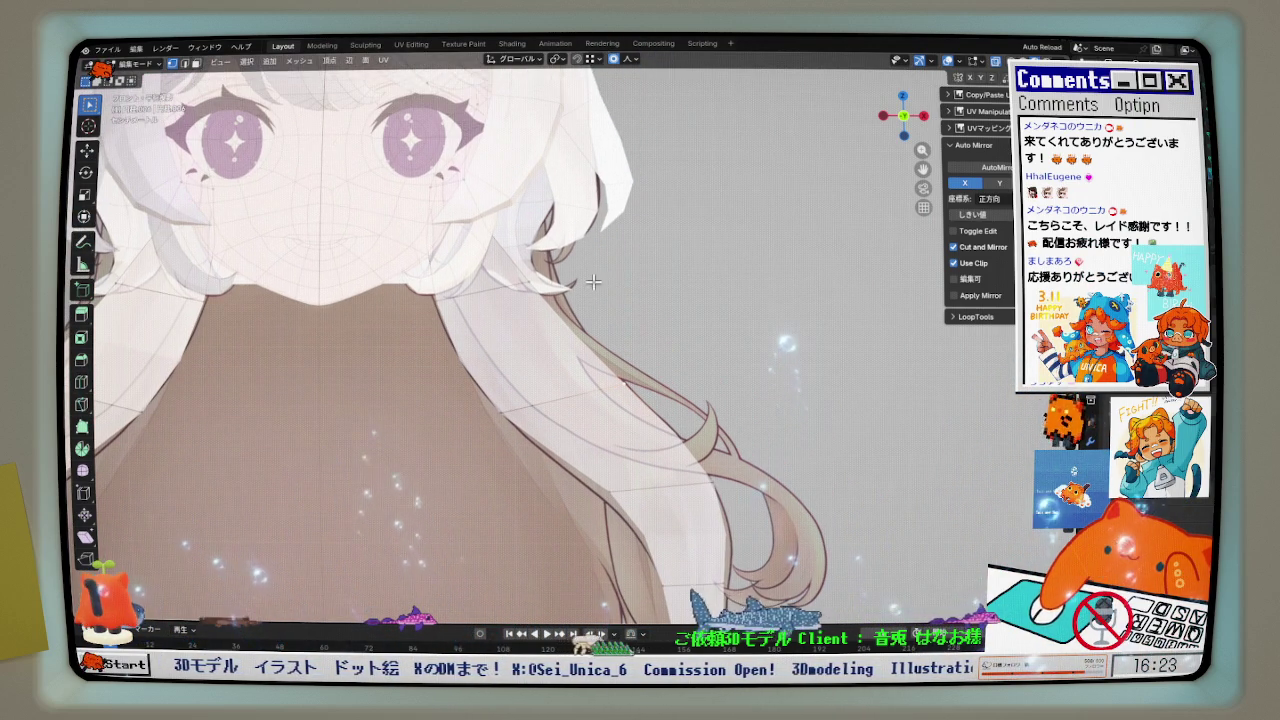
pyautogui.press('g')
pyautogui.click(447, 175)
pyautogui.press('g')
pyautogui.click(555, 272)
pyautogui.press('g')
pyautogui.click(530, 140)
pyautogui.press('g')
pyautogui.click(553, 116)
pyautogui.press('g')
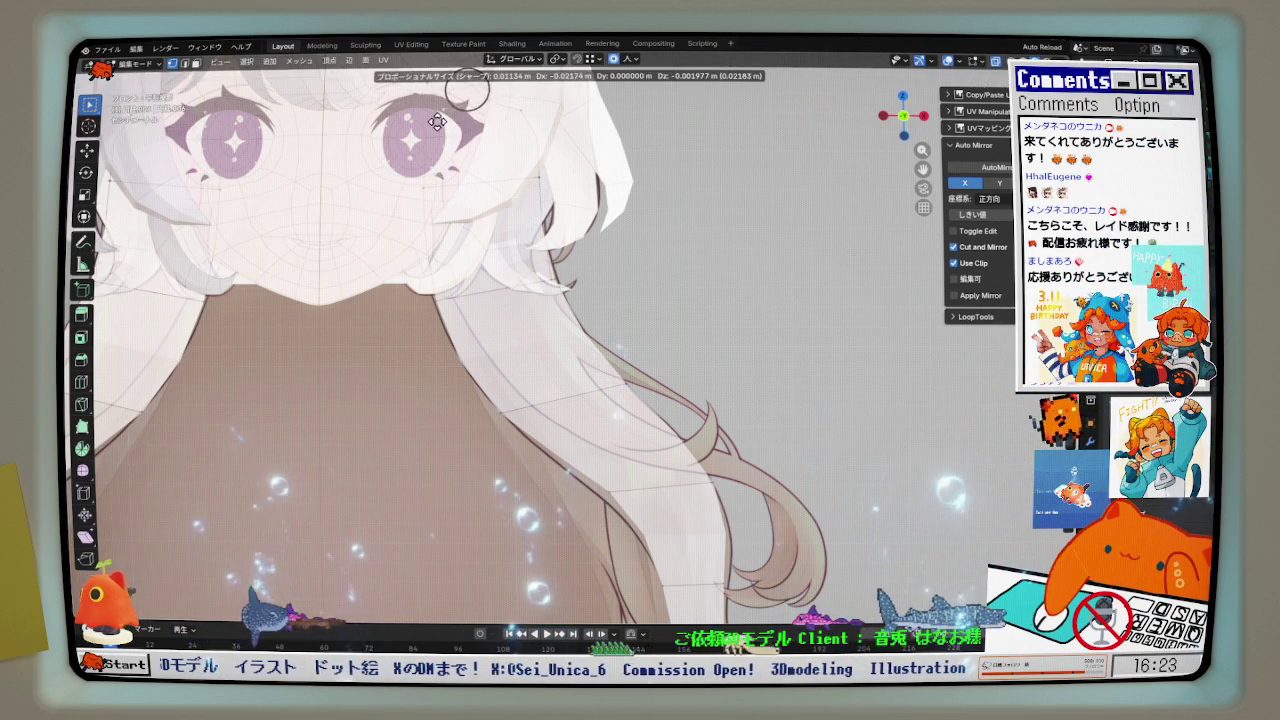
pyautogui.click(420, 183)
# - Shift the lower strand vertices and shape its outward curl with proportional moves
pyautogui.press('g')
pyautogui.click(440, 280)
pyautogui.keyDown('shift'); pyautogui.moveTo(655, 530); pyautogui.dragTo(637, 405, button='middle'); pyautogui.keyUp('shift')
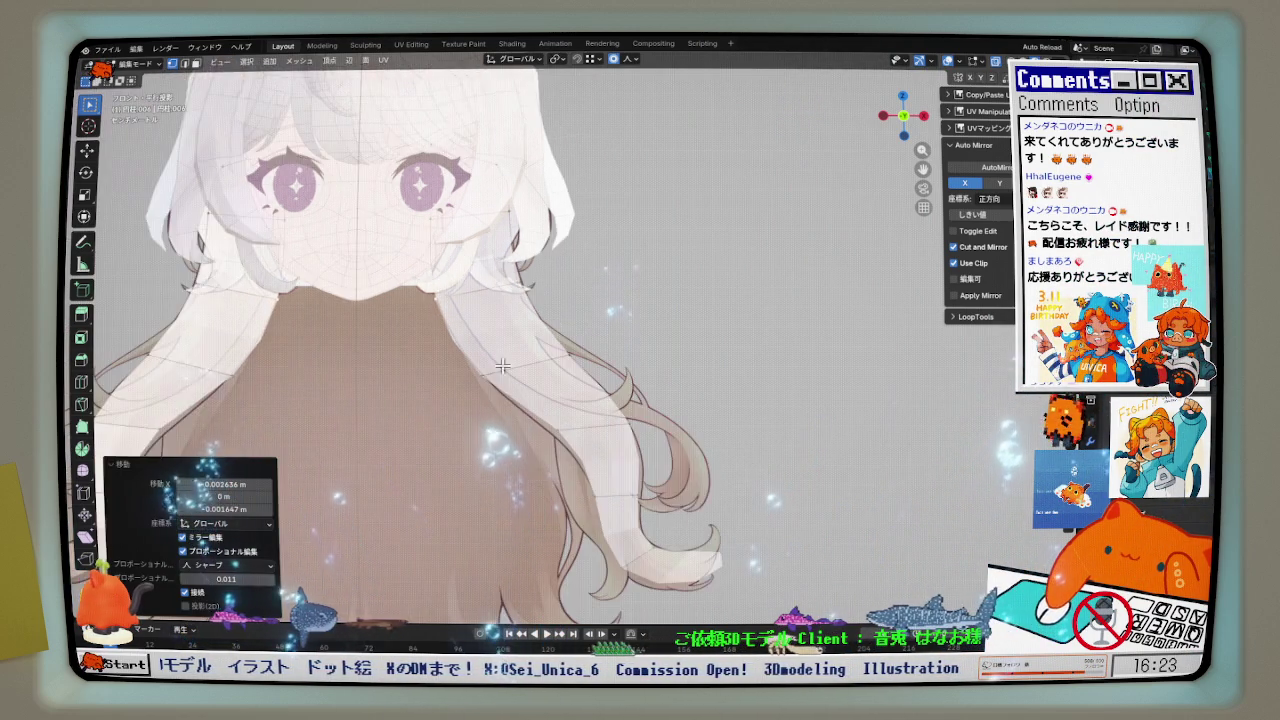
pyautogui.press('g')
pyautogui.click(631, 406)
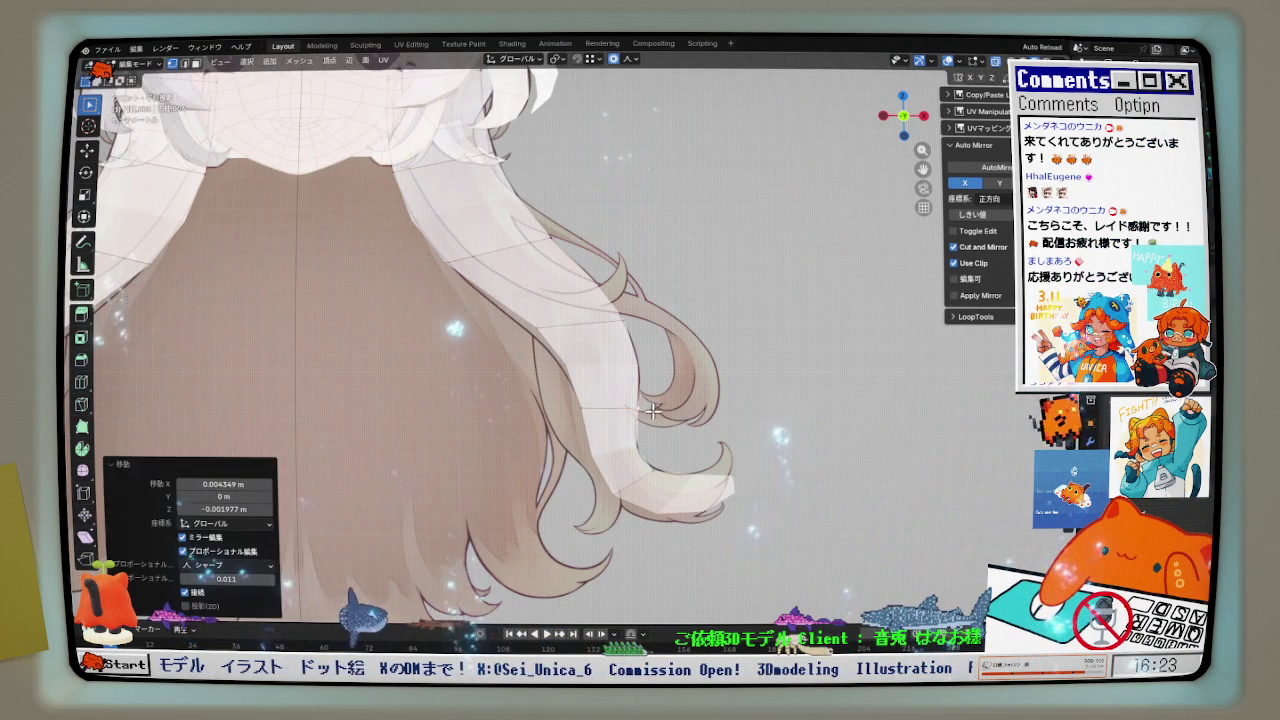
pyautogui.press('g')
pyautogui.click(551, 314)
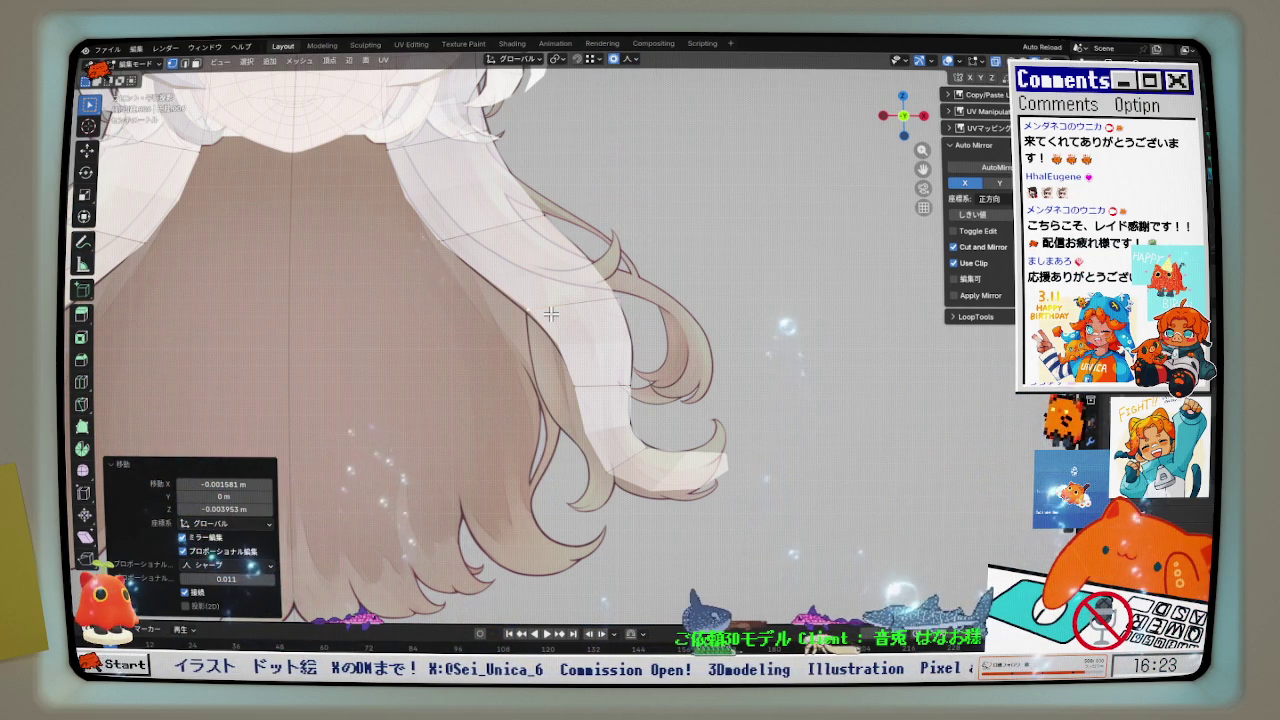
pyautogui.click(620, 284)
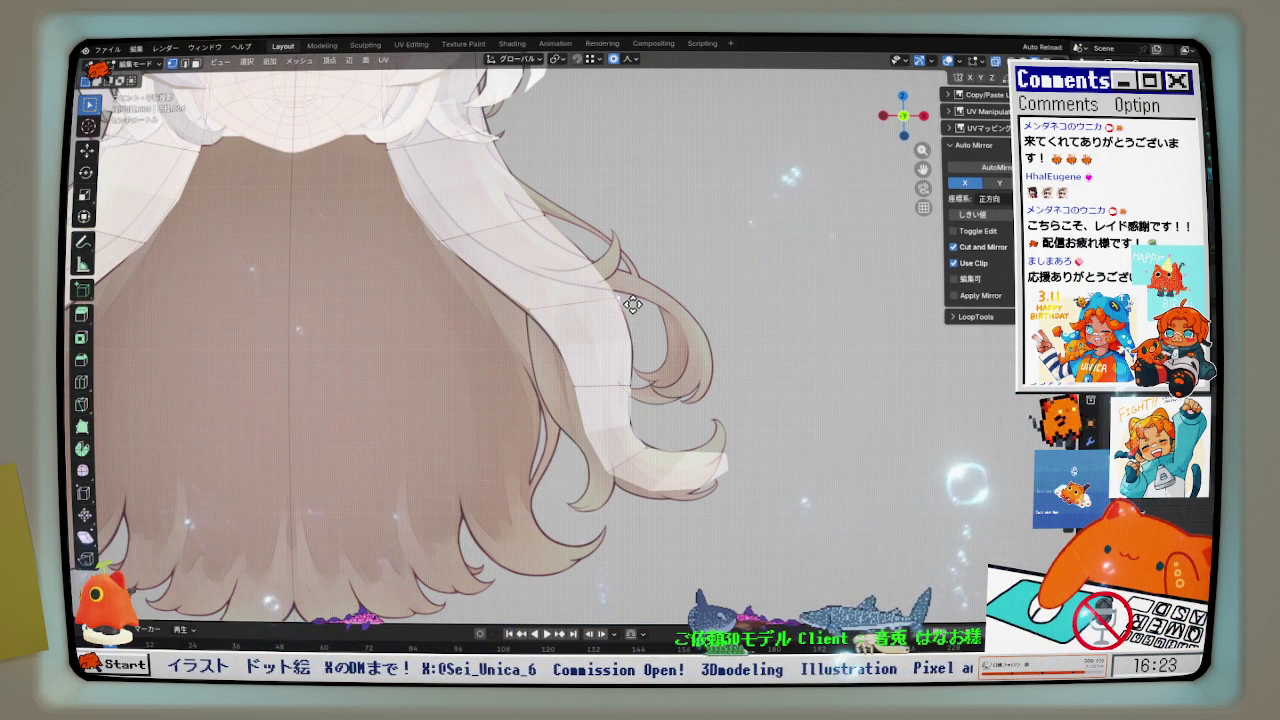
pyautogui.click(633, 304)
pyautogui.scroll(-3, 600, 350)
pyautogui.scroll(-2, 590, 370)
pyautogui.scroll(5, 578, 390)
# - Reposition and lift the hair-tip vertices, undoing unwanted tip changes
pyautogui.press('g')
pyautogui.click(575, 375)
pyautogui.press('g')
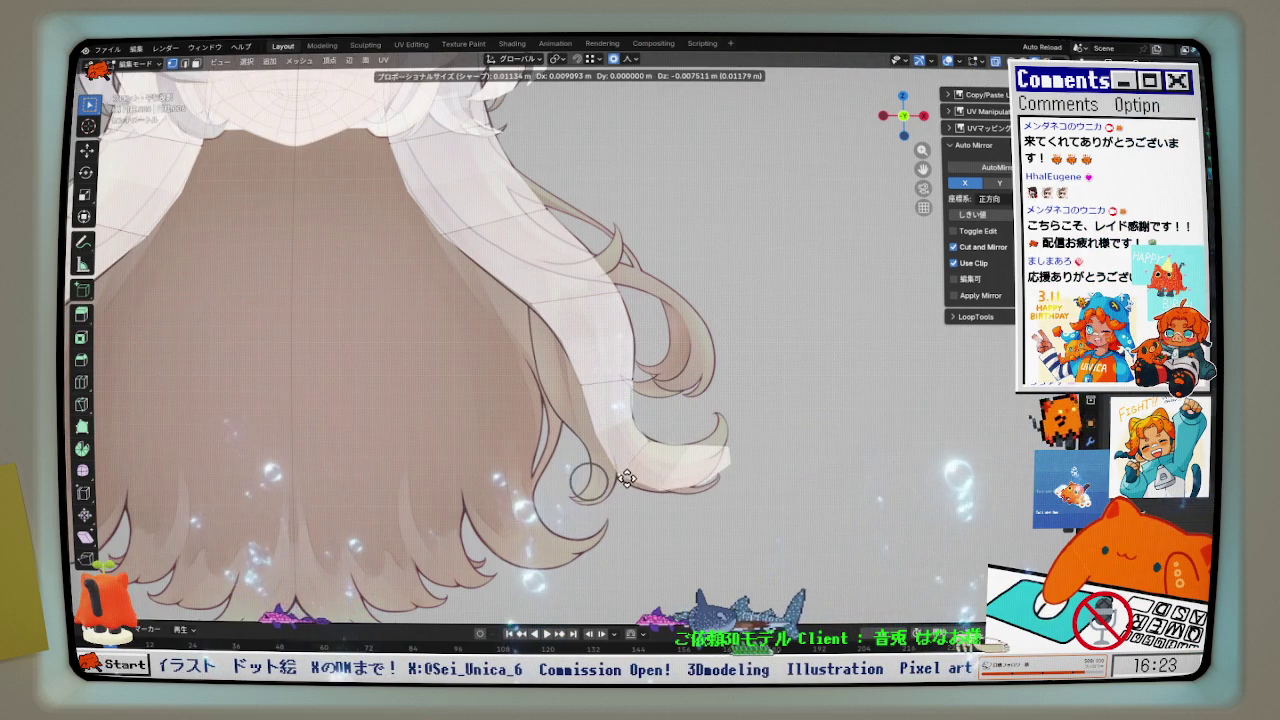
pyautogui.click(627, 478)
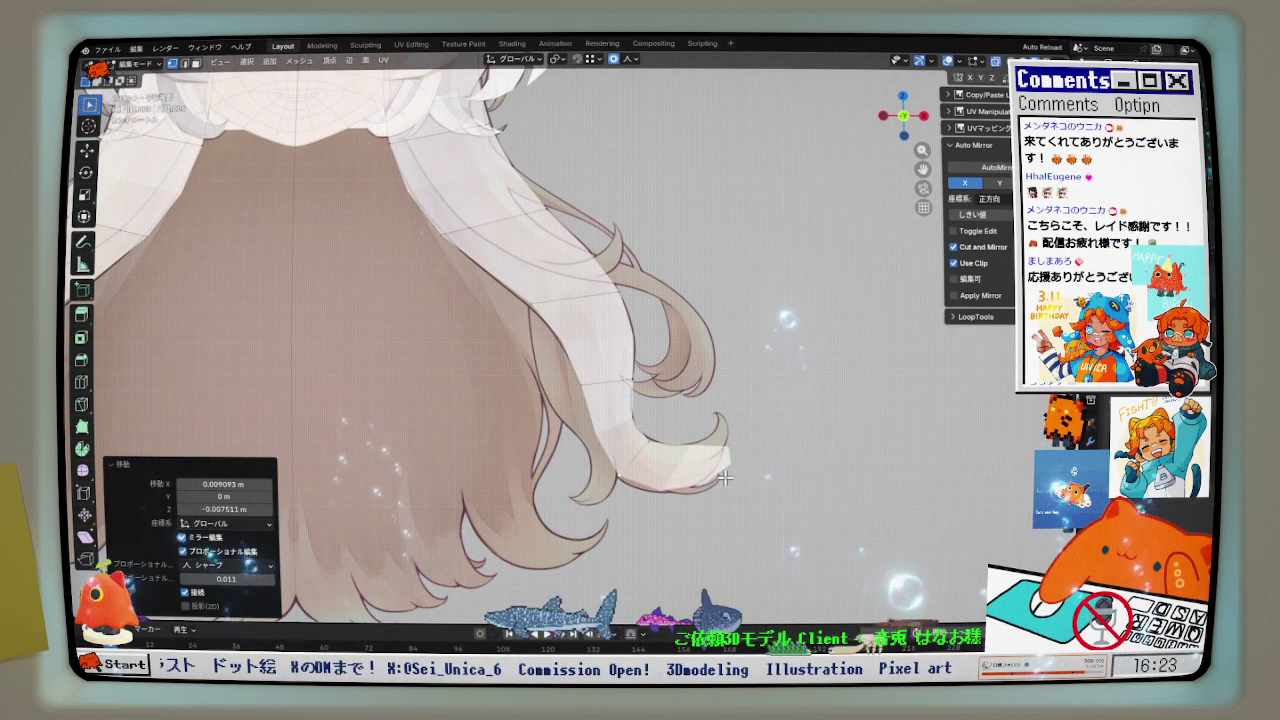
pyautogui.hotkey('ctrl', 'z')
pyautogui.press('g')
pyautogui.click(710, 470)
pyautogui.press('g')
pyautogui.click(714, 416)
pyautogui.press('g')
pyautogui.click(705, 472)
pyautogui.press('g')
pyautogui.click(640, 425)
pyautogui.hotkey('ctrl', 'z')
# - Refine the curled hair tip to its final shape and zoom out to check both sides
pyautogui.press('g')
pyautogui.click(628, 445)
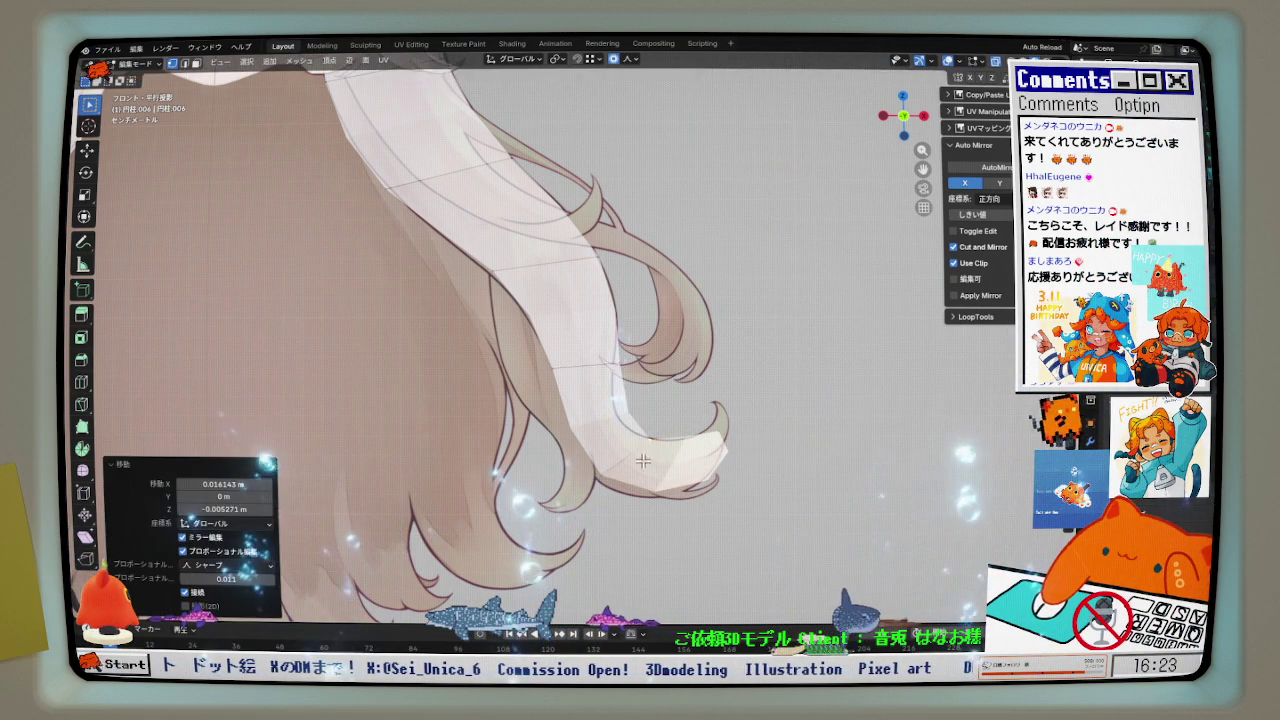
pyautogui.press('g')
pyautogui.click(600, 485)
pyautogui.press('g')
pyautogui.click(634, 508)
pyautogui.hotkey('ctrl', 'z')
pyautogui.press('g')
pyautogui.click(737, 451)
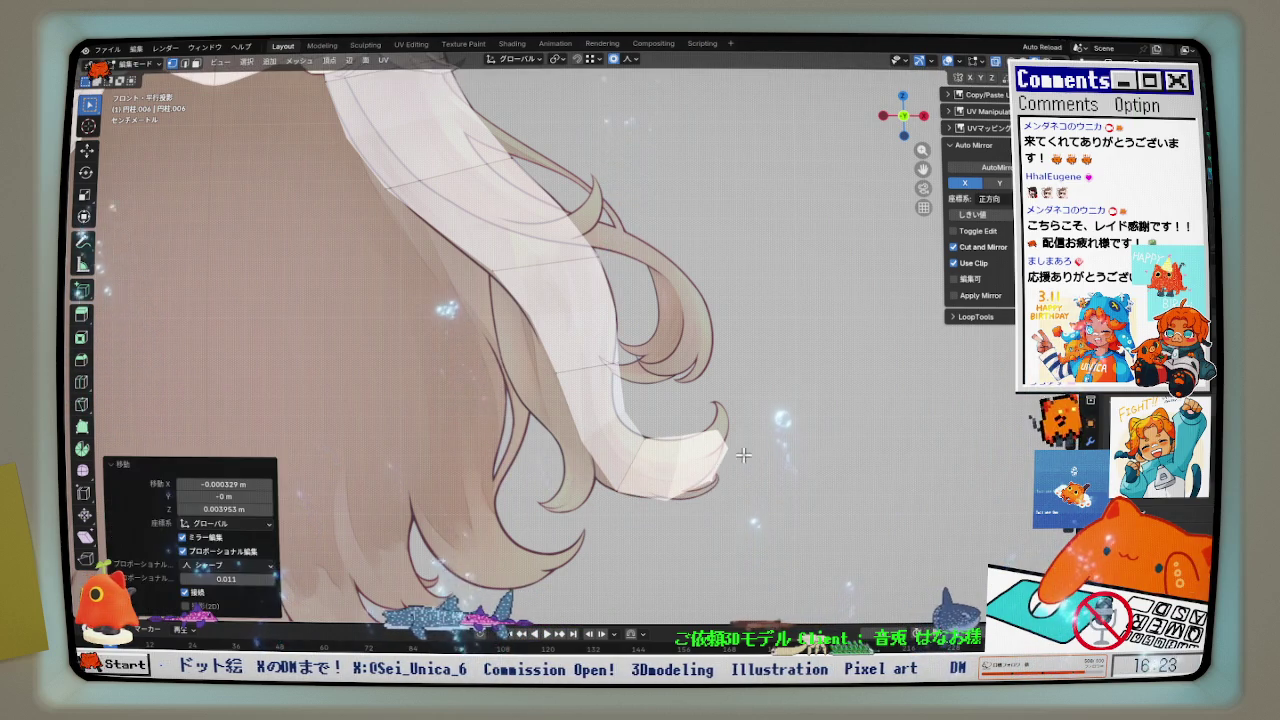
pyautogui.scroll(-2, 737, 451)
pyautogui.scroll(-2, 680, 420)
pyautogui.scroll(-2, 592, 378)
pyautogui.hotkey('ctrl', 'z')
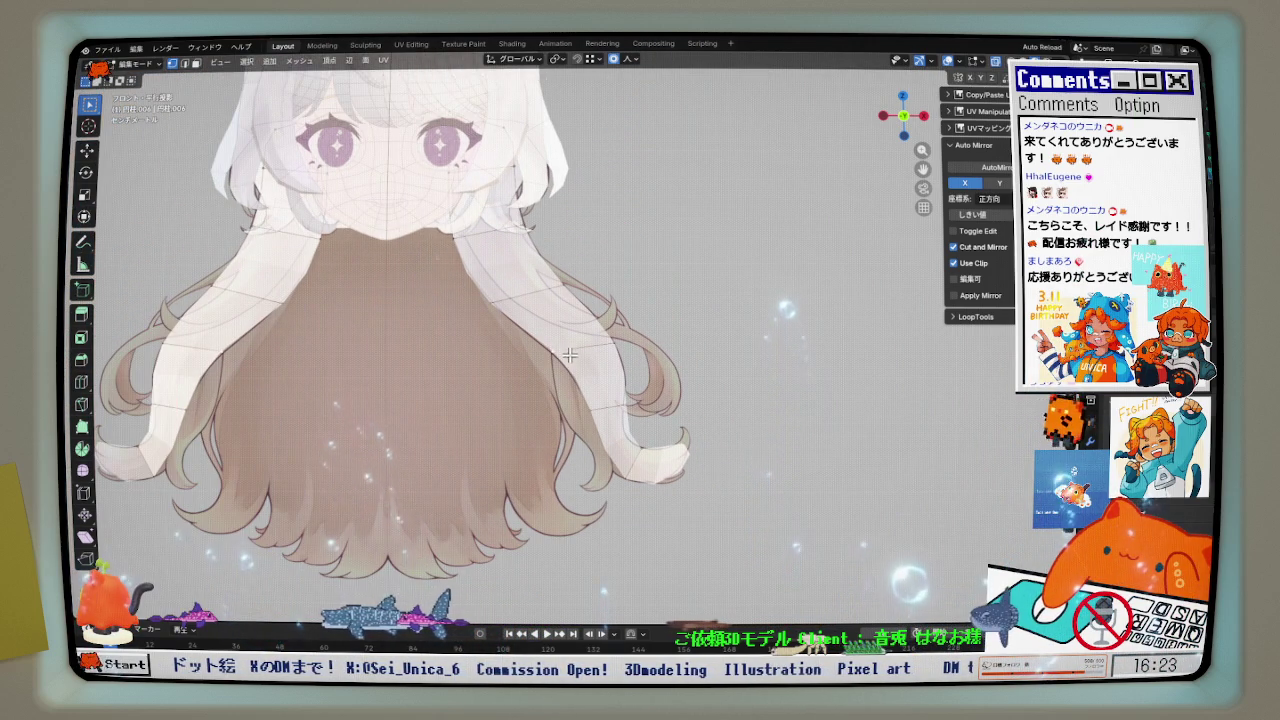
# - Line up a Right Ortho view of the head against the reference sketch
pyautogui.moveTo(600, 355)
pyautogui.keyDown('shift'); pyautogui.mouseDown(button='middle')
pyautogui.moveTo(547, 376)
pyautogui.moveTo(369, 377)
pyautogui.mouseUp(button='middle'); pyautogui.keyUp('shift')
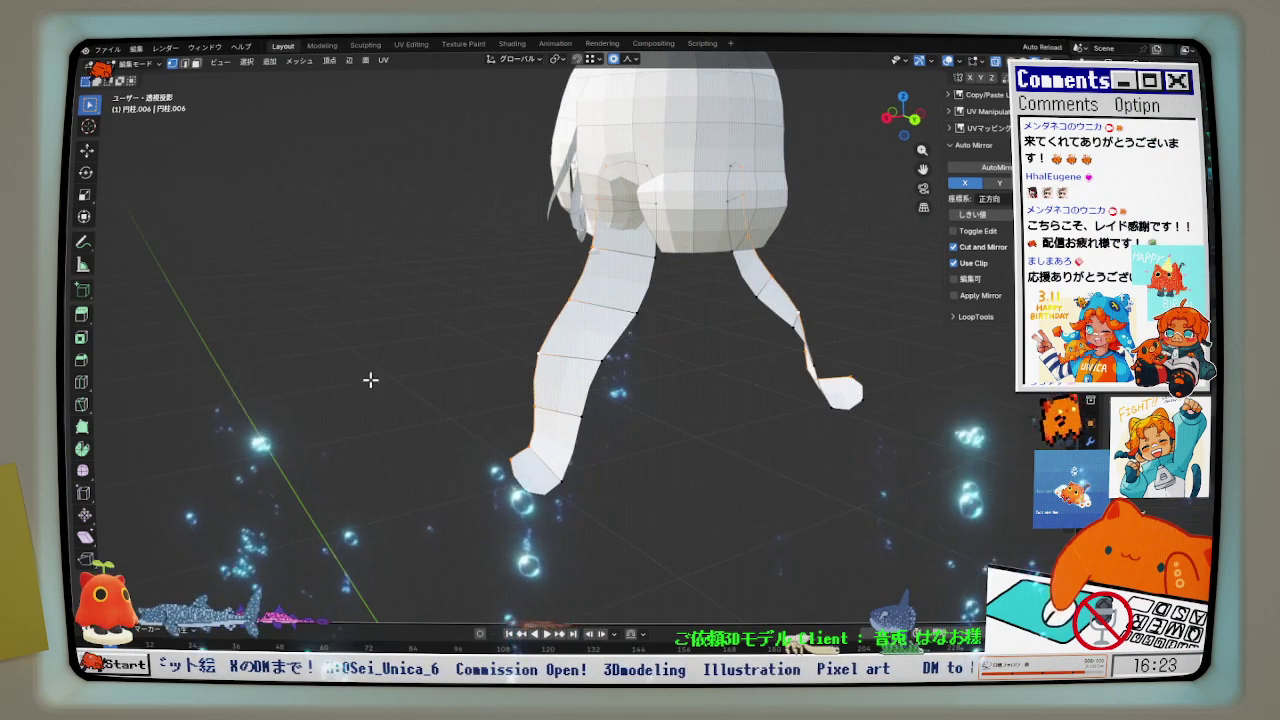
pyautogui.press('KP_1')
pyautogui.moveTo(600, 400)
pyautogui.mouseDown(button='middle')
pyautogui.moveTo(717, 407)
pyautogui.moveTo(830, 330)
pyautogui.mouseUp(button='middle')
pyautogui.press('KP_3')
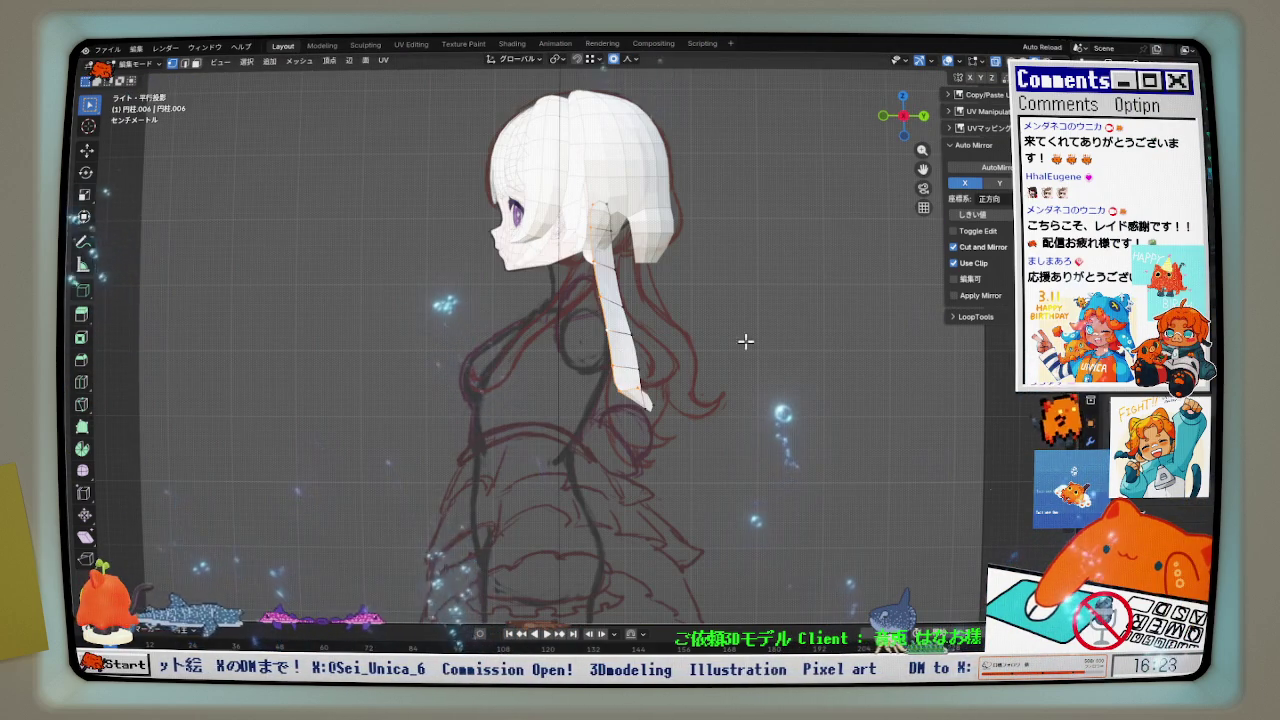
pyautogui.keyDown('shift'); pyautogui.moveTo(662, 338); pyautogui.dragTo(640, 348, button='middle'); pyautogui.keyUp('shift')
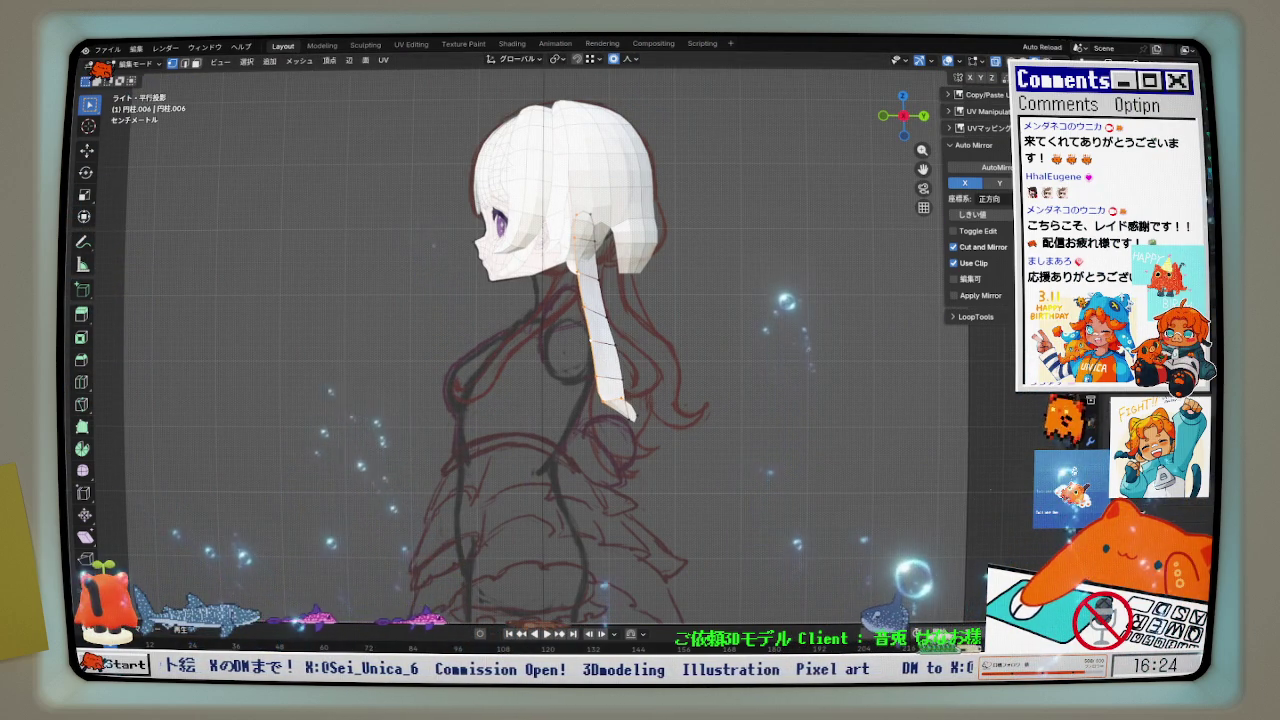
# - Make the thin hair strand wider and longer, then reveal the hidden torso and skirt
pyautogui.hotkey('ctrl', 'z')
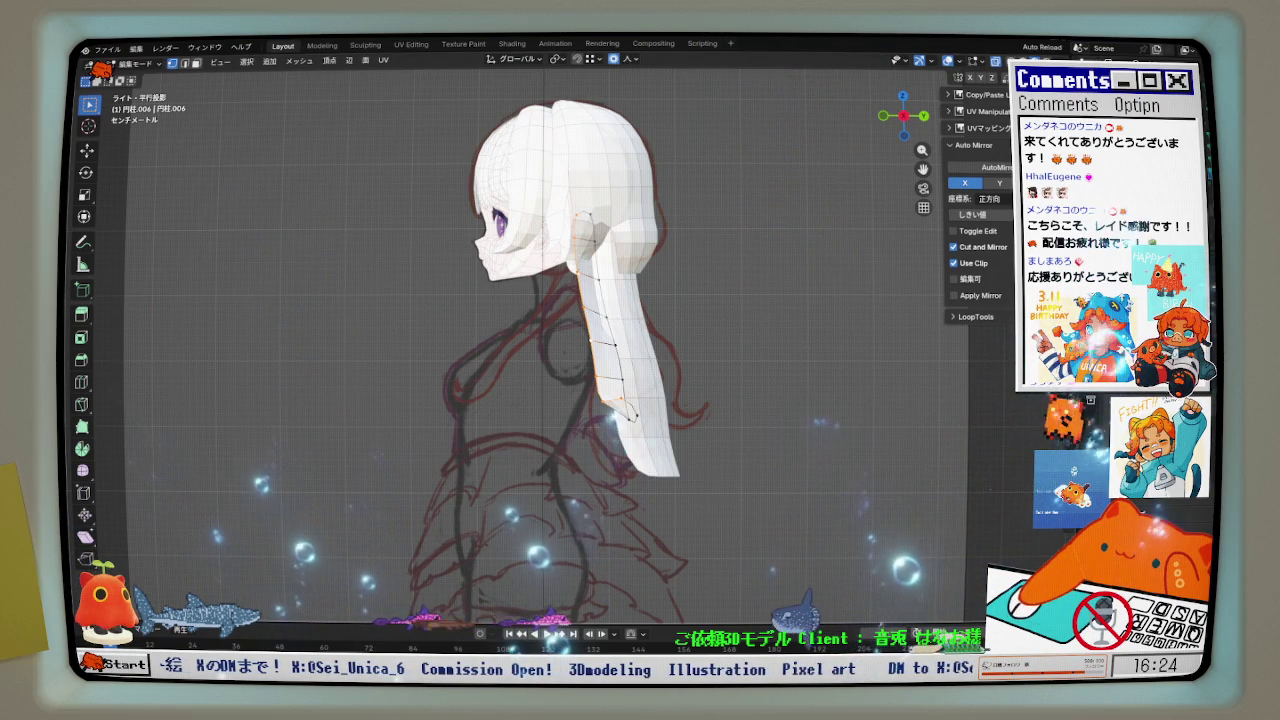
pyautogui.hotkey('alt', 'h')
pyautogui.moveTo(700, 340)
pyautogui.mouseDown(button='middle')
pyautogui.moveTo(615, 342)
pyautogui.moveTo(676, 352)
pyautogui.mouseUp(button='middle')
# - Edit the back-hair mesh in side view and push its vertices back along Y
pyautogui.hotkey('ctrl', 'Tab')
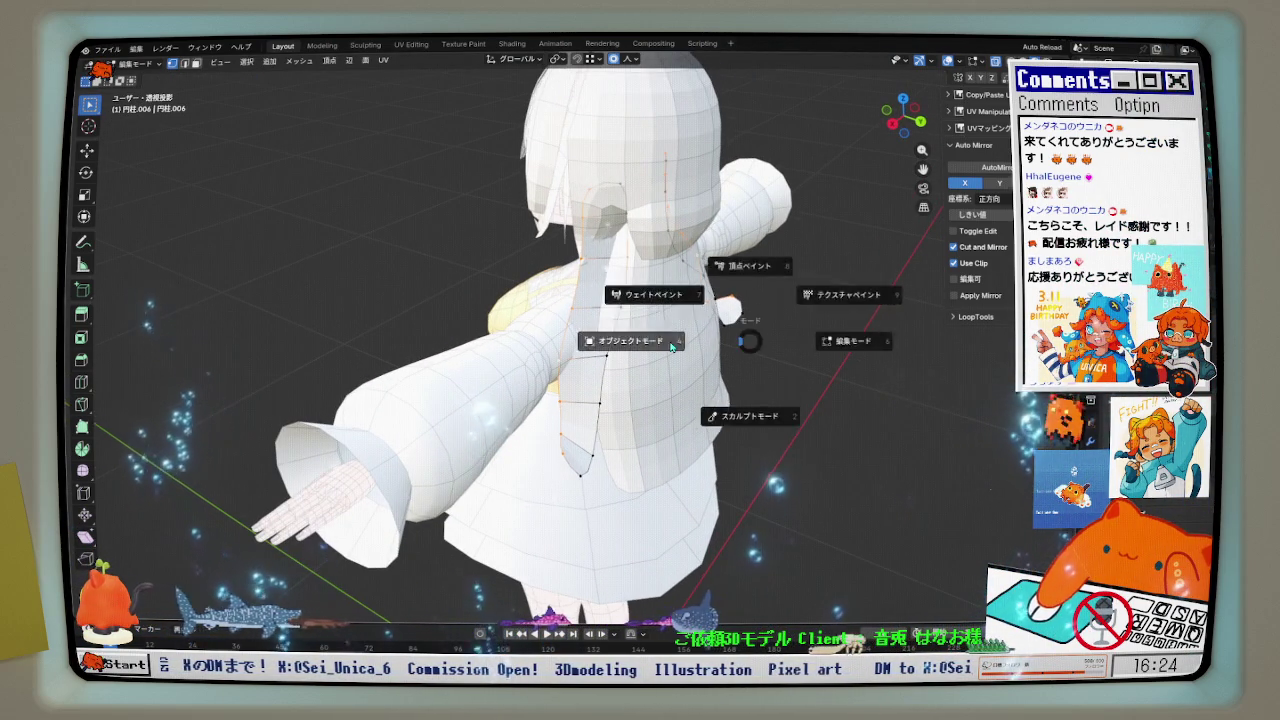
pyautogui.click(676, 352)
pyautogui.scroll(-2, 676, 357)
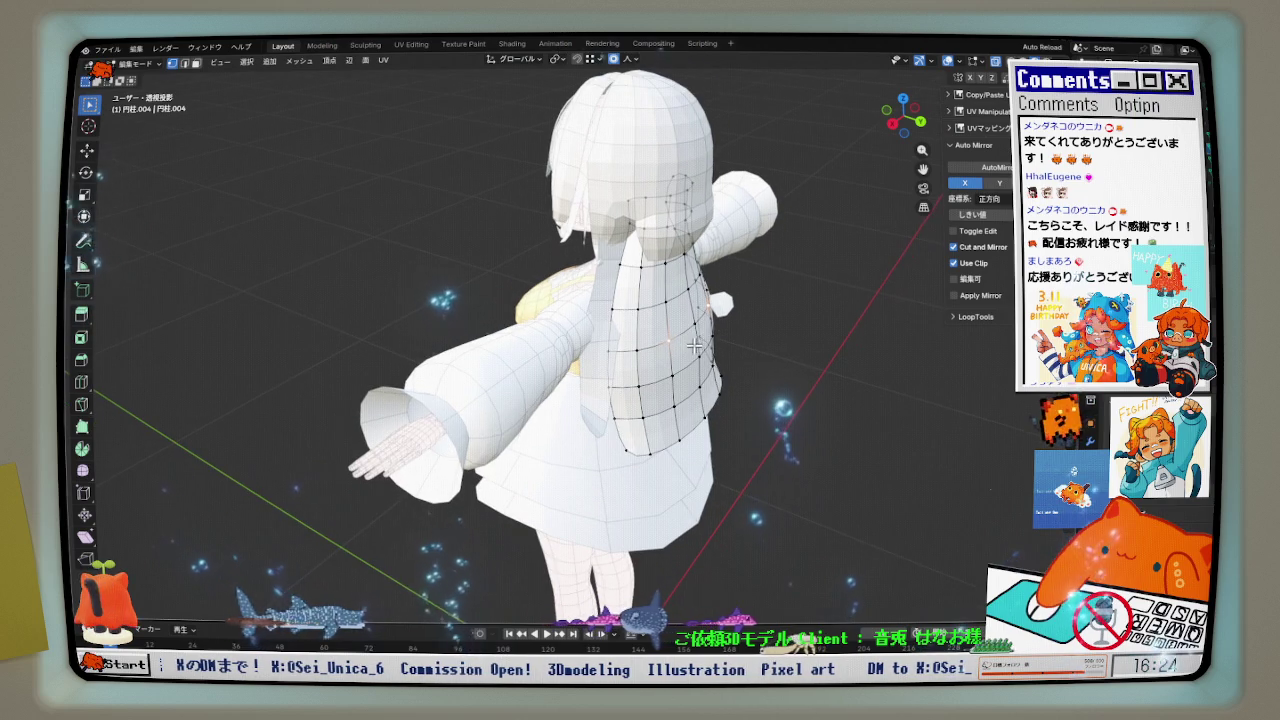
pyautogui.press('KP_3')
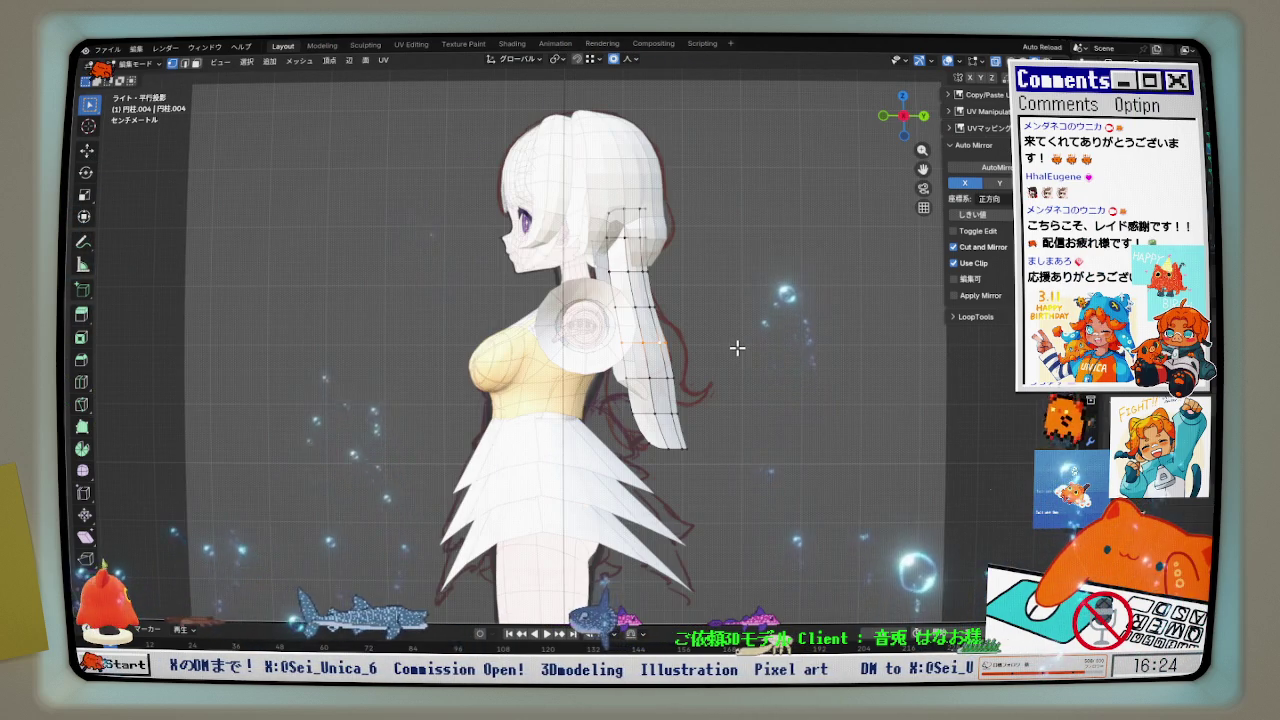
pyautogui.press('g')
pyautogui.press('y')
pyautogui.scroll(-6, 737, 347)
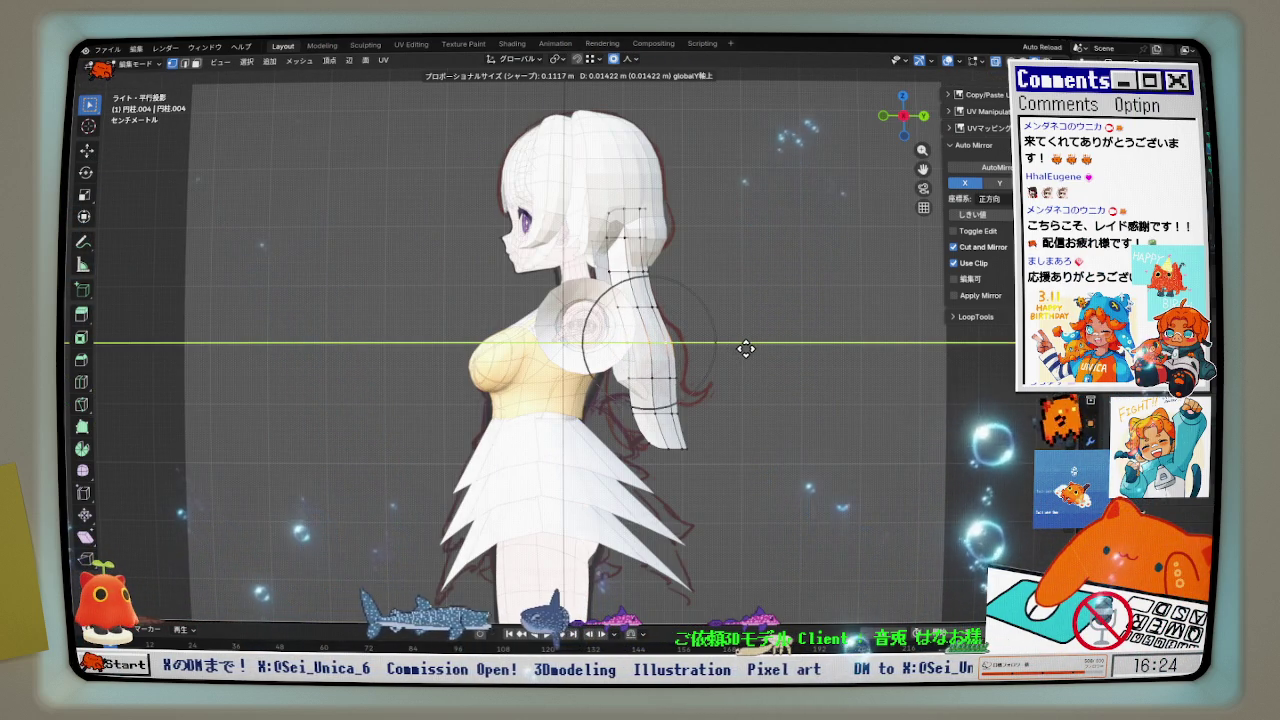
pyautogui.scroll(-8, 750, 348)
pyautogui.click(755, 348)
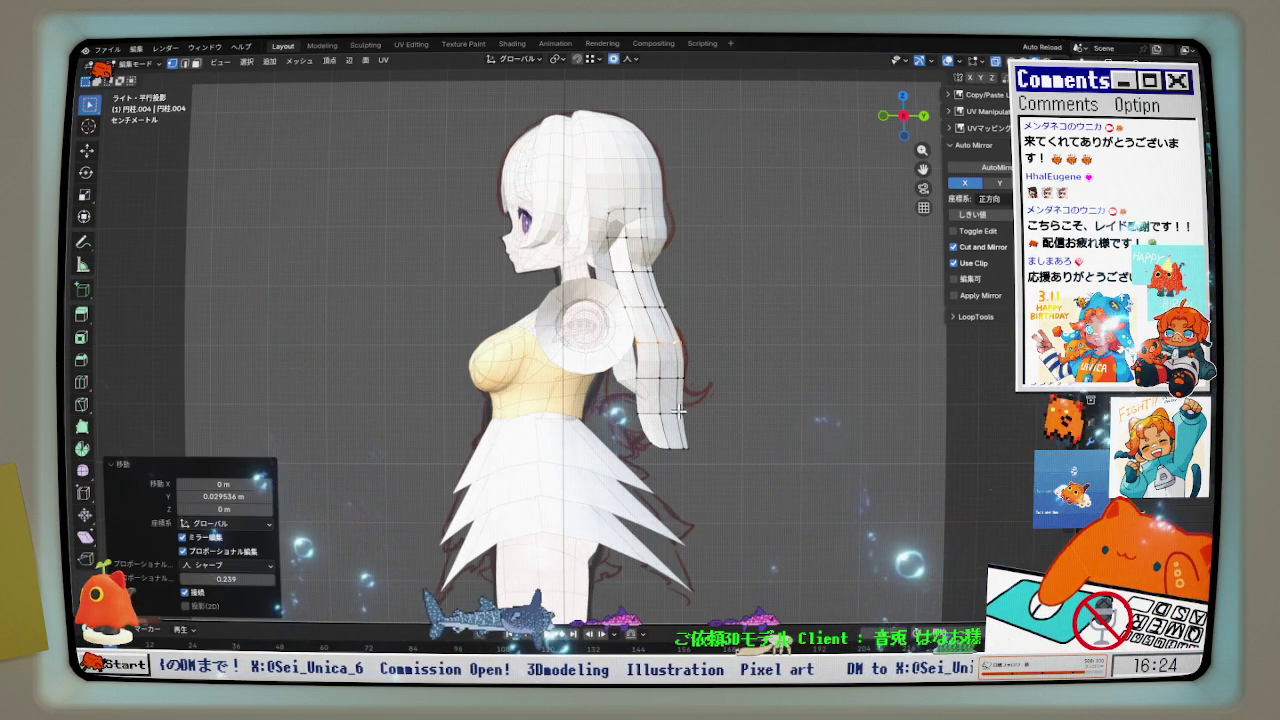
# - Push more back-hair vertices and the tip further back along Y with proportional falloff
pyautogui.press('g')
pyautogui.press('y')
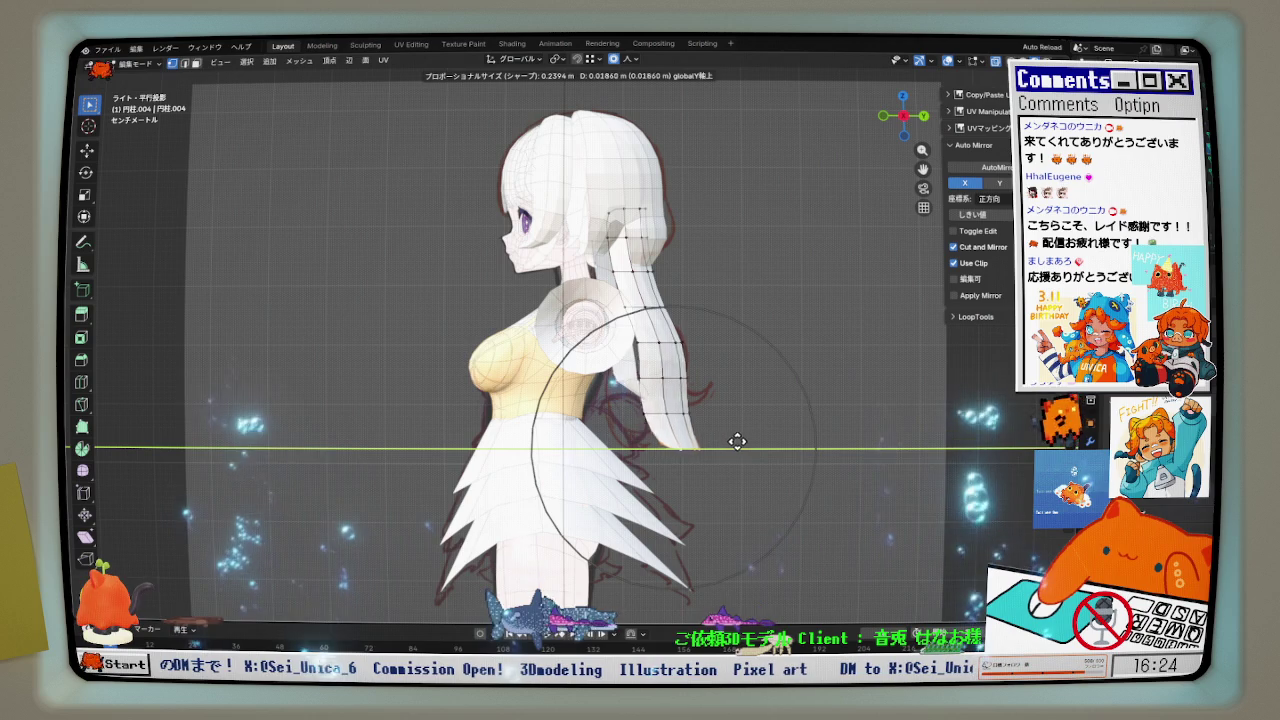
pyautogui.click(765, 431)
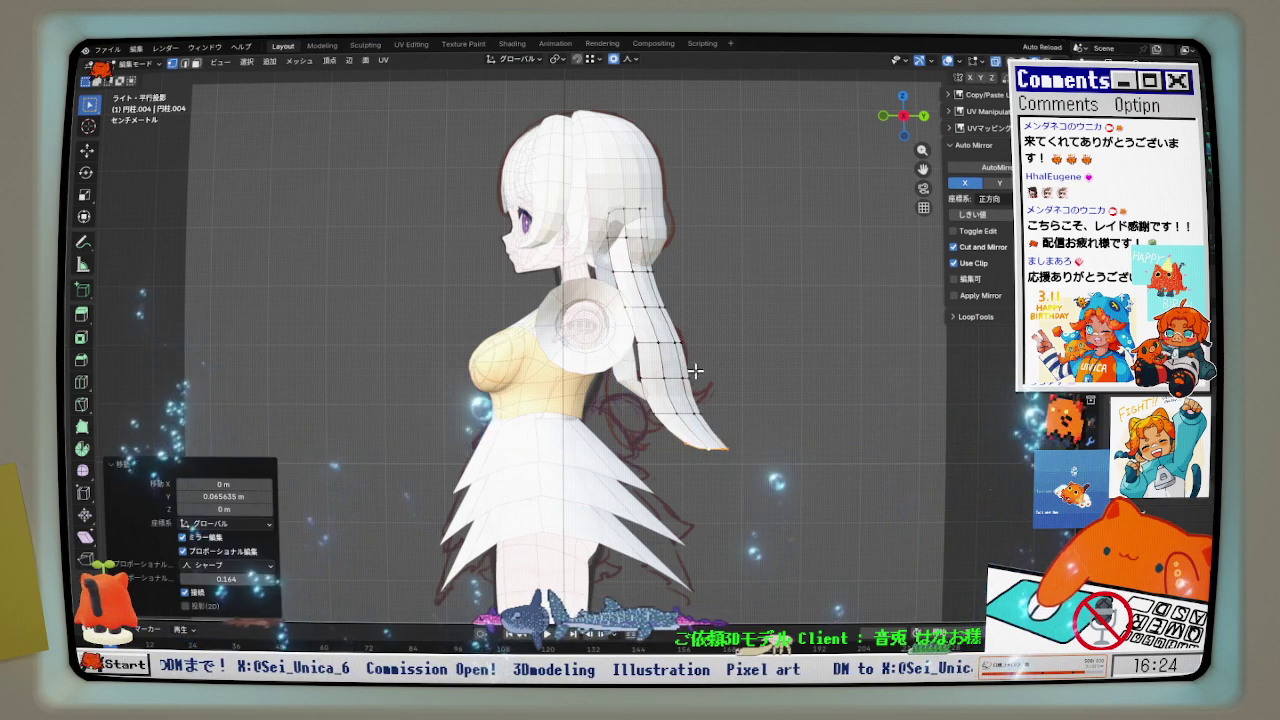
pyautogui.scroll(2, 700, 372)
pyautogui.press('g')
pyautogui.press('y')
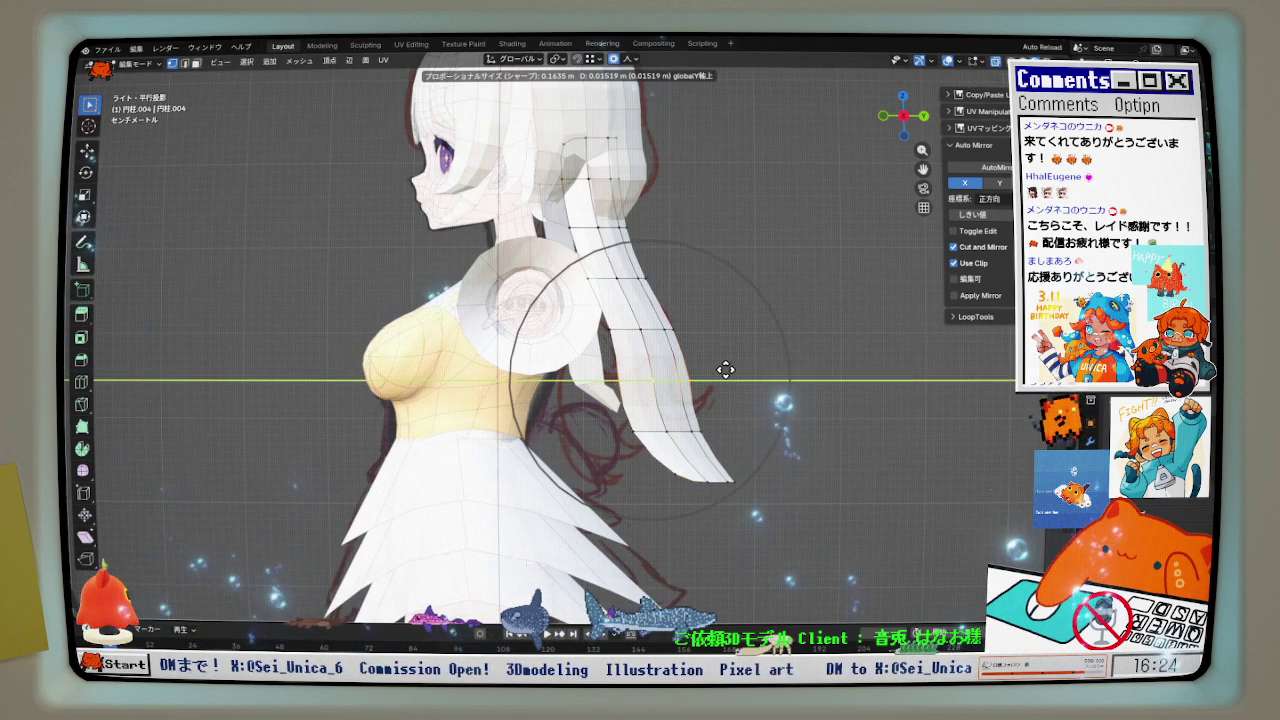
pyautogui.click(726, 370)
pyautogui.click(635, 282)
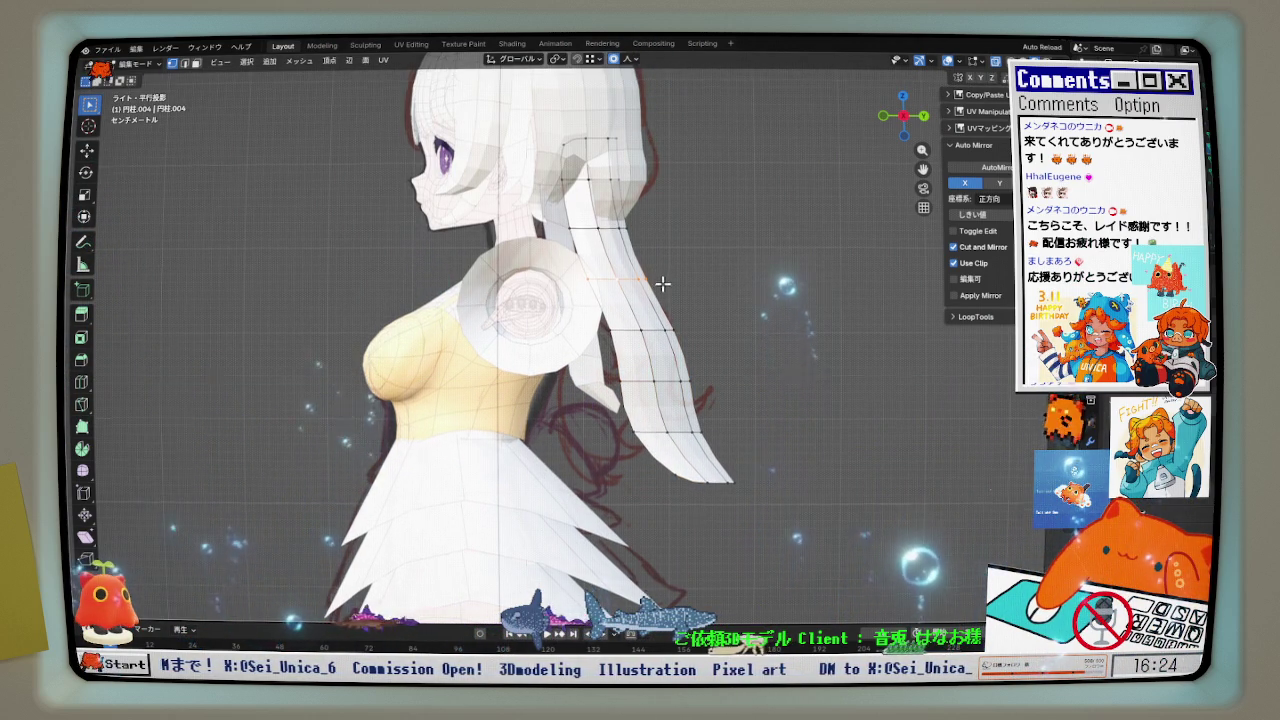
pyautogui.press('g')
pyautogui.press('y')
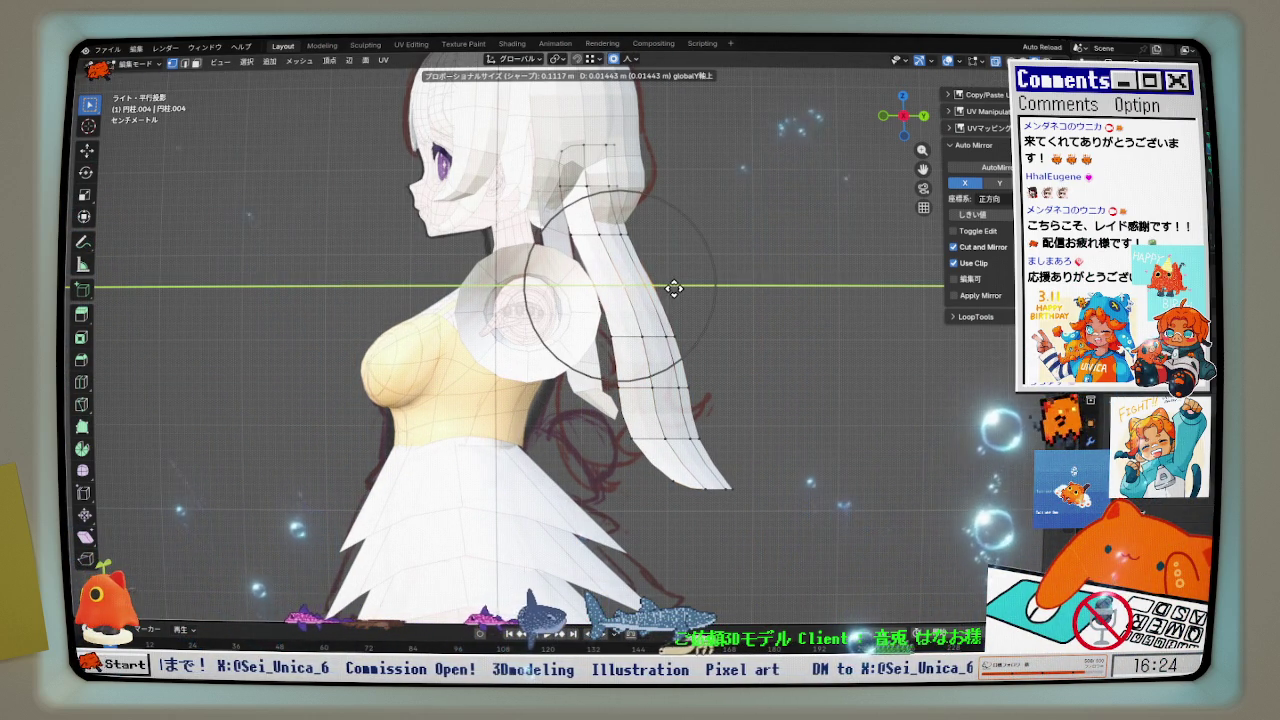
pyautogui.click(673, 288)
pyautogui.moveTo(671, 280)
pyautogui.mouseDown(button='middle')
pyautogui.moveTo(563, 360)
pyautogui.moveTo(594, 341)
pyautogui.mouseUp(button='middle')
# - Bend the long side strand backward along Y in Right Ortho view
pyautogui.press('Tab')
pyautogui.click(563, 360)
pyautogui.press('Tab')
pyautogui.press('KP_3')
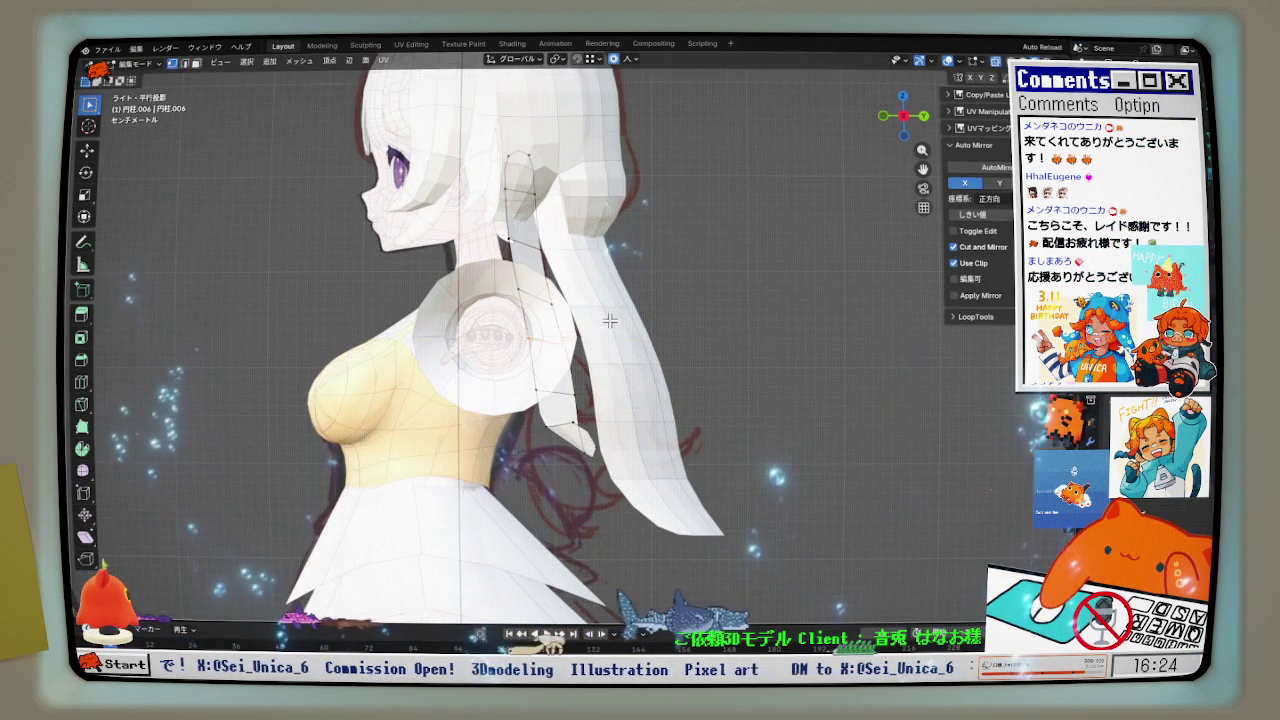
pyautogui.press('g')
pyautogui.press('y')
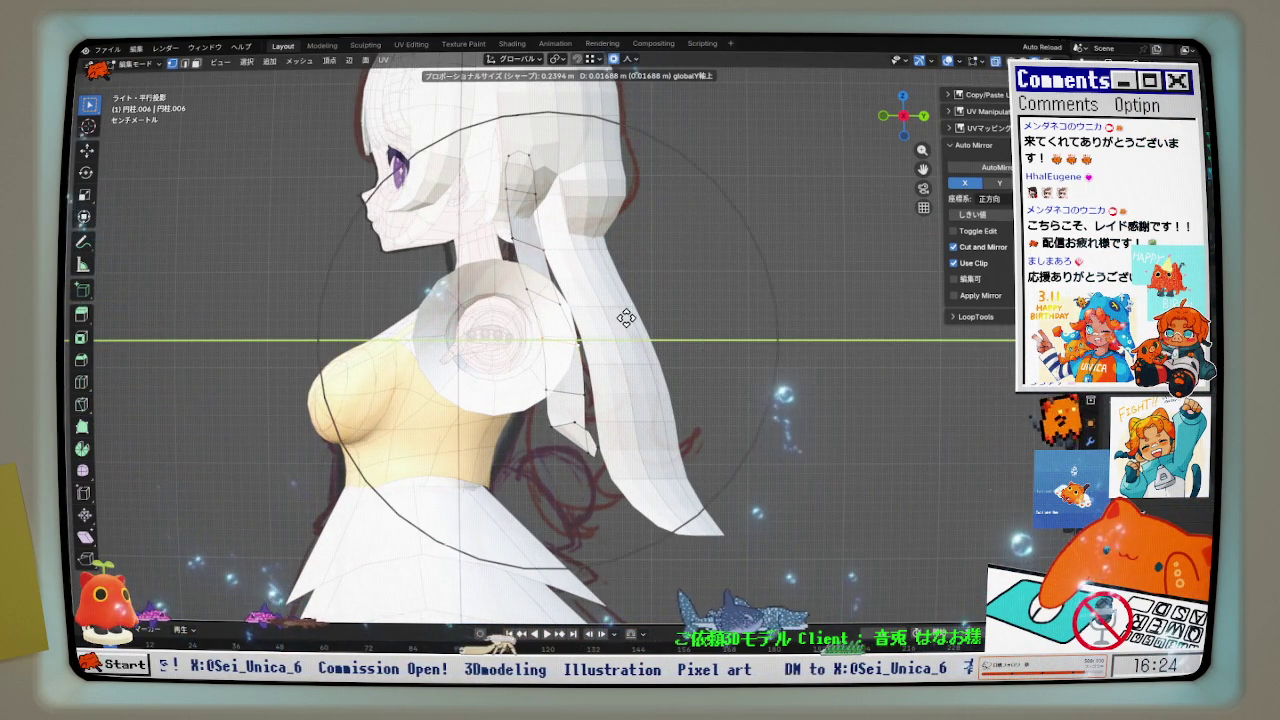
pyautogui.click(608, 310)
# - Check the strand from behind and front, then push more hair vertices back along Y
pyautogui.moveTo(600, 323); pyautogui.dragTo(521, 358, button='middle')
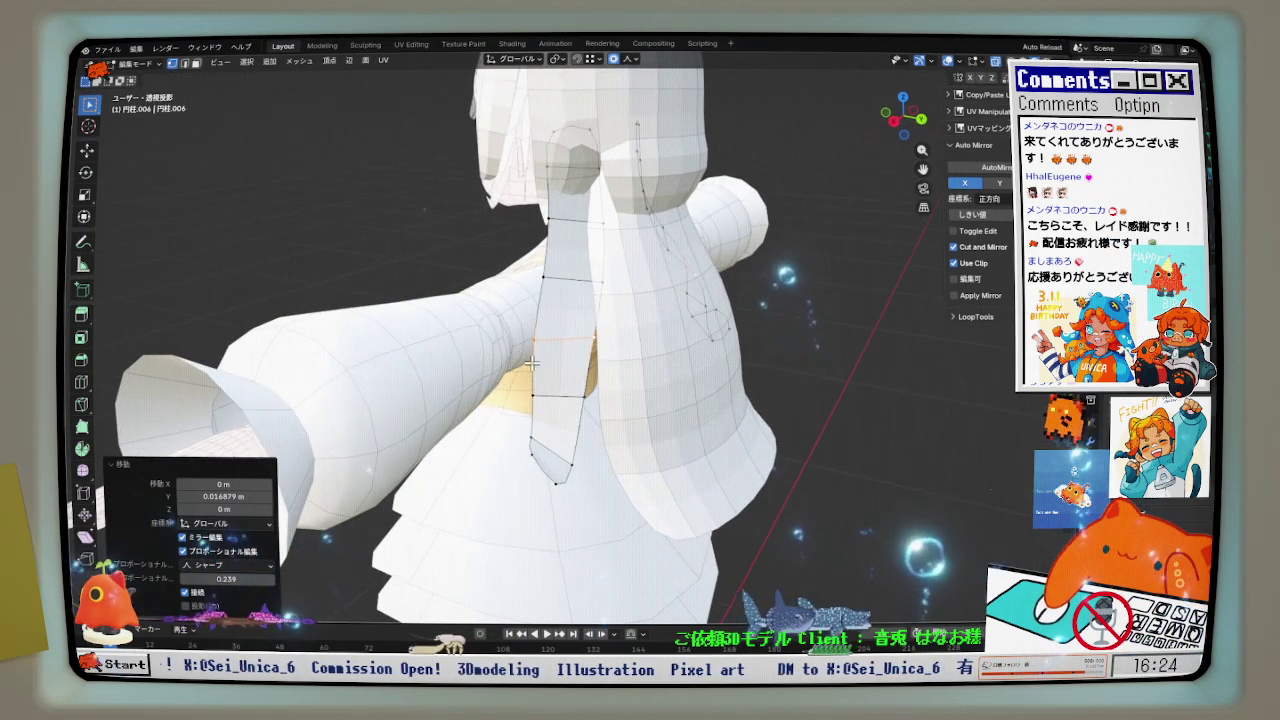
pyautogui.moveTo(537, 457)
pyautogui.mouseDown(button='middle')
pyautogui.moveTo(768, 442)
pyautogui.moveTo(610, 452)
pyautogui.moveTo(757, 438)
pyautogui.mouseUp(button='middle')
pyautogui.moveTo(643, 348)
pyautogui.mouseDown(button='middle')
pyautogui.moveTo(447, 227)
pyautogui.moveTo(426, 229)
pyautogui.moveTo(479, 183)
pyautogui.moveTo(432, 229)
pyautogui.moveTo(341, 233)
pyautogui.moveTo(374, 200)
pyautogui.moveTo(456, 233)
pyautogui.moveTo(420, 296)
pyautogui.mouseUp(button='middle')
pyautogui.press('g')
pyautogui.press('y')
pyautogui.click(450, 222)
# - Leave vertex editing and open the 円柱.003 bob hair mesh for editing
pyautogui.press('Tab')
pyautogui.hotkey('ctrl', 'Tab')
pyautogui.click(426, 238)
pyautogui.scroll(3, 426, 238)
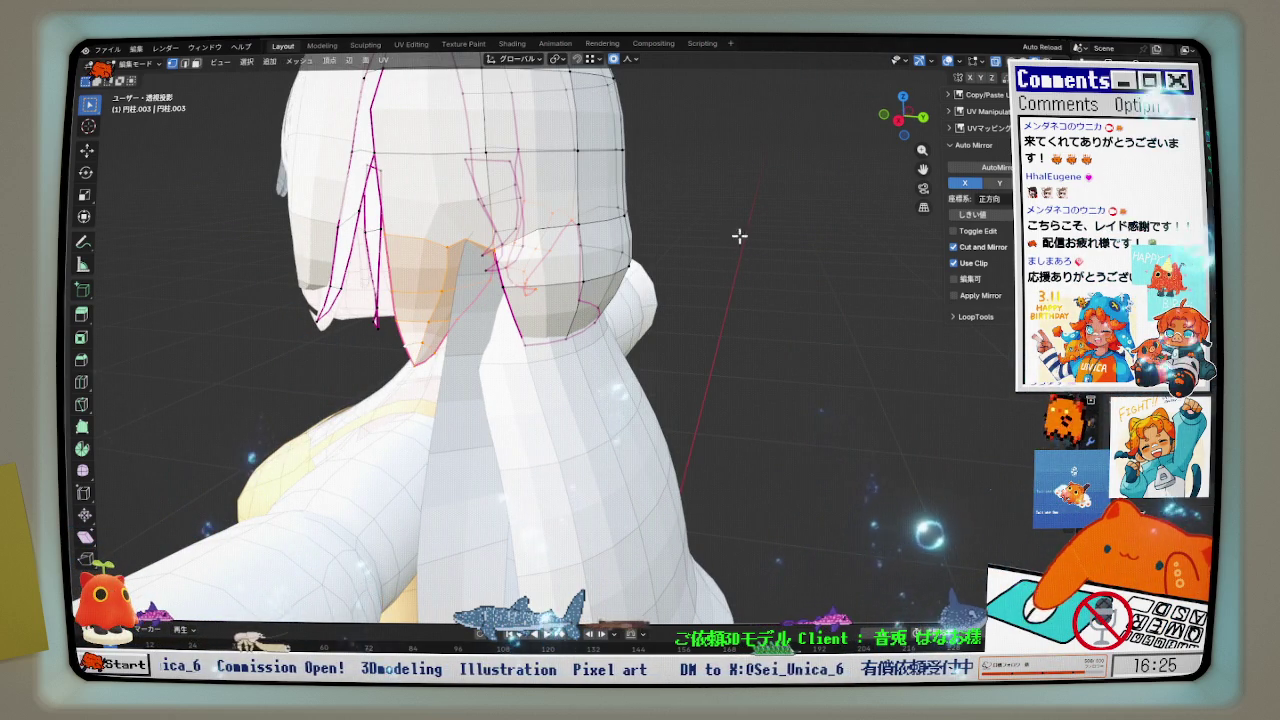
# - Separate the selected behind-ear hair faces into their own mesh, then return to vertex editing
pyautogui.scroll(1, 457, 353)
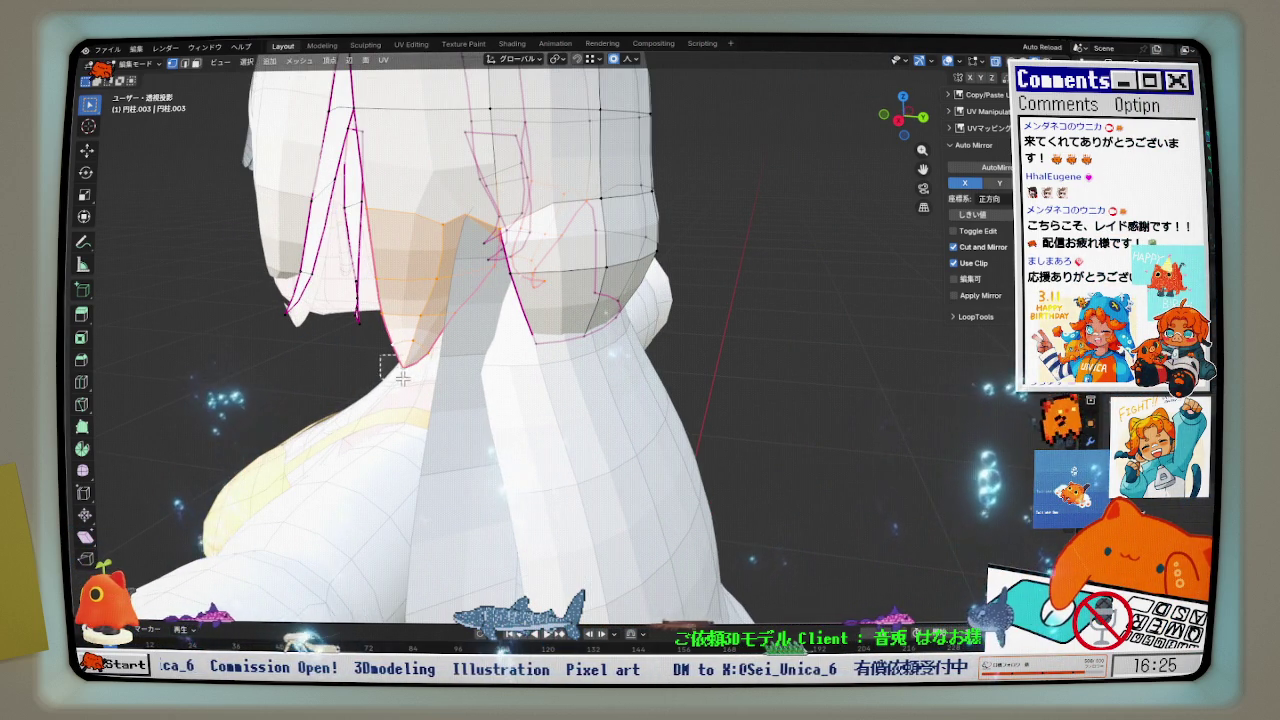
pyautogui.scroll(-1, 435, 350)
pyautogui.scroll(1, 470, 272)
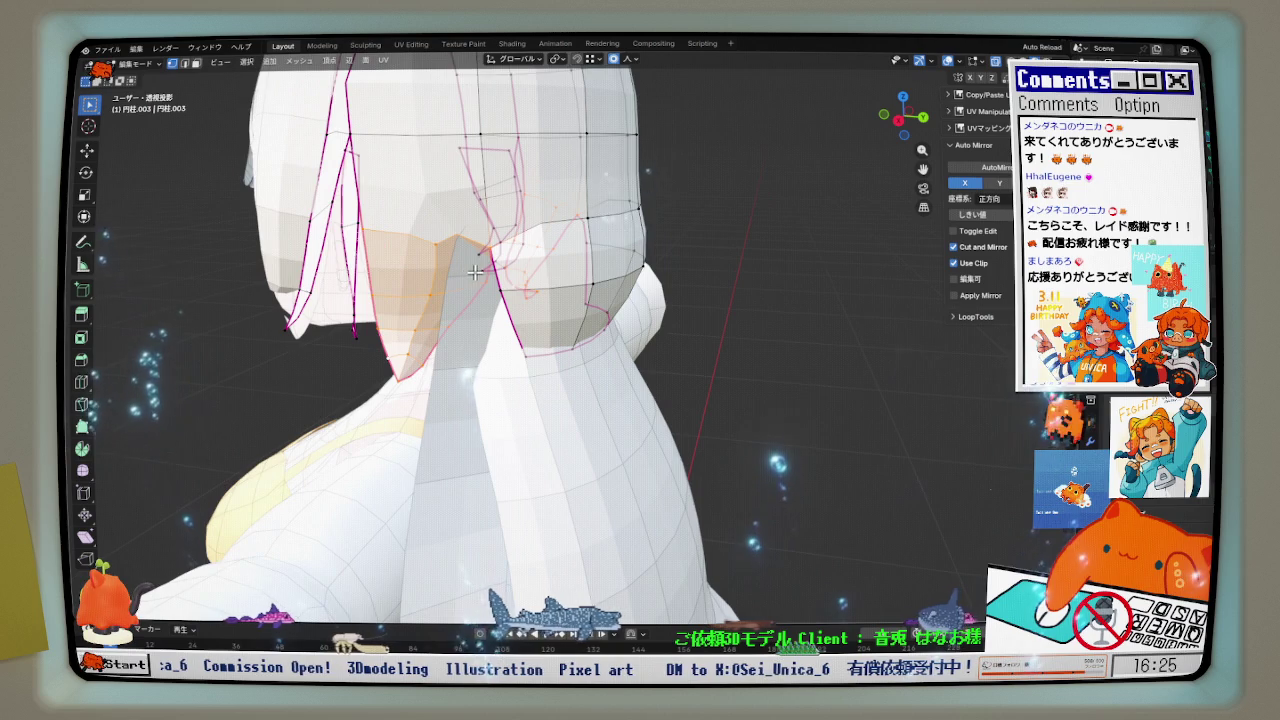
pyautogui.press('p')
pyautogui.click(477, 273)
pyautogui.hotkey('ctrl', 'Tab')
pyautogui.click(483, 295)
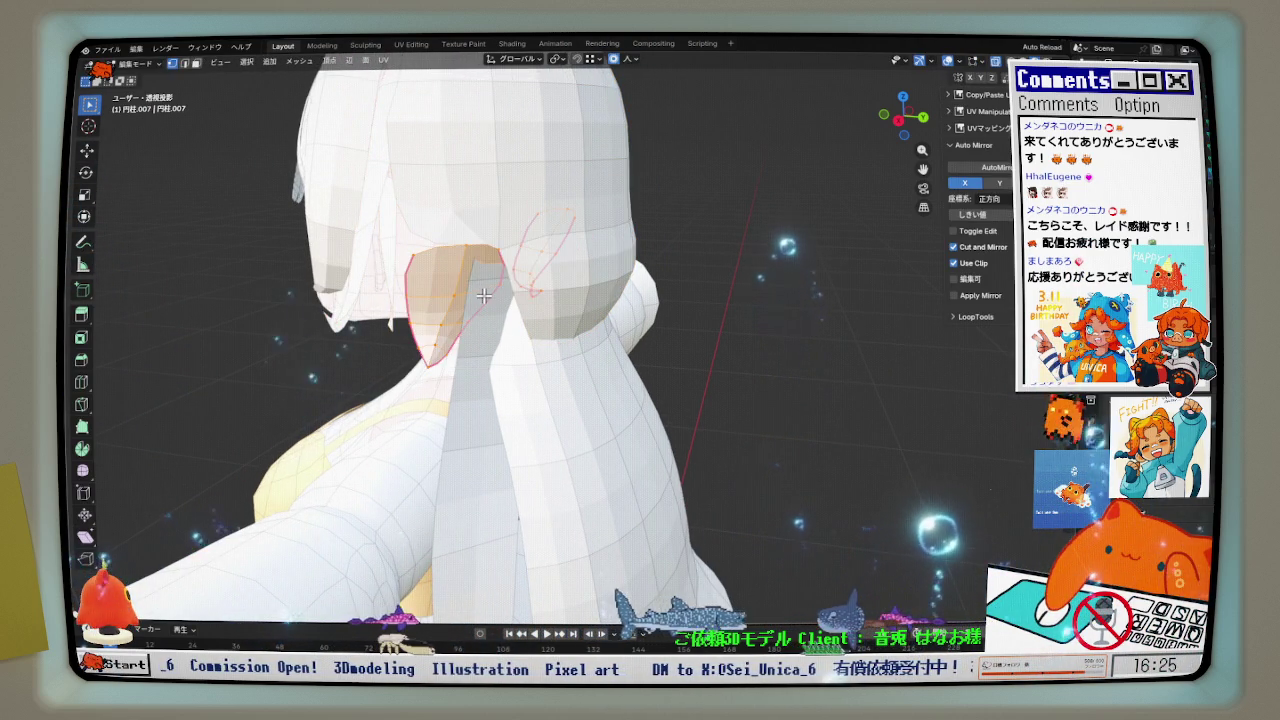
# - From the right-side view, nudge the separated hair piece along Y toward the head
pyautogui.press('KP_3')
pyautogui.scroll(2, 486, 271)
pyautogui.press('g')
pyautogui.press('y')
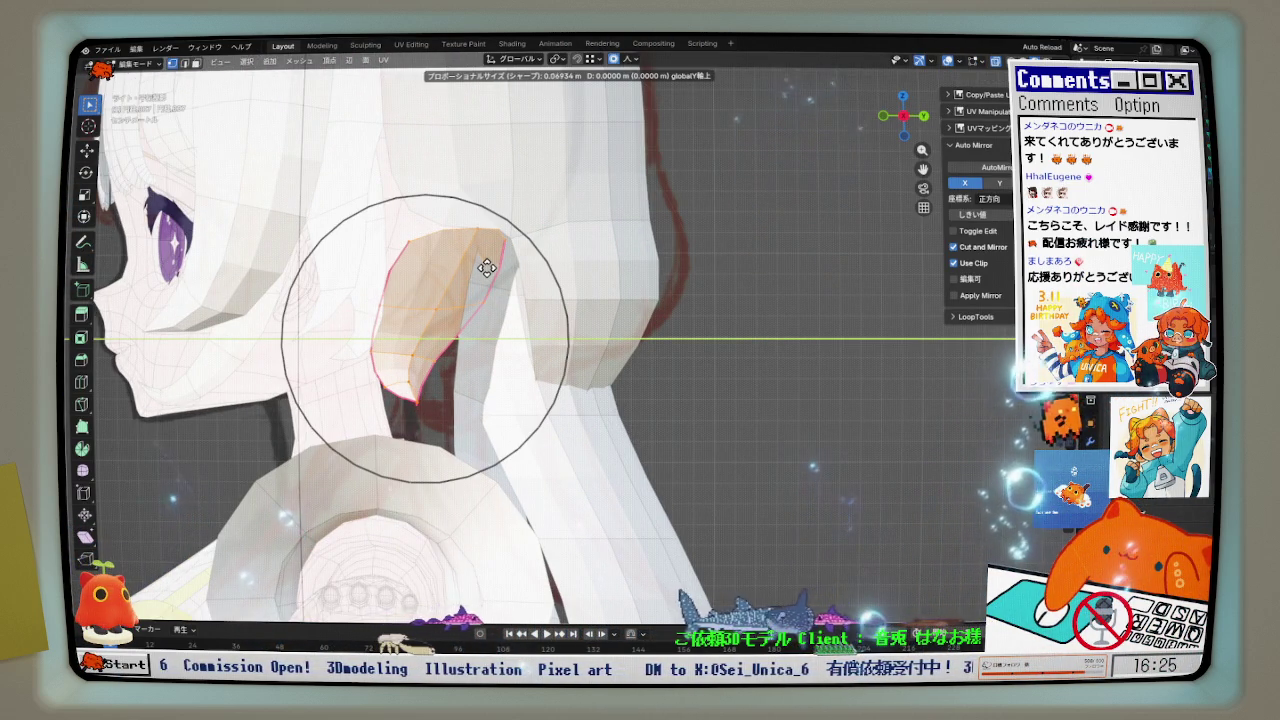
pyautogui.click(437, 271)
pyautogui.moveTo(437, 271)
pyautogui.mouseDown(button='middle')
pyautogui.moveTo(380, 283)
pyautogui.moveTo(357, 212)
pyautogui.mouseUp(button='middle')
pyautogui.press('Tab')
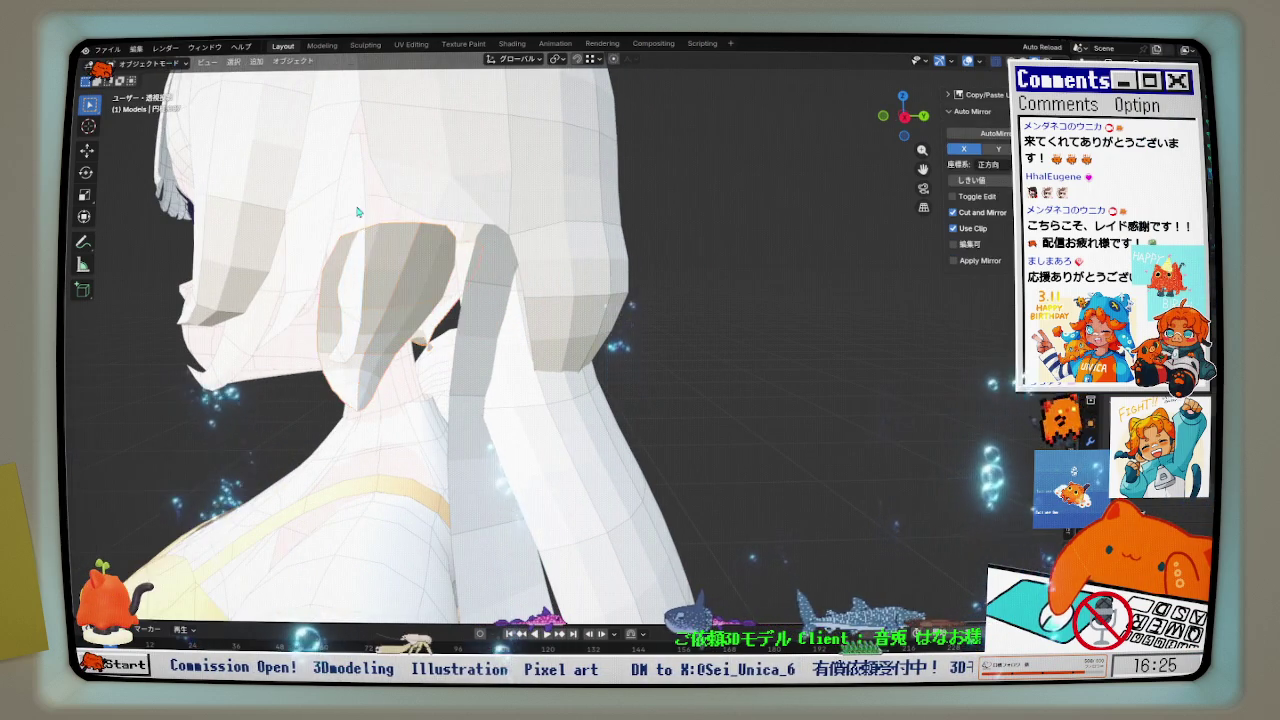
# - Select the linked bob hair lock on 円柱.003 and move it inward behind the ear
pyautogui.click(370, 208)
pyautogui.press('Tab')
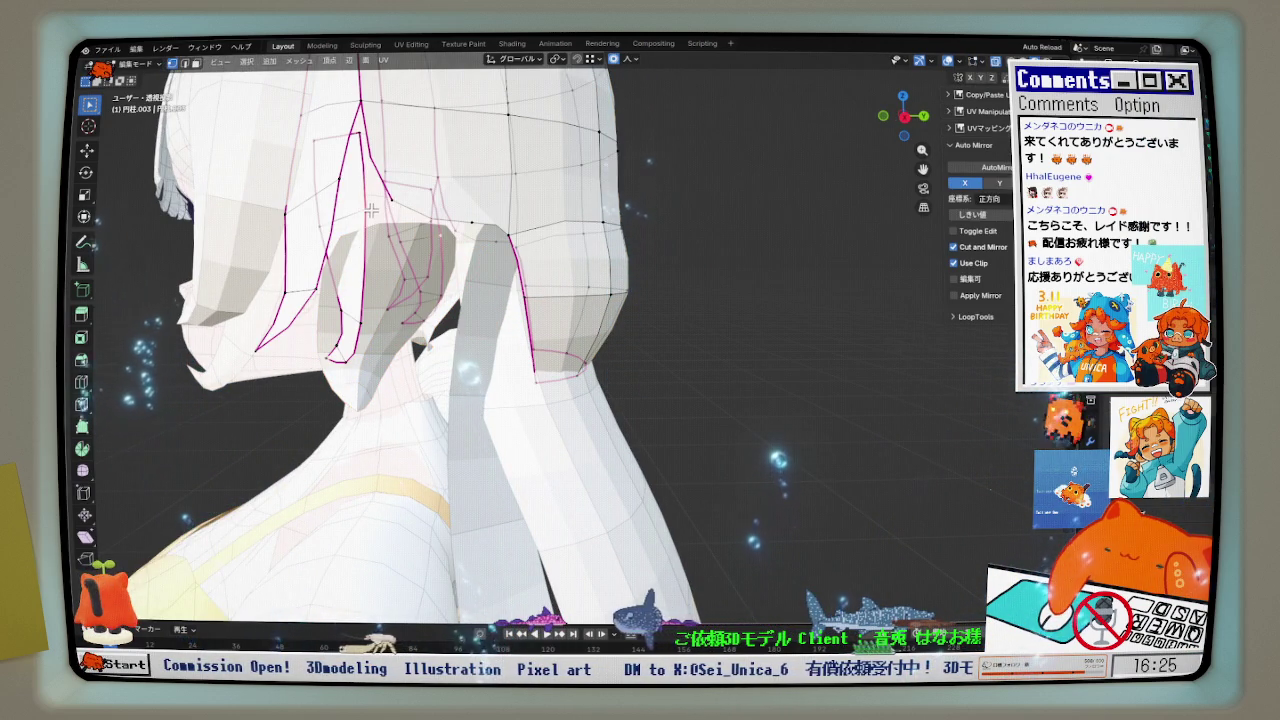
pyautogui.press('l')
pyautogui.press('g')
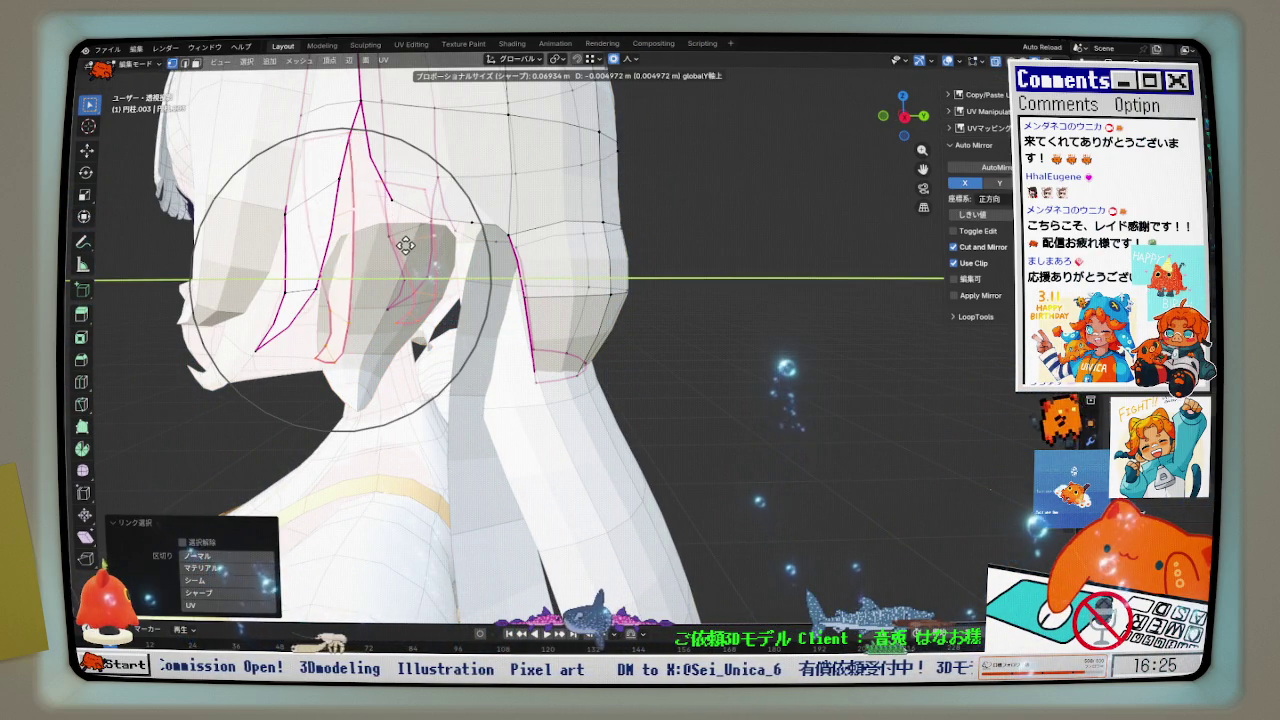
pyautogui.click(391, 248)
pyautogui.moveTo(391, 248); pyautogui.dragTo(382, 280, button='middle')
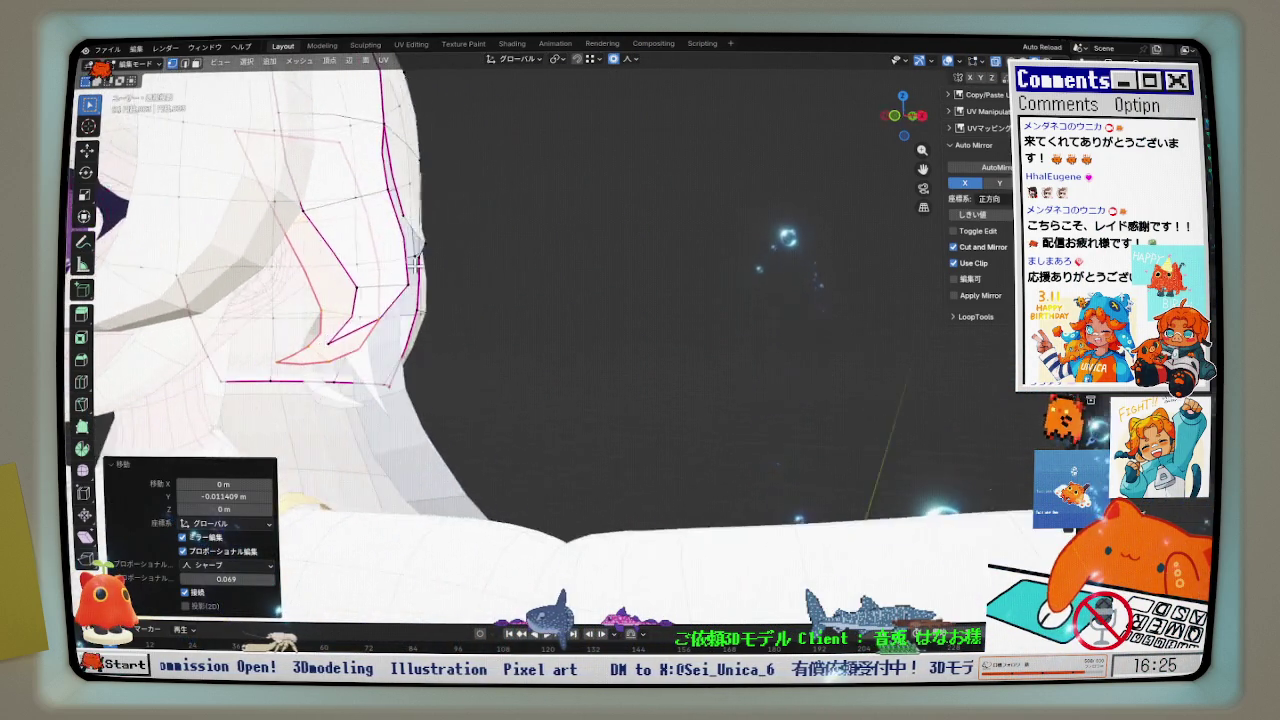
pyautogui.press('g')
pyautogui.click(380, 280)
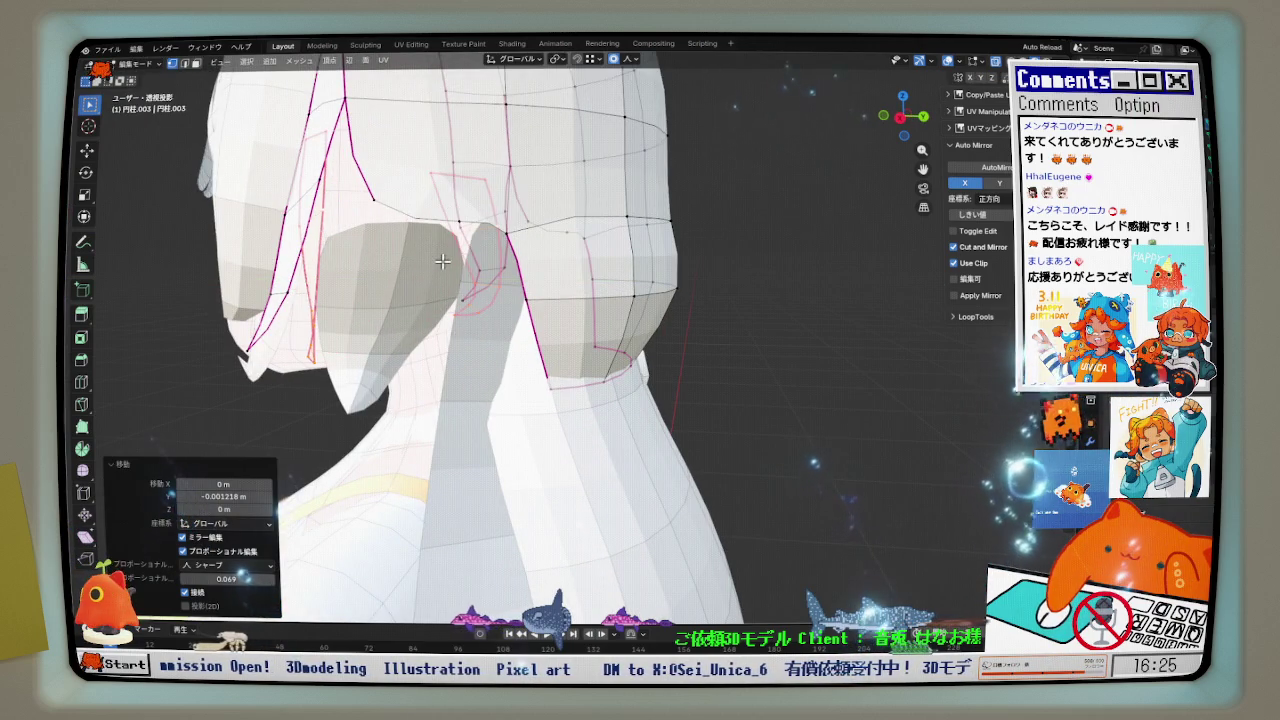
pyautogui.press('Tab')
# - Shift the separated hair piece's strand vertices slightly along Y
pyautogui.click(405, 270)
pyautogui.press('Tab')
pyautogui.moveTo(419, 272)
pyautogui.mouseDown(button='middle')
pyautogui.moveTo(474, 289)
pyautogui.moveTo(400, 250)
pyautogui.mouseUp(button='middle')
pyautogui.press('g')
pyautogui.press('y')
pyautogui.click(424, 278)
pyautogui.scroll(3, 382, 233)
pyautogui.press('g')
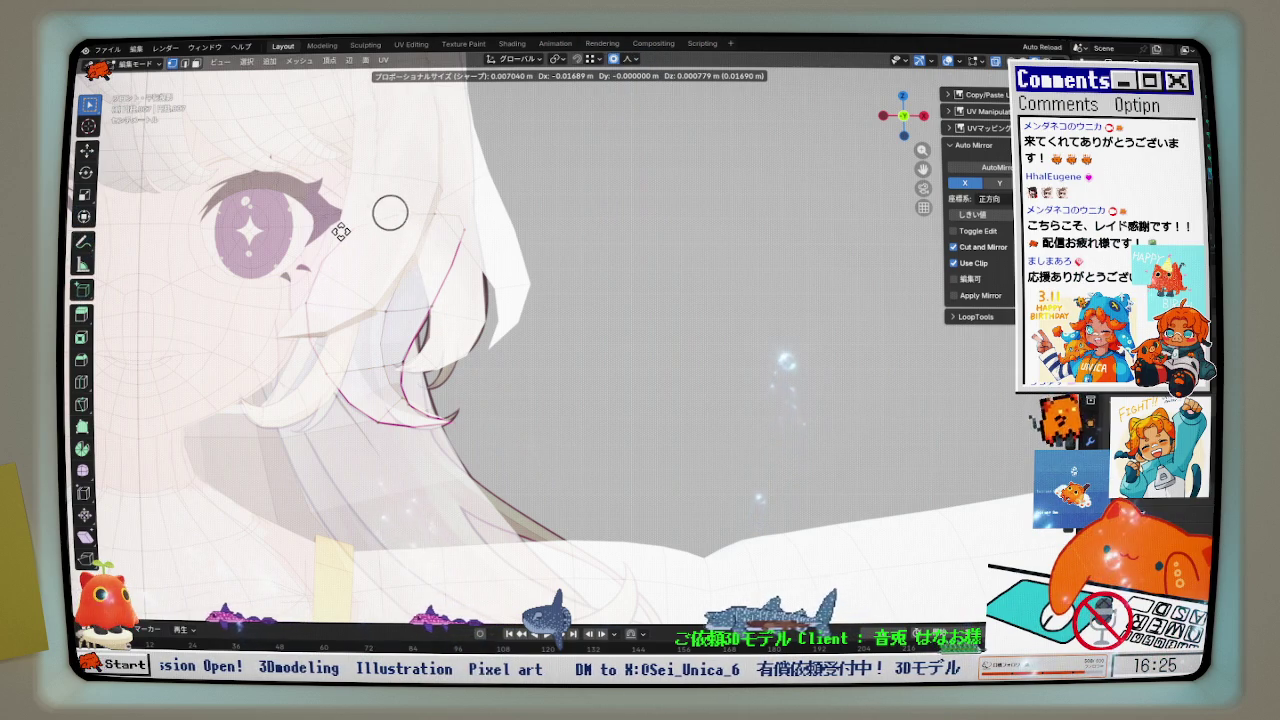
# - Finish the hair vertex move and extend the hair edge upward
pyautogui.click(341, 232)
pyautogui.moveTo(341, 232)
pyautogui.mouseDown(button='middle')
pyautogui.moveTo(443, 327)
pyautogui.moveTo(295, 333)
pyautogui.moveTo(273, 262)
pyautogui.moveTo(363, 268)
pyautogui.mouseUp(button='middle')
pyautogui.press('g')
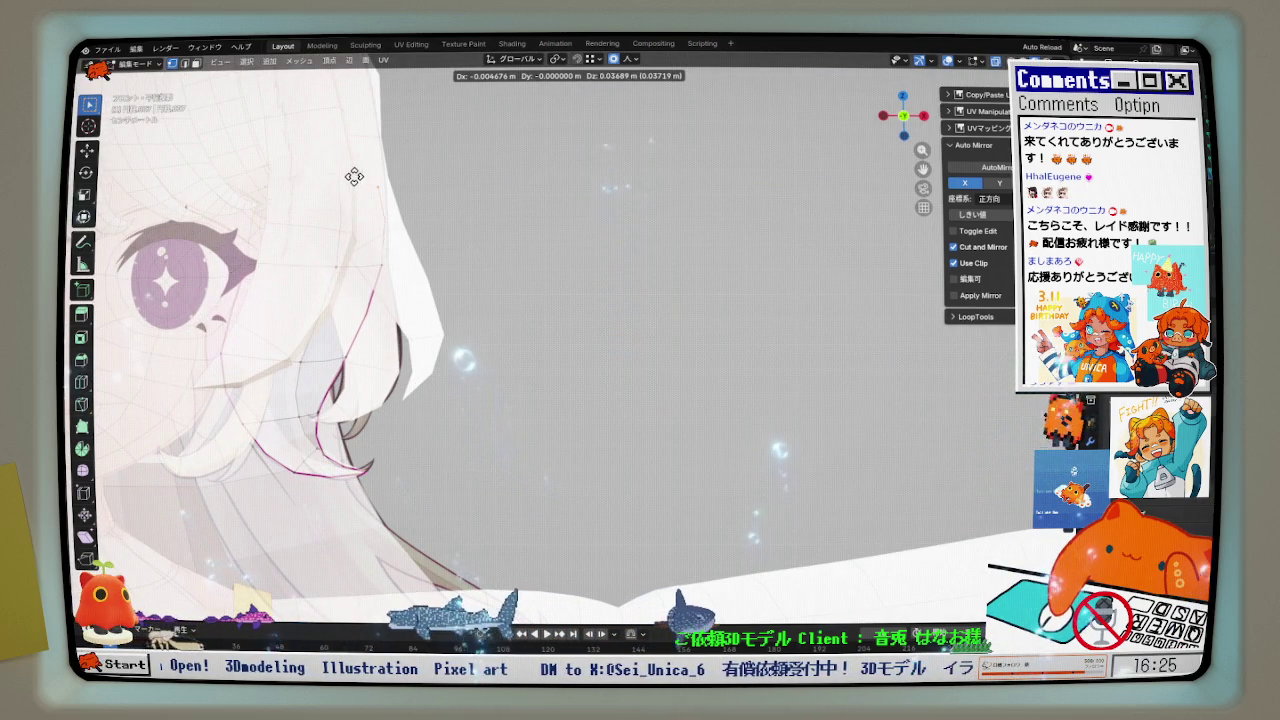
pyautogui.click(340, 149)
pyautogui.moveTo(340, 149)
pyautogui.mouseDown(button='middle')
pyautogui.moveTo(309, 220)
pyautogui.moveTo(211, 197)
pyautogui.moveTo(250, 201)
pyautogui.mouseUp(button='middle')
# - Shift the 円柱.007 hair lock about -0.011 m along X against the front reference, then exit to Object Mode
pyautogui.press('g')
pyautogui.press('y')
pyautogui.press('x')
pyautogui.click(250, 201)
pyautogui.press('g')
pyautogui.press('x')
pyautogui.click(270, 180)
pyautogui.moveTo(299, 151)
pyautogui.mouseDown(button='middle')
pyautogui.moveTo(425, 285)
pyautogui.moveTo(407, 331)
pyautogui.moveTo(487, 335)
pyautogui.moveTo(540, 367)
pyautogui.mouseUp(button='middle')
pyautogui.click(414, 330)
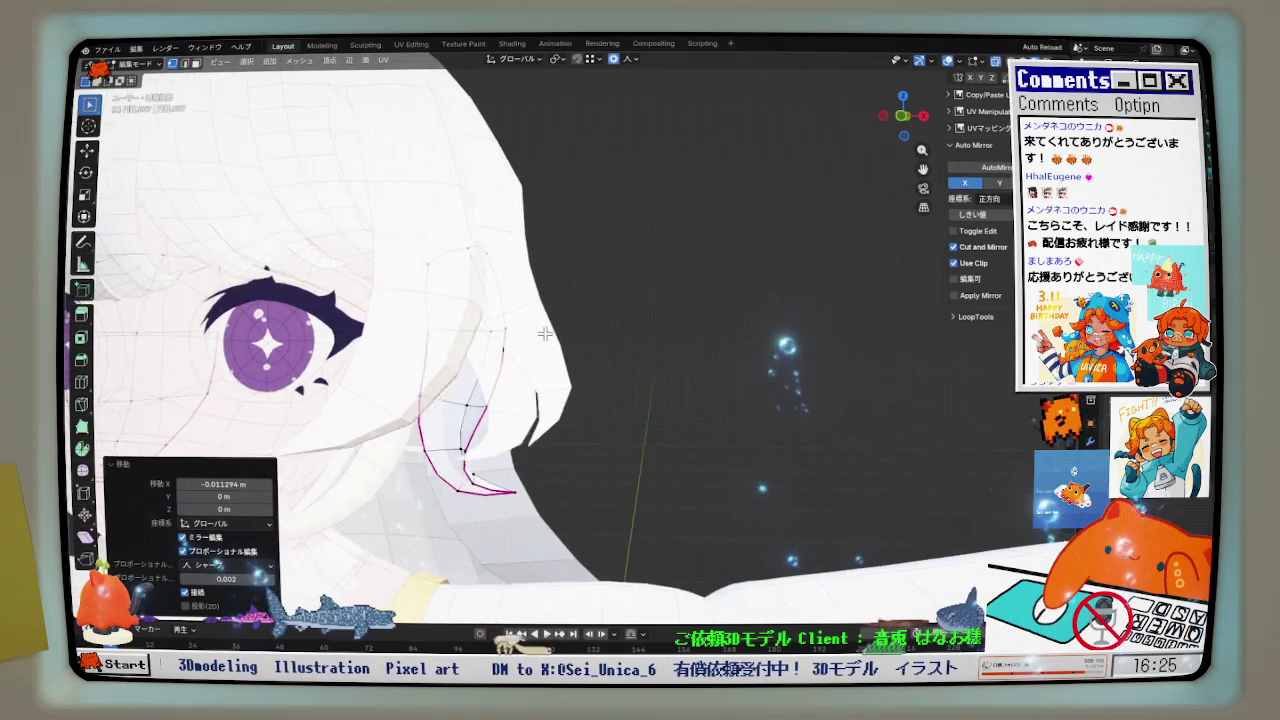
pyautogui.press('KP_1')
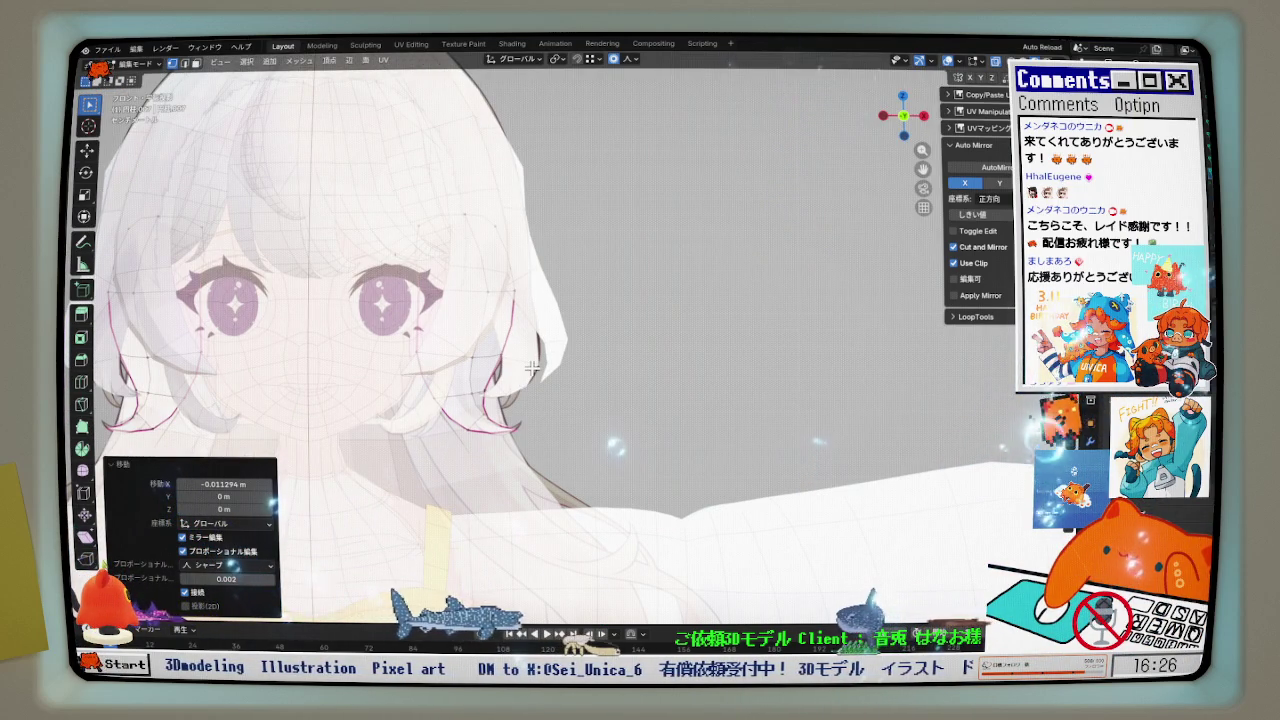
pyautogui.moveTo(540, 350); pyautogui.dragTo(527, 387, button='middle')
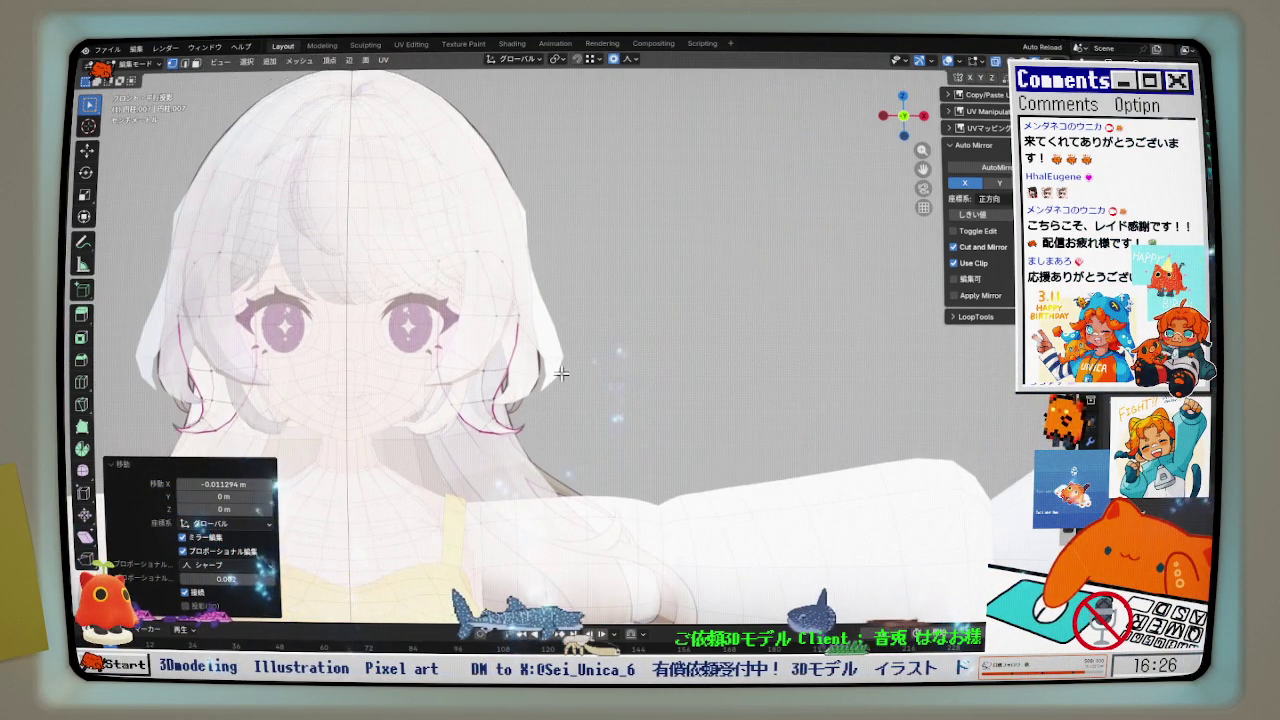
pyautogui.press('Tab')
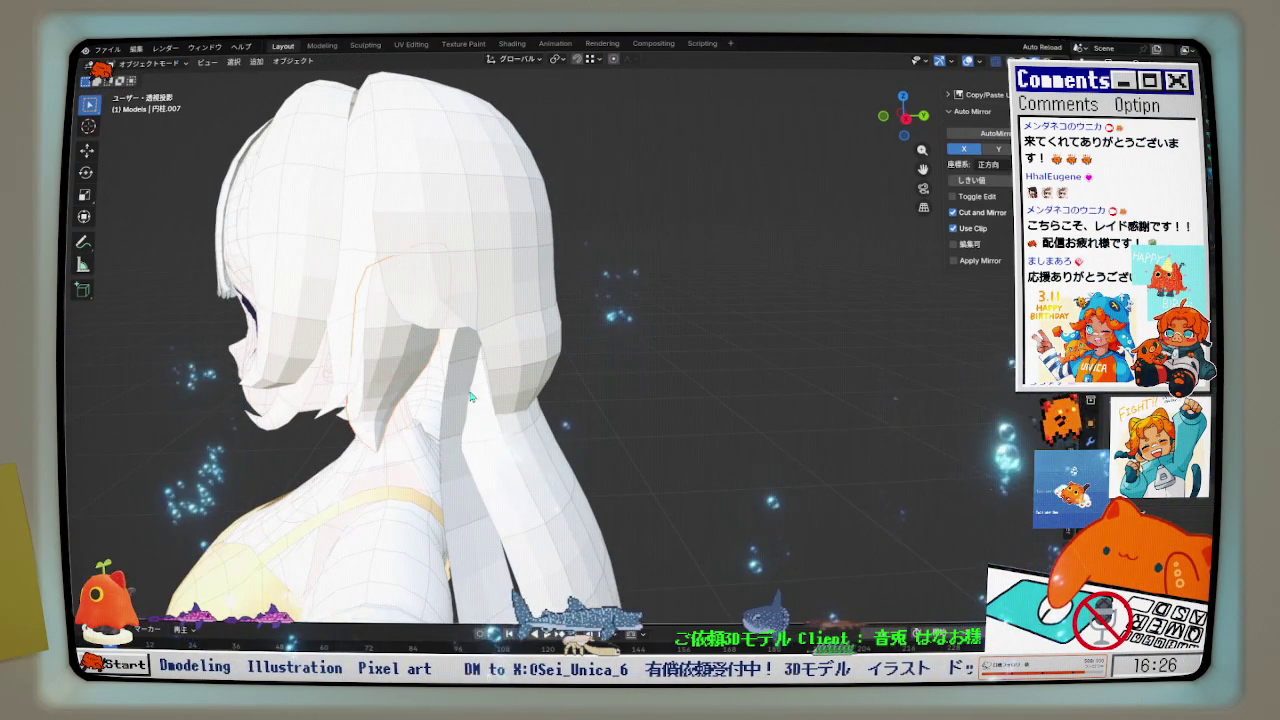
# - In a right-side view, select the back-hair strand behind the shoulder for editing
pyautogui.scroll(2, 510, 455)
pyautogui.press('Tab')
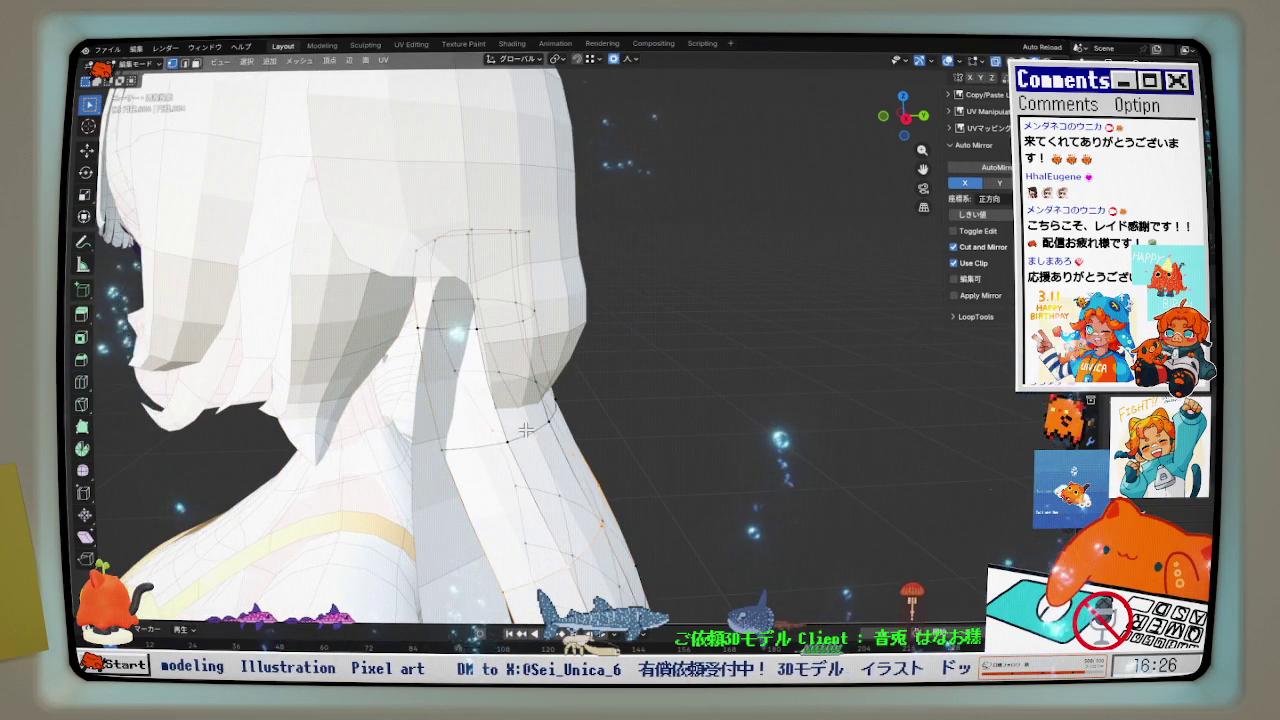
pyautogui.scroll(-1, 515, 420)
pyautogui.press('KP_3')
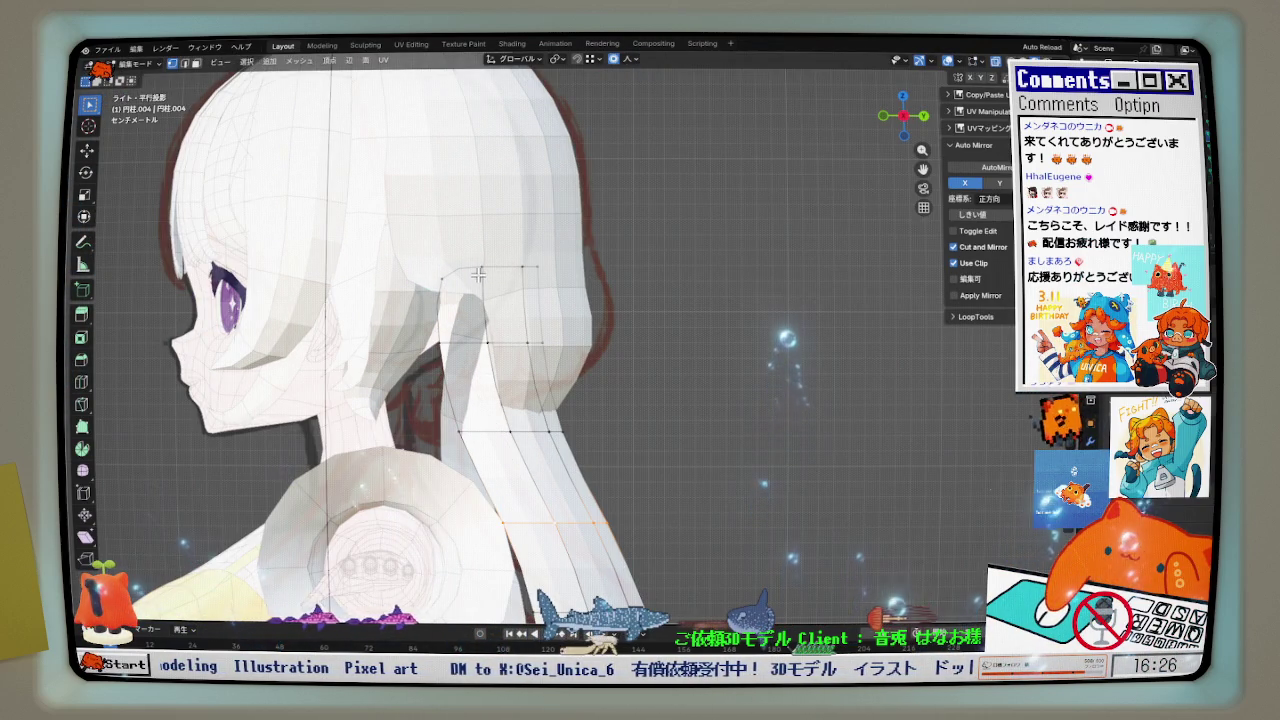
pyautogui.keyDown('shift'); pyautogui.moveTo(478, 274); pyautogui.dragTo(498, 330, button='middle'); pyautogui.keyUp('shift')
pyautogui.press('Tab')
pyautogui.click(508, 294)
# - Bend the strand tip outward along Y using proportional editing
pyautogui.press('g')
pyautogui.press('y')
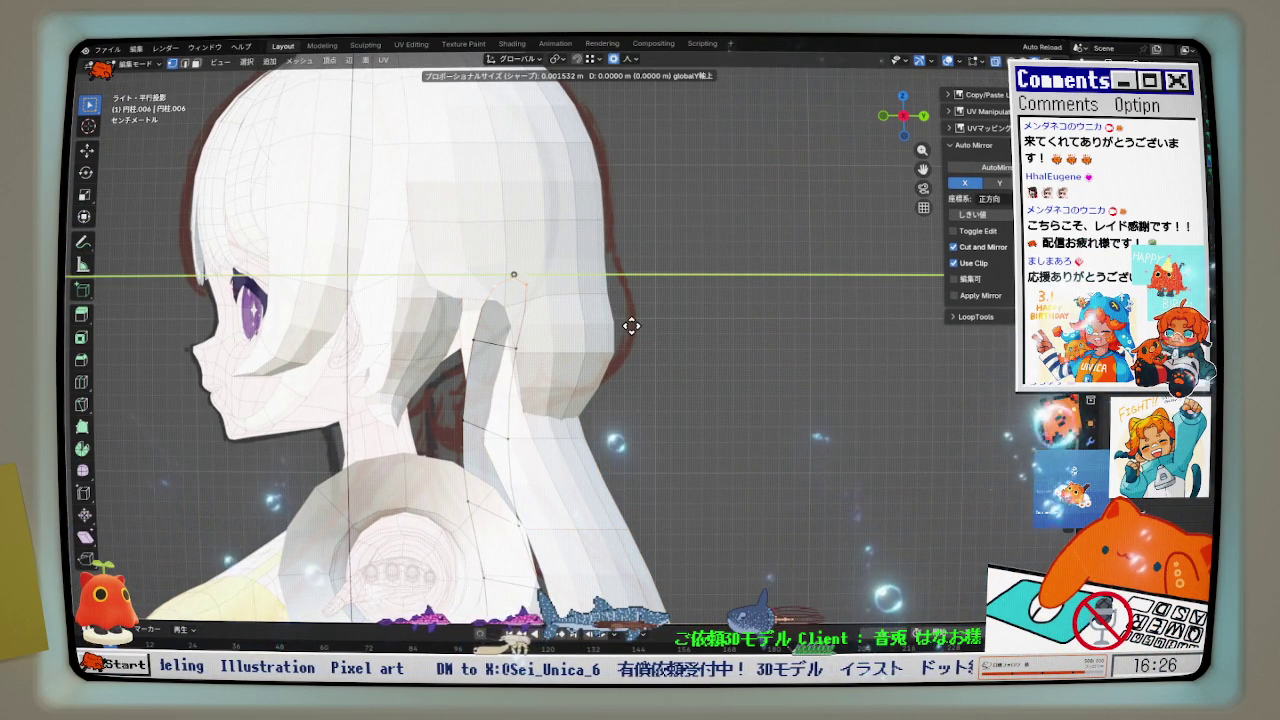
pyautogui.scroll(-10, 630, 327)
pyautogui.scroll(-10, 622, 331)
pyautogui.scroll(-7, 605, 340)
pyautogui.scroll(-2, 598, 343)
pyautogui.scroll(-4, 595, 343)
pyautogui.click(587, 344)
pyautogui.scroll(-3, 570, 420)
pyautogui.scroll(1, 565, 480)
pyautogui.scroll(2, 563, 503)
# - Scale the strand tip vertices to zero so it tapers to a sharp point
pyautogui.press('g')
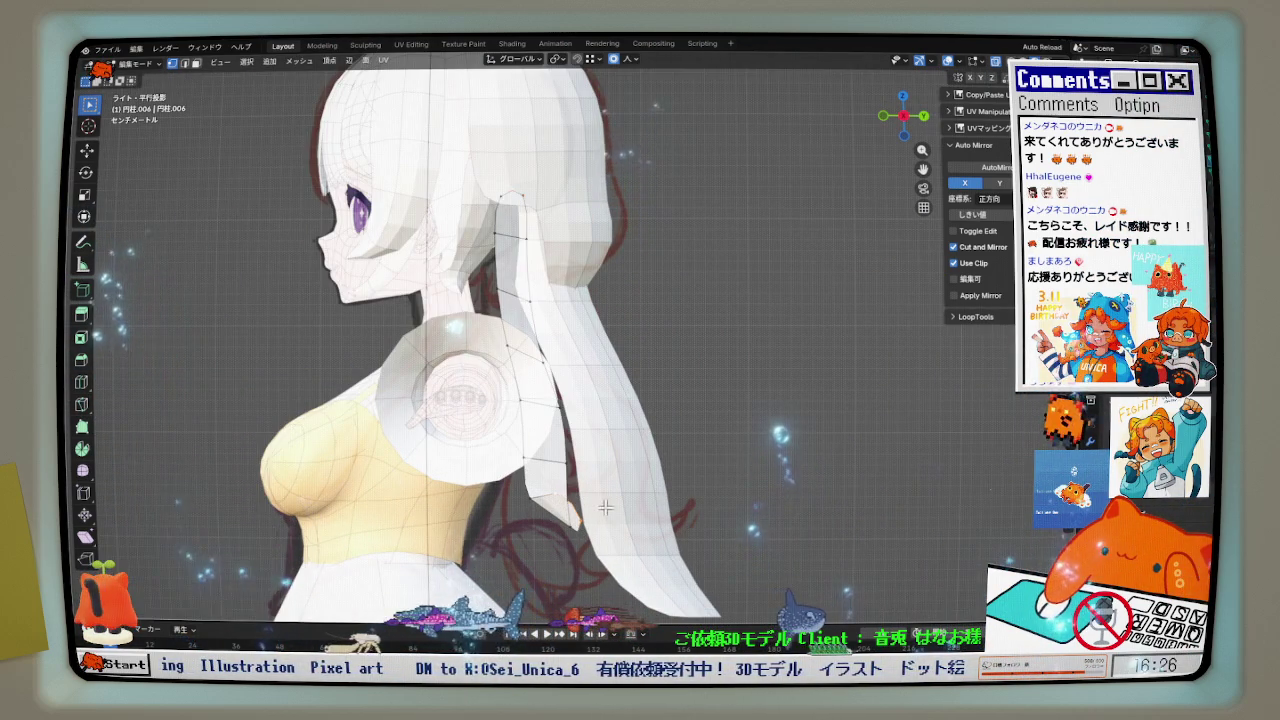
pyautogui.press('s')
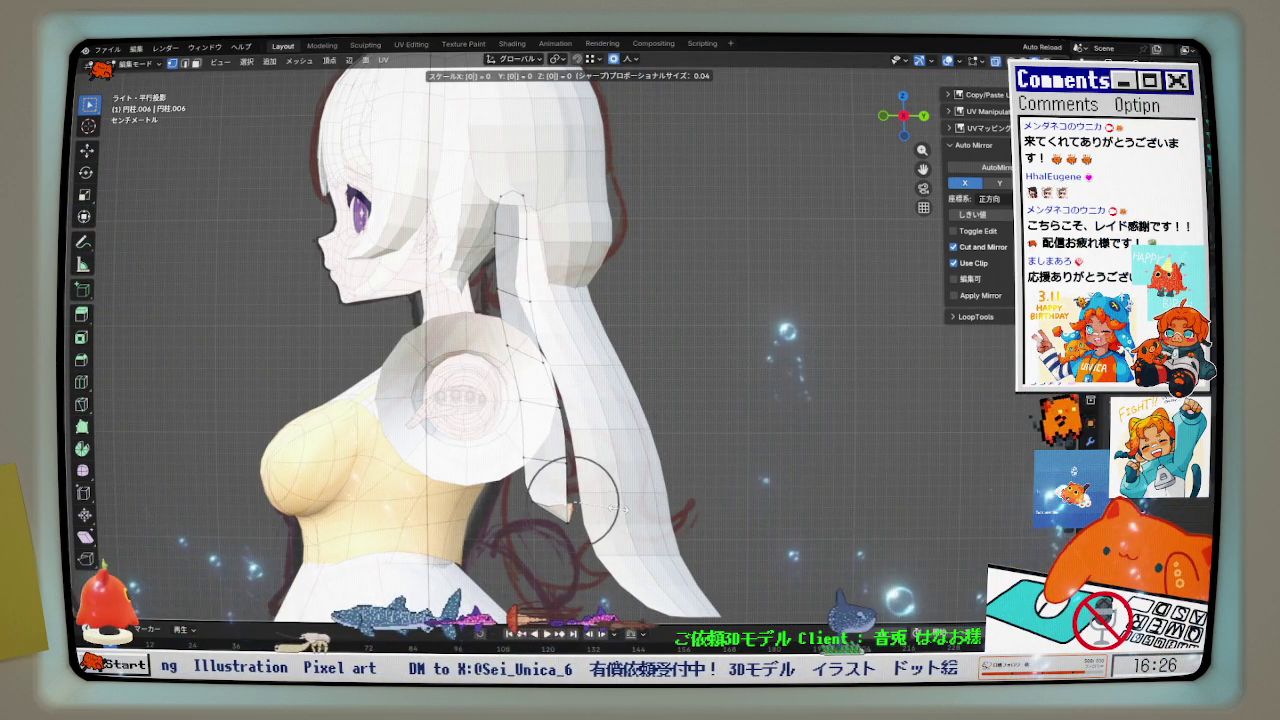
pyautogui.click(617, 508)
pyautogui.moveTo(617, 508)
pyautogui.mouseDown(button='middle')
pyautogui.moveTo(634, 521)
pyautogui.moveTo(631, 495)
pyautogui.mouseUp(button='middle')
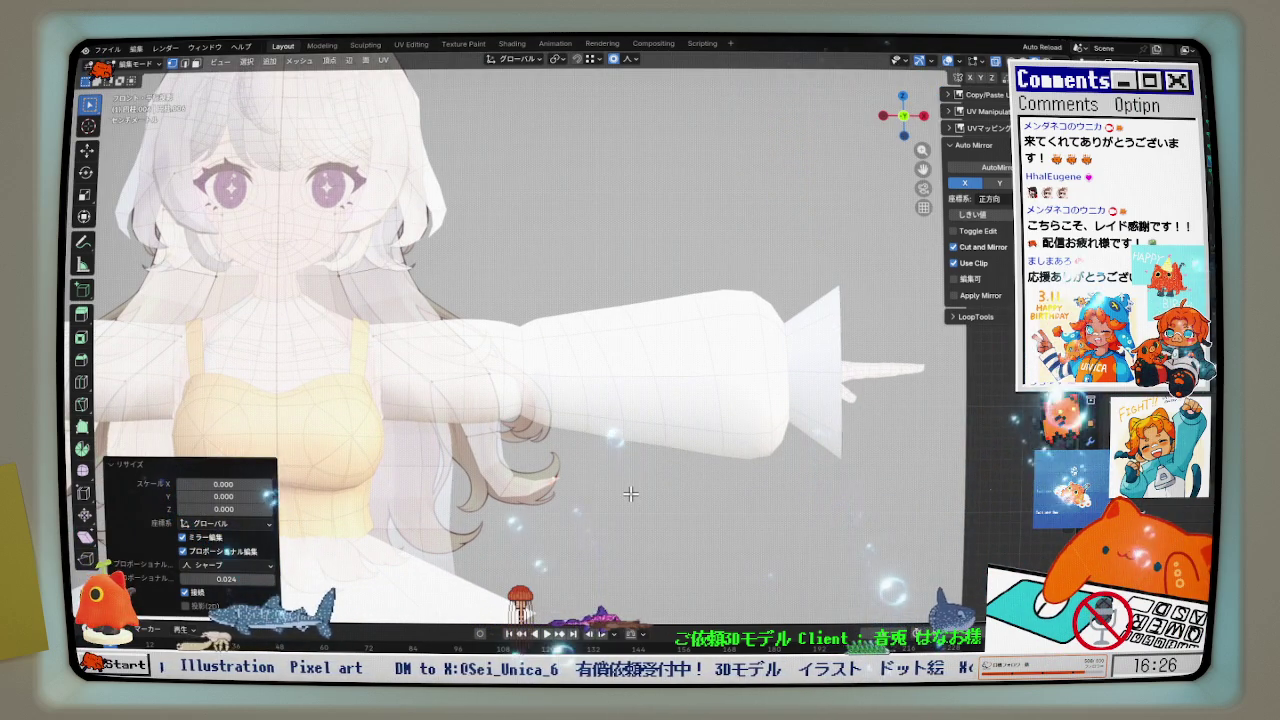
pyautogui.press('KP_3')
pyautogui.press('u')
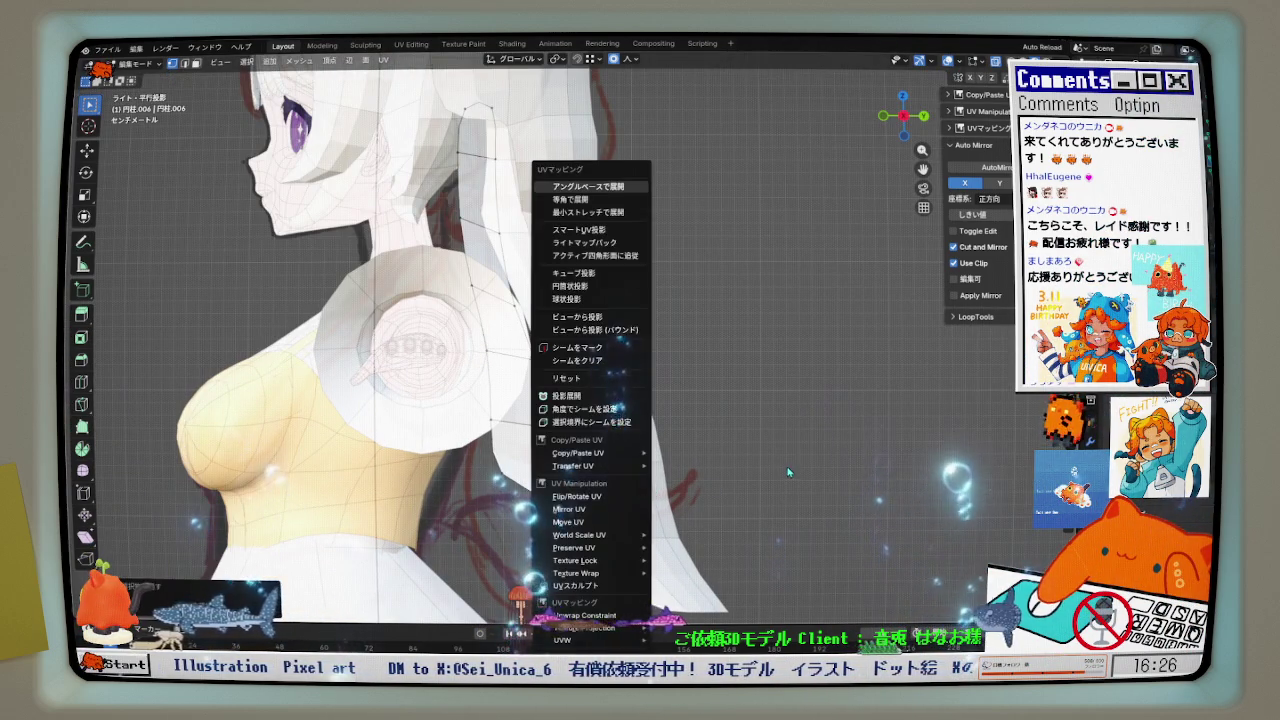
pyautogui.press('Escape')
# - Fine-tune the tip along Y with sharp-falloff proportional moves, ending about 0.012649 m
pyautogui.press('g')
pyautogui.press('y')
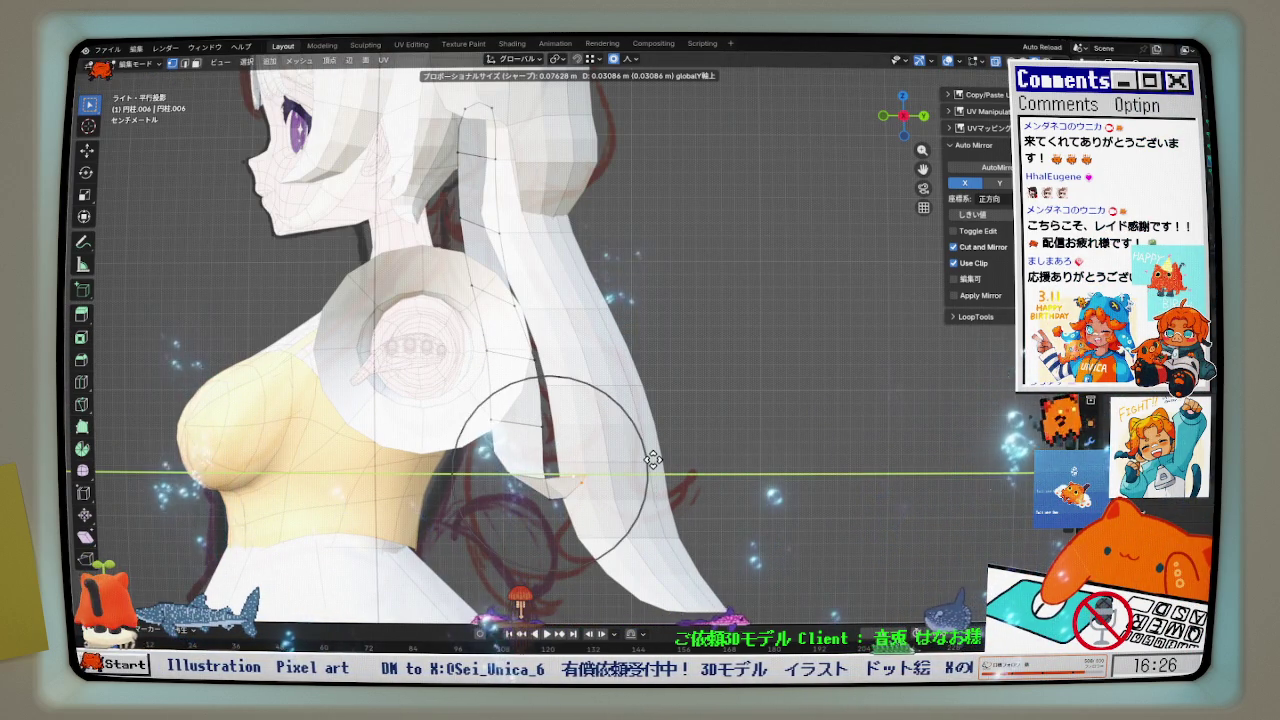
pyautogui.click(657, 459)
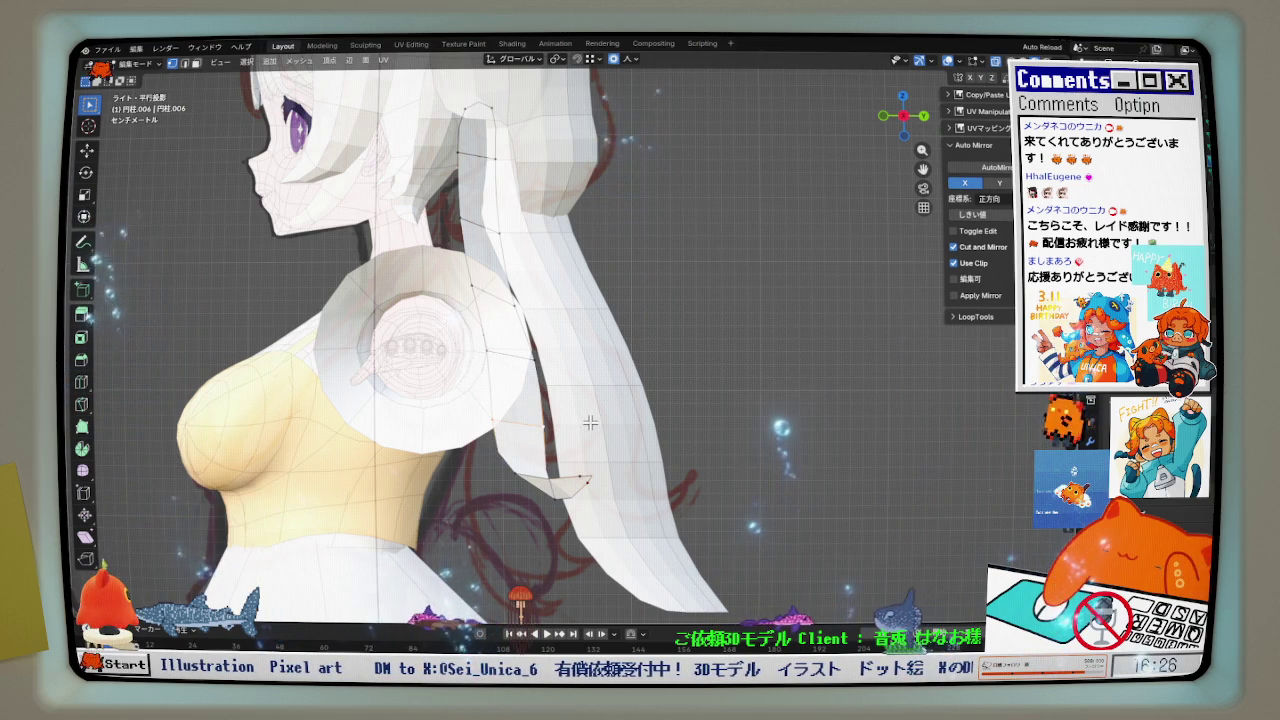
pyautogui.press('g')
pyautogui.press('y')
pyautogui.scroll(4, 560, 426)
pyautogui.click(569, 426)
pyautogui.press('g')
pyautogui.press('y')
pyautogui.click(622, 494)
pyautogui.scroll(-2, 508, 314)
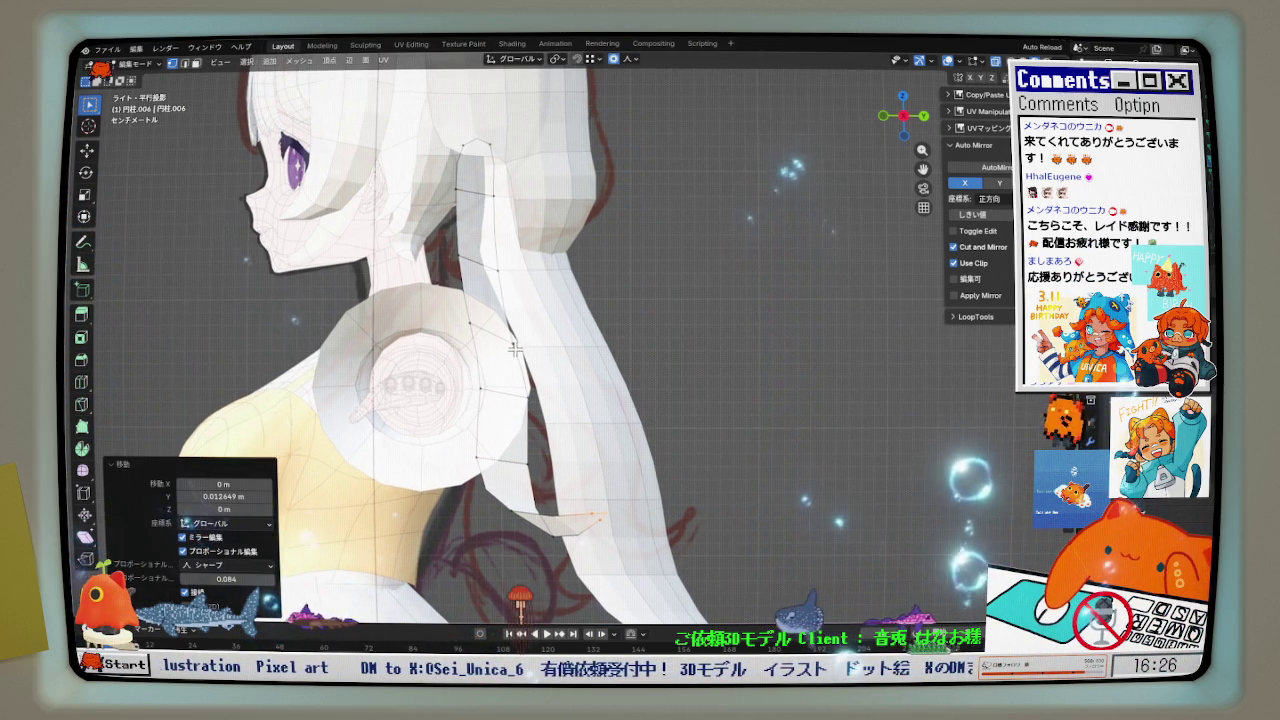
# - Even out the strand's edge loops with LoopTools Relax
pyautogui.keyDown('shift'); pyautogui.moveTo(540, 310); pyautogui.dragTo(592, 301, button='middle'); pyautogui.keyUp('shift')
pyautogui.rightClick(592, 301)
pyautogui.moveTo(585, 284)
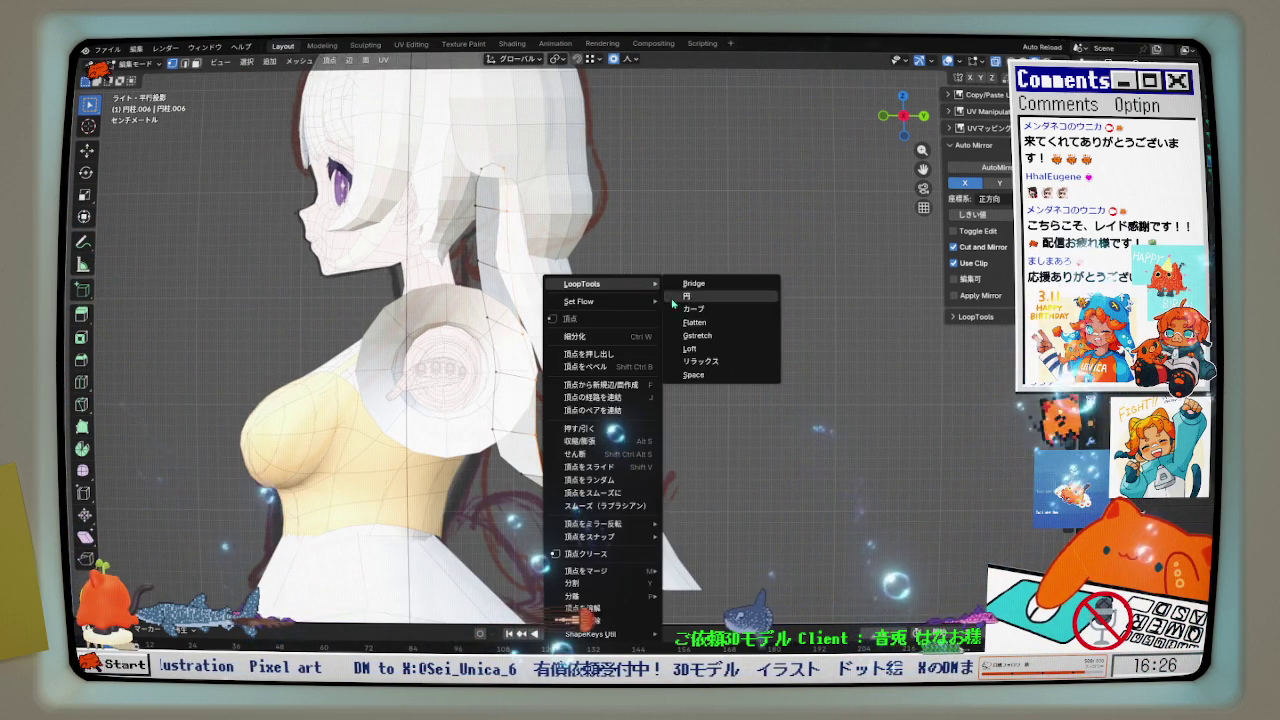
pyautogui.click(715, 356)
pyautogui.rightClick(640, 262)
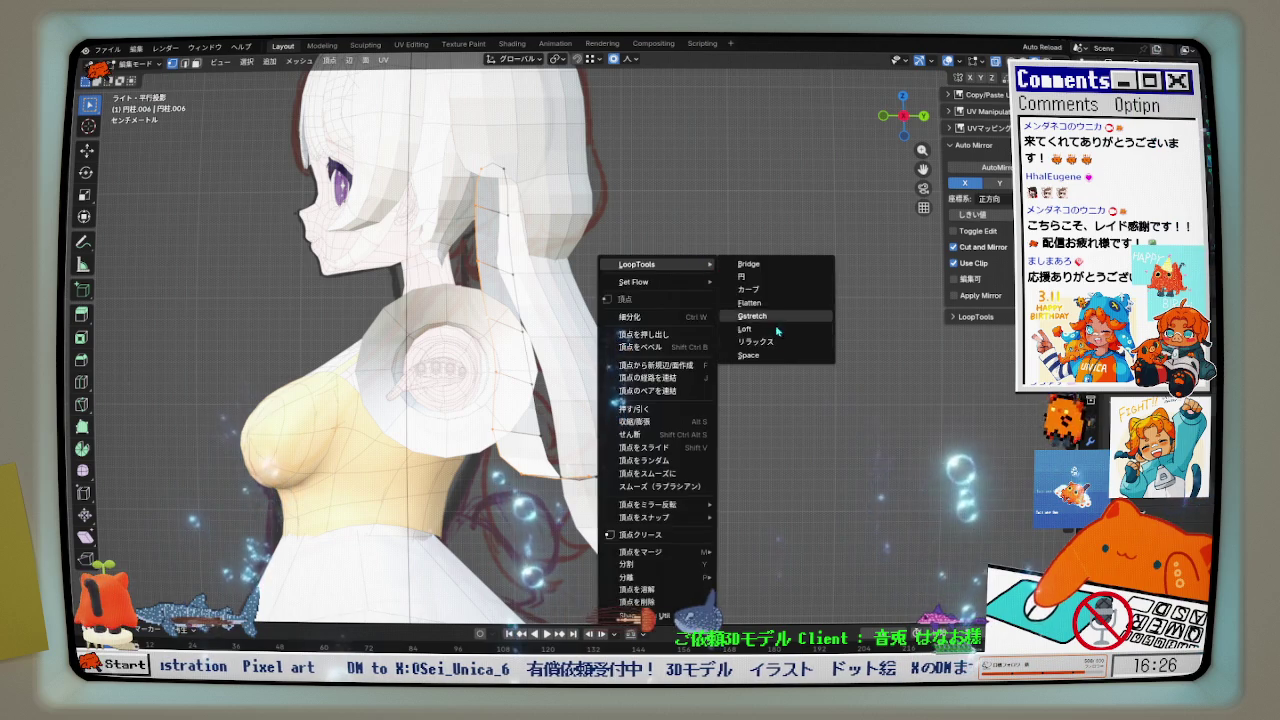
pyautogui.click(775, 347)
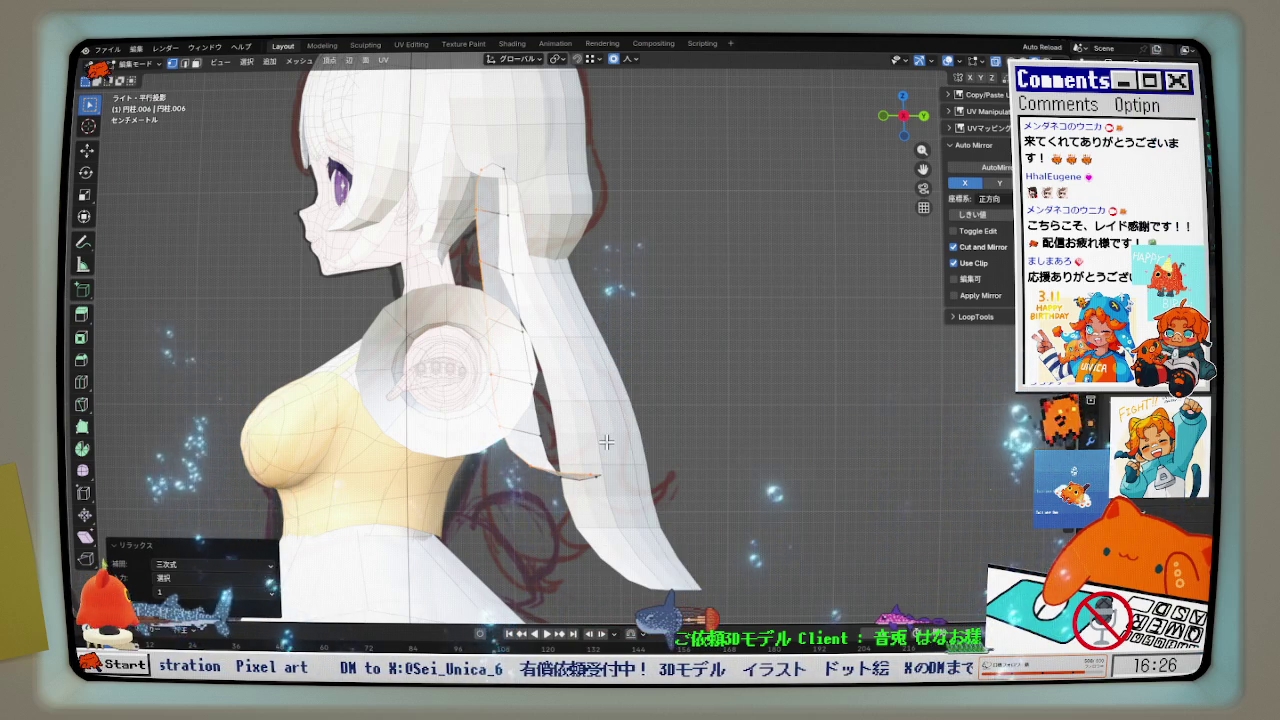
pyautogui.moveTo(606, 441); pyautogui.dragTo(588, 453, button='middle')
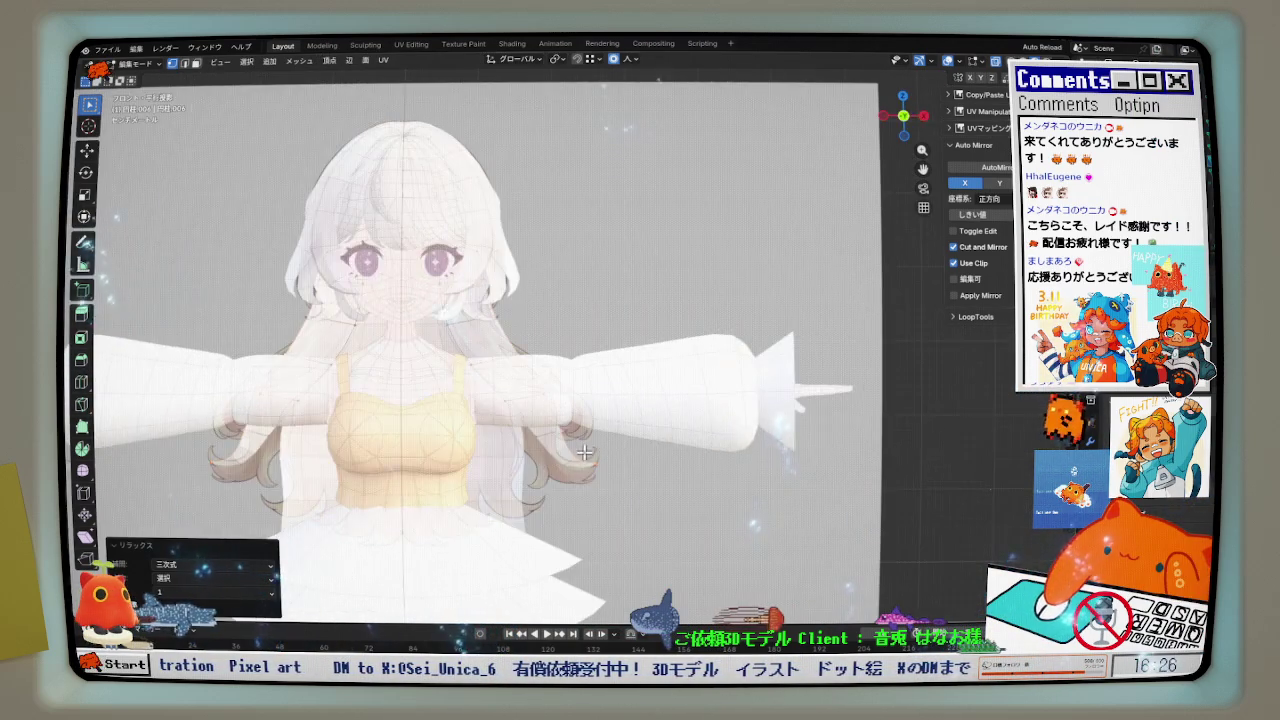
# - Pull the strand's pointed tip downward below the arm with several proportional moves
pyautogui.scroll(4, 588, 453)
pyautogui.press('g')
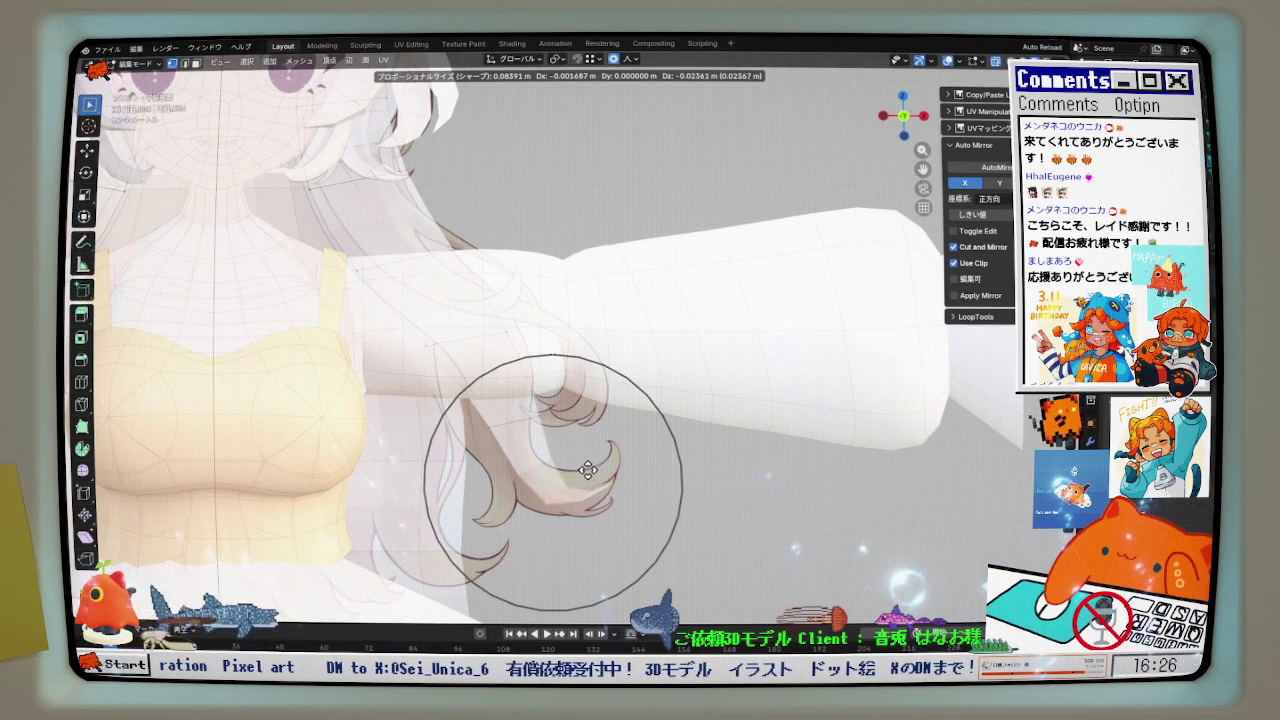
pyautogui.click(587, 471)
pyautogui.press('g')
pyautogui.scroll(4, 506, 343)
pyautogui.click(521, 339)
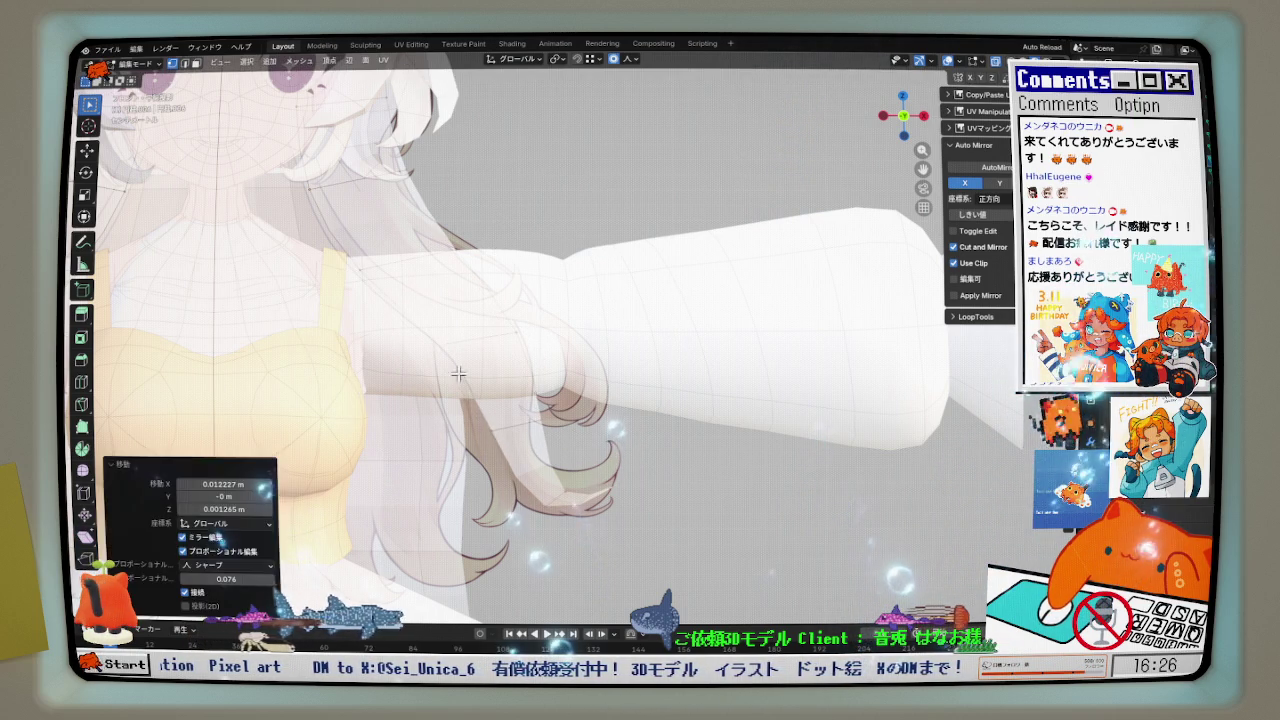
pyautogui.press('g')
pyautogui.click(620, 485)
pyautogui.press('g')
pyautogui.click(592, 490)
pyautogui.scroll(2, 592, 490)
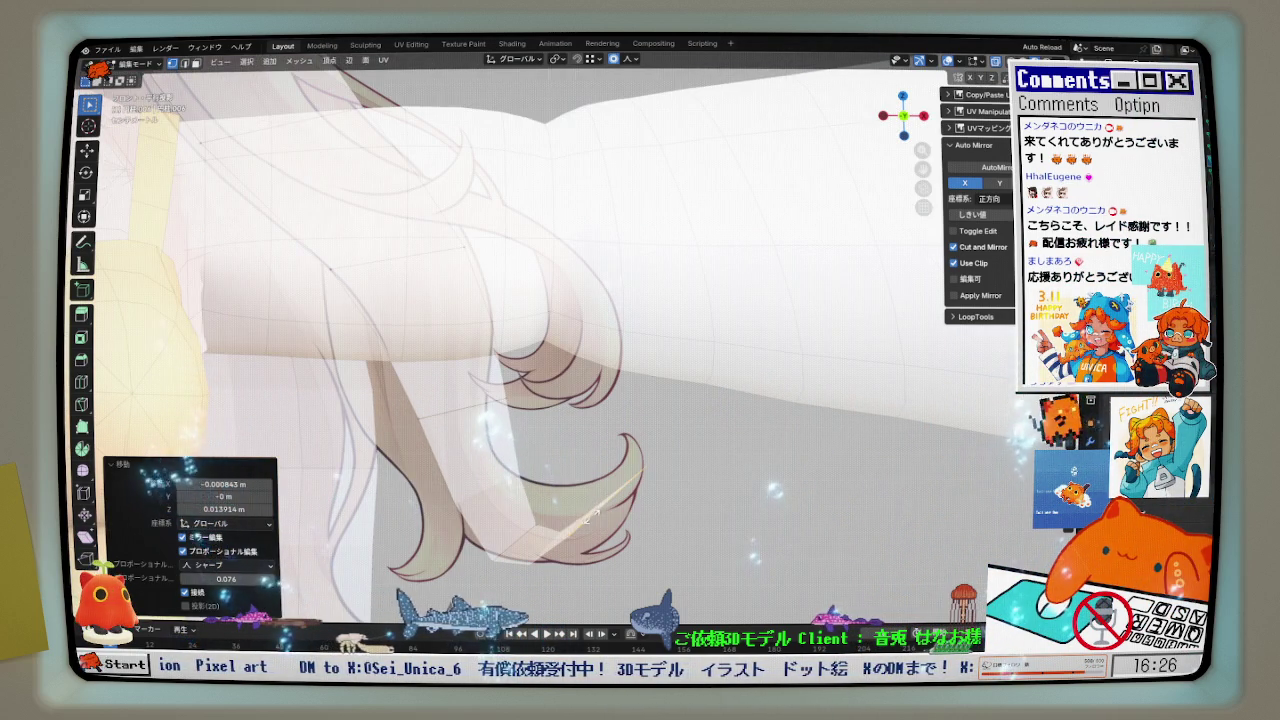
# - Reshape the tip with repeated grab moves to start bending it into a curl
pyautogui.press('g')
pyautogui.click(592, 503)
pyautogui.press('g')
pyautogui.click(530, 470)
pyautogui.press('g')
pyautogui.click(488, 403)
pyautogui.press('g')
pyautogui.click(564, 540)
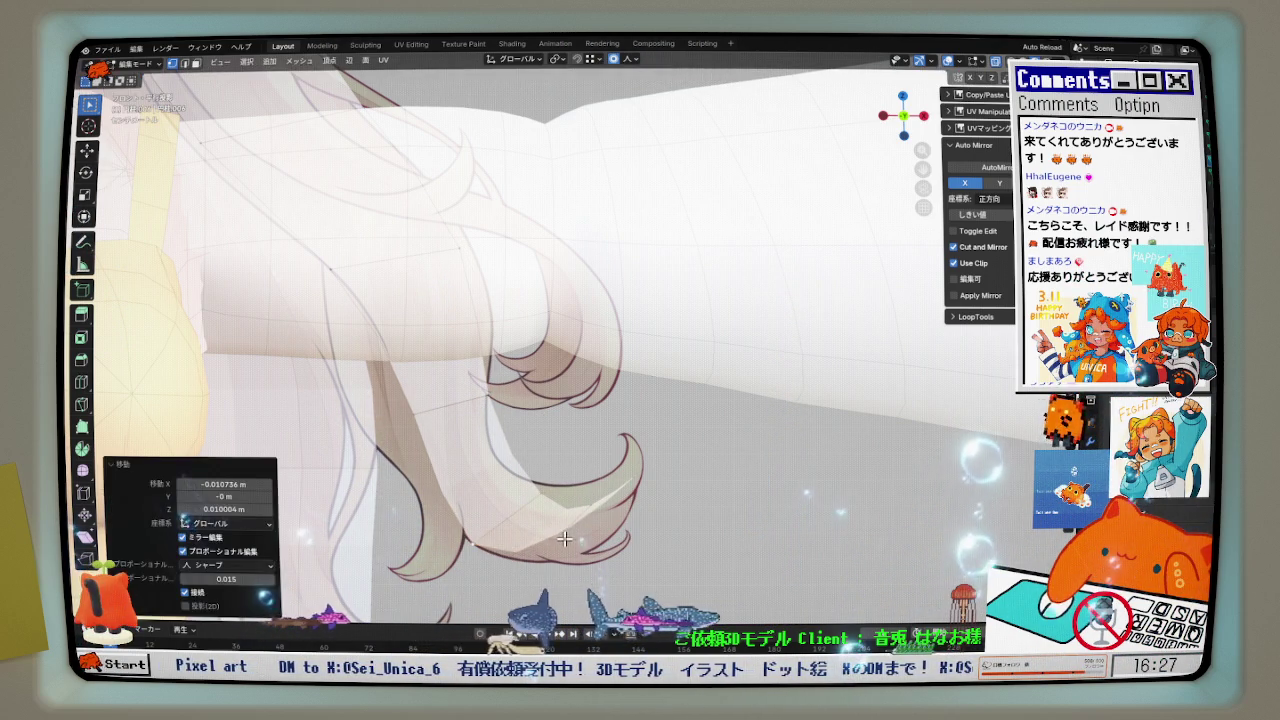
pyautogui.press('g')
pyautogui.click(600, 500)
pyautogui.press('g')
pyautogui.click(629, 455)
pyautogui.press('g')
pyautogui.click(665, 455)
# - Rotate the curl tip inward and refine its position with further moves
pyautogui.press('r')
pyautogui.press('g')
pyautogui.click(560, 540)
pyautogui.press('g')
pyautogui.click(491, 513)
pyautogui.press('g')
pyautogui.click(500, 505)
pyautogui.press('g')
pyautogui.click(507, 480)
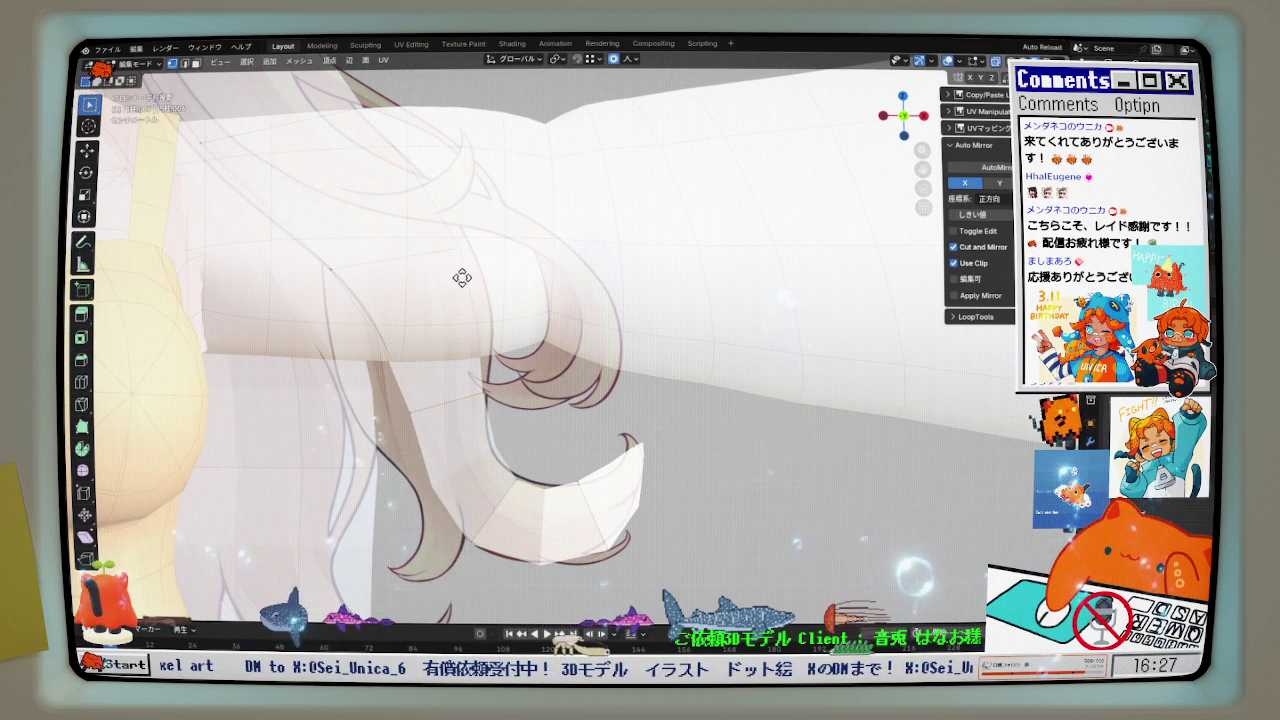
pyautogui.press('g')
pyautogui.click(458, 276)
# - Tilt the view and make small moves to tighten the curl below the arm
pyautogui.moveTo(458, 276); pyautogui.dragTo(430, 330, button='middle')
pyautogui.press('g')
pyautogui.click(380, 212)
pyautogui.press('g')
pyautogui.click(330, 145)
pyautogui.press('g')
pyautogui.click(266, 279)
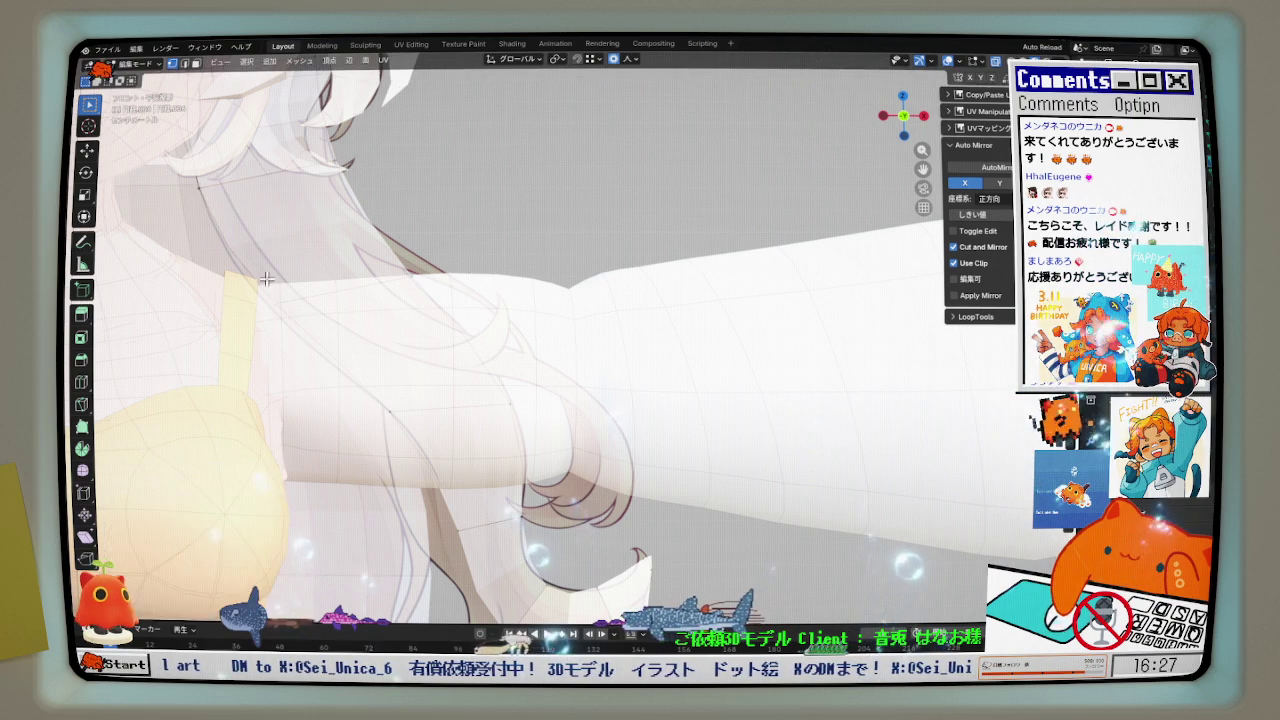
pyautogui.scroll(-2, 556, 484)
pyautogui.scroll(-2, 556, 484)
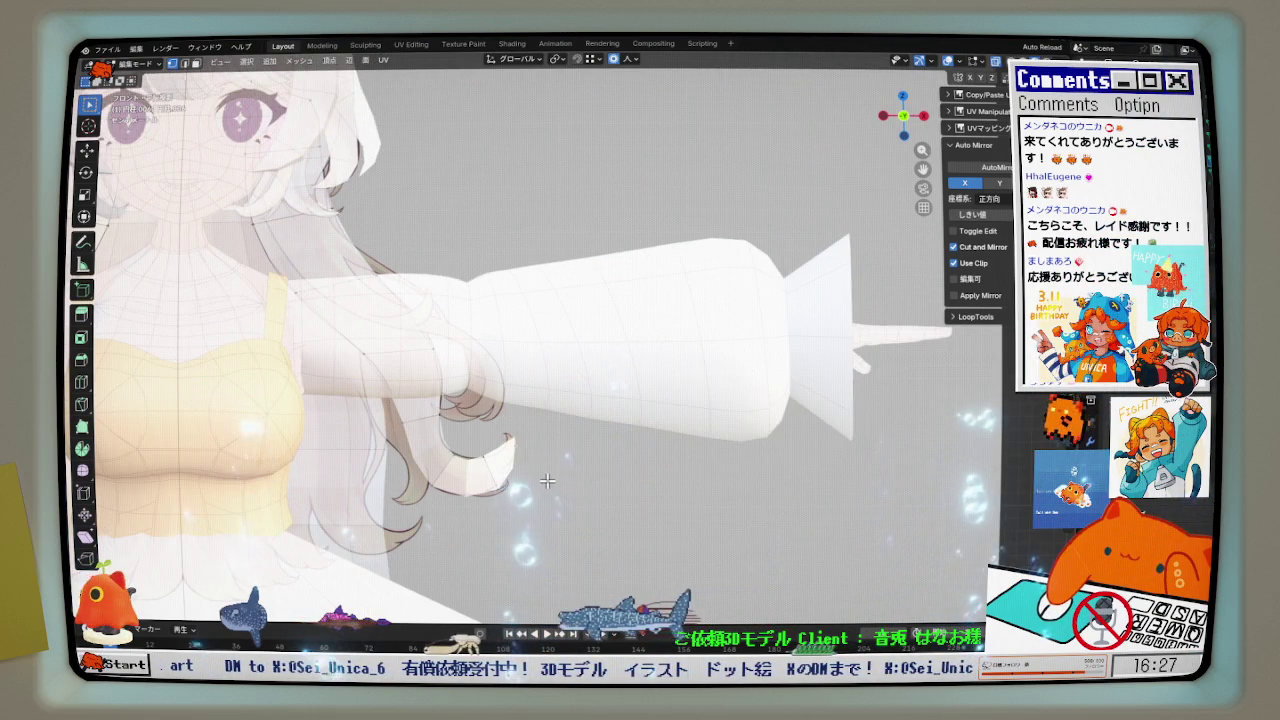
# - In right side view, move the strand along Y for depth, then return to front view
pyautogui.press('KP_3')
pyautogui.press('g')
pyautogui.press('y')
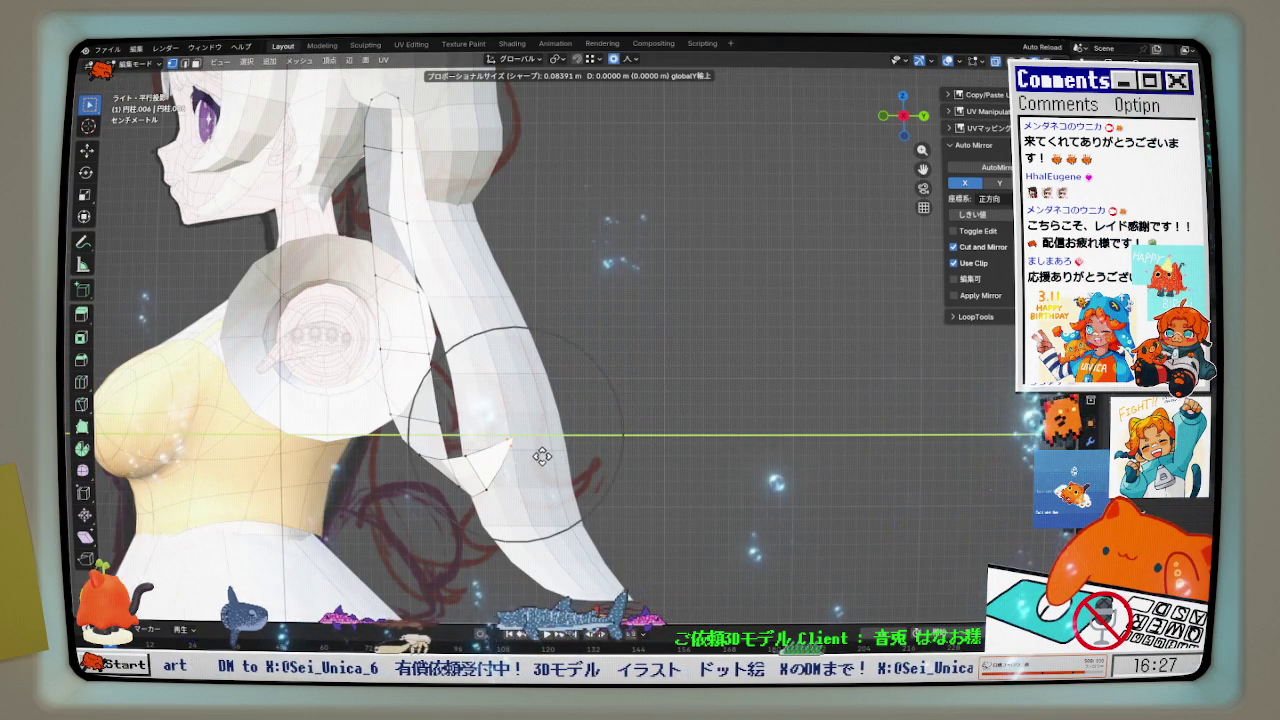
pyautogui.click(541, 456)
pyautogui.press('KP_1')
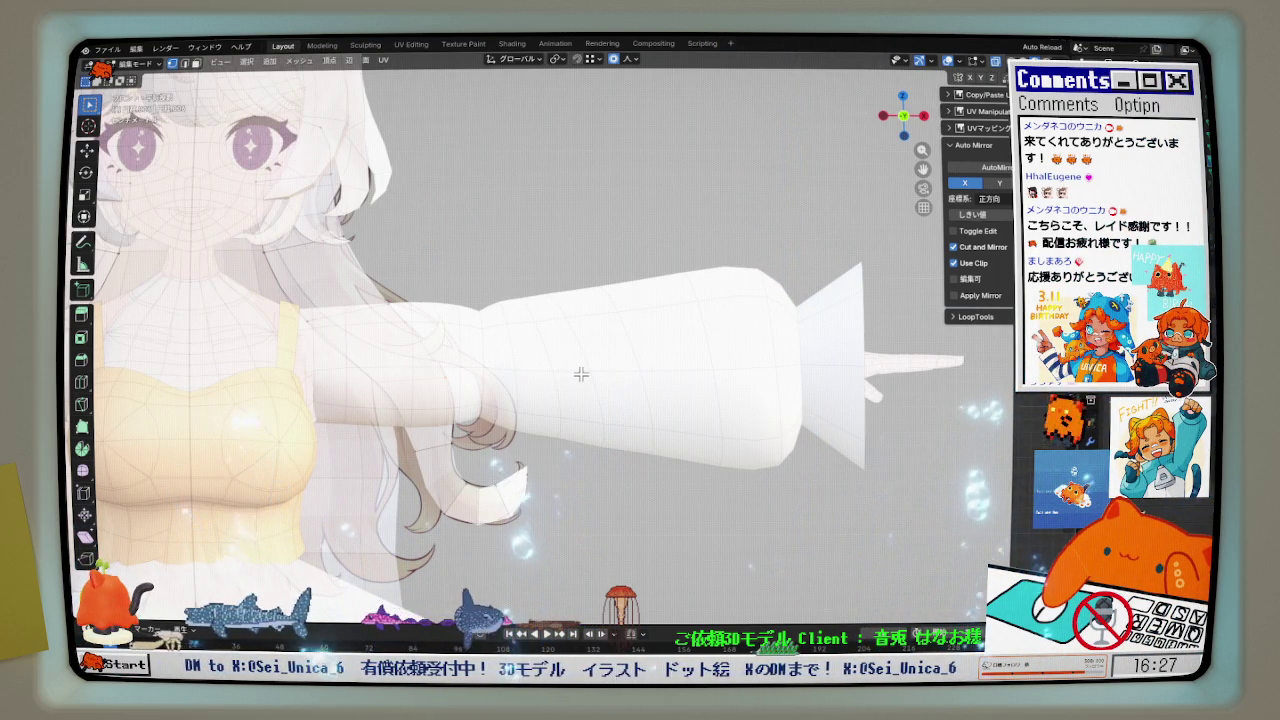
pyautogui.scroll(1, 500, 478)
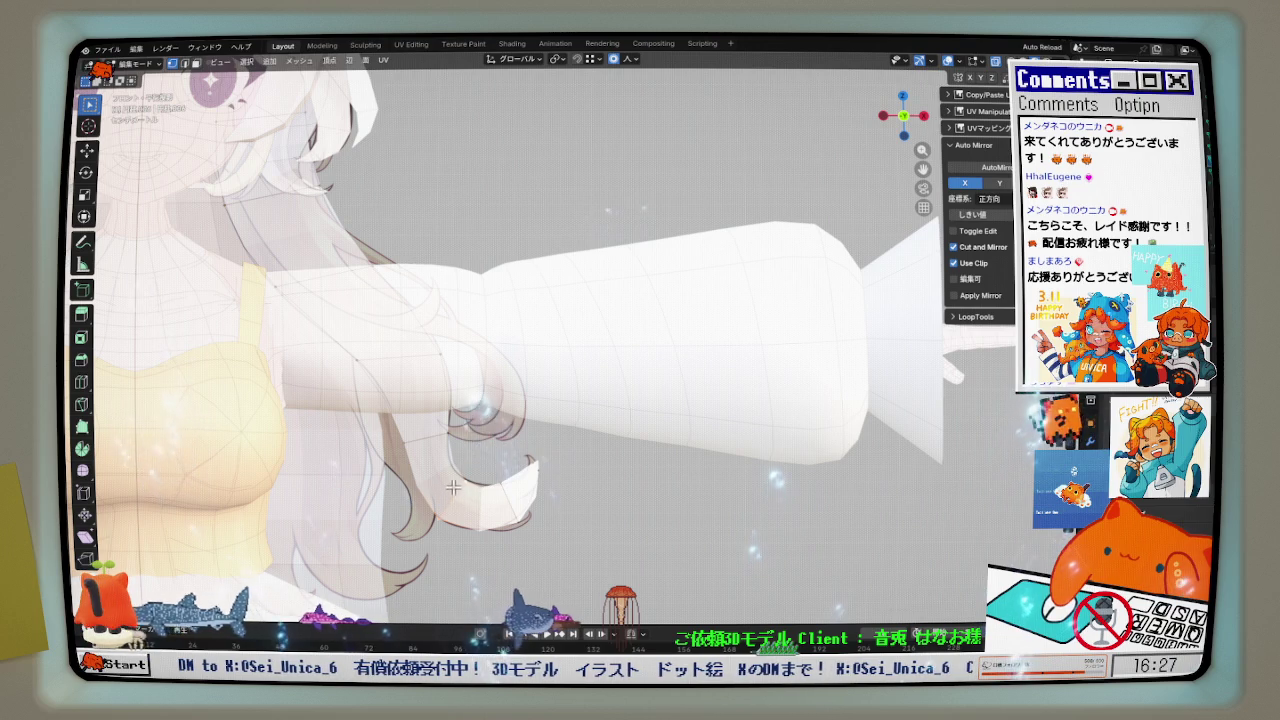
pyautogui.moveTo(435, 450)
pyautogui.mouseDown(button='middle')
pyautogui.moveTo(440, 480)
pyautogui.moveTo(476, 498)
pyautogui.mouseUp(button='middle')
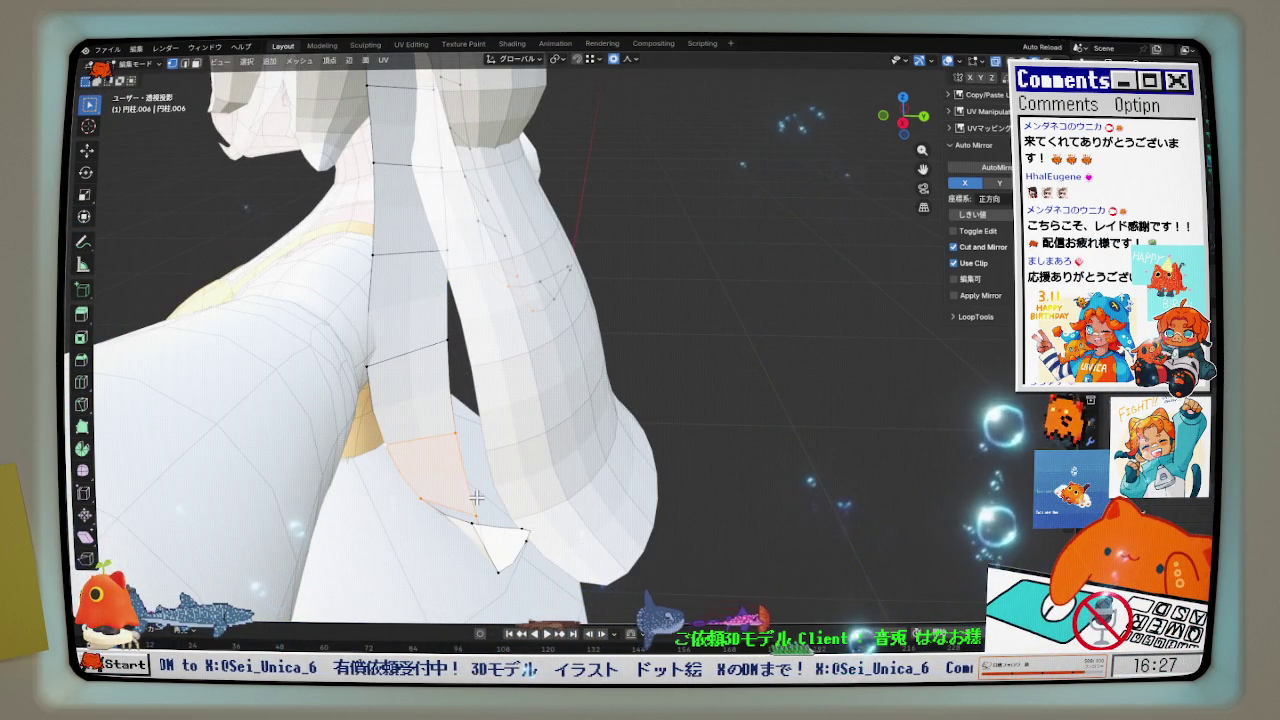
# - Shift the strand vertices along Y and delete a stray vertex near the strand bottom
pyautogui.press('g')
pyautogui.press('y')
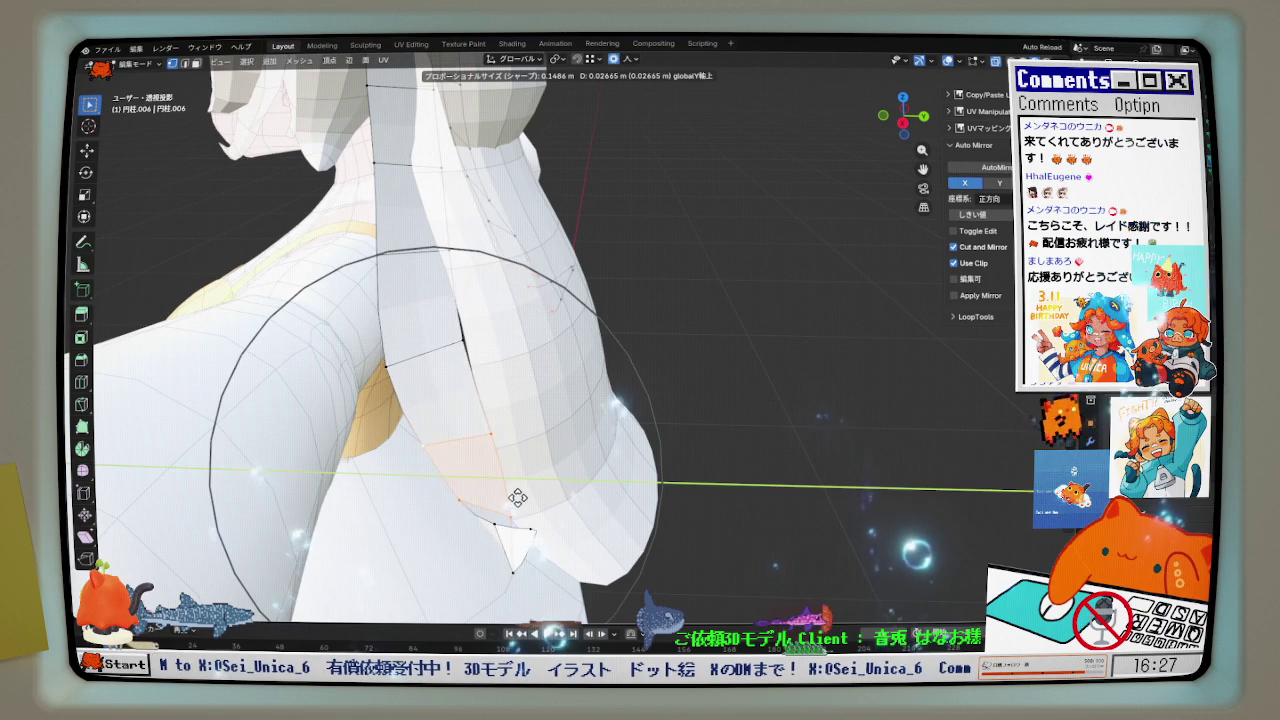
pyautogui.scroll(8, 519, 497)
pyautogui.click(530, 497)
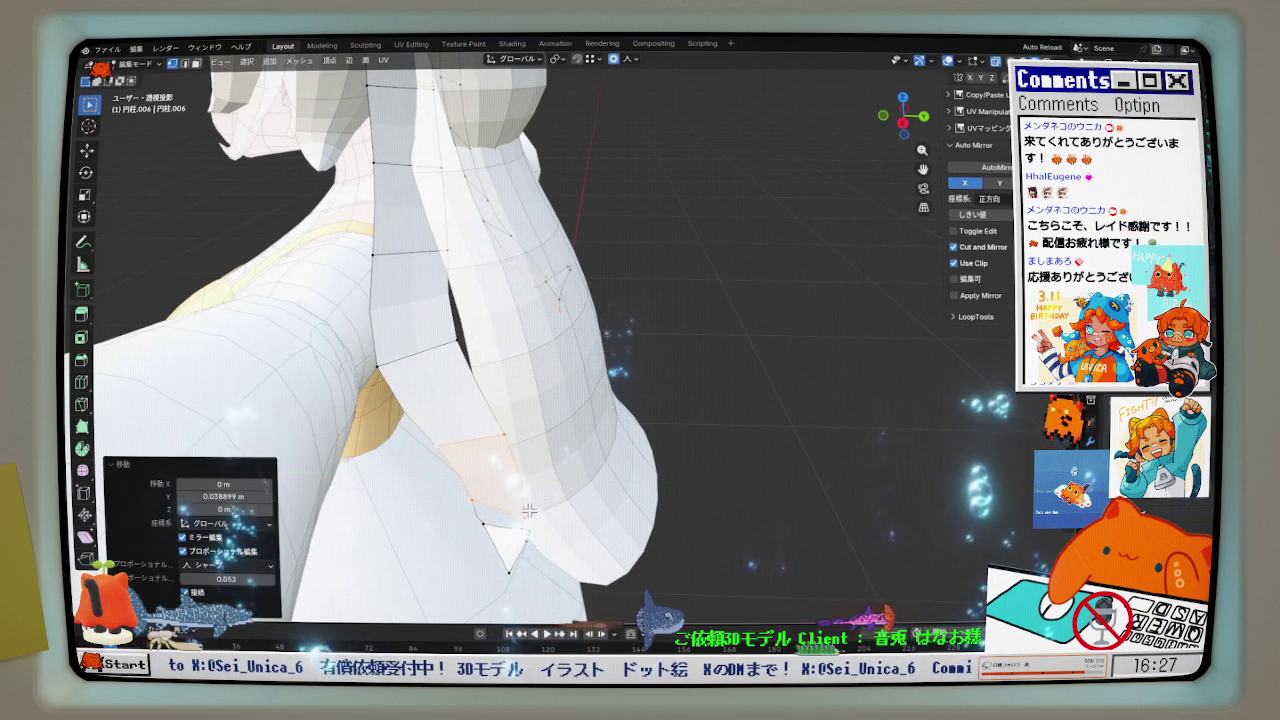
pyautogui.moveTo(530, 497); pyautogui.dragTo(564, 567, button='middle')
pyautogui.rightClick(564, 567)
pyautogui.click(562, 563)
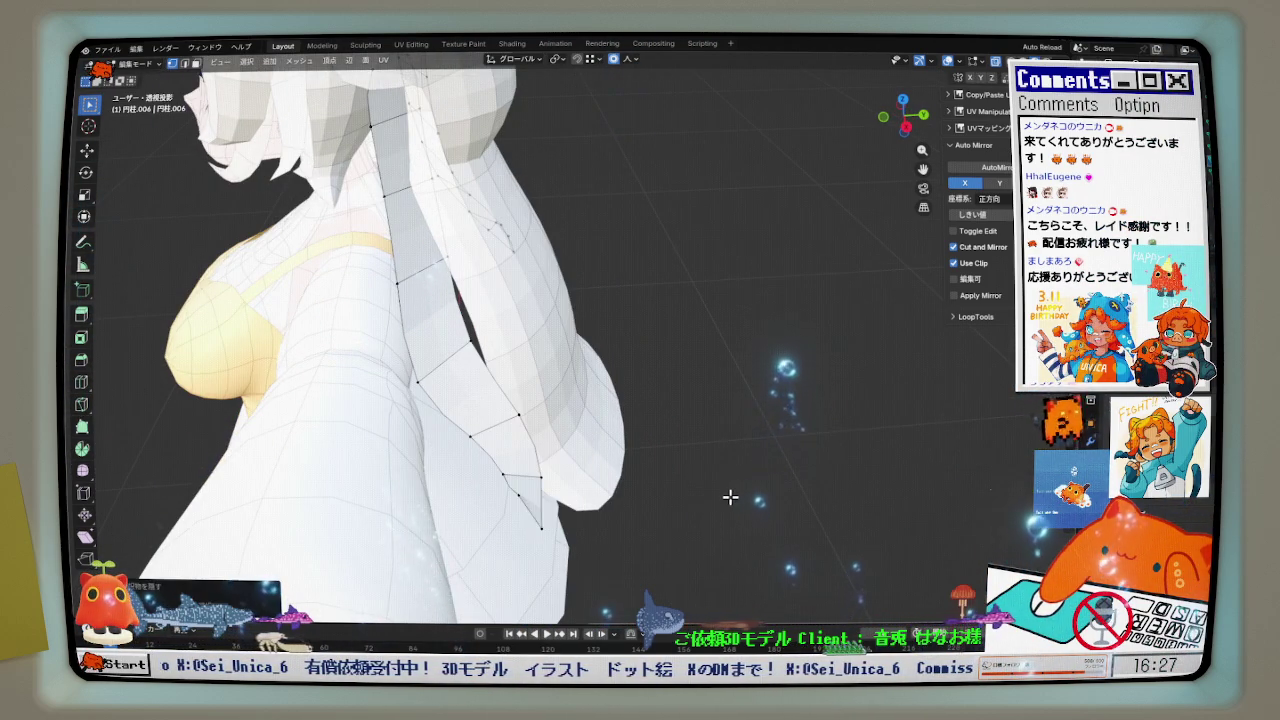
pyautogui.click(572, 533)
pyautogui.moveTo(572, 533); pyautogui.dragTo(522, 457, button='middle')
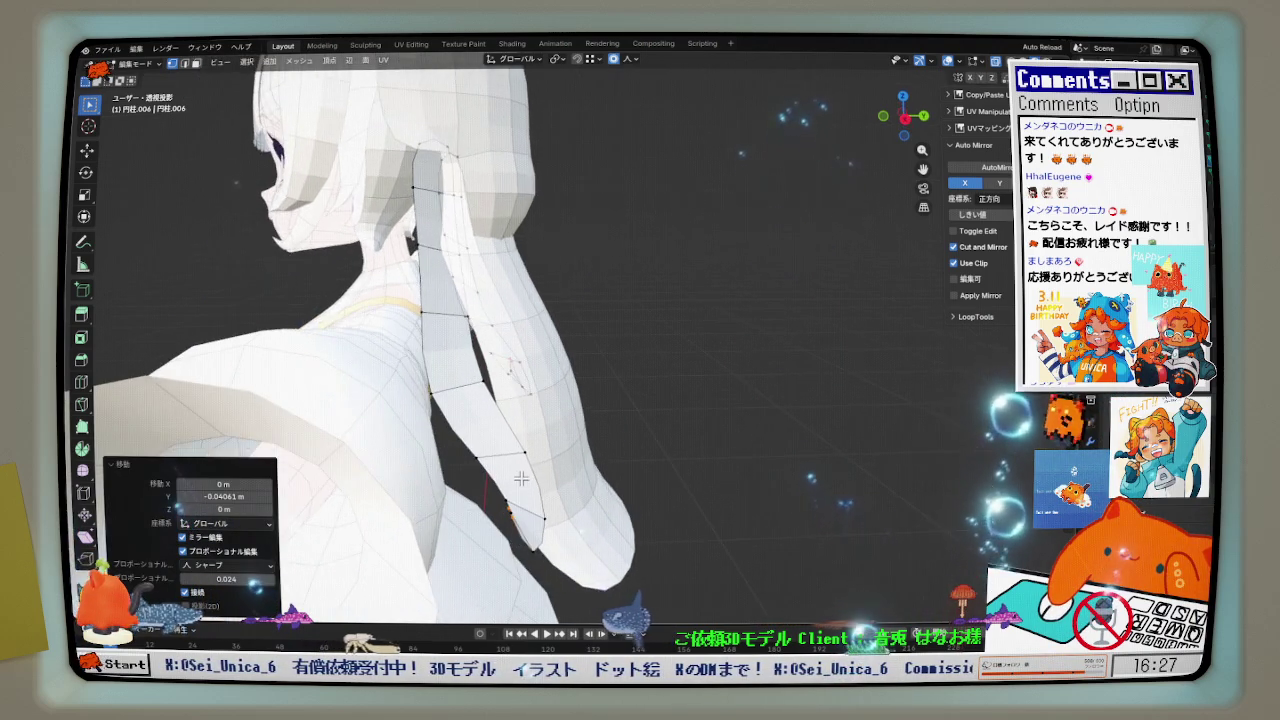
# - In right side view, nudge a hair vertex with proportional falloff, then return to front view
pyautogui.press('KP_3')
pyautogui.scroll(1, 522, 457)
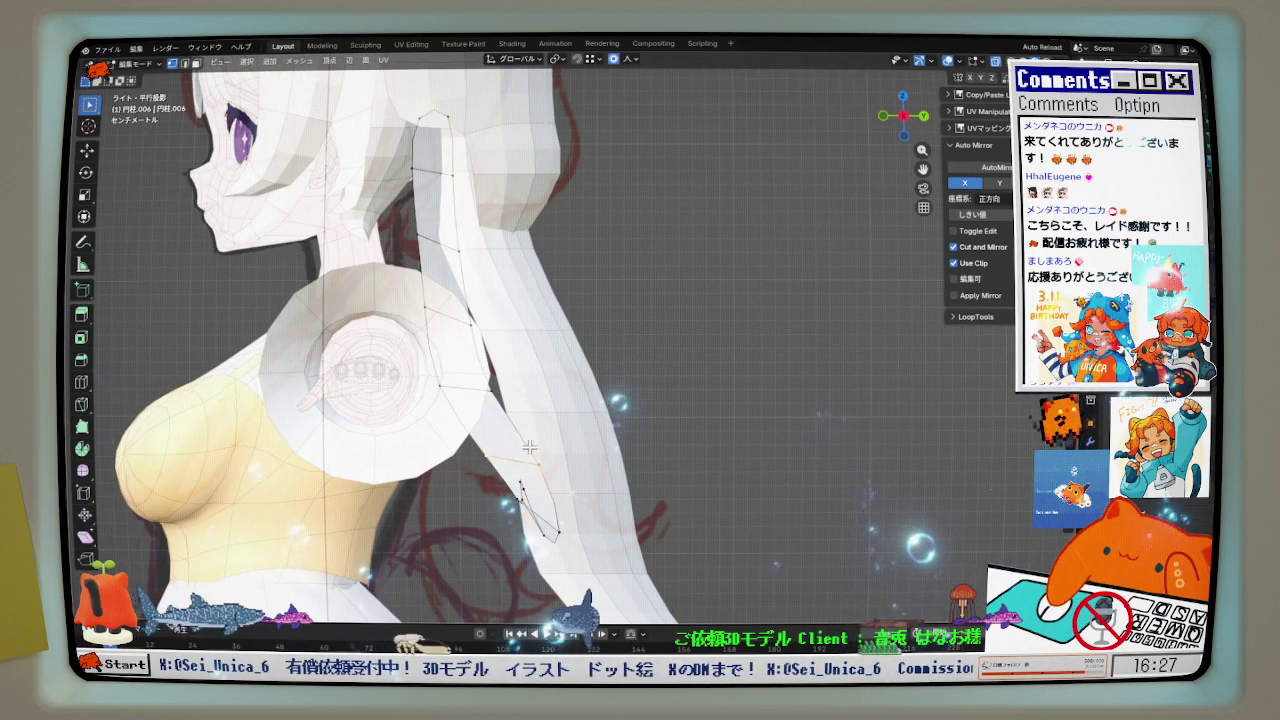
pyautogui.press('g')
pyautogui.click(571, 443)
pyautogui.press('KP_1')
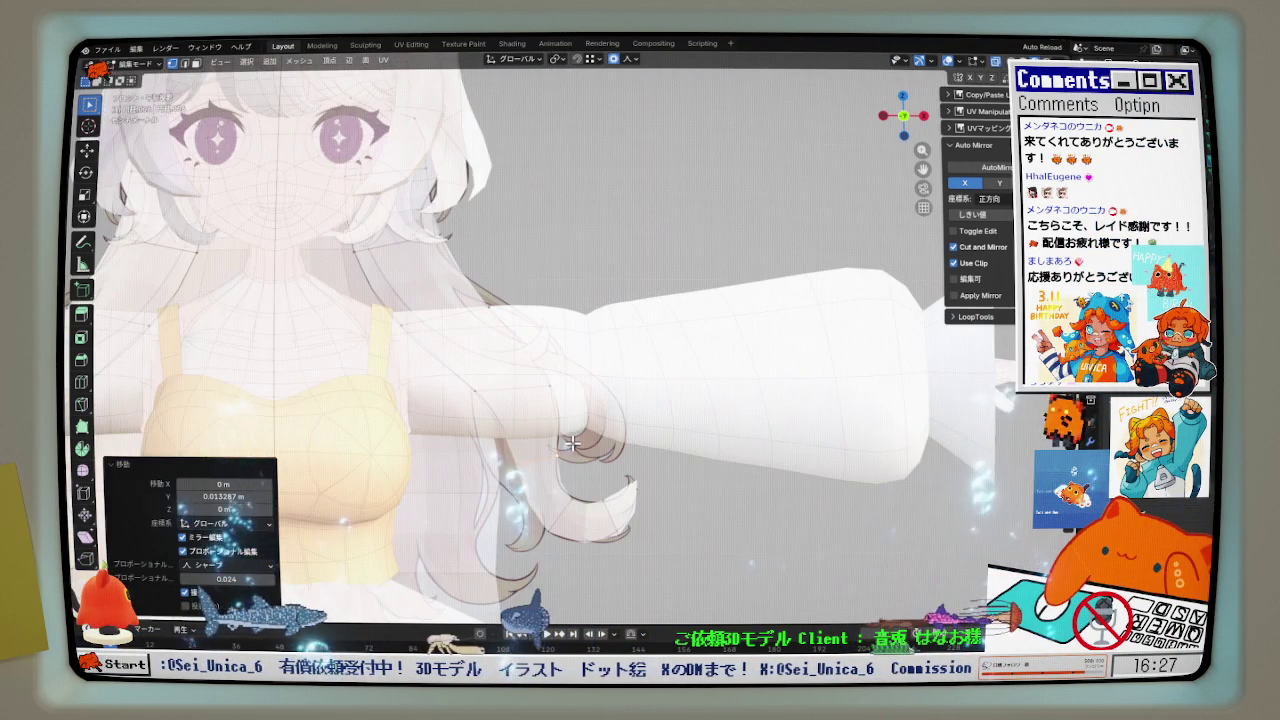
pyautogui.moveTo(561, 438); pyautogui.dragTo(461, 481, button='middle')
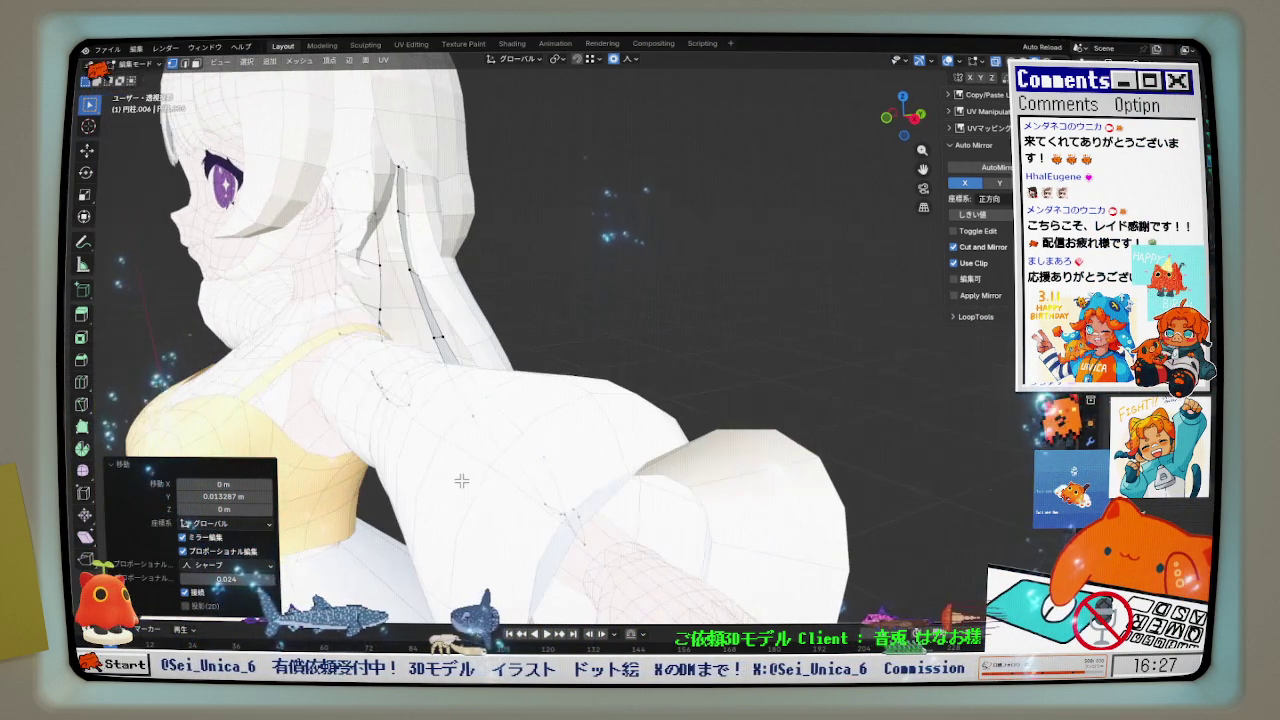
# - Push the selected strand vertices along Y three times, checking the curve between moves
pyautogui.press('g')
pyautogui.press('y')
pyautogui.click(474, 405)
pyautogui.moveTo(474, 405); pyautogui.dragTo(444, 456, button='middle')
pyautogui.press('g')
pyautogui.press('y')
pyautogui.click(485, 473)
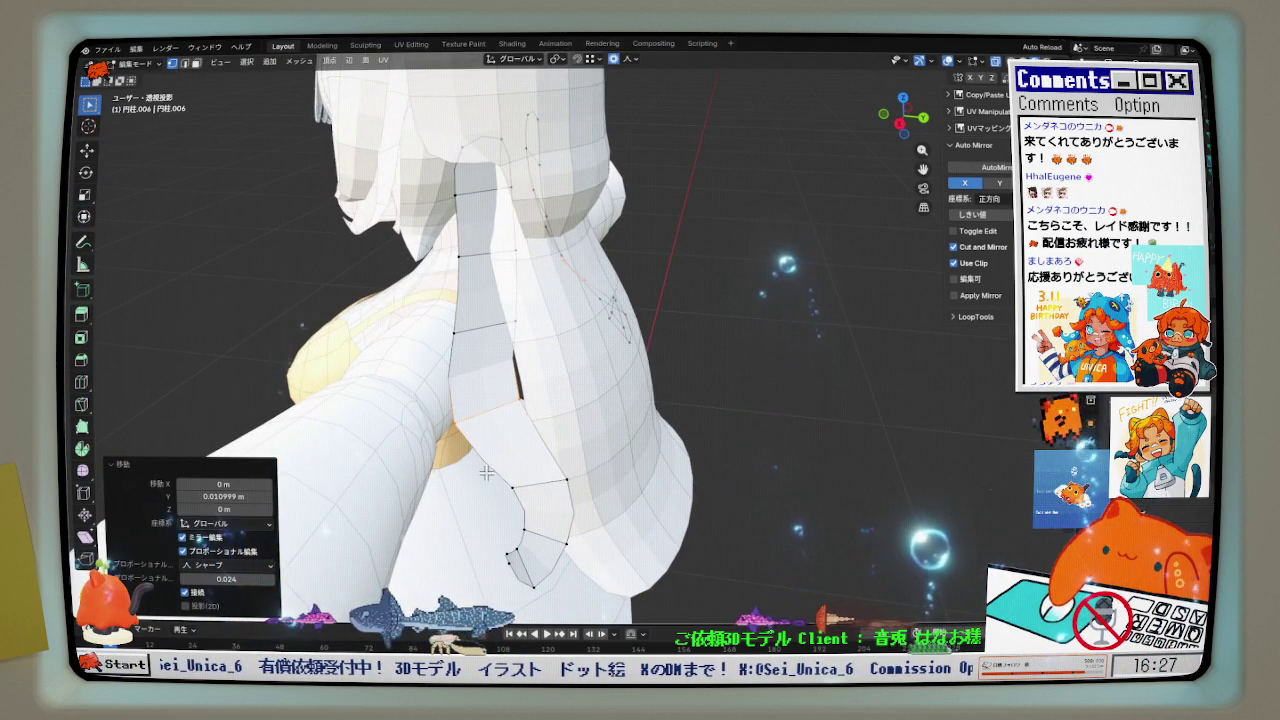
pyautogui.moveTo(598, 615); pyautogui.dragTo(531, 534, button='middle')
pyautogui.press('g')
pyautogui.press('y')
pyautogui.click(540, 480)
pyautogui.moveTo(540, 480); pyautogui.dragTo(575, 406, button='middle')
# - Select another strand vertex and move it along Y in three passes
pyautogui.click(451, 284)
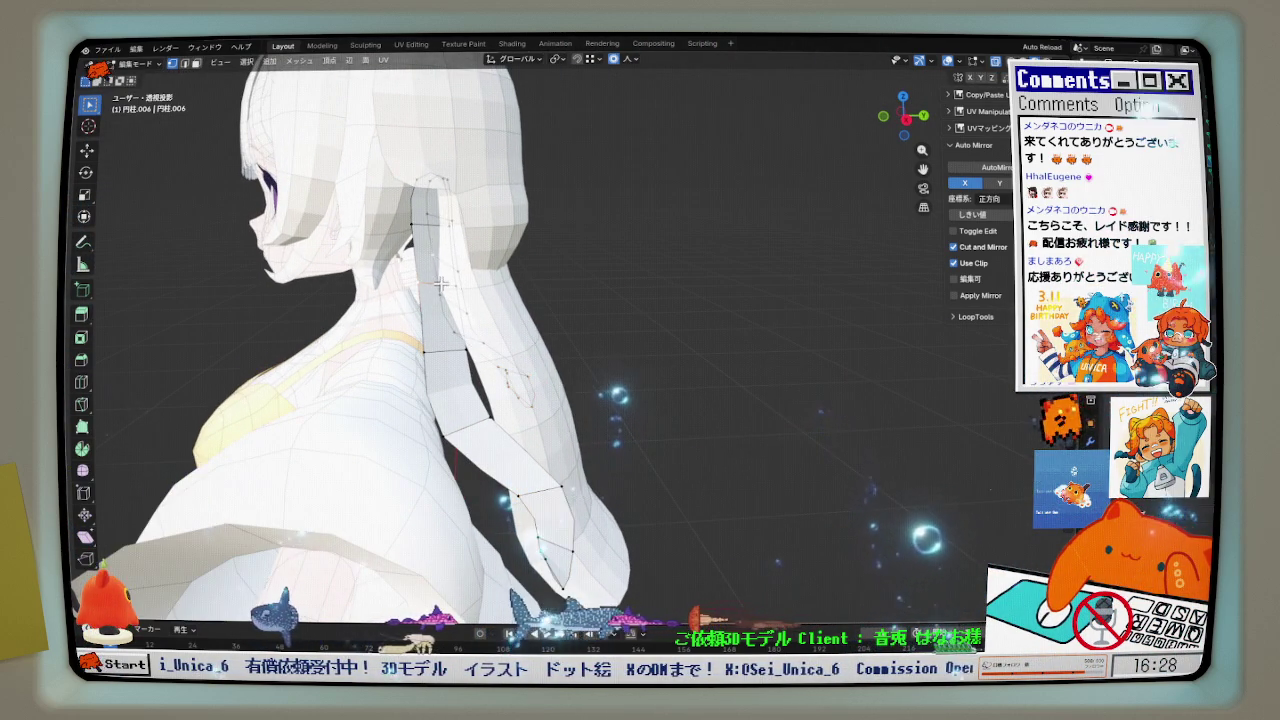
pyautogui.moveTo(541, 300); pyautogui.dragTo(543, 300, button='middle')
pyautogui.press('g')
pyautogui.press('y')
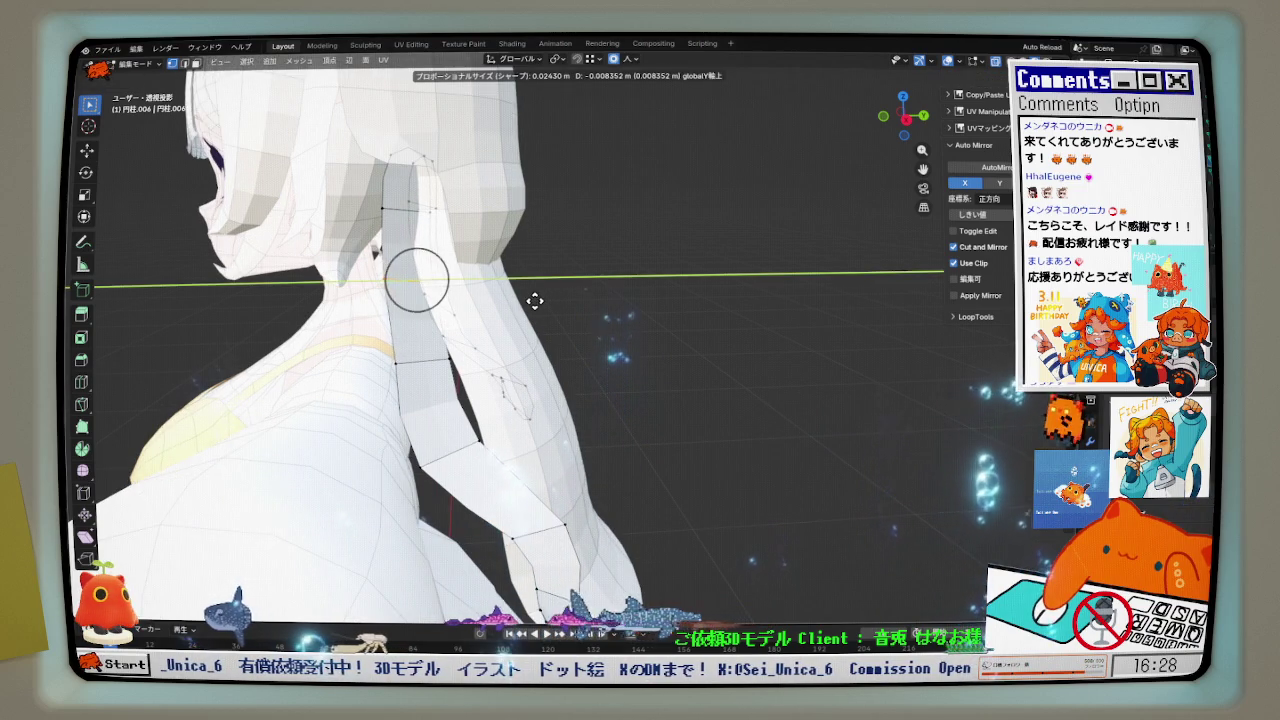
pyautogui.click(397, 343)
pyautogui.press('g')
pyautogui.press('y')
pyautogui.click(460, 396)
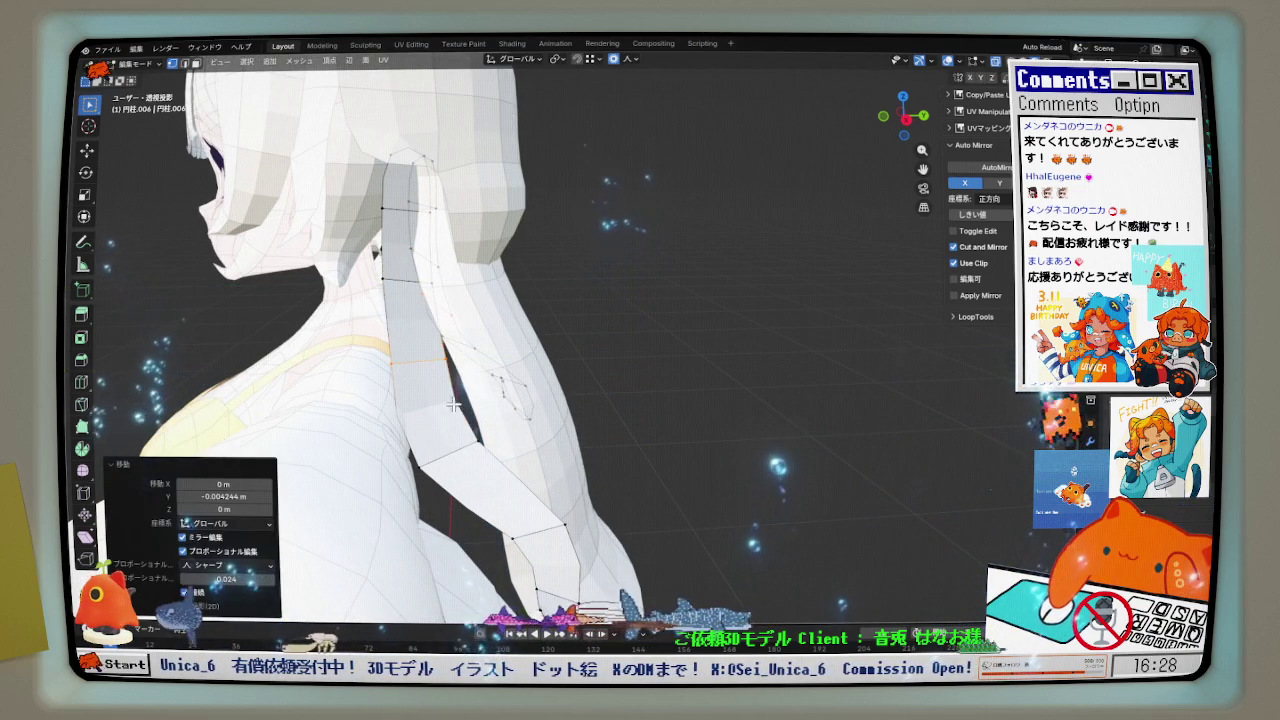
pyautogui.press('g')
pyautogui.press('y')
pyautogui.click(508, 499)
# - Select a strand edge and move it along Y around the shoulder, totalling about -0.025 m
pyautogui.moveTo(508, 499)
pyautogui.mouseDown(button='middle')
pyautogui.moveTo(486, 323)
pyautogui.moveTo(569, 325)
pyautogui.moveTo(443, 317)
pyautogui.mouseUp(button='middle')
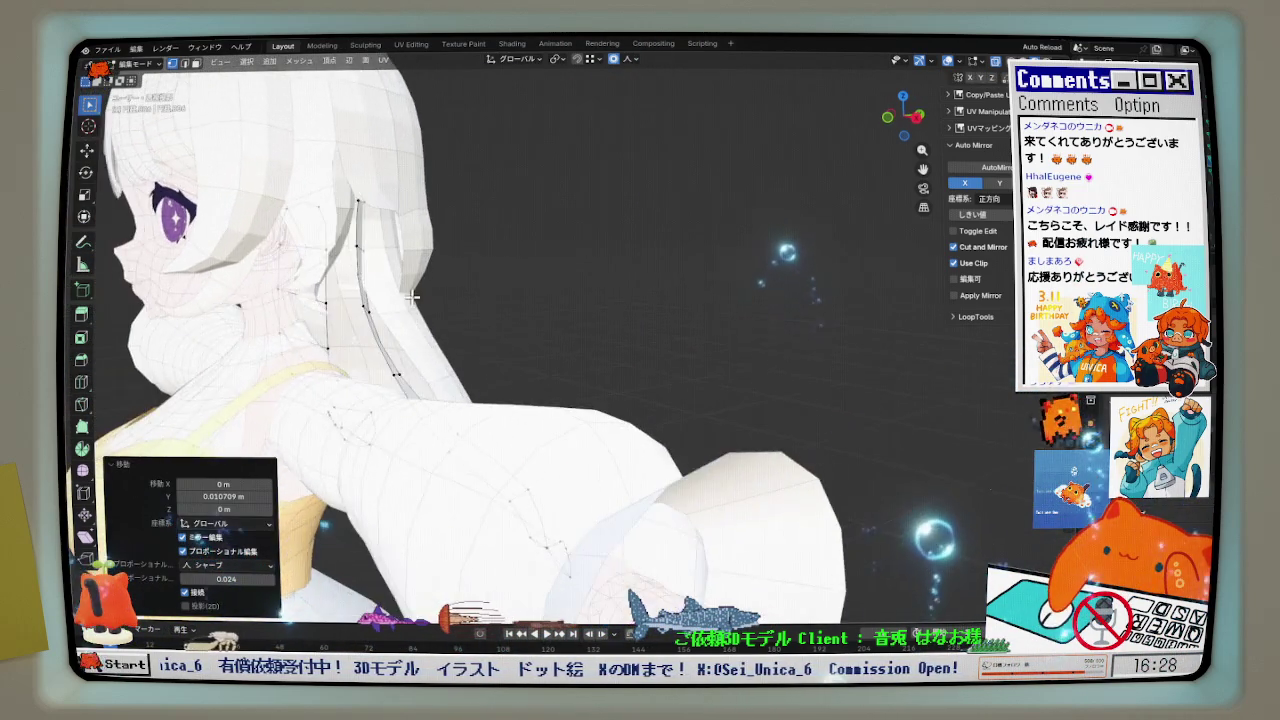
pyautogui.scroll(3, 400, 280)
pyautogui.moveTo(362, 243)
pyautogui.mouseDown(button='middle')
pyautogui.moveTo(394, 277)
pyautogui.moveTo(373, 189)
pyautogui.mouseUp(button='middle')
pyautogui.press('g')
pyautogui.press('y')
pyautogui.click(360, 277)
pyautogui.click(373, 189)
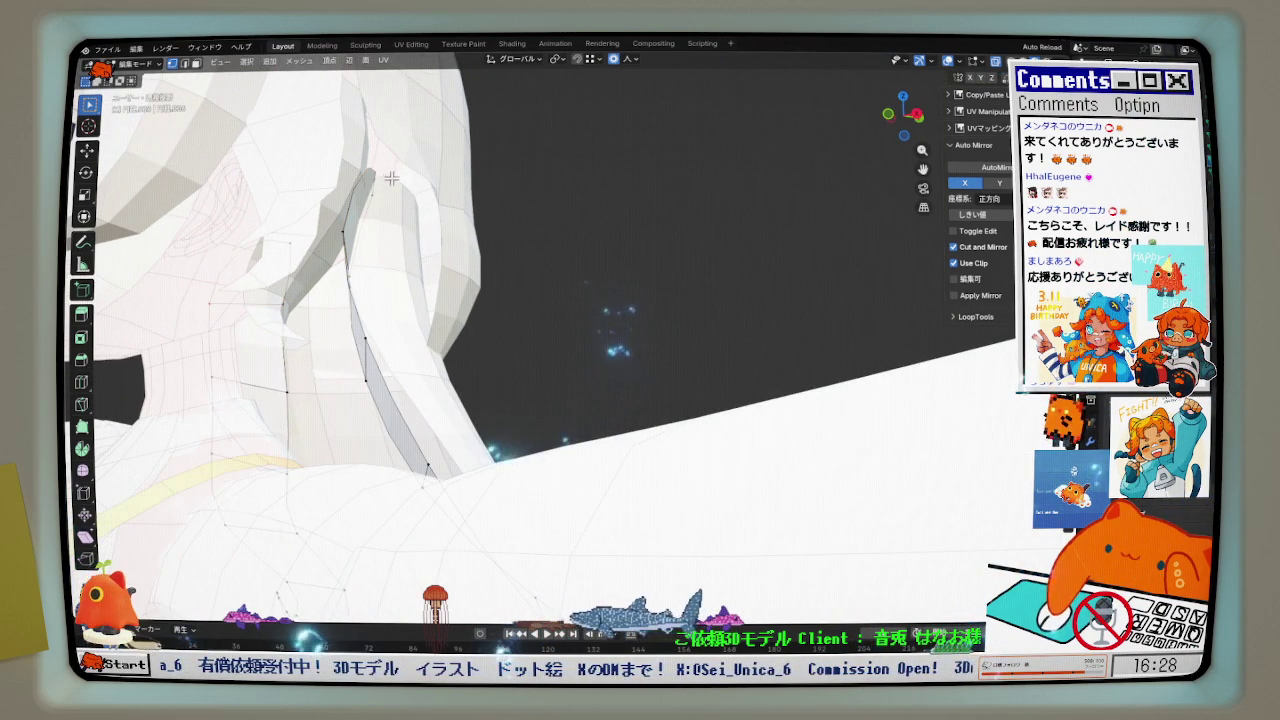
pyautogui.press('KP_1')
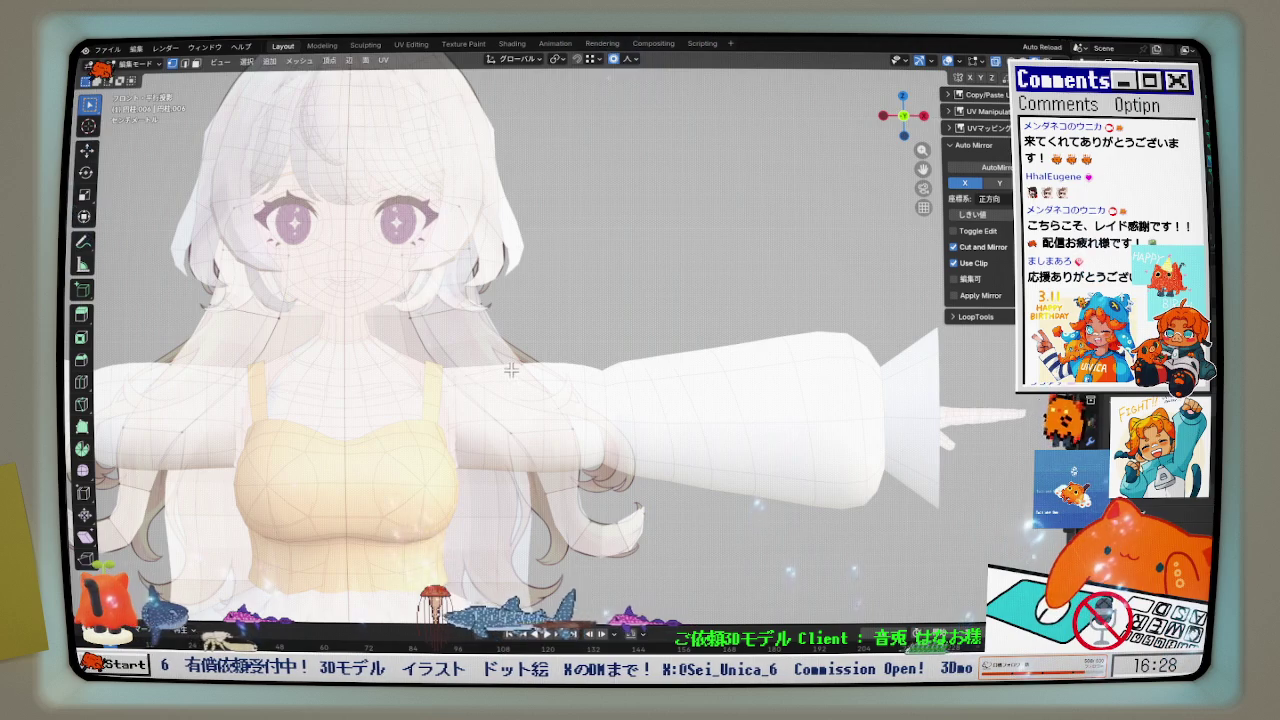
pyautogui.moveTo(511, 370)
pyautogui.mouseDown(button='middle')
pyautogui.moveTo(453, 413)
pyautogui.moveTo(518, 408)
pyautogui.moveTo(460, 400)
pyautogui.mouseUp(button='middle')
pyautogui.click(490, 412)
pyautogui.press('g')
pyautogui.press('y')
pyautogui.click(467, 398)
# - Apply two more small Y shifts to the strand vertices, about 0.007 m
pyautogui.press('g')
pyautogui.press('y')
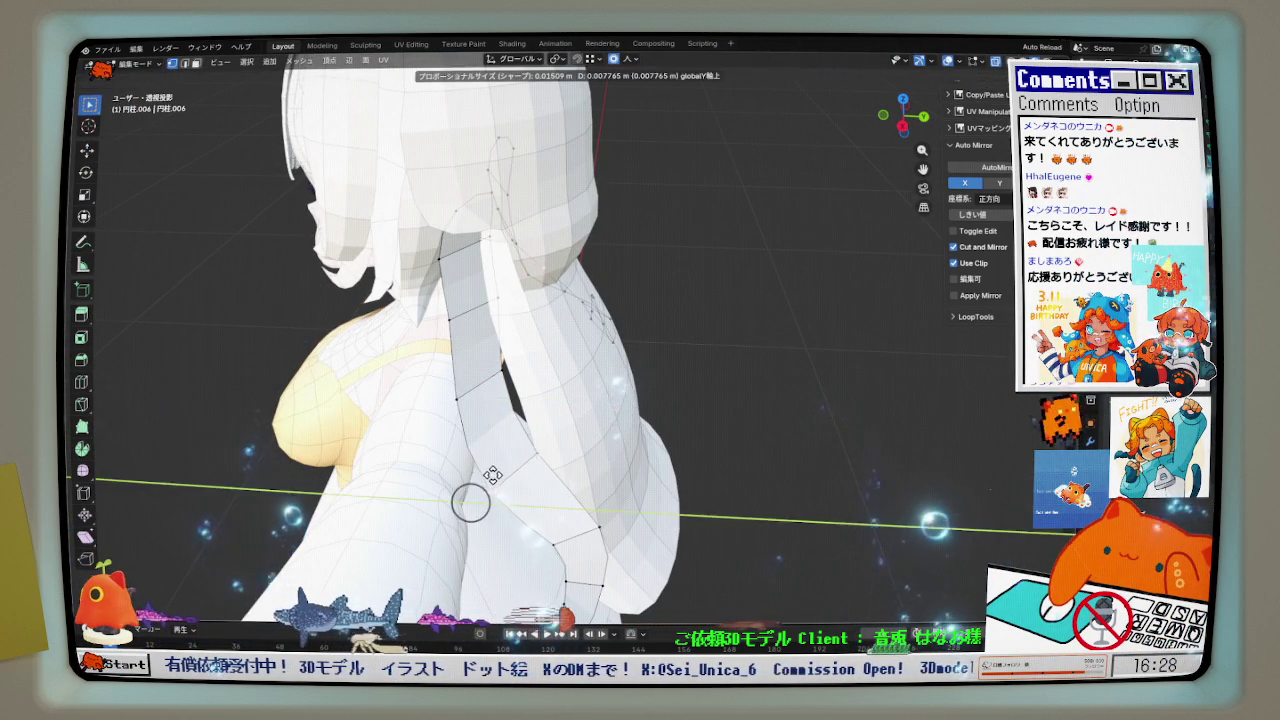
pyautogui.click(491, 471)
pyautogui.moveTo(491, 471); pyautogui.dragTo(476, 374, button='middle')
pyautogui.press('g')
pyautogui.press('y')
pyautogui.click(465, 315)
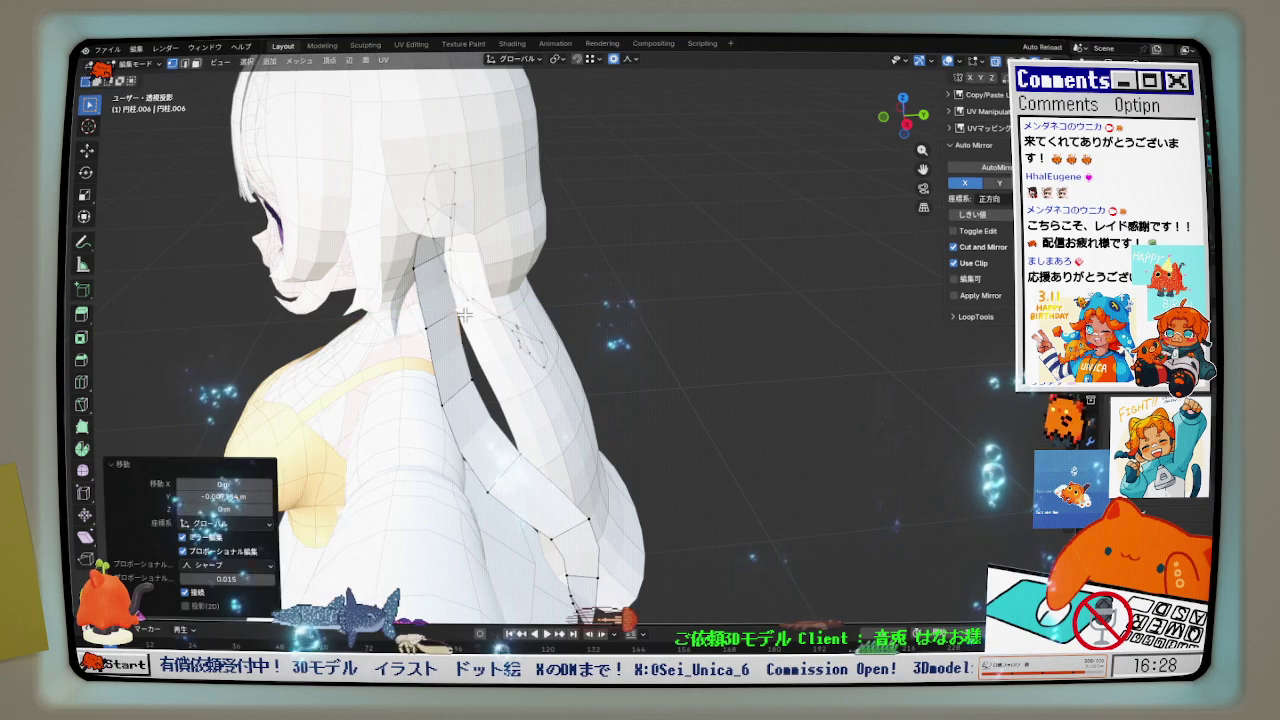
# - In Right Orthographic view, hide the toolbar and drag the strand's middle vertices into place
pyautogui.press('KP_3')
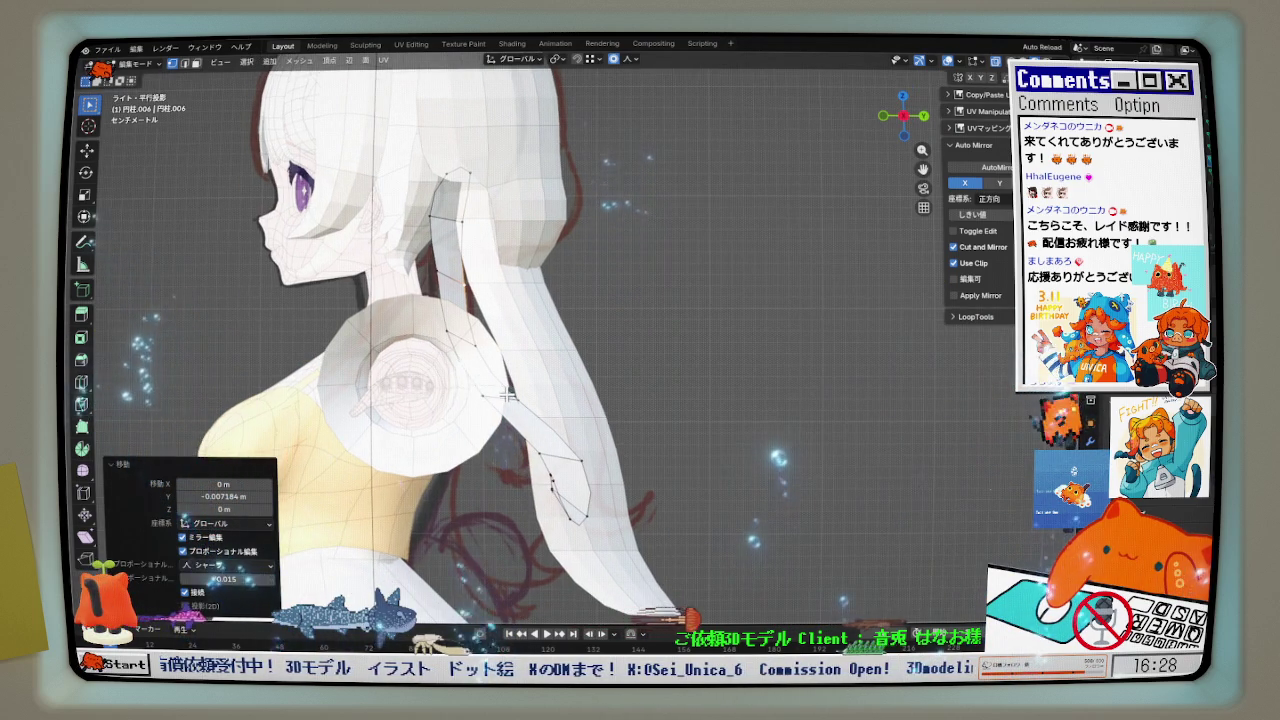
pyautogui.moveTo(537, 432); pyautogui.dragTo(539, 453, button='middle')
pyautogui.scroll(2, 466, 272)
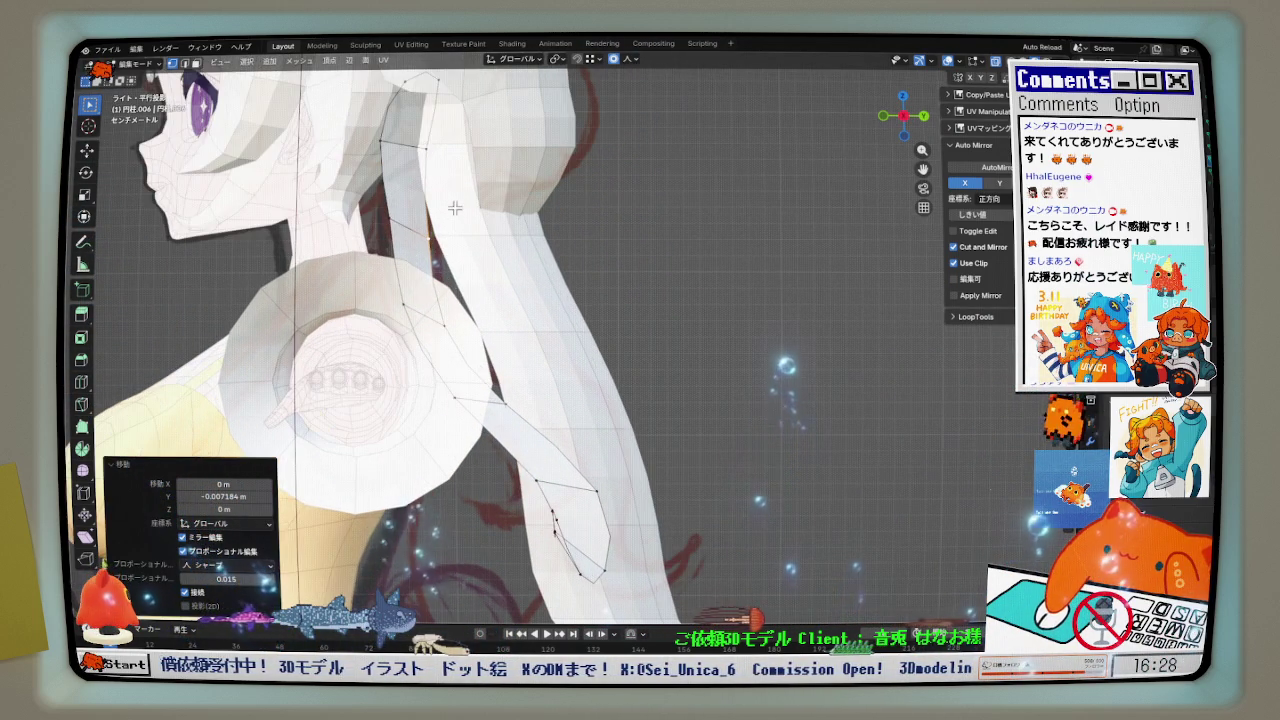
pyautogui.click(437, 148)
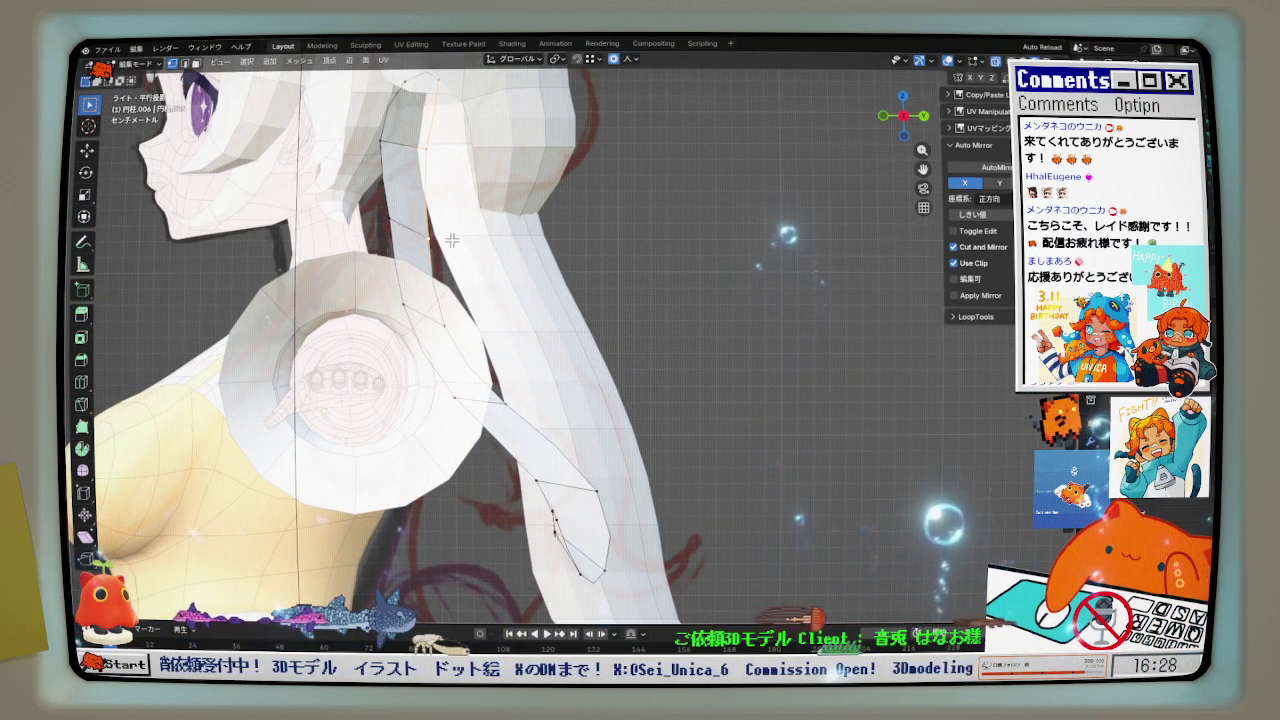
pyautogui.press('t')
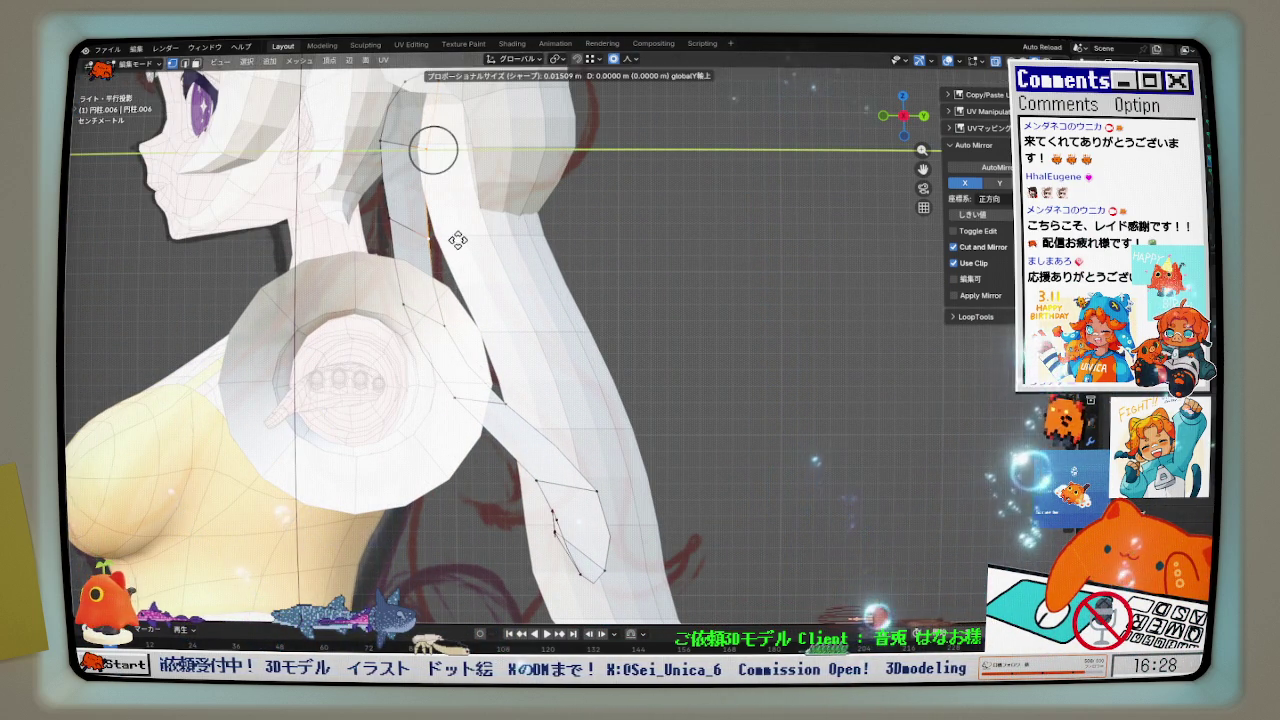
pyautogui.moveTo(457, 240); pyautogui.dragTo(465, 250)
pyautogui.moveTo(470, 320); pyautogui.dragTo(482, 330)
pyautogui.click(502, 394)
pyautogui.moveTo(502, 394); pyautogui.dragTo(517, 404)
# - Drag the curled tip and upper strand vertices to match the reference, then orbit to check
pyautogui.moveTo(598, 490); pyautogui.dragTo(605, 491)
pyautogui.moveTo(603, 570)
pyautogui.mouseDown()
pyautogui.moveTo(622, 580)
pyautogui.moveTo(578, 574)
pyautogui.mouseUp()
pyautogui.click(583, 576)
pyautogui.moveTo(603, 490); pyautogui.dragTo(607, 490)
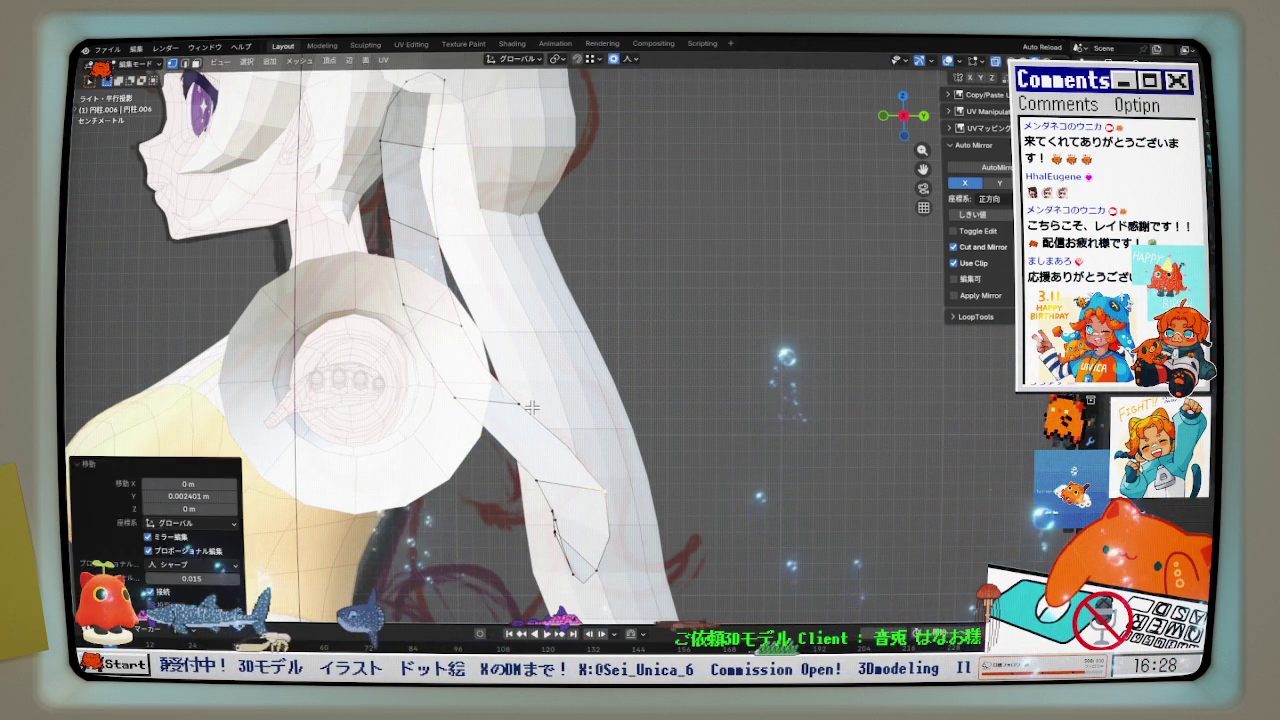
pyautogui.moveTo(460, 325); pyautogui.dragTo(483, 316)
pyautogui.moveTo(400, 214); pyautogui.dragTo(395, 208)
pyautogui.moveTo(370, 158)
pyautogui.mouseDown(button='middle')
pyautogui.moveTo(393, 290)
pyautogui.moveTo(509, 348)
pyautogui.moveTo(577, 333)
pyautogui.moveTo(620, 355)
pyautogui.mouseUp(button='middle')
pyautogui.scroll(3, 643, 366)
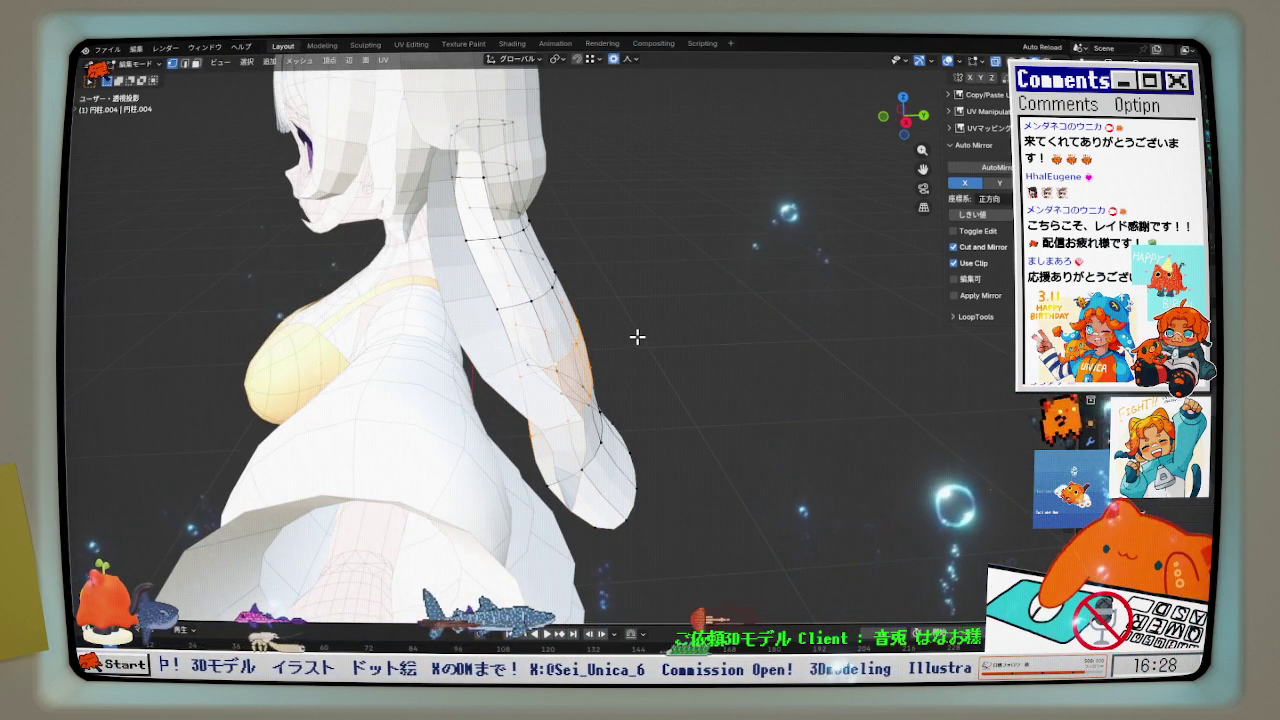
# - Bend the 円柱.004 strand back along Y with a widely enlarged proportional falloff
pyautogui.press('g')
pyautogui.press('y')
pyautogui.scroll(-3, 634, 337)
pyautogui.scroll(-3, 636, 338)
pyautogui.scroll(-3, 645, 340)
pyautogui.scroll(-5, 650, 342)
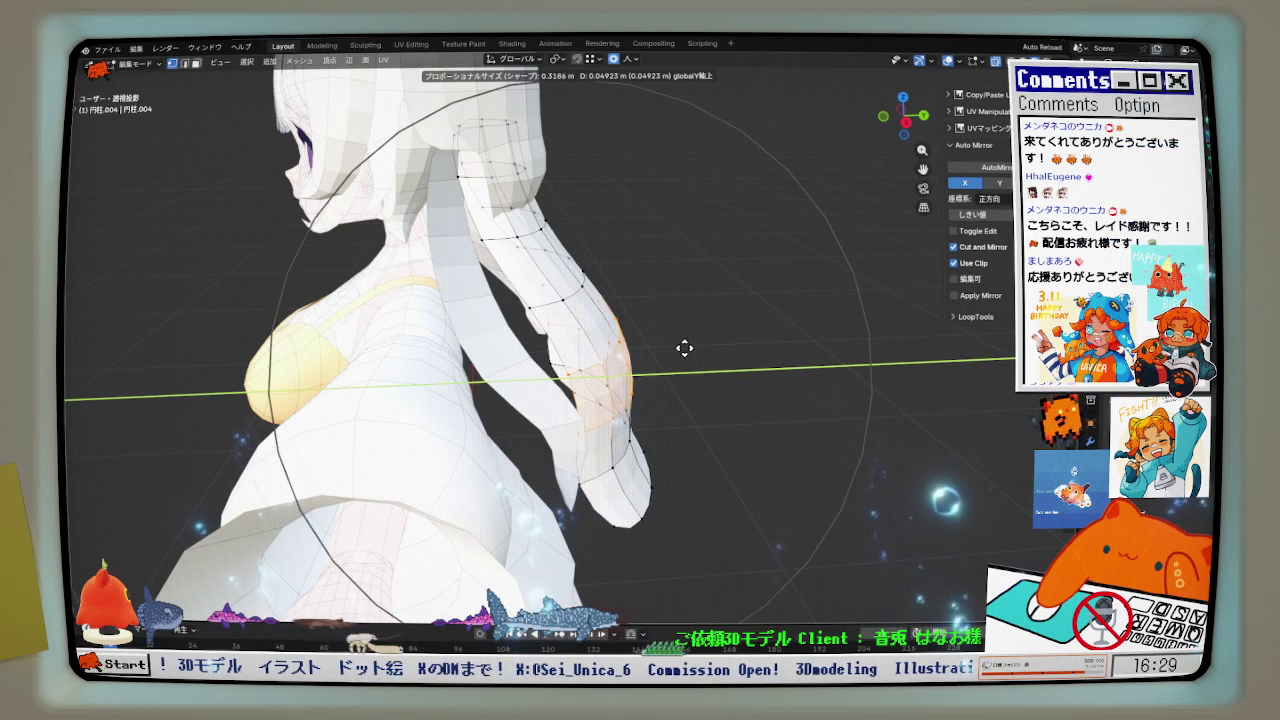
pyautogui.click(683, 350)
# - Nudge the strand twice more along Y, ending at -0.00813 m, then return to Object mode
pyautogui.moveTo(674, 354)
pyautogui.mouseDown(button='middle')
pyautogui.moveTo(611, 341)
pyautogui.moveTo(583, 309)
pyautogui.moveTo(623, 274)
pyautogui.mouseUp(button='middle')
pyautogui.click(628, 280)
pyautogui.press('g')
pyautogui.press('y')
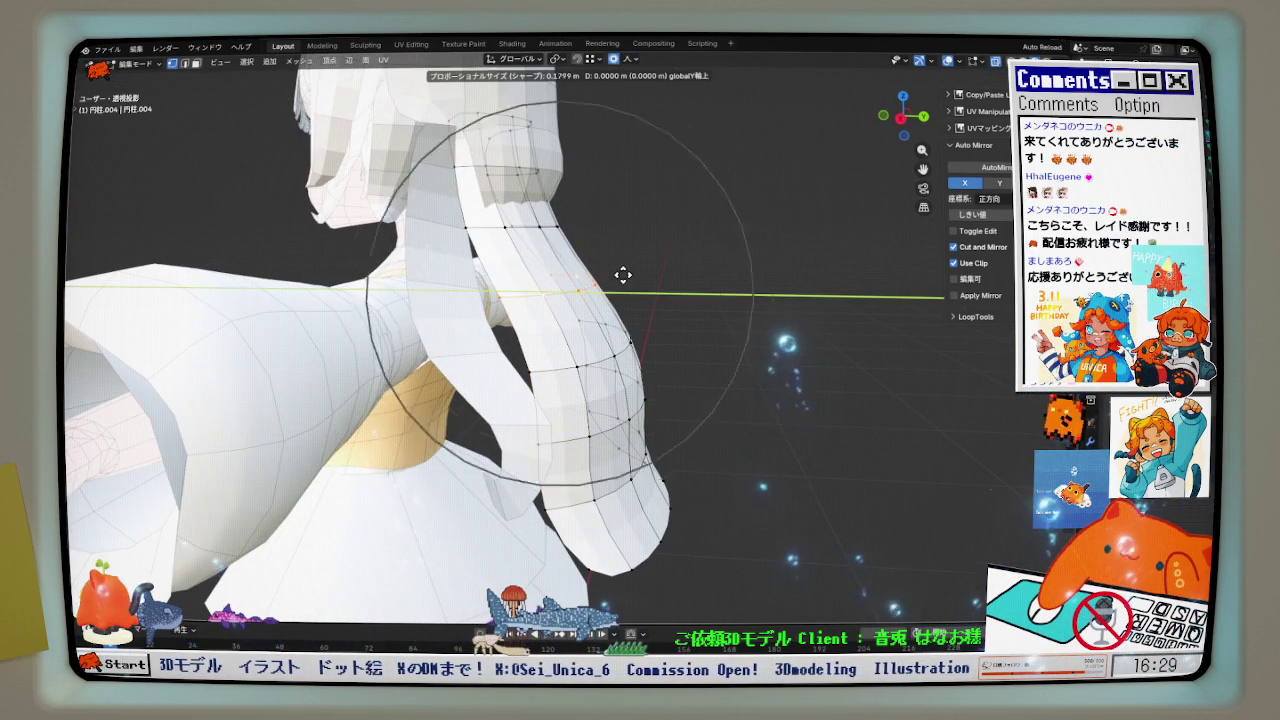
pyautogui.click(606, 281)
pyautogui.press('g')
pyautogui.press('y')
pyautogui.click(590, 292)
pyautogui.moveTo(590, 292)
pyautogui.mouseDown(button='middle')
pyautogui.moveTo(634, 306)
pyautogui.moveTo(650, 280)
pyautogui.mouseUp(button='middle')
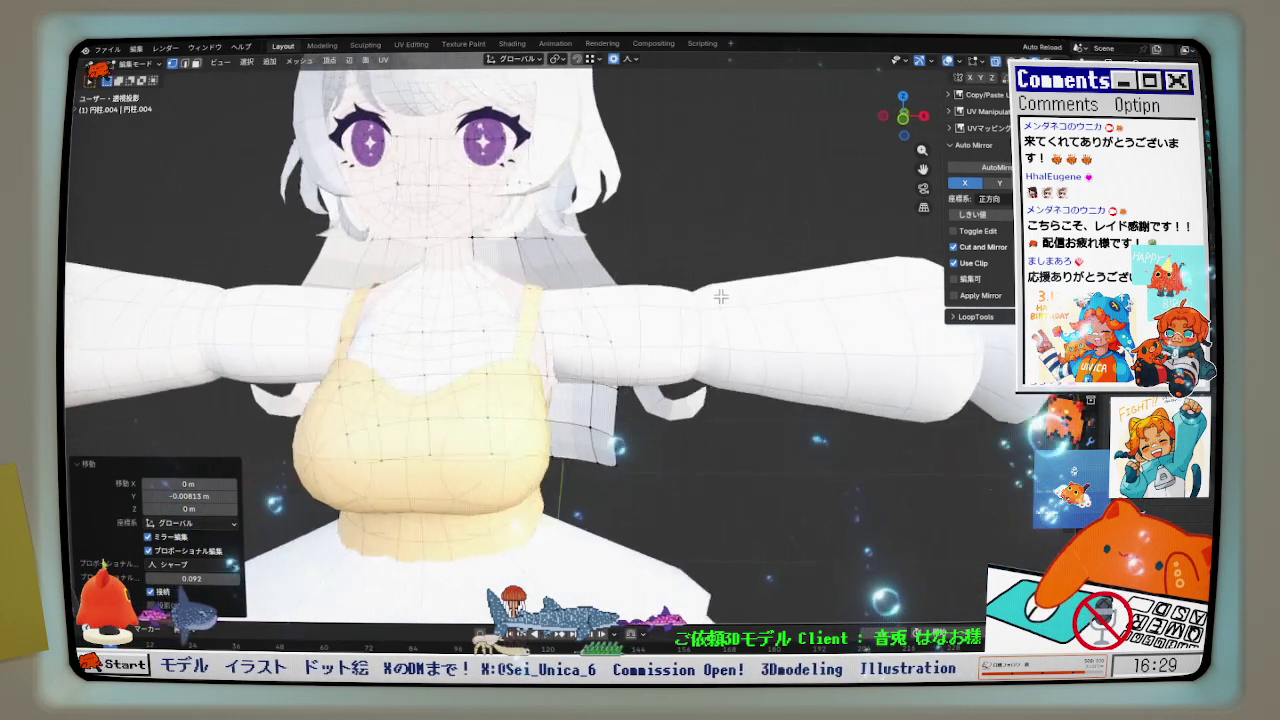
pyautogui.scroll(2, 655, 265)
pyautogui.scroll(2, 660, 251)
pyautogui.press('Tab')
pyautogui.scroll(-1, 514, 277)
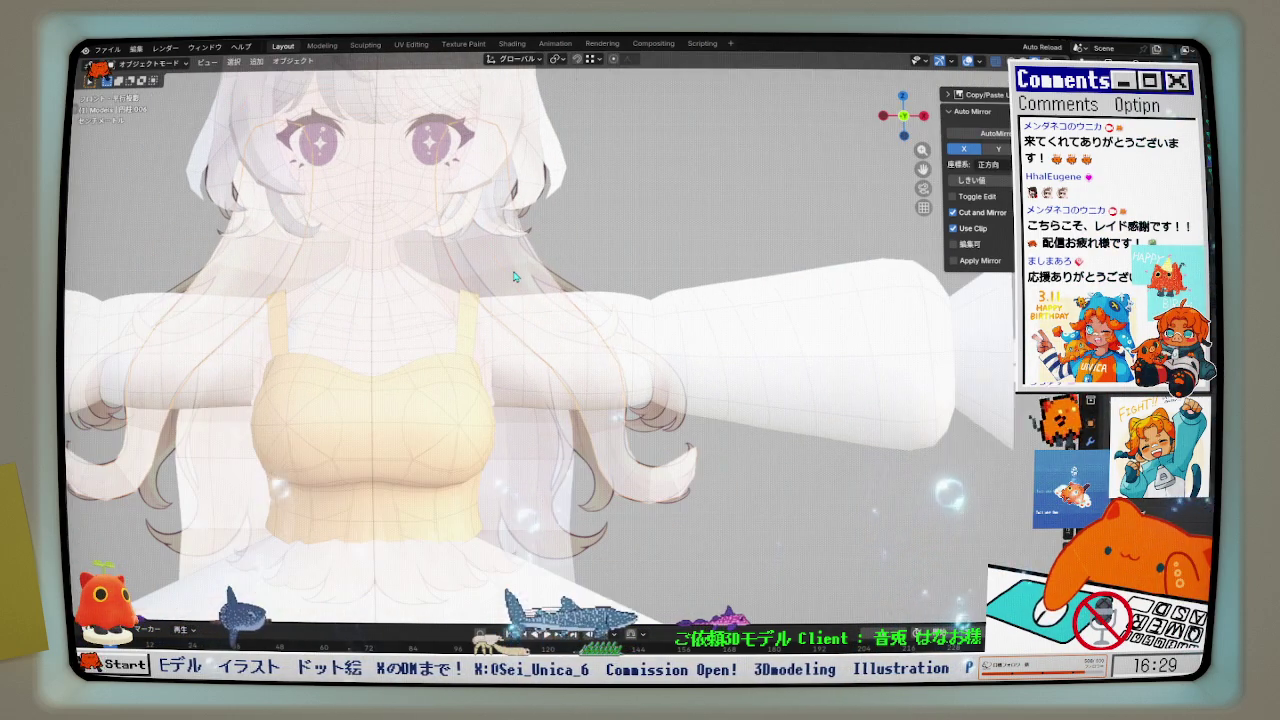
# - Duplicate the hair strand in place and separate the copy into its own object
pyautogui.press('Tab')
pyautogui.moveTo(553, 451); pyautogui.dragTo(573, 408, button='middle')
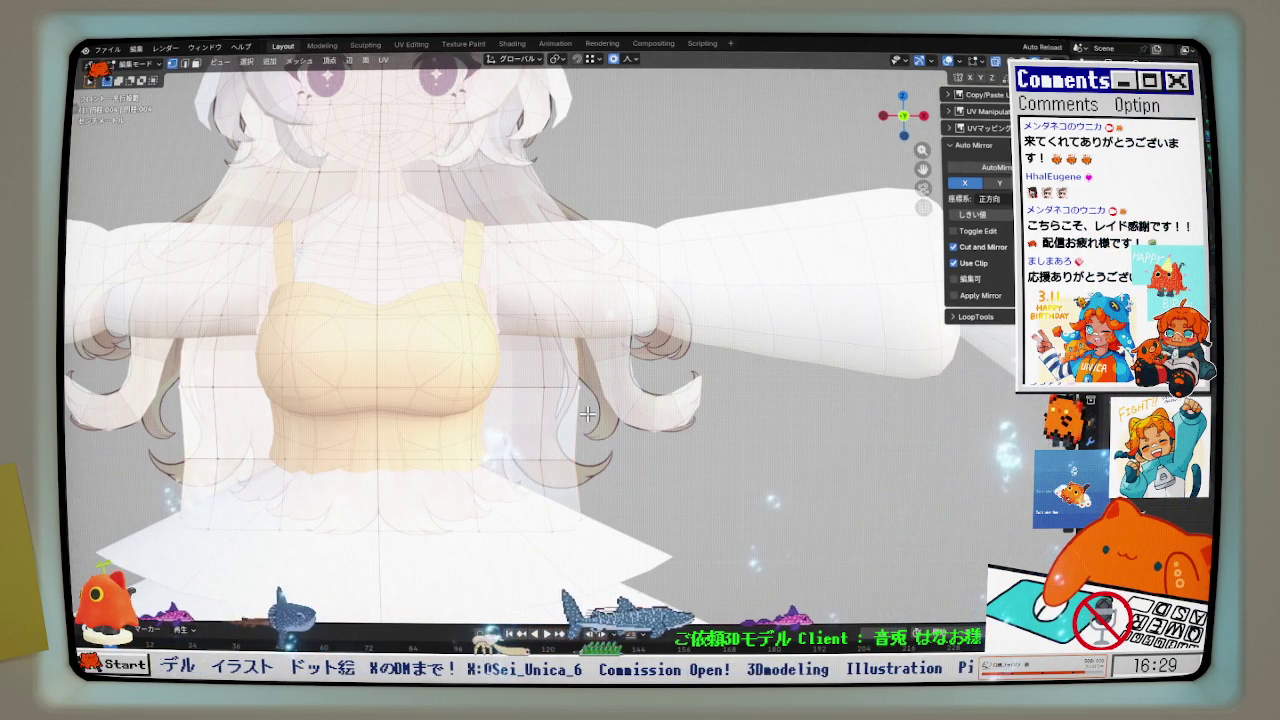
pyautogui.hotkey('shift', 'd')
pyautogui.press('Escape')
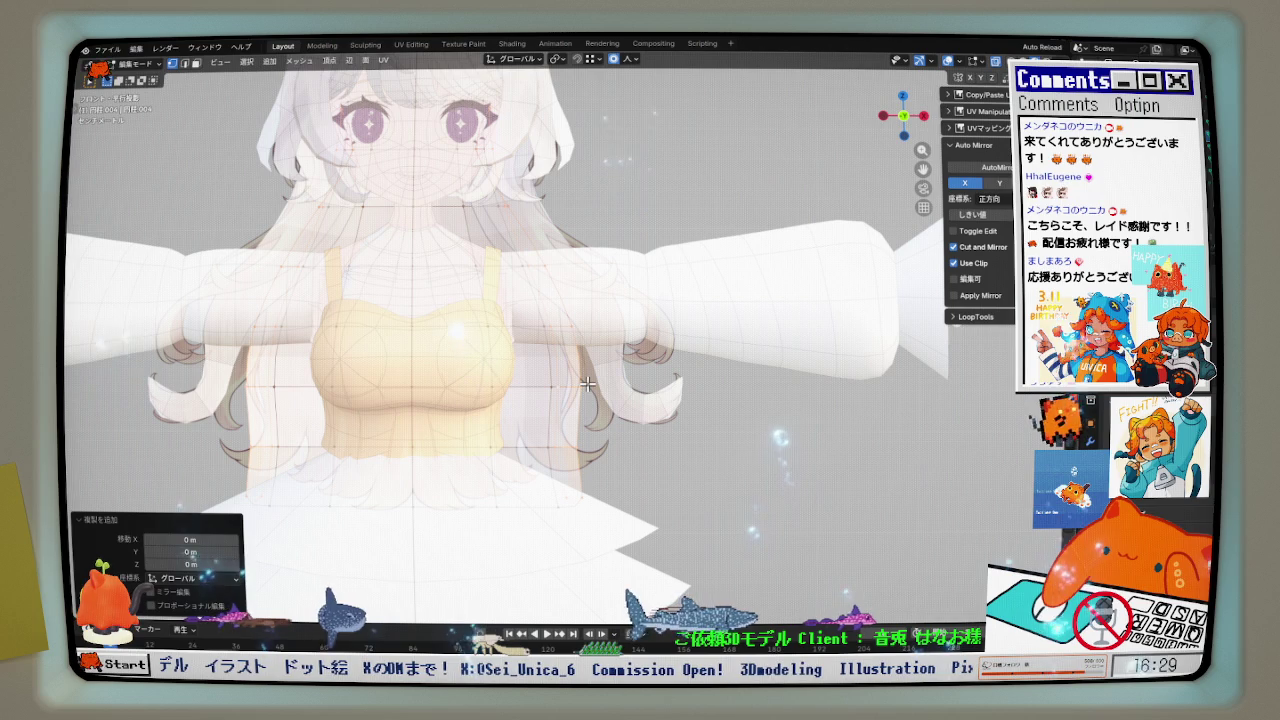
pyautogui.click(589, 386)
pyautogui.hotkey('ctrl', 'Tab')
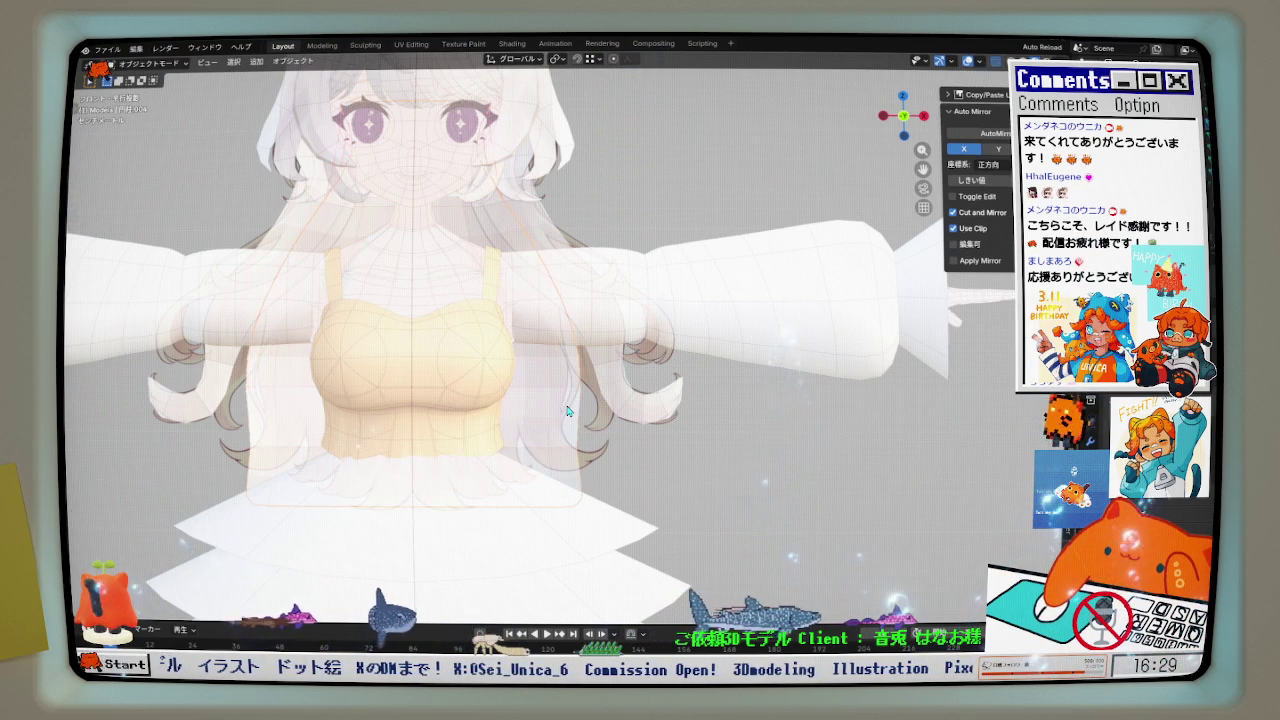
# - Move the new 円柱.008 strand -0.057546 m along Y behind the shoulder, viewed from the front
pyautogui.click(622, 413)
pyautogui.moveTo(622, 413)
pyautogui.mouseDown(button='middle')
pyautogui.moveTo(472, 387)
pyautogui.moveTo(532, 380)
pyautogui.moveTo(584, 330)
pyautogui.mouseUp(button='middle')
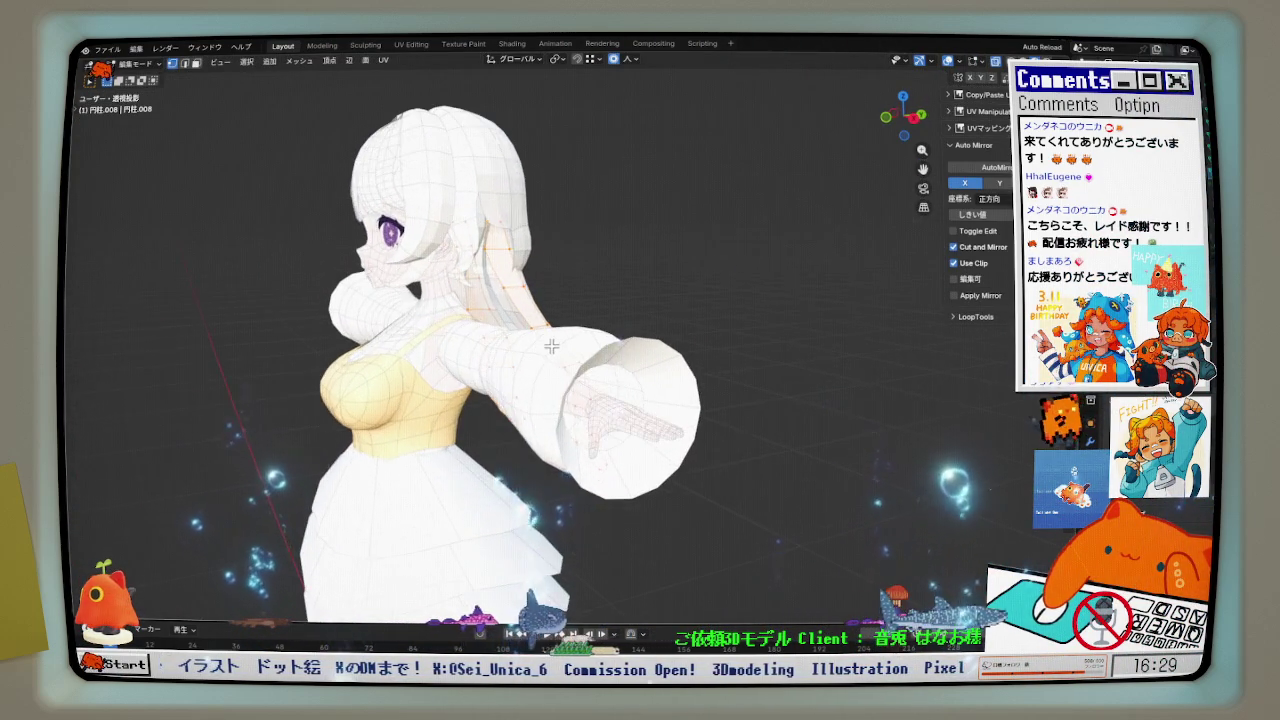
pyautogui.scroll(2, 584, 330)
pyautogui.press('g')
pyautogui.press('y')
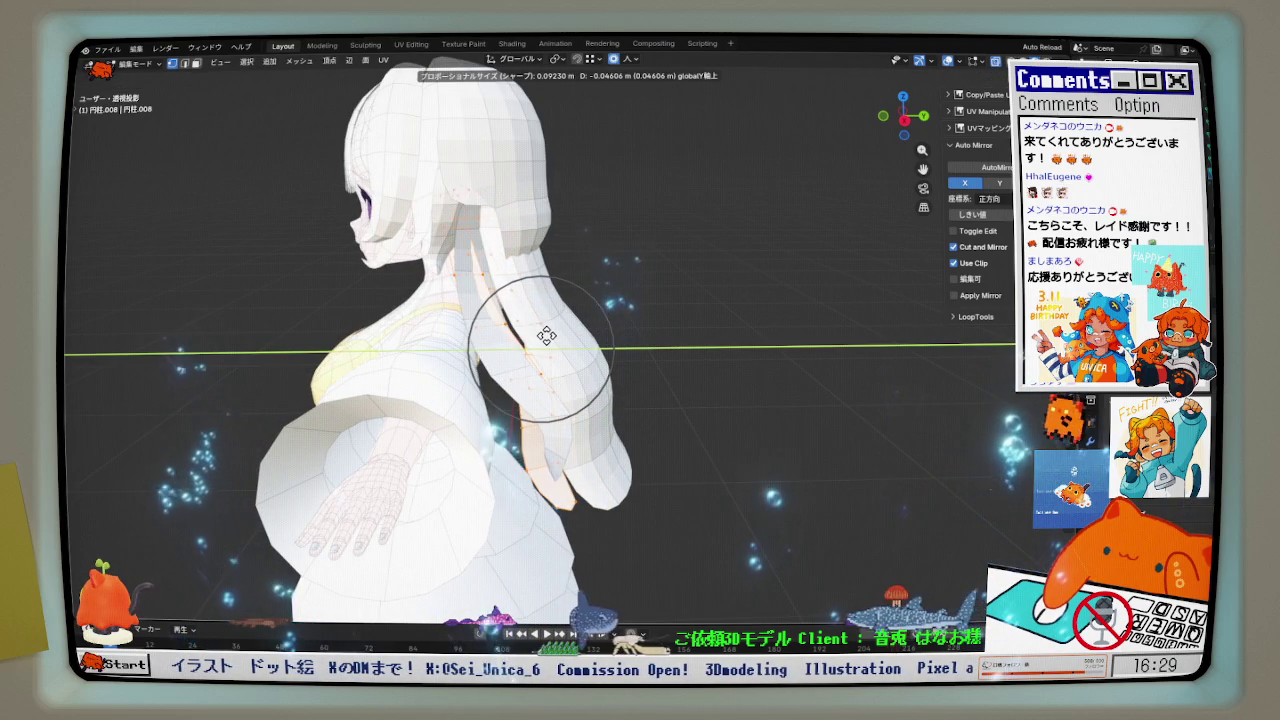
pyautogui.click(537, 337)
pyautogui.moveTo(537, 337); pyautogui.dragTo(549, 344, button='middle')
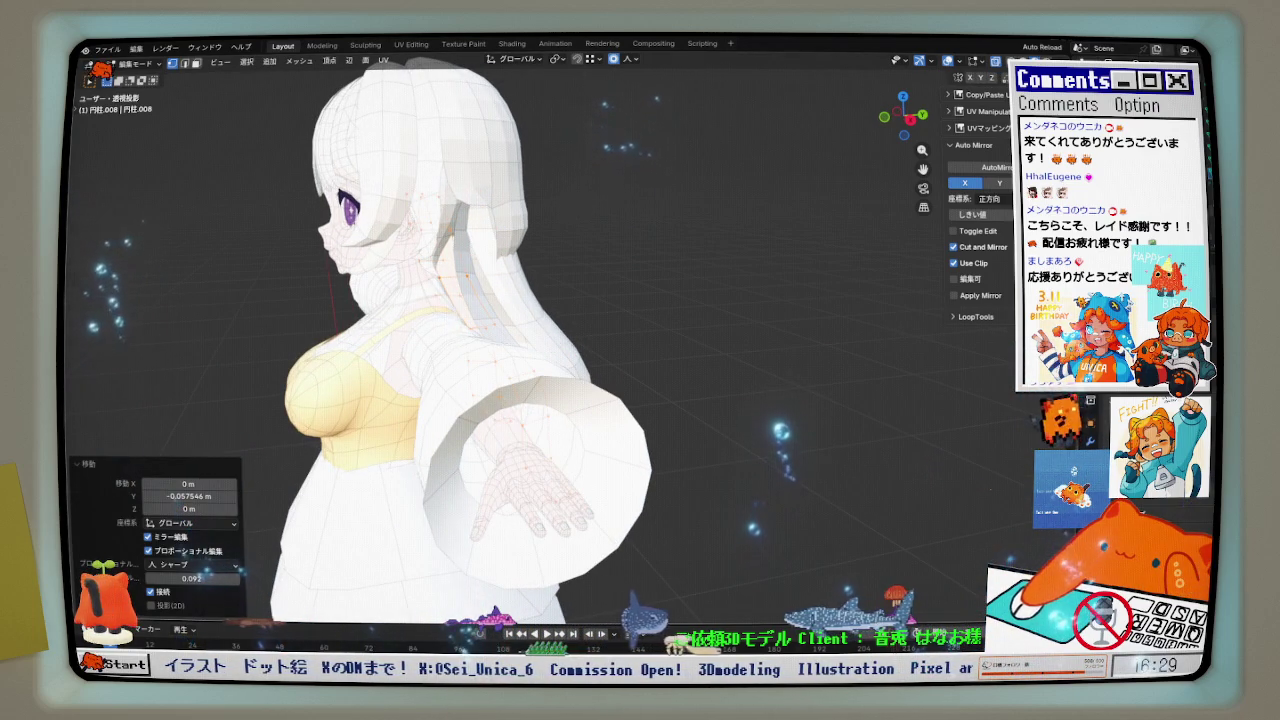
pyautogui.scroll(-3, 686, 274)
pyautogui.moveTo(686, 274); pyautogui.dragTo(563, 274, button='middle')
pyautogui.press('KP_1')
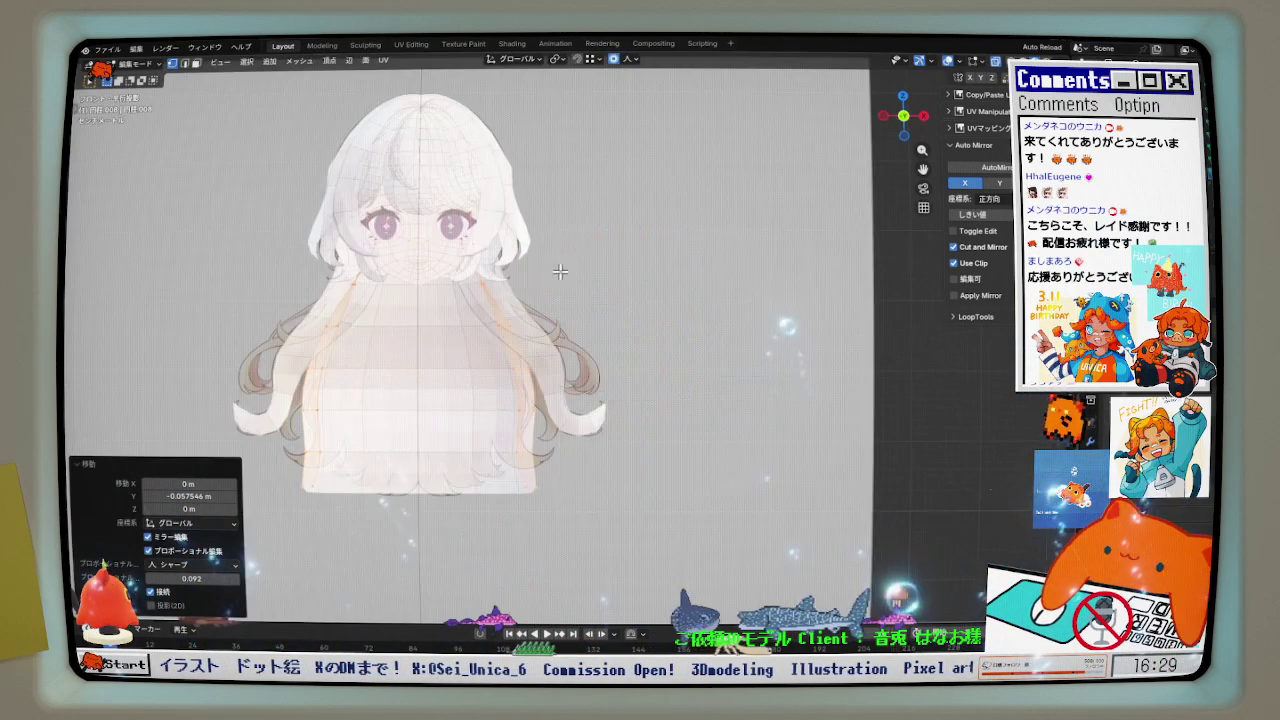
# - Soft-move the right back-hair strand's vertices to line up with the front reference drawing
pyautogui.scroll(3, 485, 280)
pyautogui.moveTo(485, 280)
pyautogui.mouseDown(button='middle')
pyautogui.moveTo(424, 269)
pyautogui.moveTo(481, 267)
pyautogui.moveTo(458, 241)
pyautogui.mouseUp(button='middle')
pyautogui.press('KP_1')
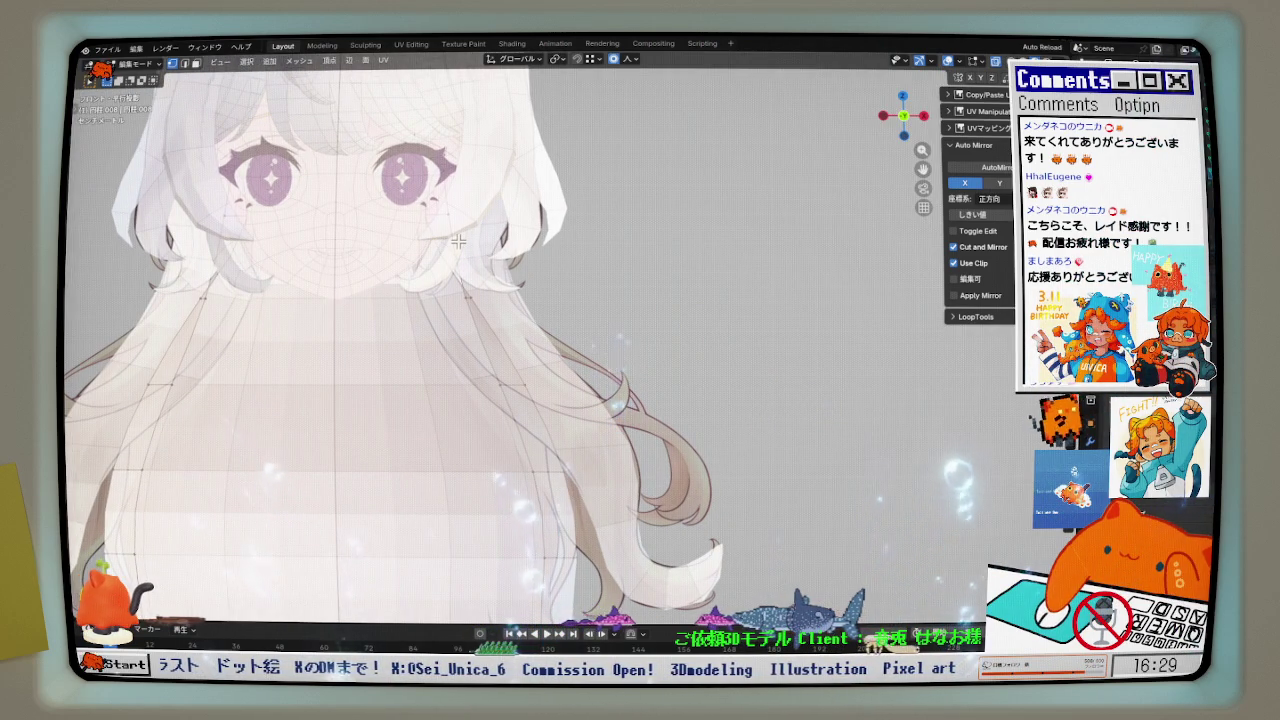
pyautogui.press('g')
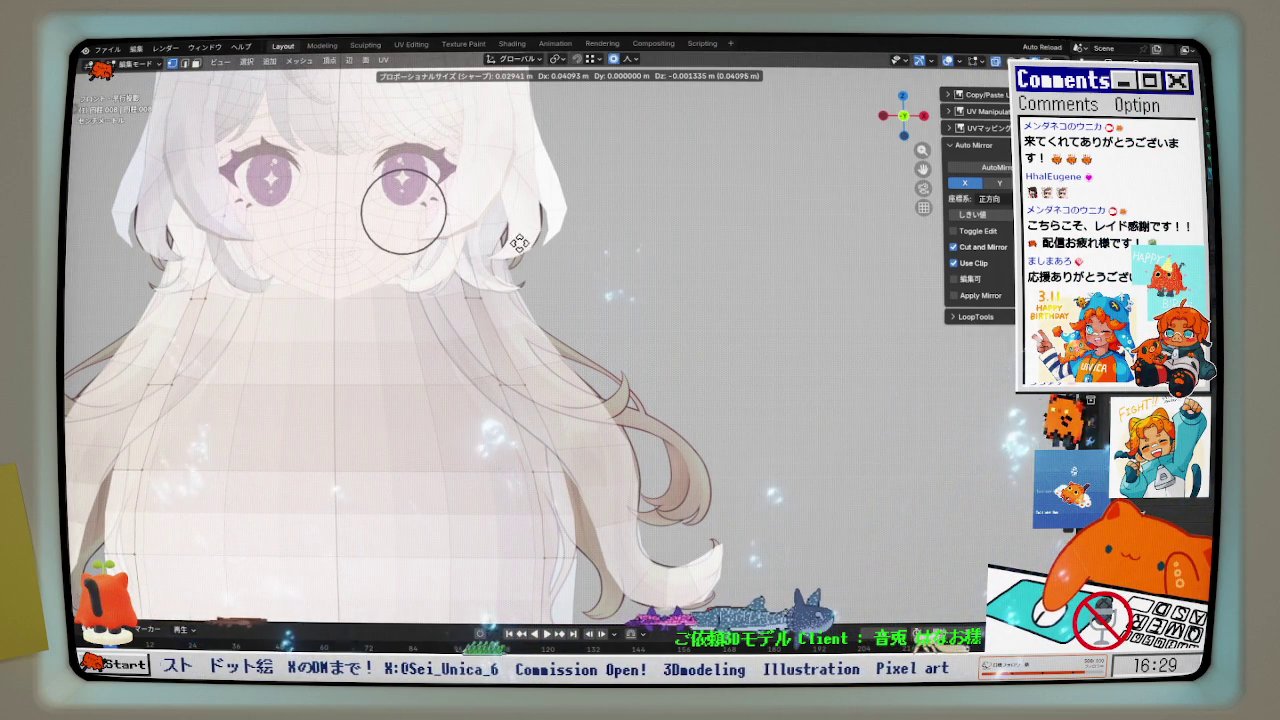
pyautogui.click(512, 242)
pyautogui.scroll(-2, 540, 300)
pyautogui.keyDown('shift'); pyautogui.moveTo(594, 520); pyautogui.dragTo(594, 417, button='middle'); pyautogui.keyUp('shift')
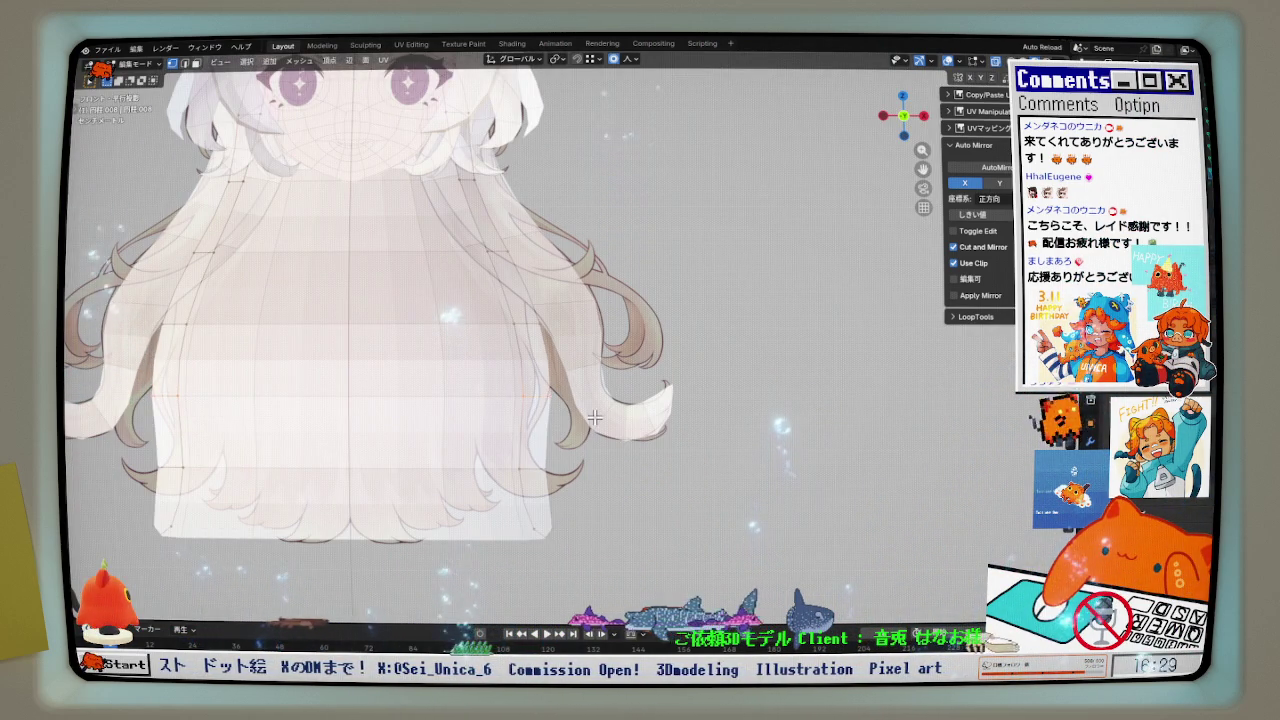
pyautogui.press('g')
pyautogui.scroll(-5, 640, 395)
pyautogui.scroll(-6, 672, 378)
pyautogui.scroll(-8, 685, 367)
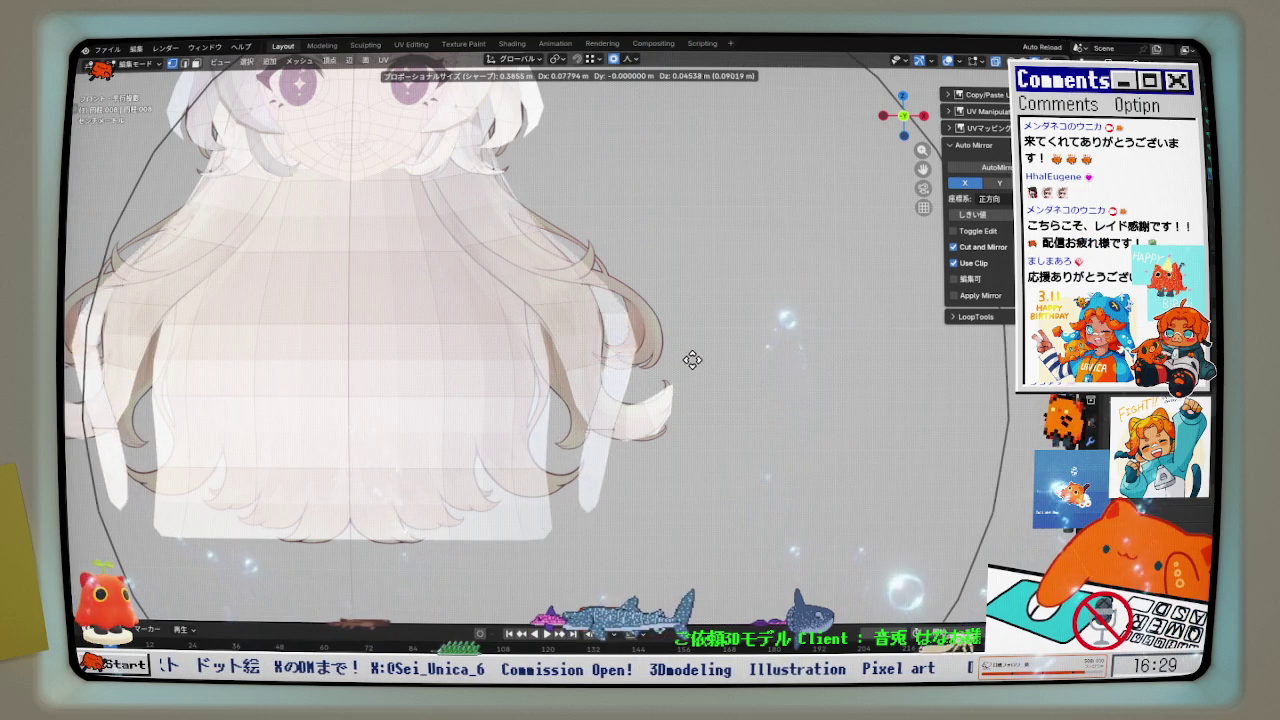
pyautogui.click(706, 343)
# - Begin bending the strand's lower tip into a curl with repeated proportional moves
pyautogui.rightClick(651, 371)
pyautogui.press('Escape')
pyautogui.scroll(3, 657, 419)
pyautogui.press('g')
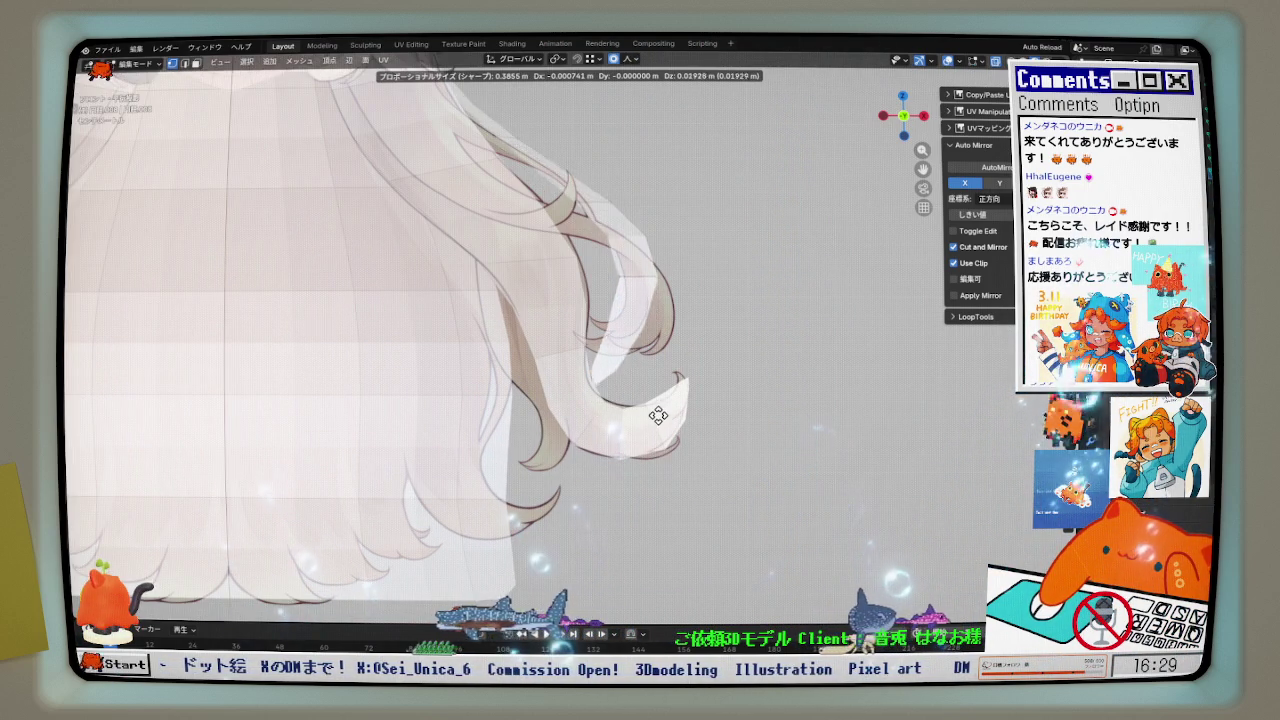
pyautogui.scroll(10, 659, 406)
pyautogui.click(647, 388)
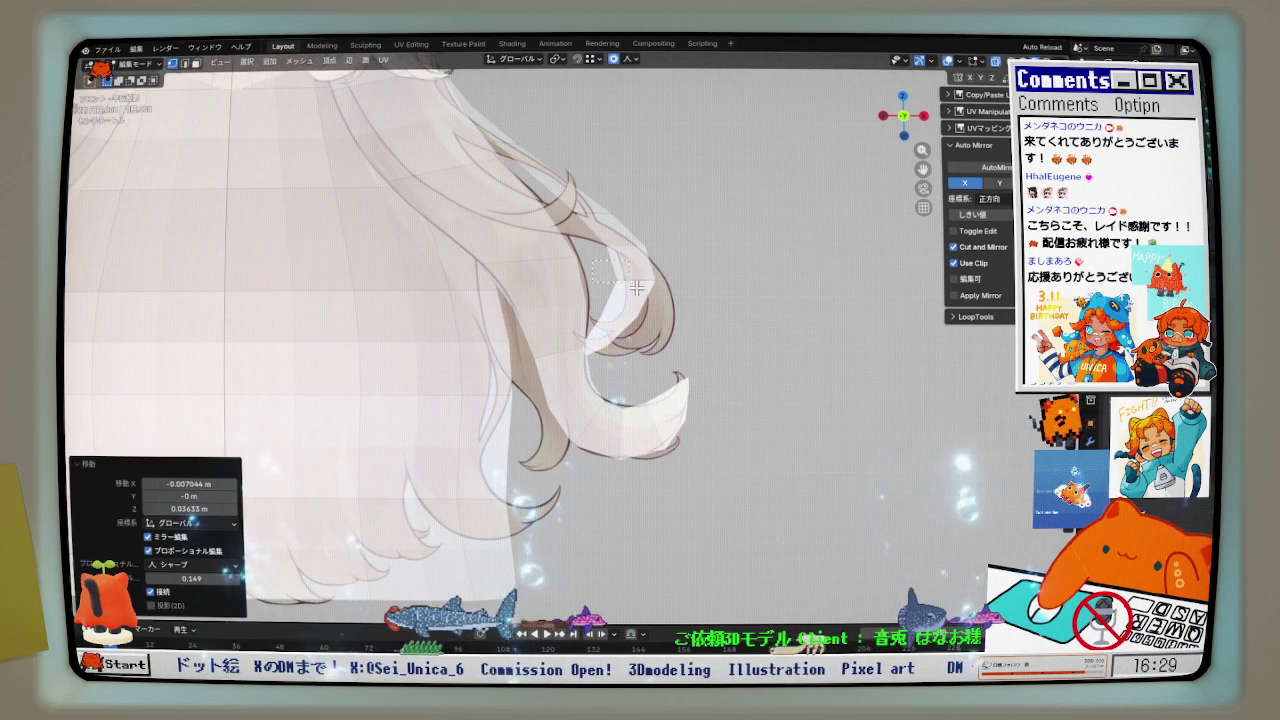
pyautogui.press('g')
pyautogui.click(690, 360)
pyautogui.press('g')
pyautogui.click(664, 334)
pyautogui.press('g')
pyautogui.click(623, 280)
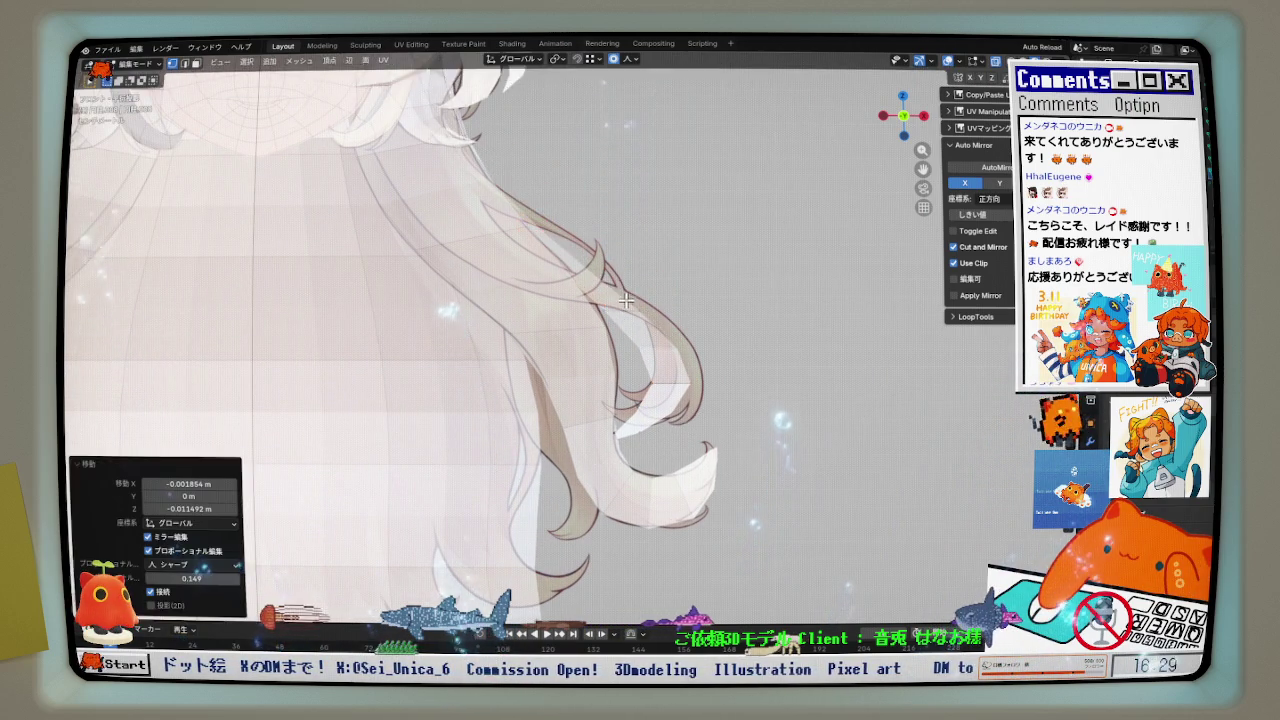
# - Push the strand twice along the Y depth axis with a smaller proportional falloff
pyautogui.moveTo(623, 280); pyautogui.dragTo(544, 305, button='middle')
pyautogui.press('g')
pyautogui.press('y')
pyautogui.scroll(-4, 544, 305)
pyautogui.click(497, 320)
pyautogui.moveTo(466, 323); pyautogui.dragTo(590, 292, button='middle')
pyautogui.scroll(3, 590, 292)
pyautogui.press('g')
pyautogui.press('y')
pyautogui.scroll(8, 471, 271)
pyautogui.click(471, 271)
pyautogui.moveTo(471, 271); pyautogui.dragTo(483, 291, button='middle')
pyautogui.press('KP_1')
# - Move the curl tip toward the reference's curled lock and shift it to the right
pyautogui.press('g')
pyautogui.click(353, 384)
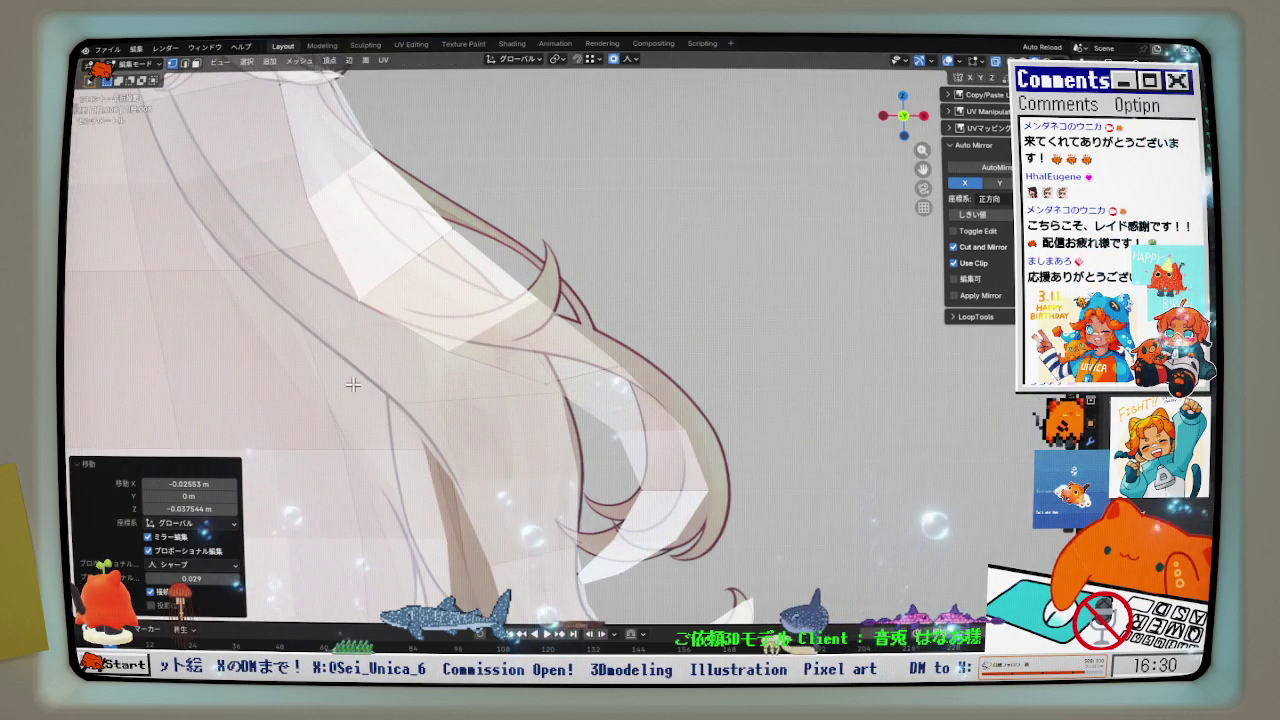
pyautogui.click(595, 353)
pyautogui.click(628, 368)
pyautogui.click(634, 376)
pyautogui.press('g')
pyautogui.click(637, 395)
pyautogui.press('g')
pyautogui.click(533, 367)
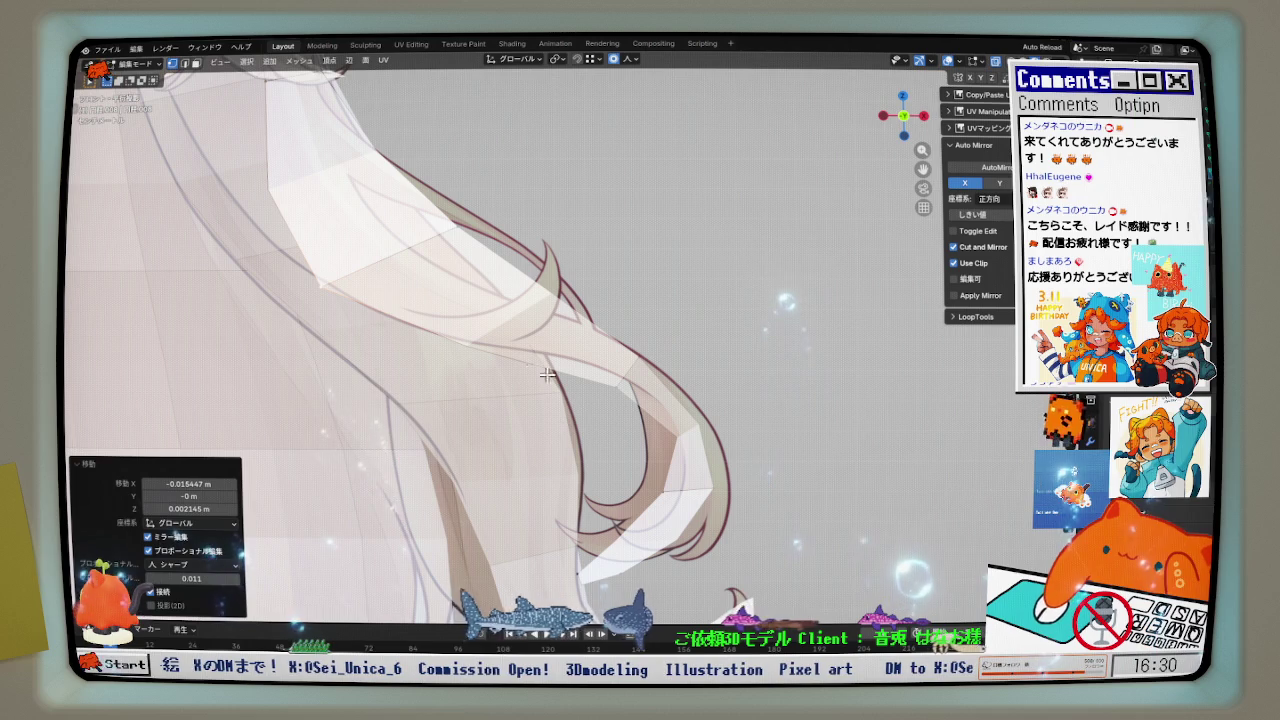
pyautogui.press('g')
pyautogui.click(700, 480)
pyautogui.press('g')
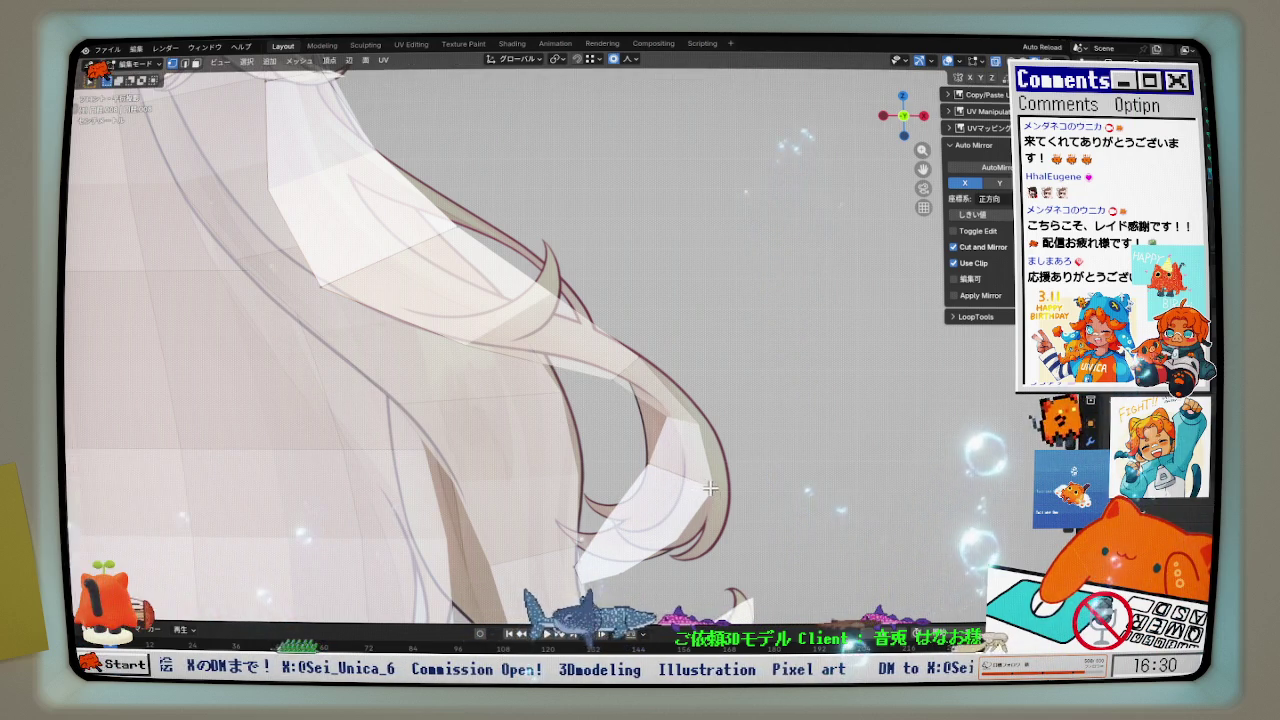
pyautogui.click(737, 483)
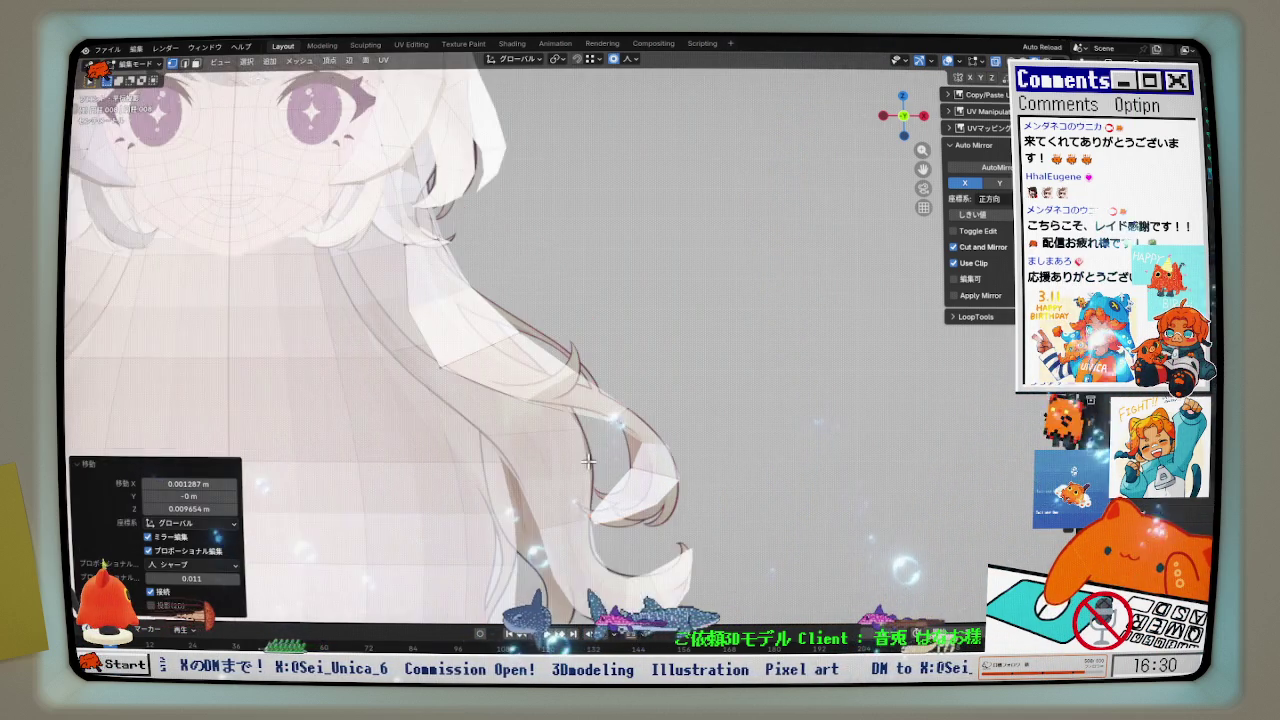
# - Make small proportional adjustments to the strand's upper and middle vertices
pyautogui.scroll(-5, 478, 296)
pyautogui.scroll(4, 478, 296)
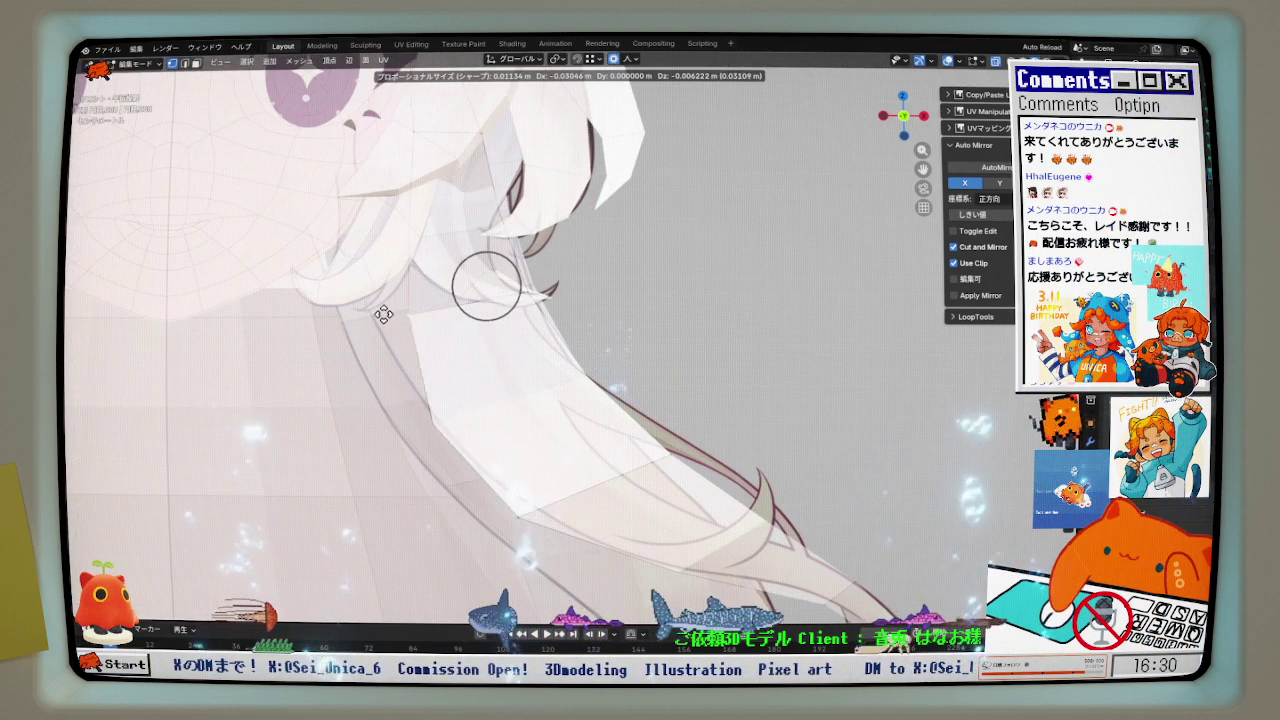
pyautogui.press('g')
pyautogui.click(487, 385)
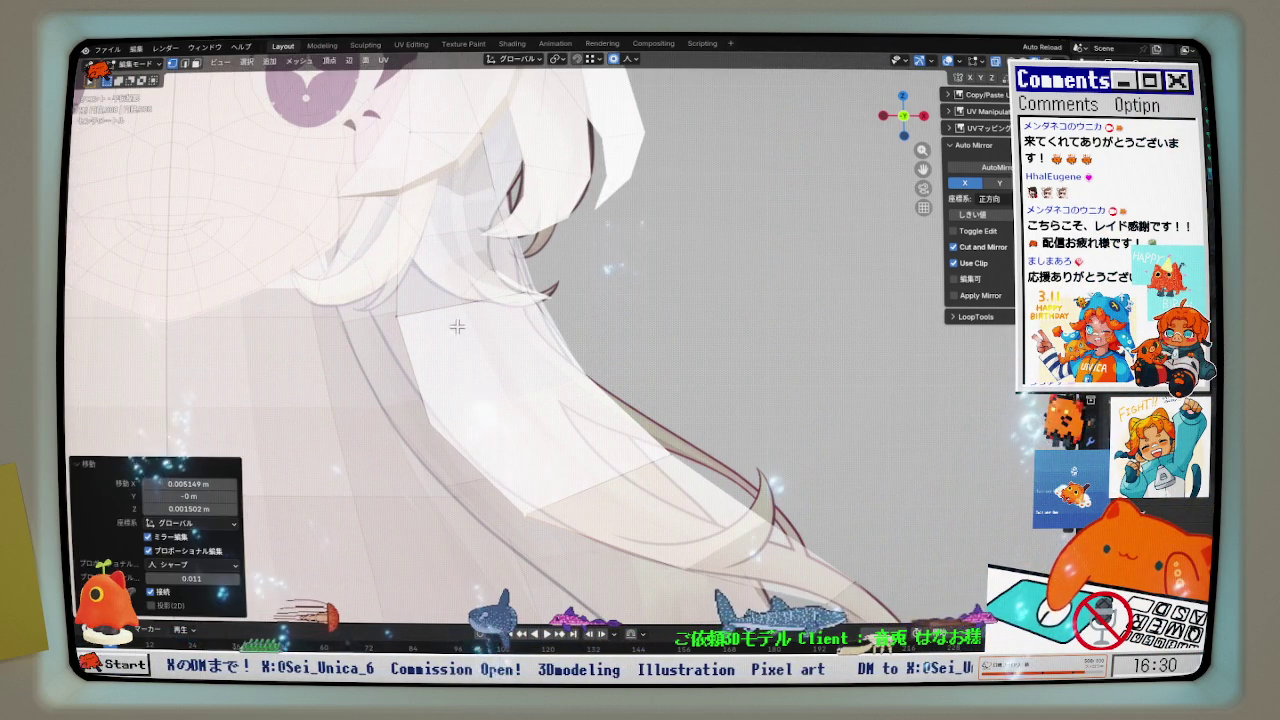
pyautogui.press('g')
pyautogui.click(435, 180)
pyautogui.scroll(-2, 442, 213)
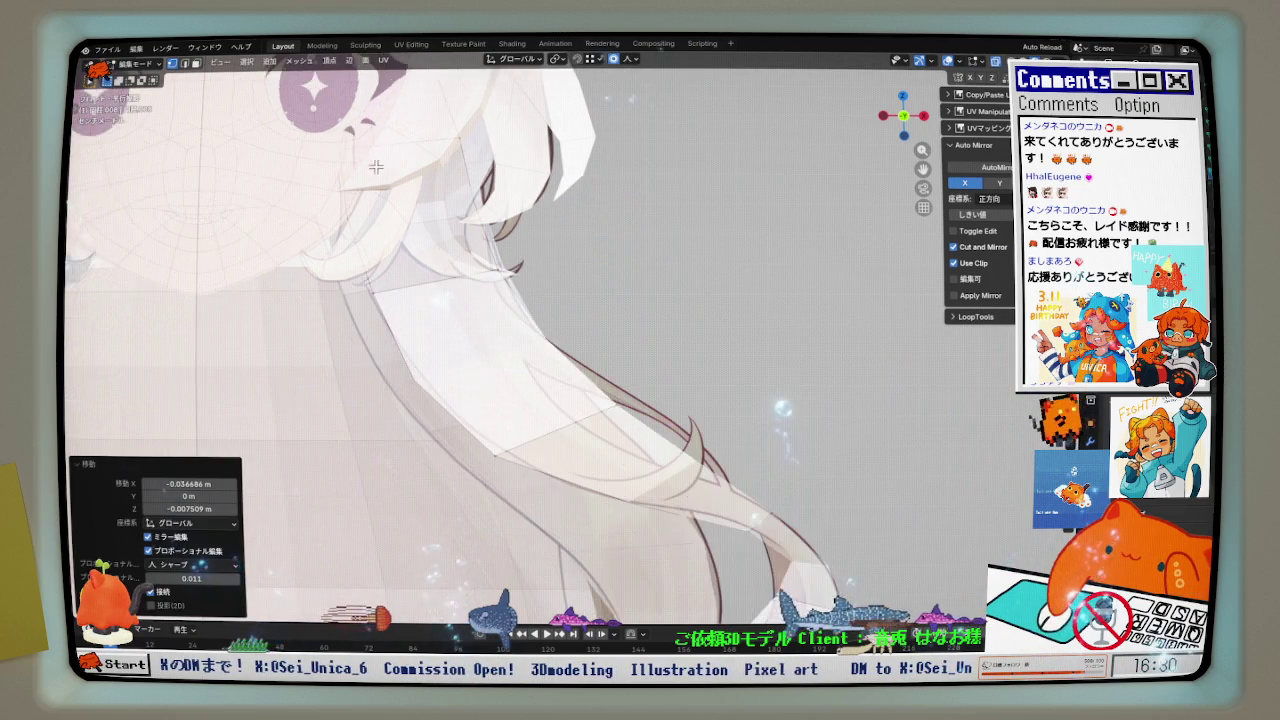
pyautogui.scroll(-2, 442, 213)
pyautogui.click(506, 190)
pyautogui.click(460, 195)
pyautogui.press('g')
pyautogui.click(533, 284)
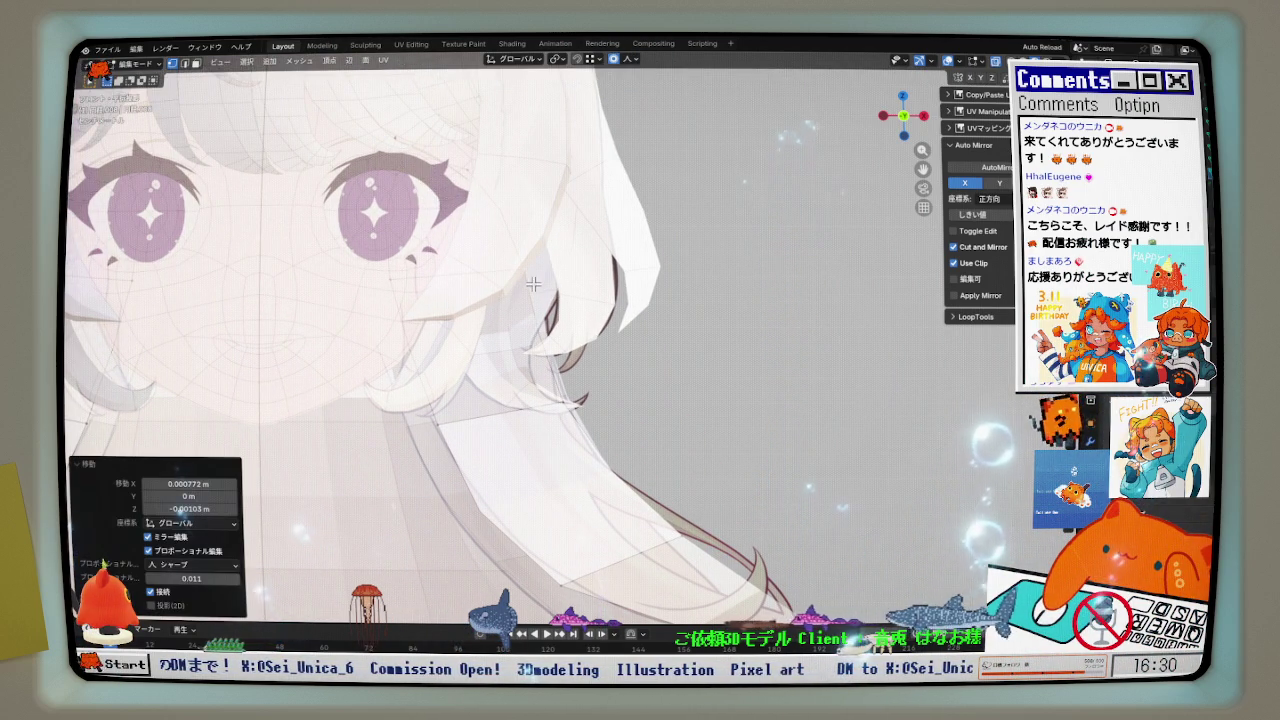
# - Reshape the strand from top to bottom with a sequence of soft moves
pyautogui.scroll(2, 585, 340)
pyautogui.press('g')
pyautogui.click(510, 385)
pyautogui.scroll(-3, 500, 357)
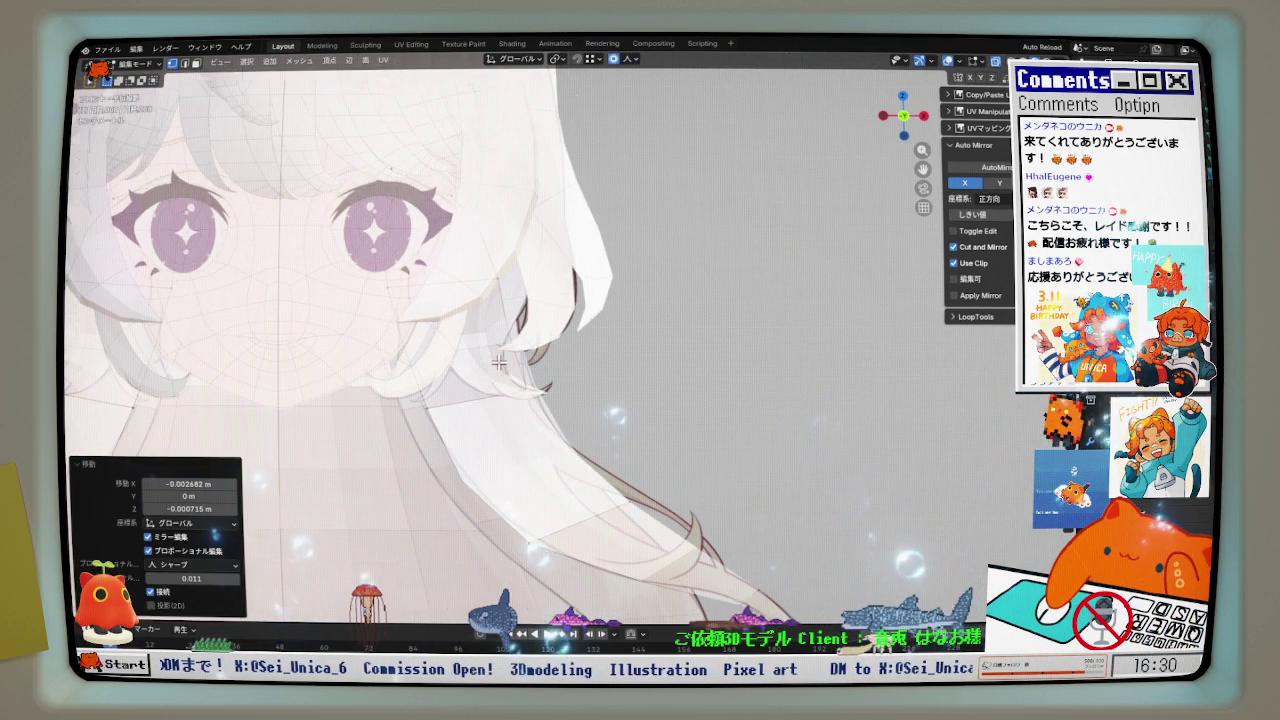
pyautogui.scroll(1, 498, 306)
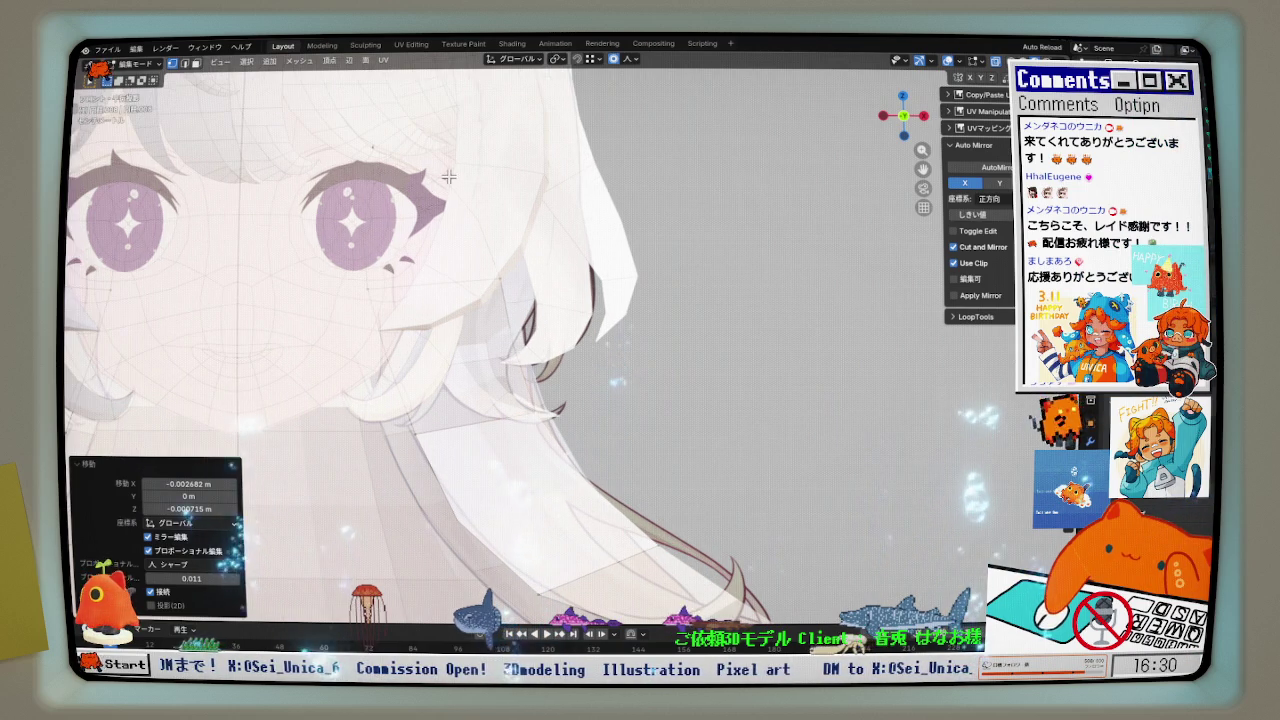
pyautogui.press('g')
pyautogui.click(521, 161)
pyautogui.press('g')
pyautogui.click(530, 290)
pyautogui.press('g')
pyautogui.click(527, 437)
pyautogui.click(425, 444)
# - Refine the lower curl with several more small proportional moves
pyautogui.press('g')
pyautogui.click(547, 418)
pyautogui.press('g')
pyautogui.click(450, 420)
pyautogui.scroll(2, 555, 313)
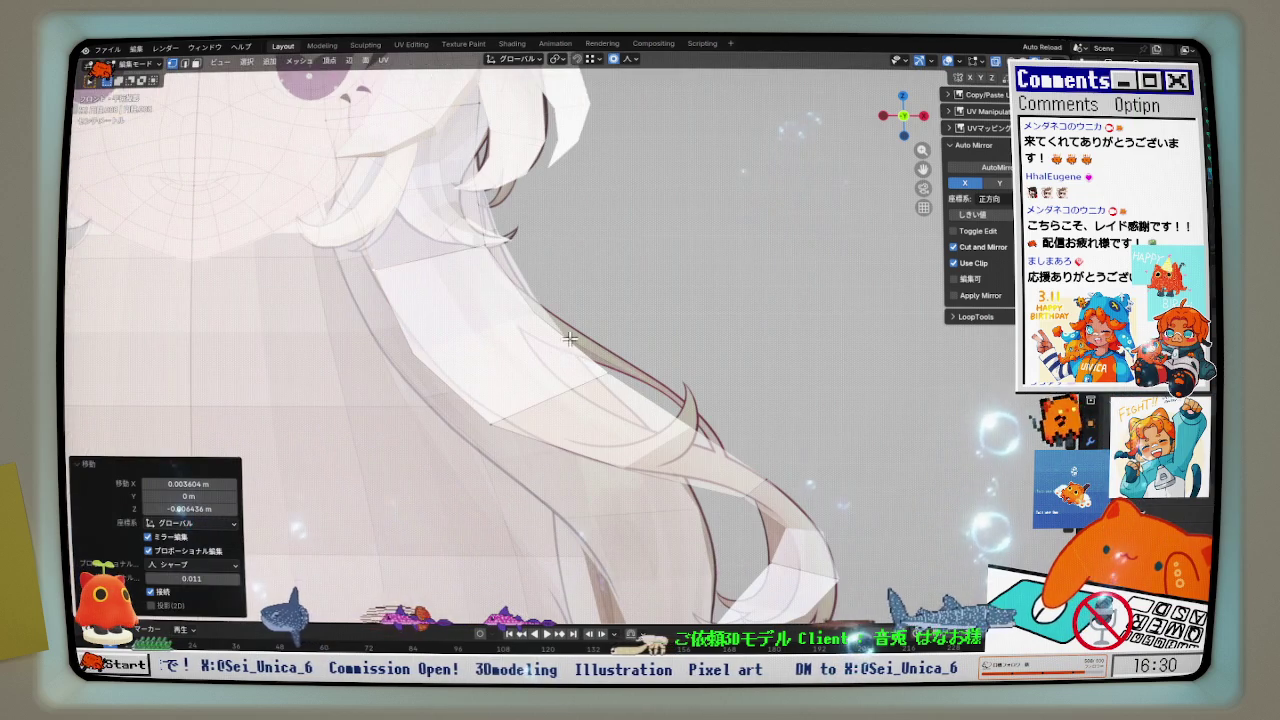
pyautogui.press('g')
pyautogui.click(608, 372)
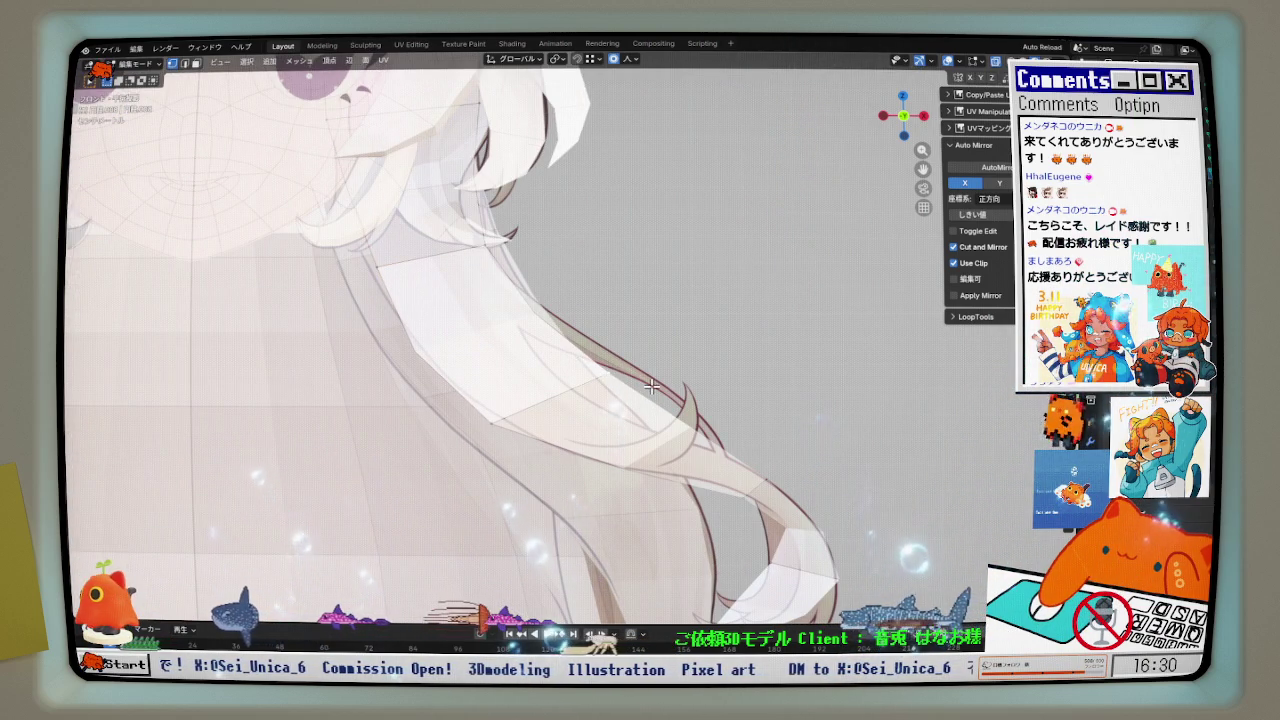
pyautogui.press('g')
pyautogui.click(625, 415)
pyautogui.press('g')
pyautogui.click(621, 419)
# - Nudge the strand tip outward and orbit to inspect the finished curl in perspective
pyautogui.moveTo(625, 420); pyautogui.dragTo(685, 430, button='middle')
pyautogui.press('g')
pyautogui.click(837, 480)
pyautogui.scroll(1, 837, 480)
pyautogui.click(837, 478)
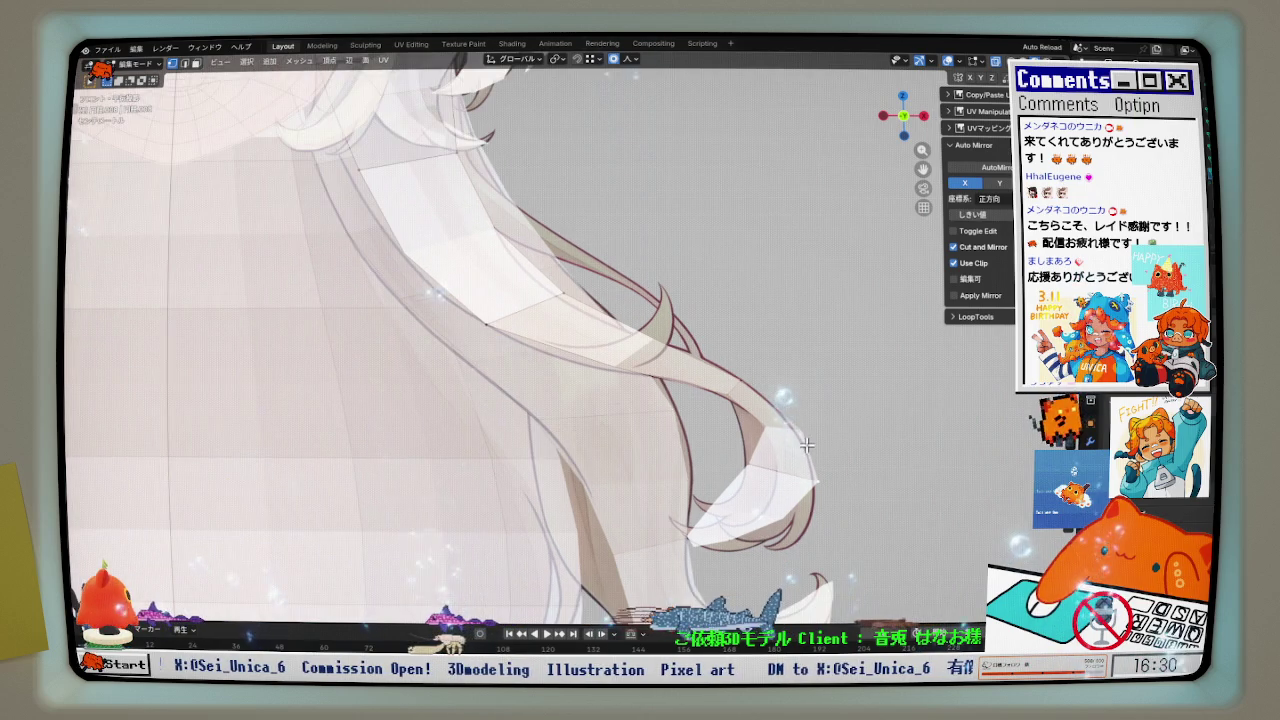
pyautogui.scroll(-1, 768, 432)
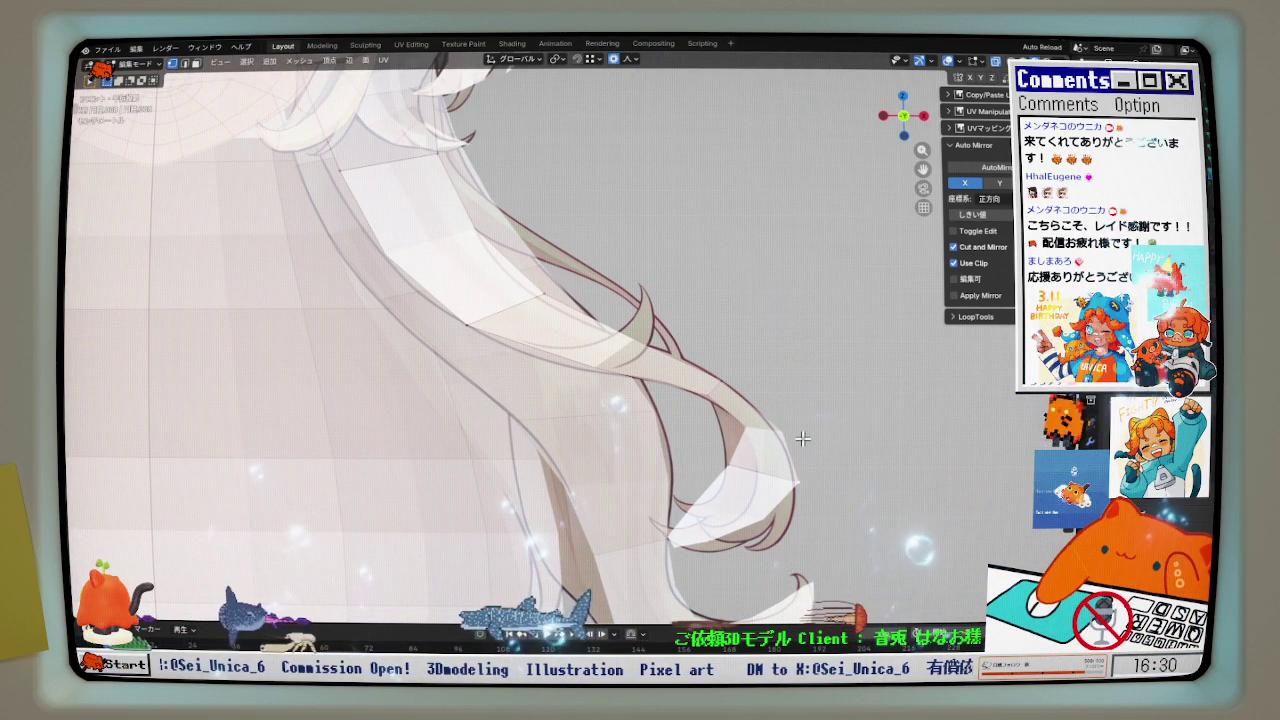
pyautogui.moveTo(797, 417); pyautogui.dragTo(695, 446, button='middle')
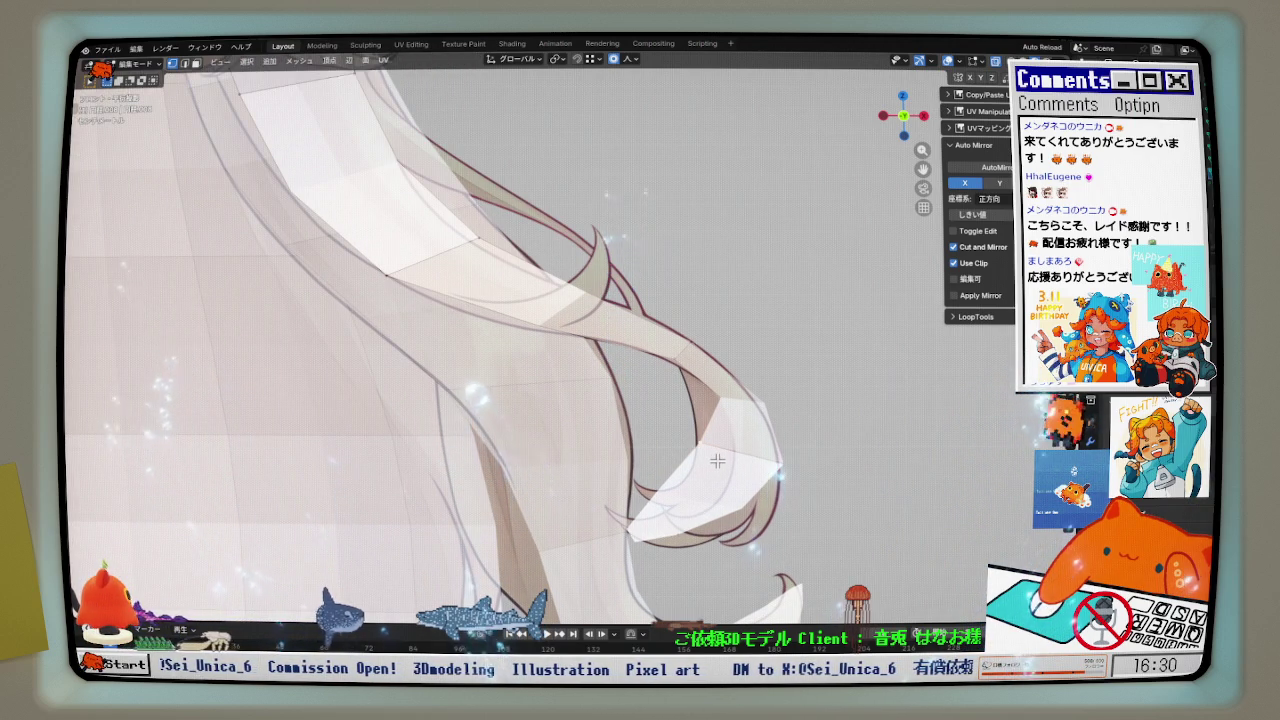
pyautogui.moveTo(695, 345); pyautogui.dragTo(603, 388, button='middle')
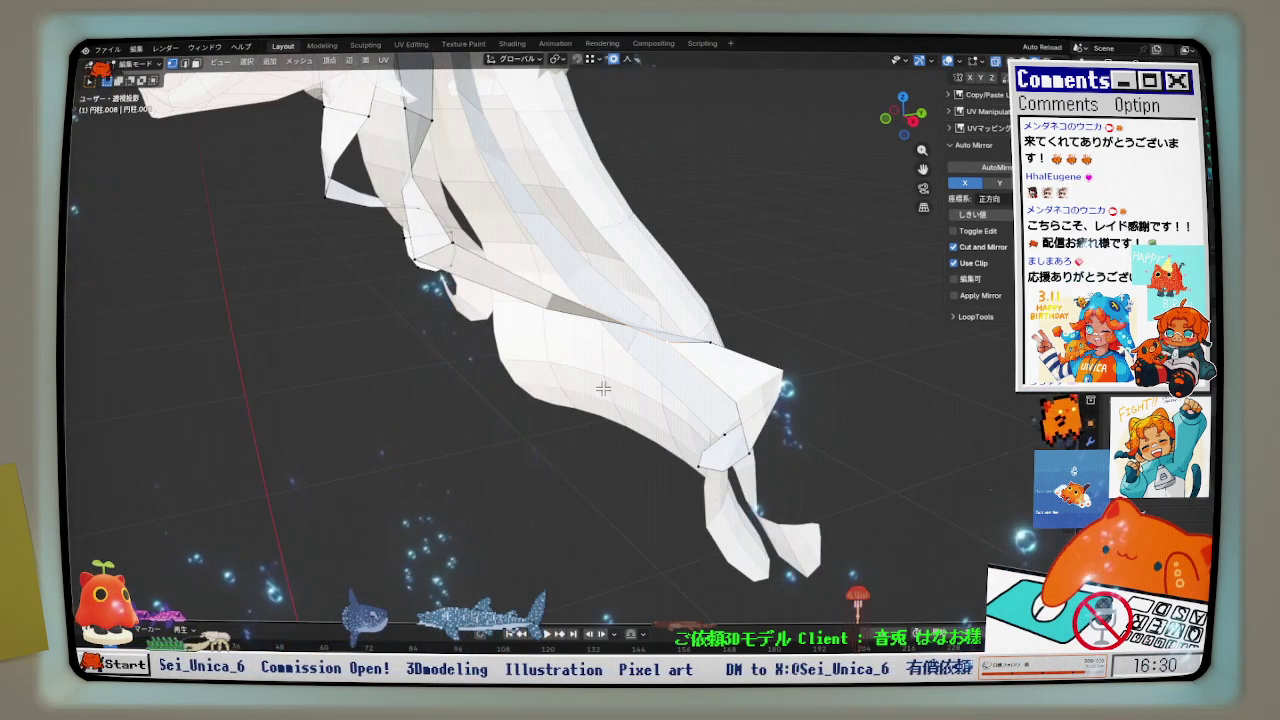
# - Push the curled strand's hair tip along the Y depth axis with proportional editing
pyautogui.click(603, 388)
pyautogui.press('g')
pyautogui.press('y')
pyautogui.click(745, 402)
pyautogui.moveTo(745, 402); pyautogui.dragTo(692, 411, button='middle')
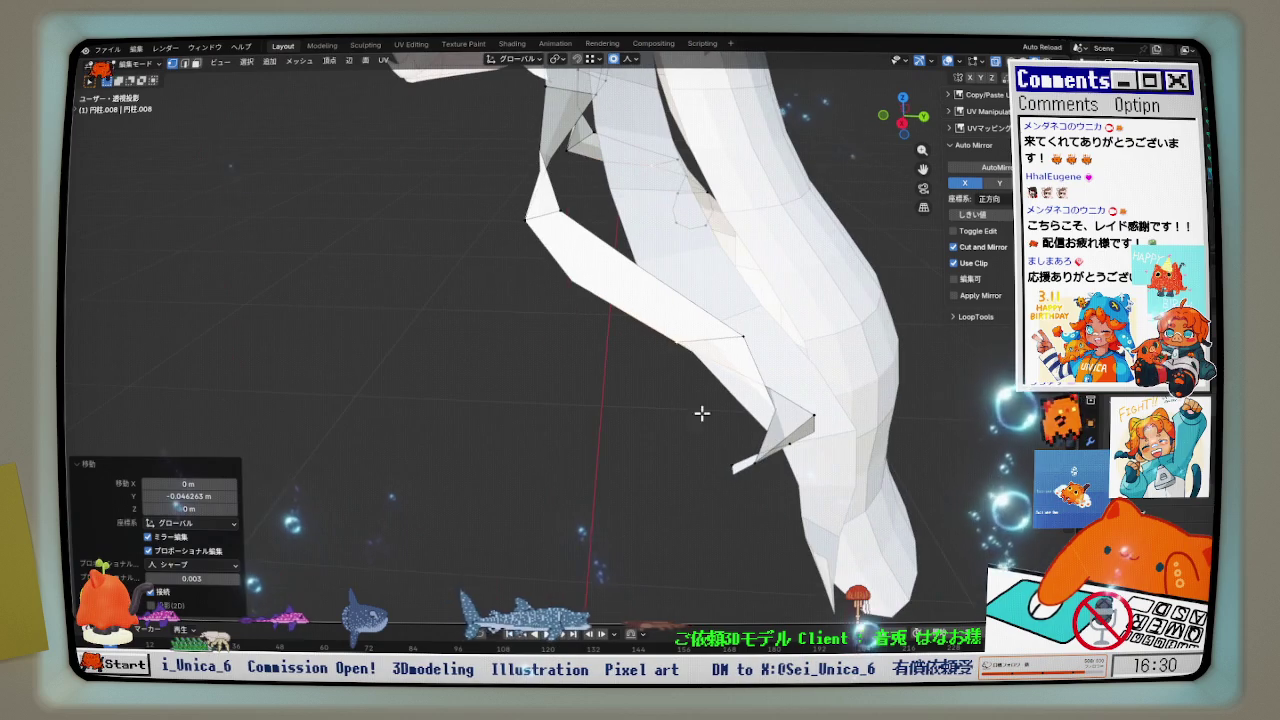
pyautogui.press('g')
pyautogui.press('y')
pyautogui.click(766, 457)
# - Refine the hair tip's depth with three more Y-constrained proportional moves
pyautogui.press('g')
pyautogui.press('y')
pyautogui.click(760, 441)
pyautogui.press('g')
pyautogui.press('y')
pyautogui.click(691, 446)
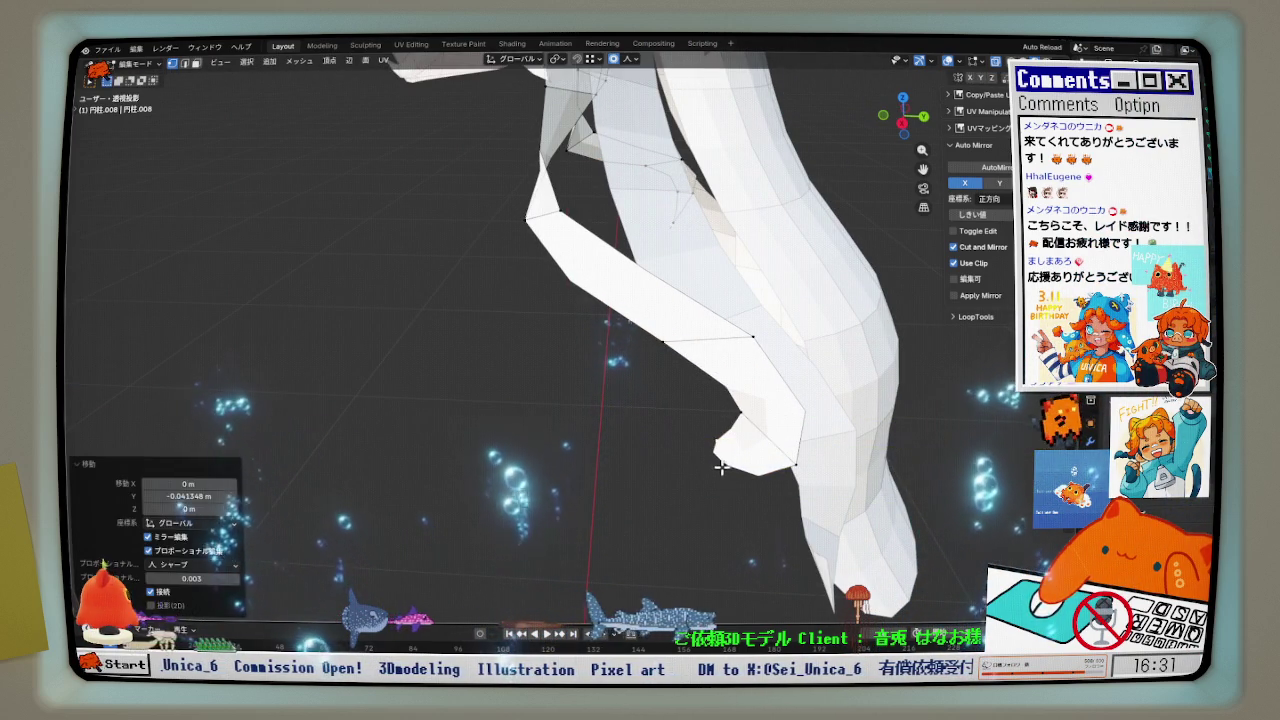
pyautogui.press('g')
pyautogui.press('y')
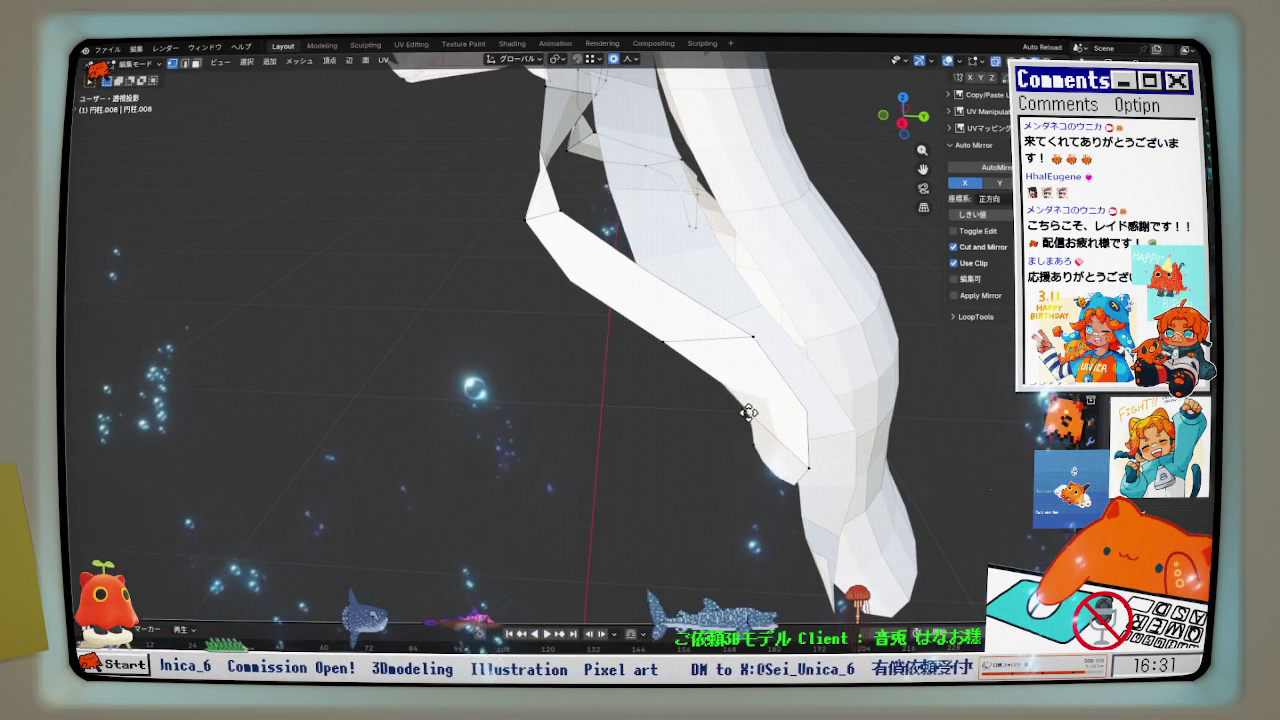
pyautogui.click(748, 412)
pyautogui.moveTo(748, 412); pyautogui.dragTo(896, 386, button='middle')
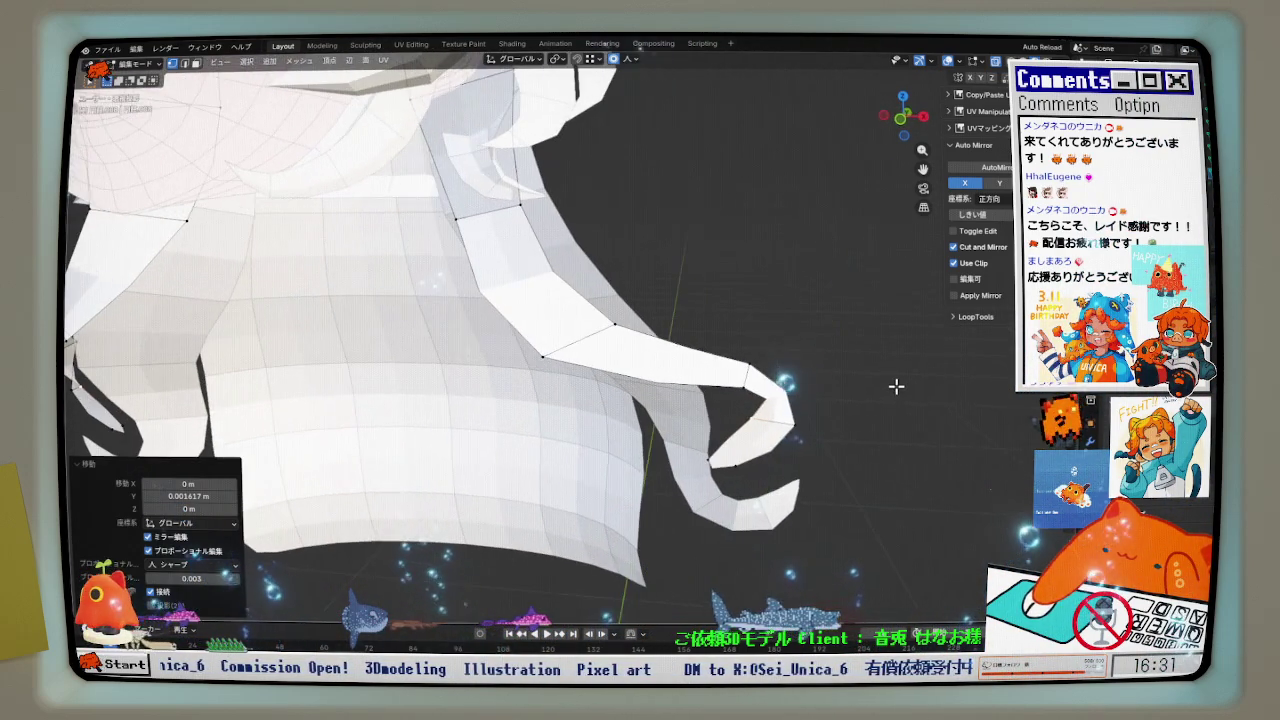
# - From a side angle, adjust the strand's vertices in depth and freely to shape the curl
pyautogui.press('KP_1')
pyautogui.moveTo(617, 301); pyautogui.dragTo(495, 269, button='middle')
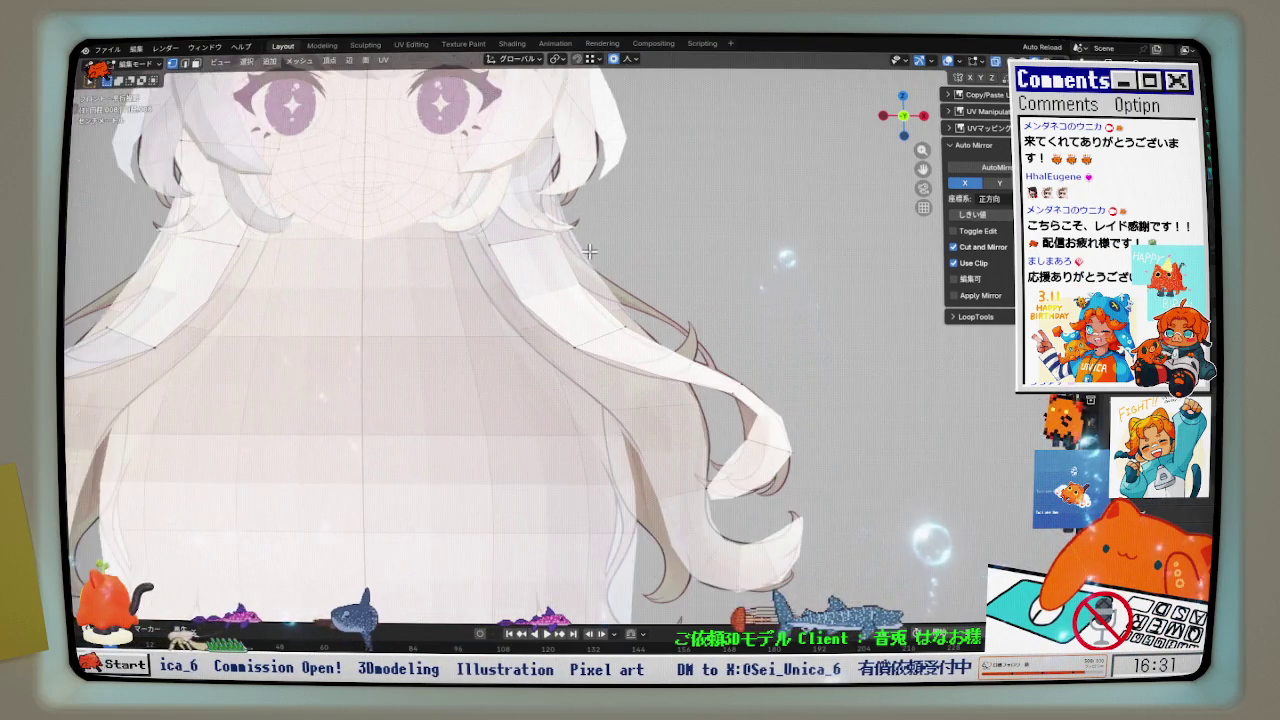
pyautogui.press('g')
pyautogui.press('y')
pyautogui.click(537, 229)
pyautogui.press('g')
pyautogui.click(523, 243)
pyautogui.press('g')
pyautogui.click(510, 158)
pyautogui.press('g')
pyautogui.press('y')
pyautogui.click(490, 250)
pyautogui.moveTo(520, 250)
pyautogui.mouseDown(button='middle')
pyautogui.moveTo(490, 258)
pyautogui.moveTo(600, 249)
pyautogui.mouseUp(button='middle')
# - In front view, shift the hair tip sideways along X toward the reference curl
pyautogui.press('KP_1')
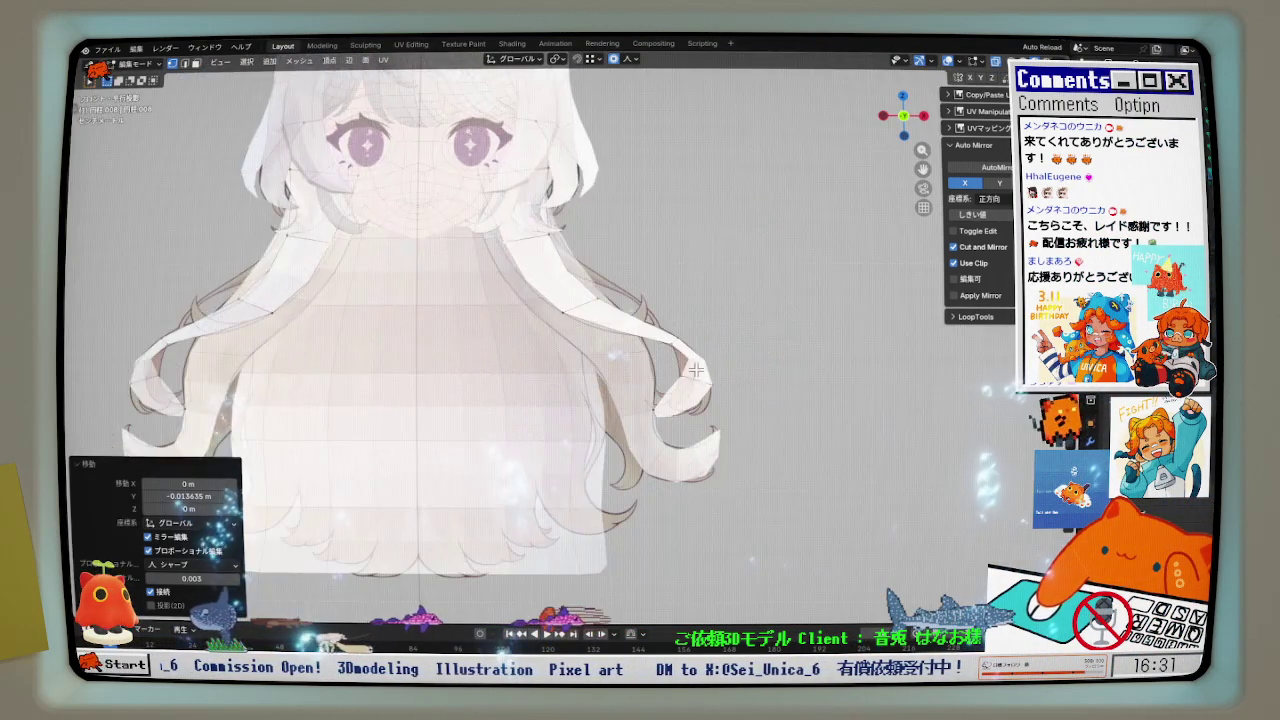
pyautogui.scroll(5, 683, 362)
pyautogui.scroll(2, 683, 362)
pyautogui.click(738, 427)
pyautogui.press('g')
pyautogui.press('x')
pyautogui.click(746, 373)
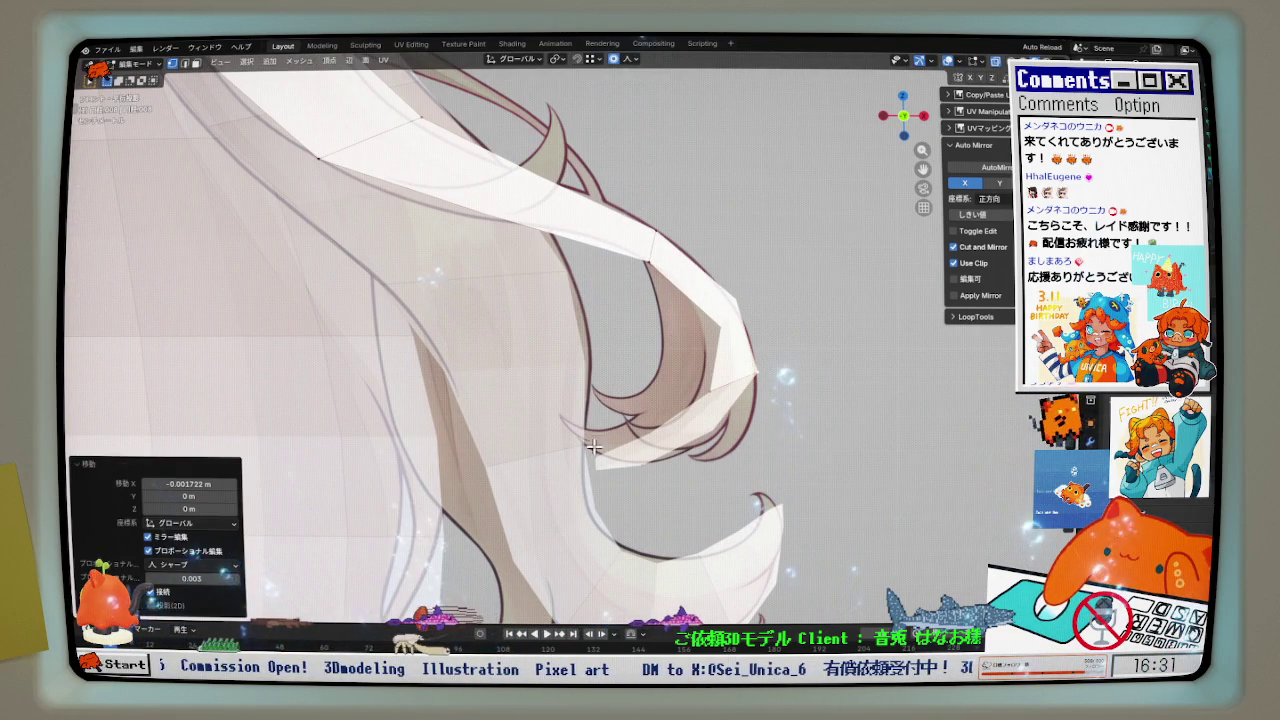
# - Reshape the lower curl with several soft proportional moves to match the front drawing
pyautogui.press('g')
pyautogui.click(671, 498)
pyautogui.scroll(-1, 671, 498)
pyautogui.press('g')
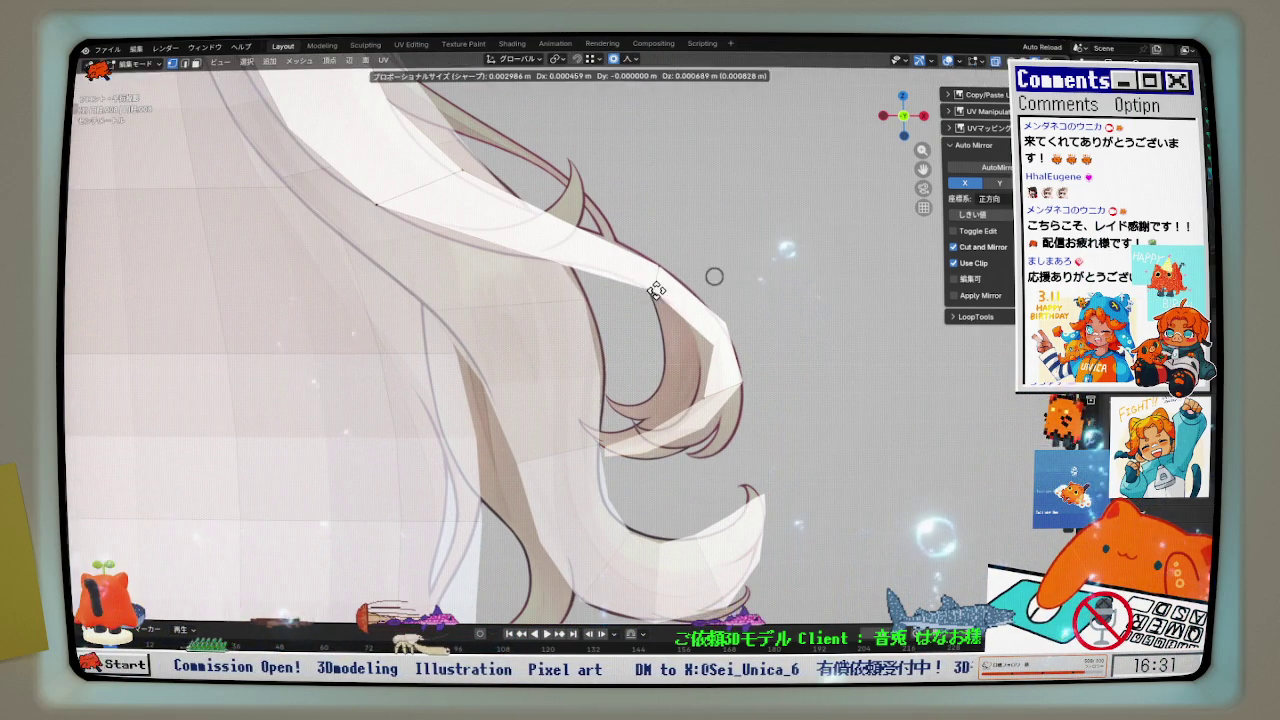
pyautogui.click(656, 290)
pyautogui.scroll(-2, 515, 265)
pyautogui.press('g')
pyautogui.click(466, 245)
# - Place the remaining curl vertices onto the reference outline and orbit to check in 3D
pyautogui.press('g')
pyautogui.click(466, 245)
pyautogui.scroll(1, 400, 220)
pyautogui.press('g')
pyautogui.click(342, 190)
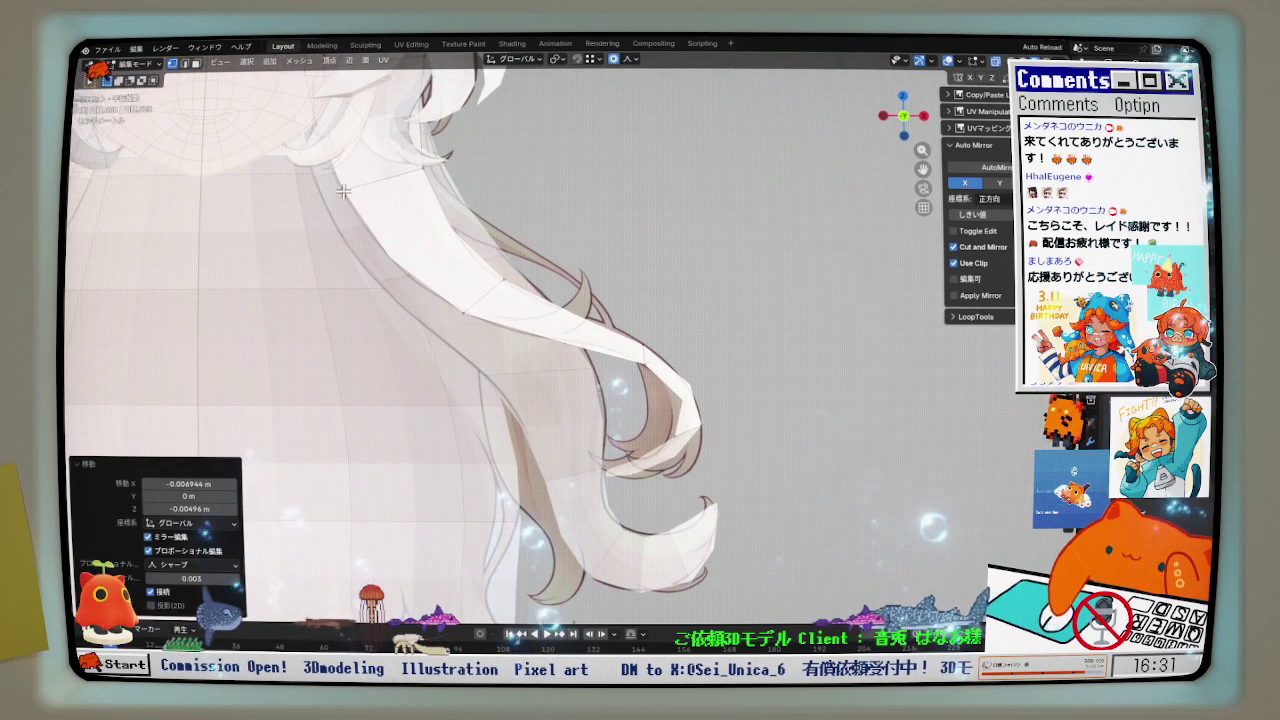
pyautogui.scroll(-2, 342, 190)
pyautogui.moveTo(342, 190); pyautogui.dragTo(438, 322, button='middle')
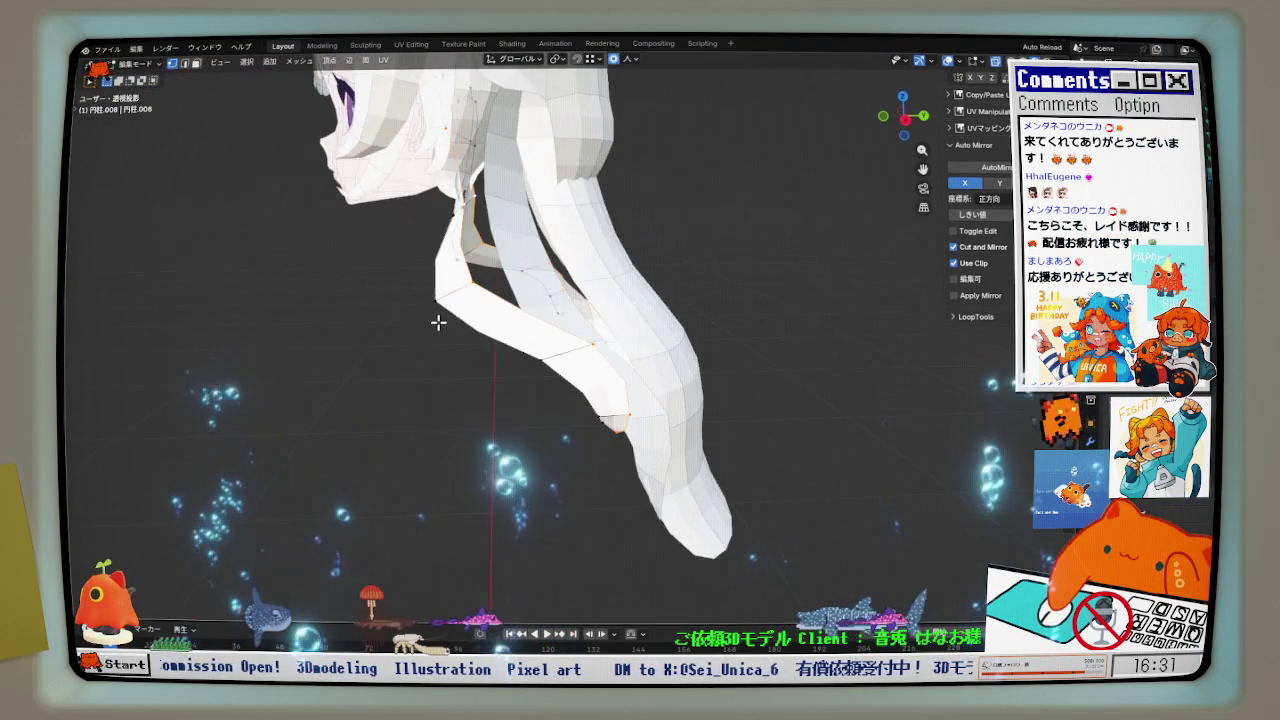
# - In side view, move the curled strand and its tip vertex along Y to follow the sketch
pyautogui.keyDown('alt'); pyautogui.moveTo(530, 336); pyautogui.dragTo(556, 338, button='middle'); pyautogui.keyUp('alt')
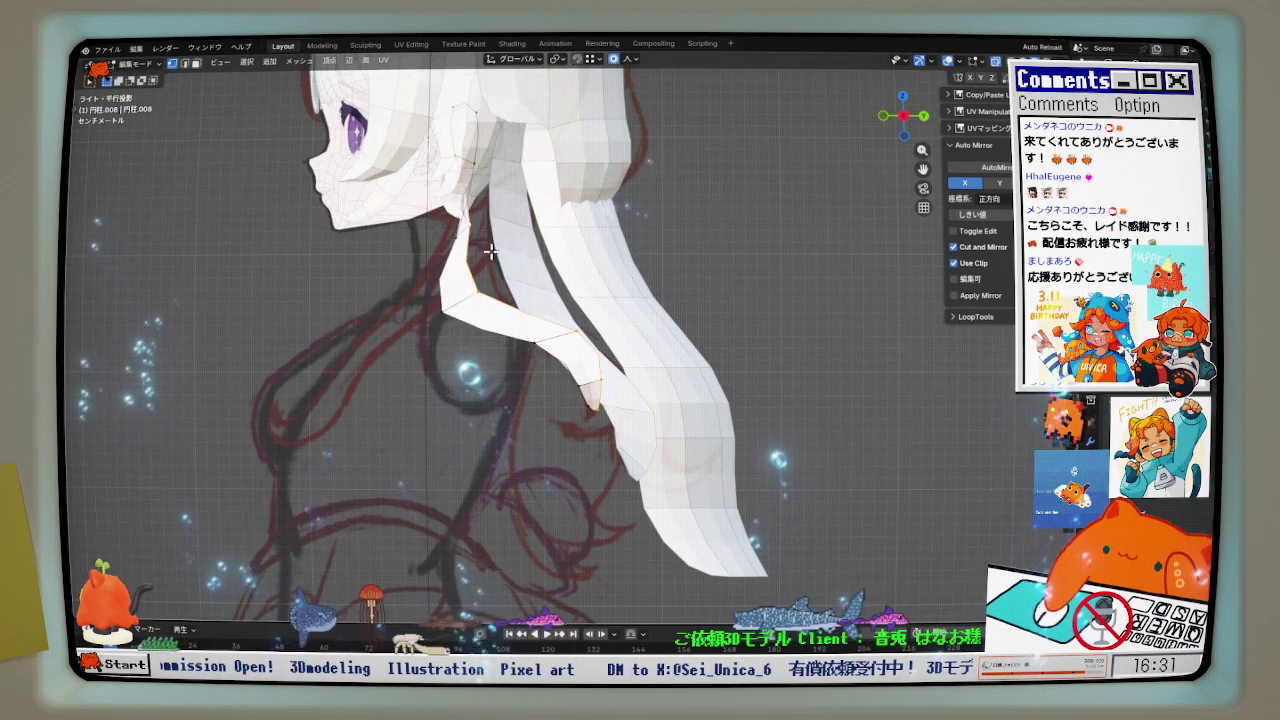
pyautogui.scroll(1, 449, 262)
pyautogui.press('g')
pyautogui.press('y')
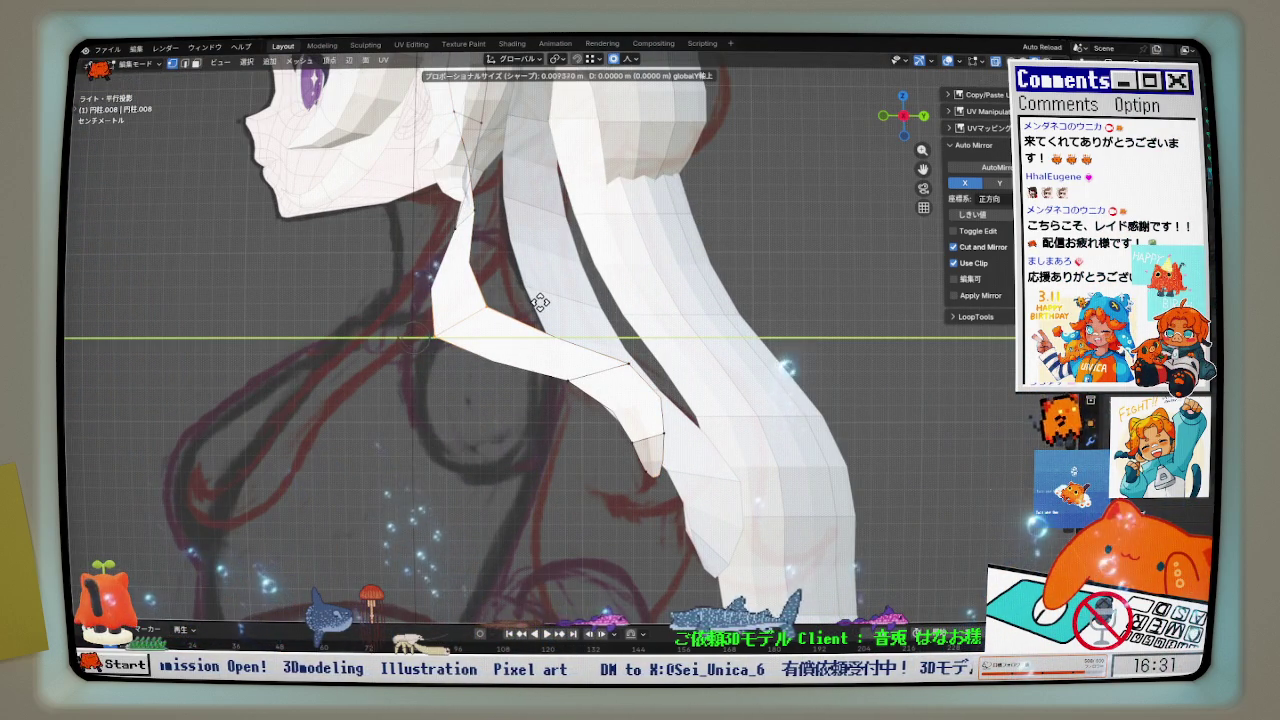
pyautogui.click(583, 302)
pyautogui.press('g')
pyautogui.press('y')
pyautogui.click(620, 435)
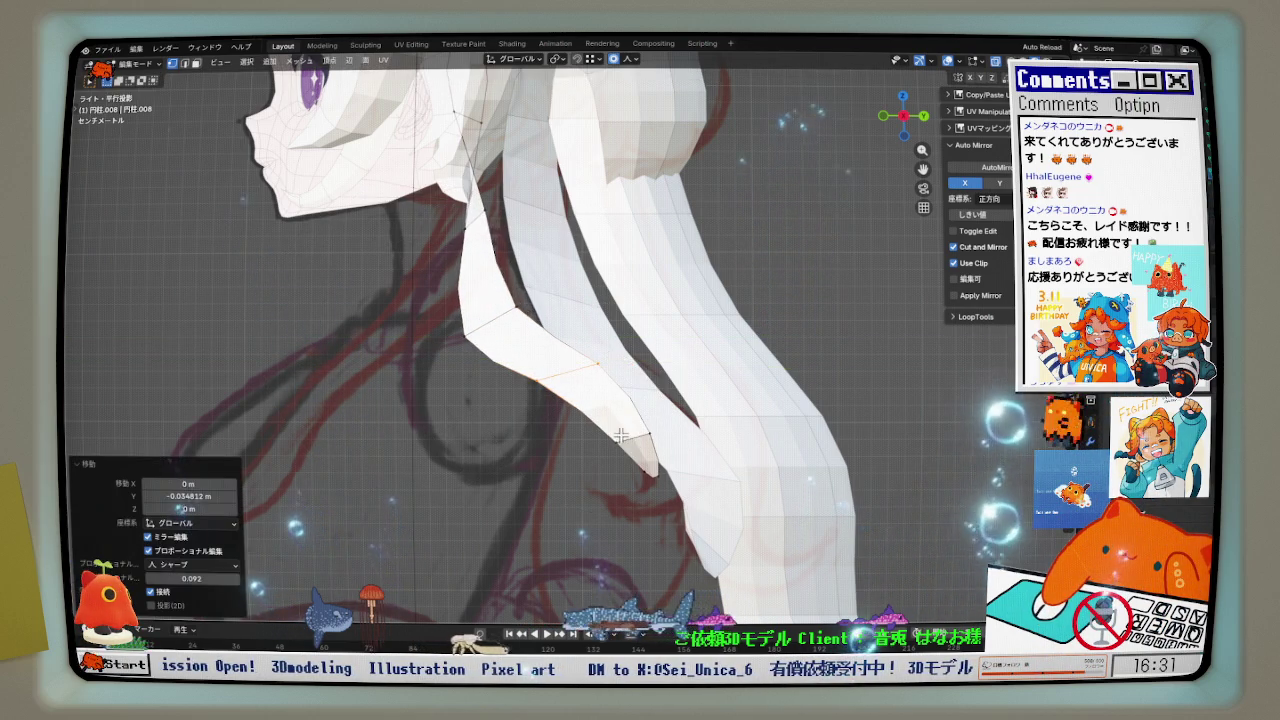
pyautogui.click(655, 483)
pyautogui.press('g')
pyautogui.press('y')
pyautogui.click(629, 509)
# - Box-select a group of strand vertices and shift them along Y with proportional falloff
pyautogui.scroll(-1, 632, 458)
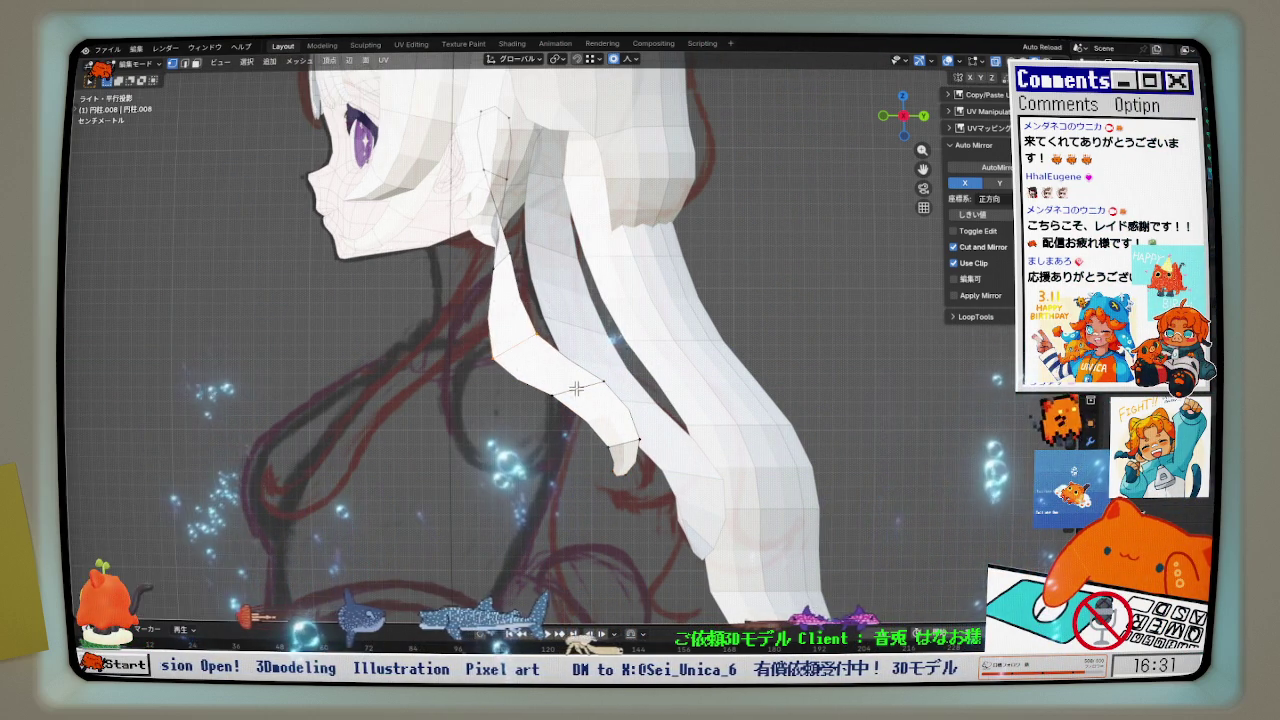
pyautogui.press('g')
pyautogui.press('y')
pyautogui.click(496, 430)
pyautogui.moveTo(540, 365); pyautogui.dragTo(689, 503)
pyautogui.press('g')
pyautogui.press('y')
pyautogui.click(689, 500)
# - Apply one more Y-axis soft move to the curled strand, then orbit to inspect
pyautogui.scroll(-1, 689, 497)
pyautogui.scroll(1, 672, 465)
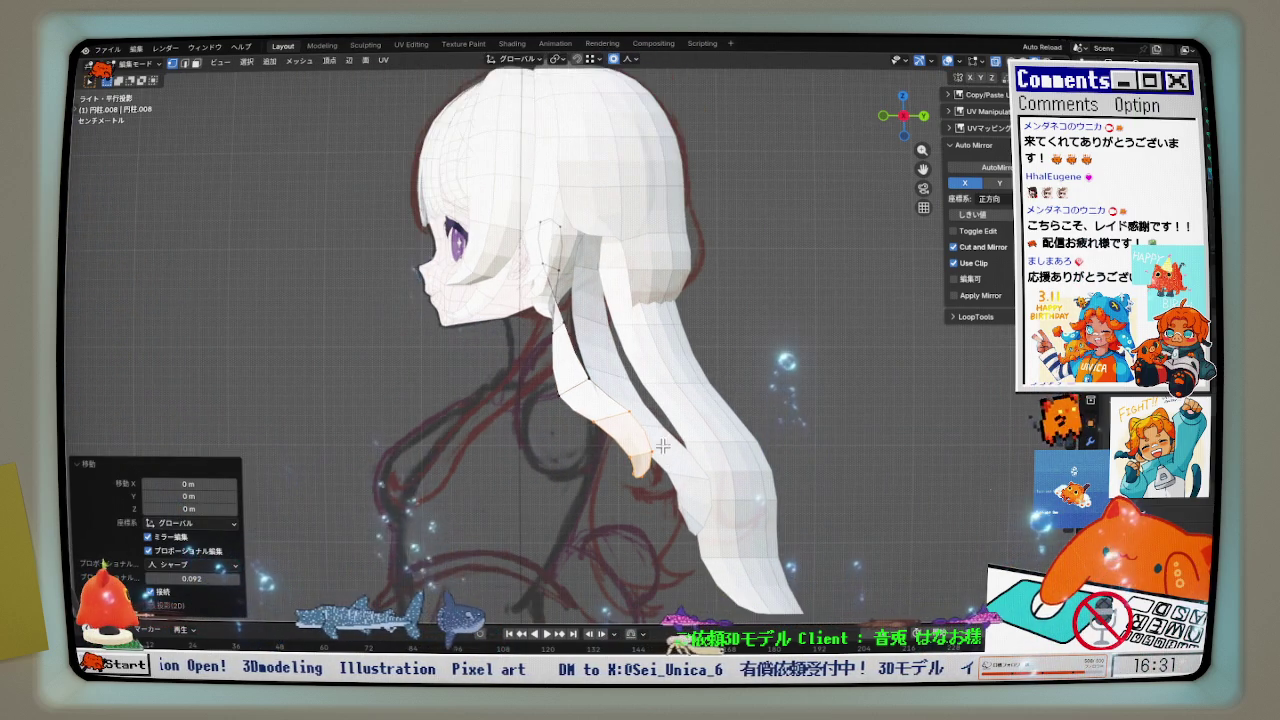
pyautogui.scroll(1, 640, 430)
pyautogui.press('g')
pyautogui.press('y')
pyautogui.click(625, 414)
pyautogui.moveTo(625, 414)
pyautogui.mouseDown(button='middle')
pyautogui.moveTo(749, 423)
pyautogui.moveTo(649, 486)
pyautogui.moveTo(579, 468)
pyautogui.moveTo(577, 446)
pyautogui.mouseUp(button='middle')
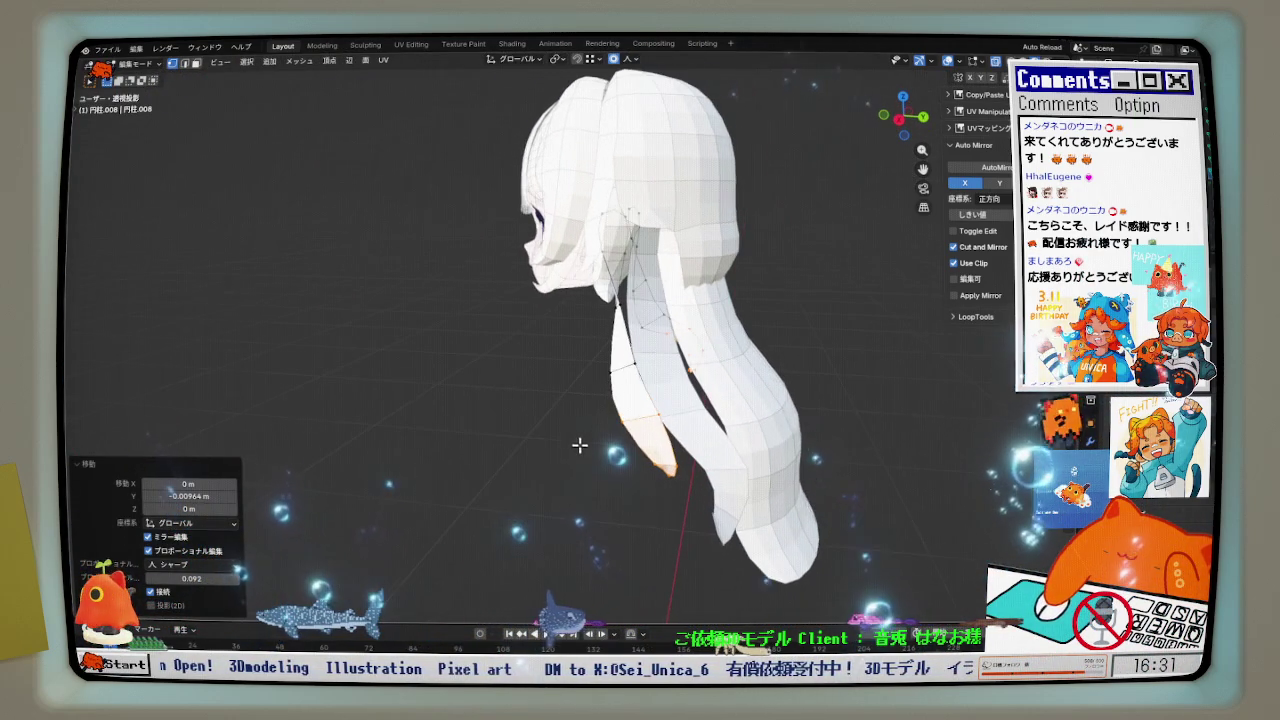
# - Edit the long back-hair strand, pushing it and its lower edges along Y
pyautogui.press('Tab')
pyautogui.click(706, 416)
pyautogui.press('Tab')
pyautogui.scroll(1, 706, 416)
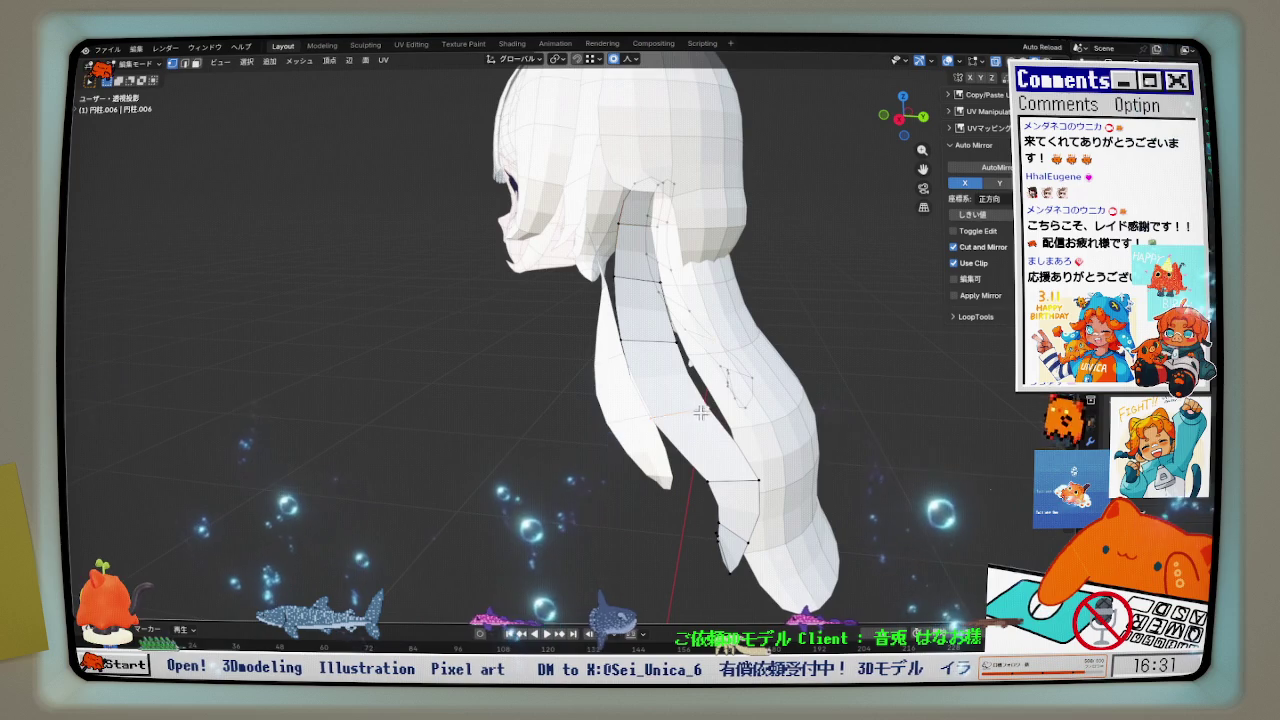
pyautogui.press('g')
pyautogui.press('y')
pyautogui.click(740, 399)
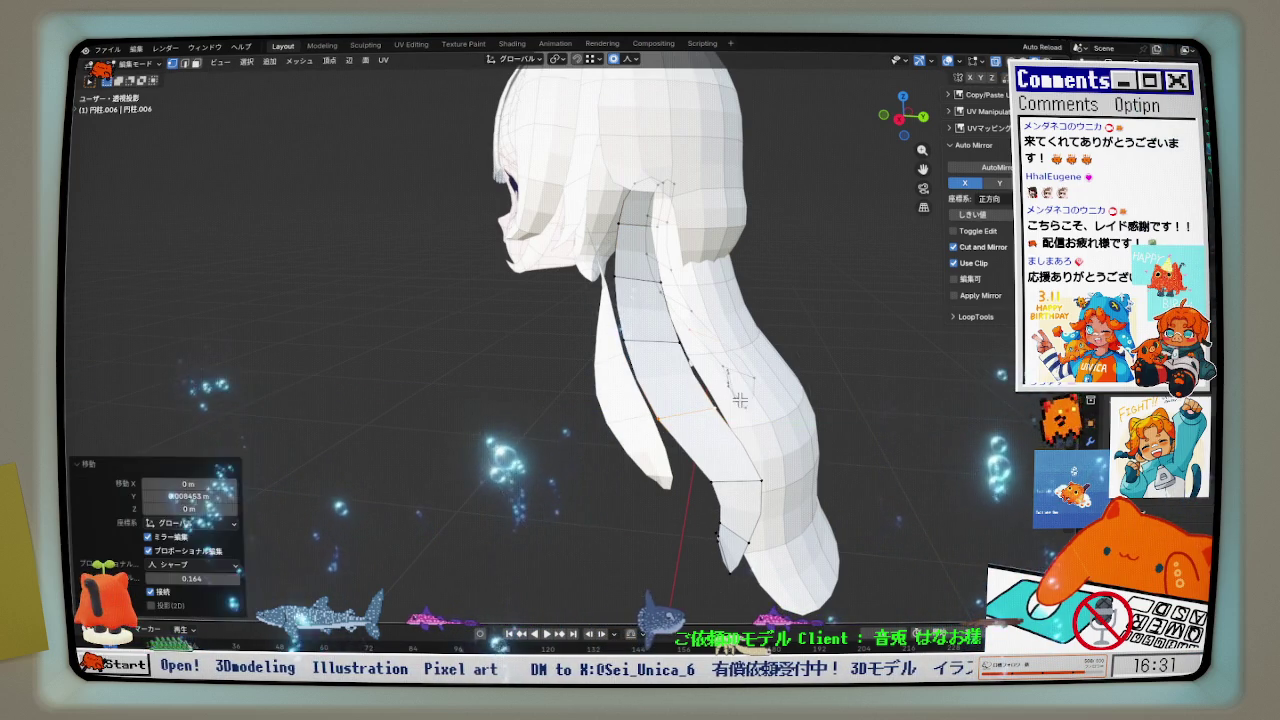
pyautogui.click(735, 496)
pyautogui.press('g')
pyautogui.press('y')
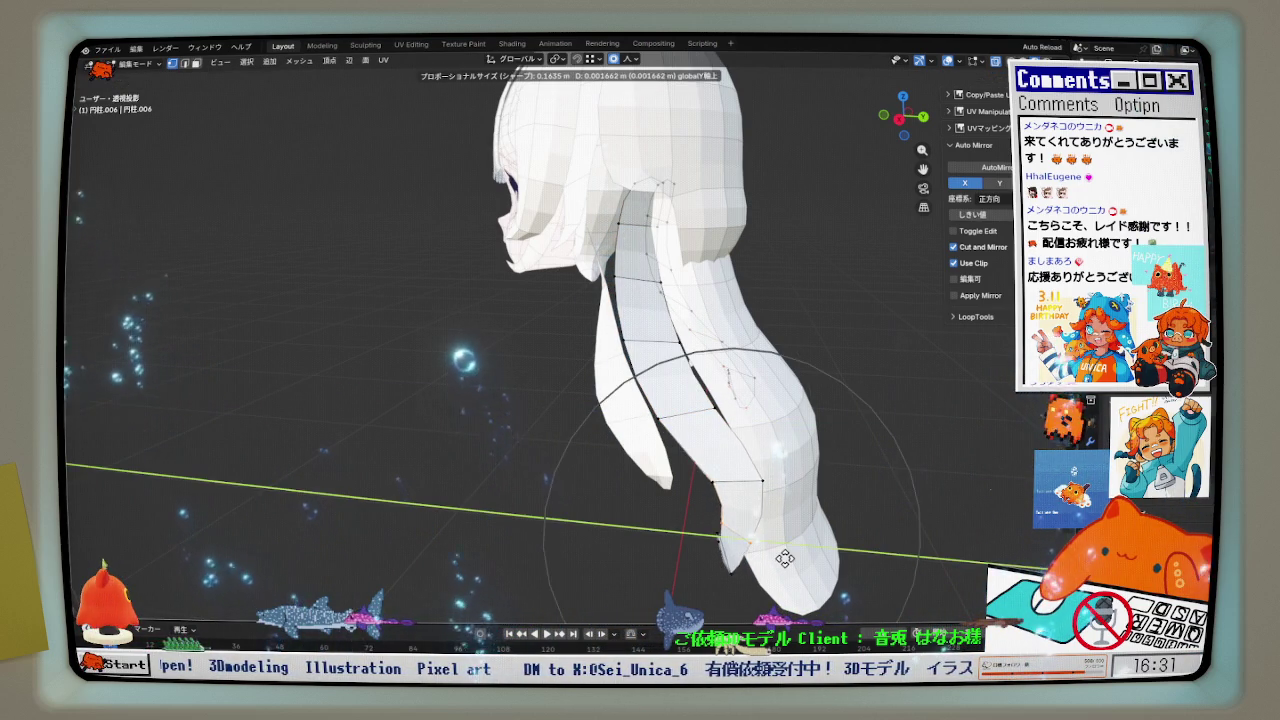
pyautogui.click(798, 560)
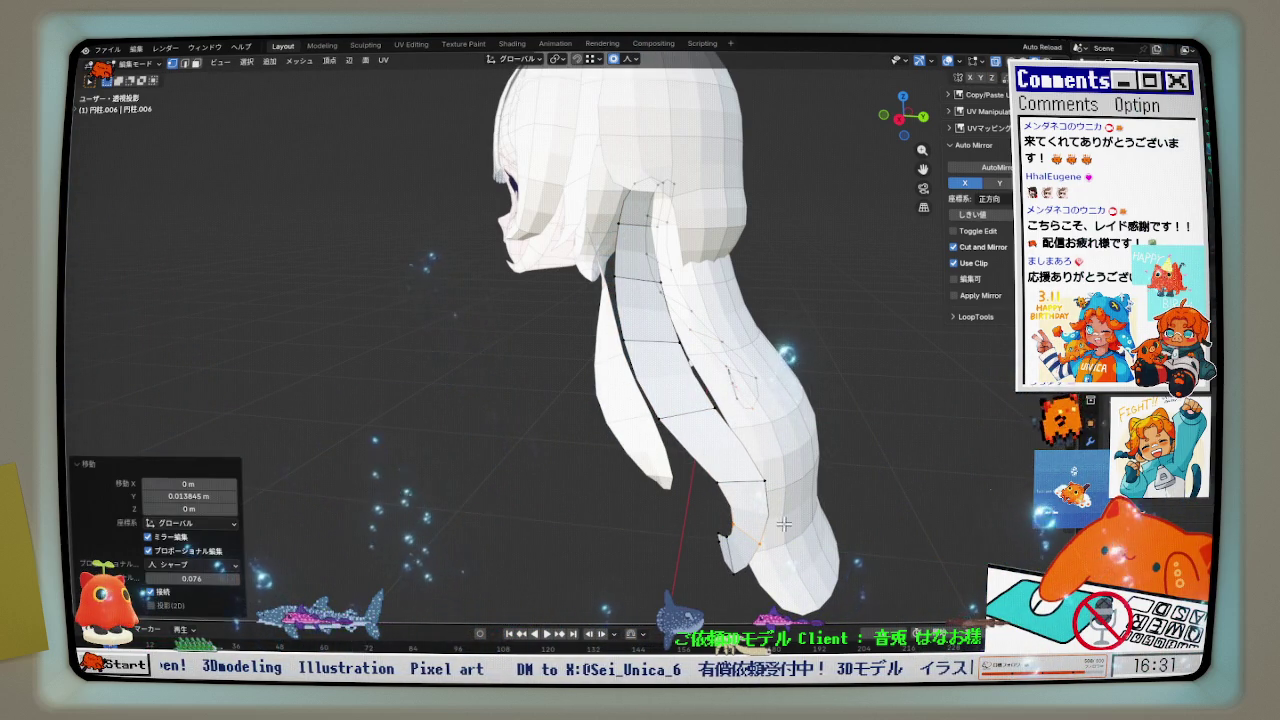
# - Select the left front hair strand and adjust its depth along Y in two soft moves
pyautogui.moveTo(784, 524); pyautogui.dragTo(785, 350, button='middle')
pyautogui.keyDown('alt'); pyautogui.click(603, 250); pyautogui.keyUp('alt')
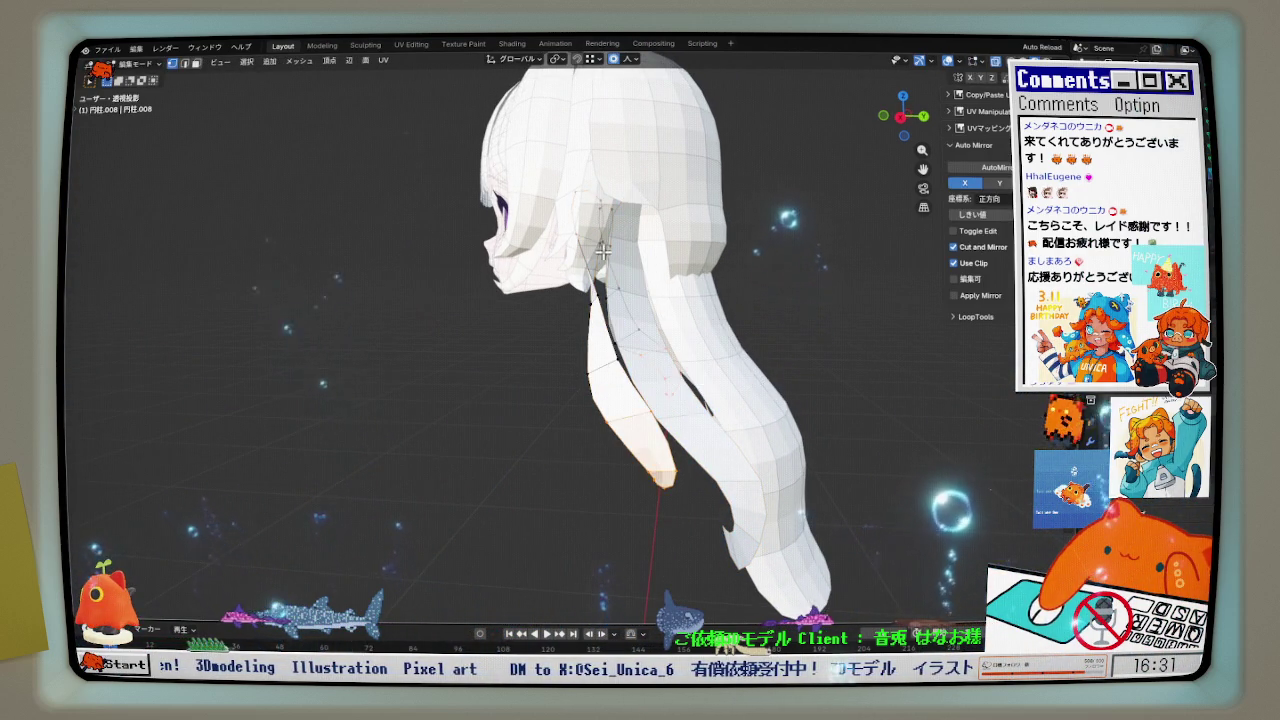
pyautogui.scroll(3, 603, 250)
pyautogui.moveTo(603, 250); pyautogui.dragTo(657, 206, button='middle')
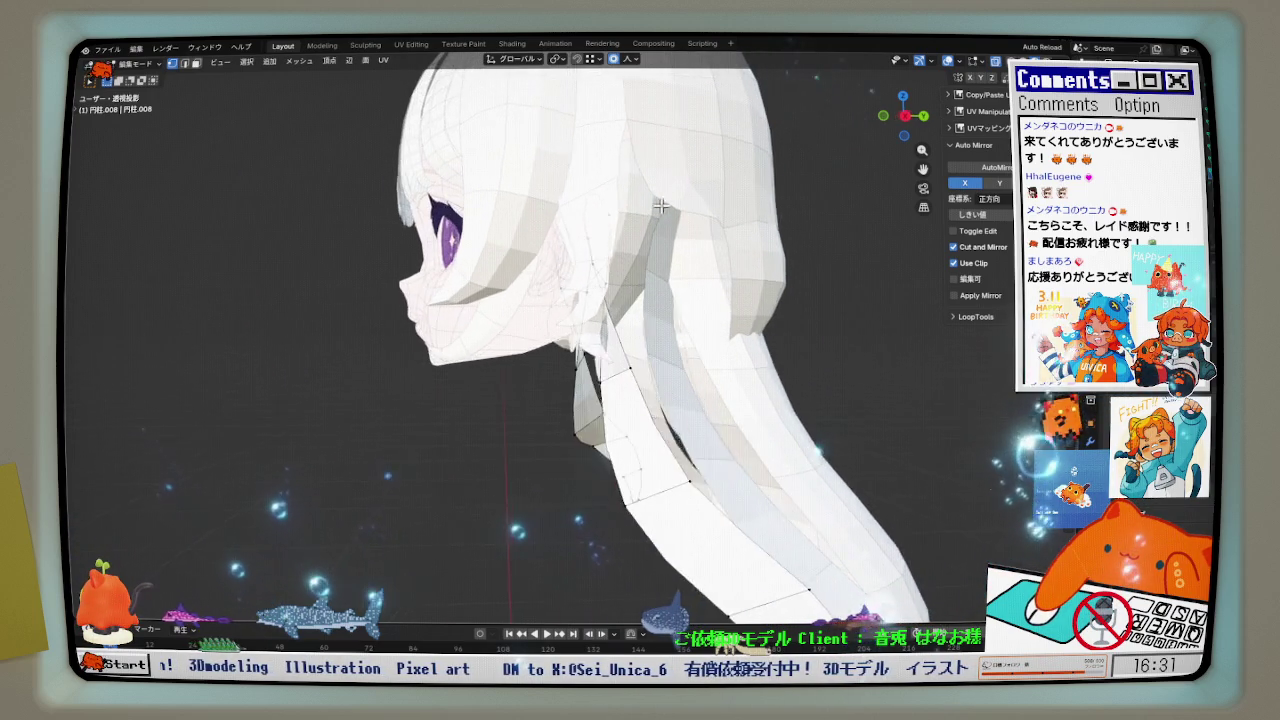
pyautogui.press('g')
pyautogui.press('y')
pyautogui.scroll(-2, 692, 213)
pyautogui.click(714, 218)
pyautogui.press('g')
pyautogui.press('y')
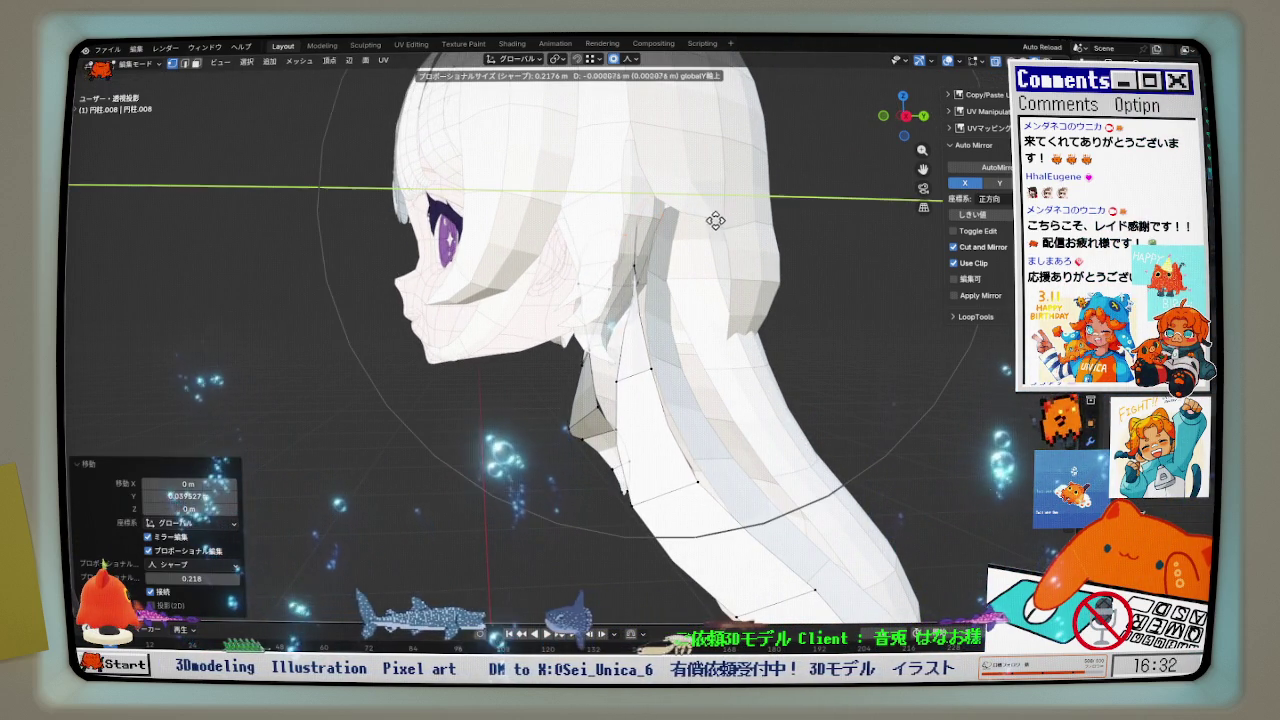
pyautogui.click(707, 222)
# - Orbit around to review the whole hairstyle, then return to the front reference view
pyautogui.moveTo(707, 222)
pyautogui.mouseDown(button='middle')
pyautogui.moveTo(767, 253)
pyautogui.moveTo(747, 243)
pyautogui.mouseUp(button='middle')
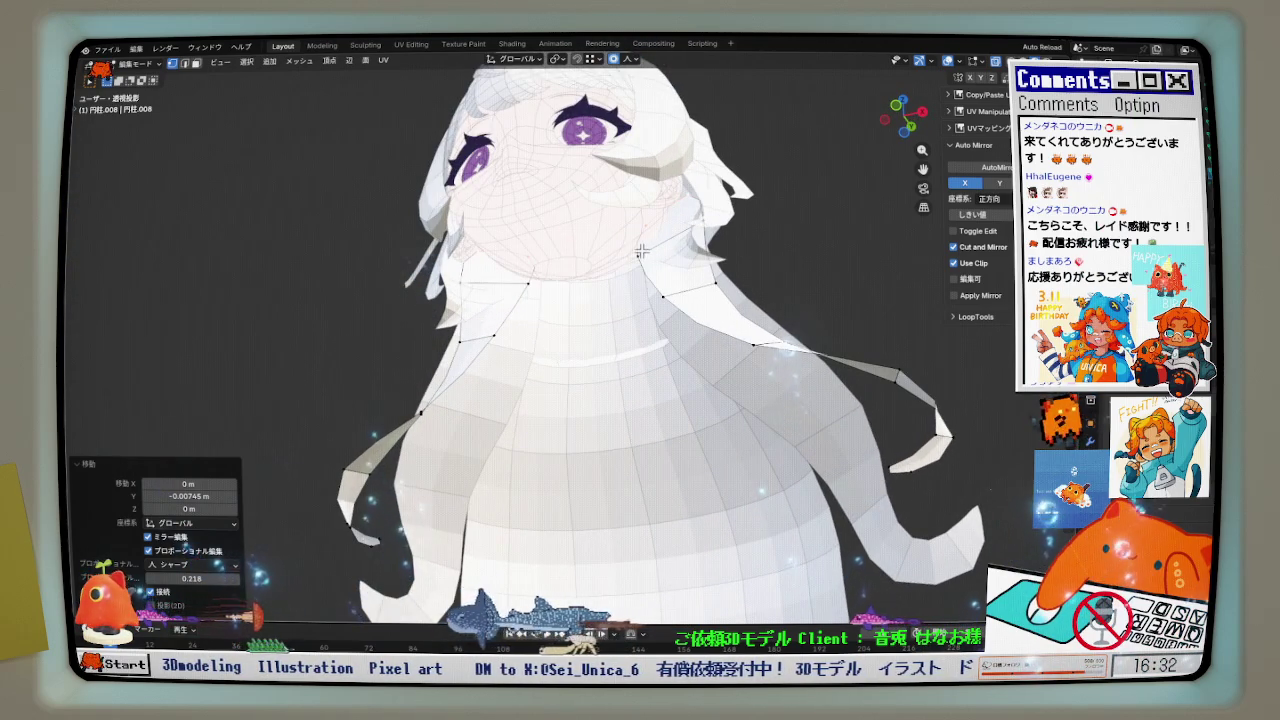
pyautogui.moveTo(642, 252); pyautogui.dragTo(641, 316, button='middle')
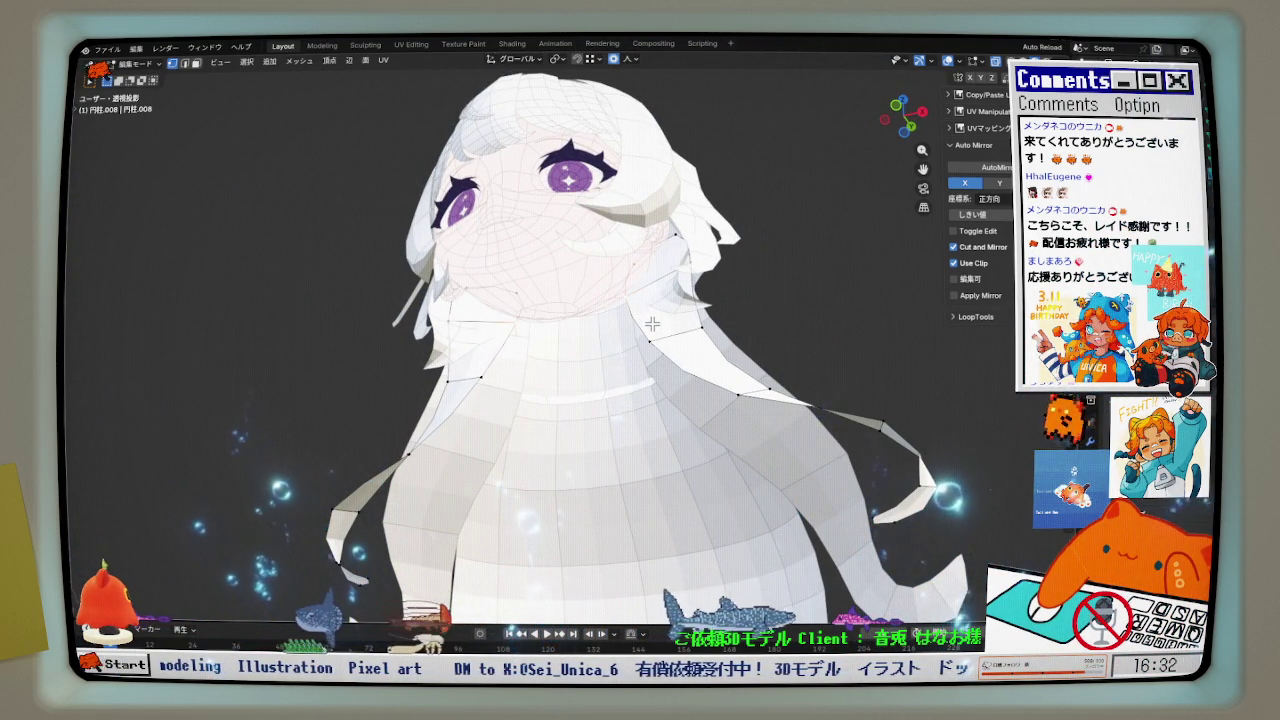
pyautogui.moveTo(651, 324); pyautogui.dragTo(694, 376, button='middle')
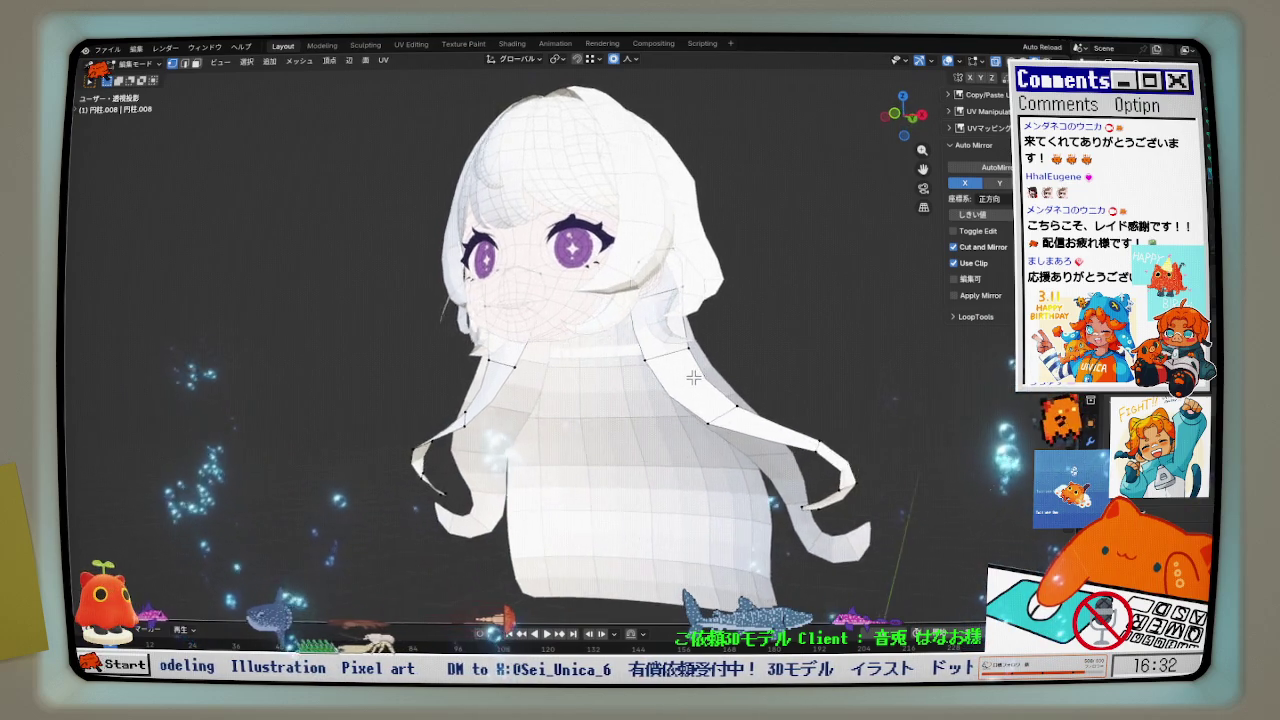
pyautogui.press('KP_1')
pyautogui.scroll(4, 695, 376)
pyautogui.scroll(-2, 685, 372)
pyautogui.scroll(-1, 676, 367)
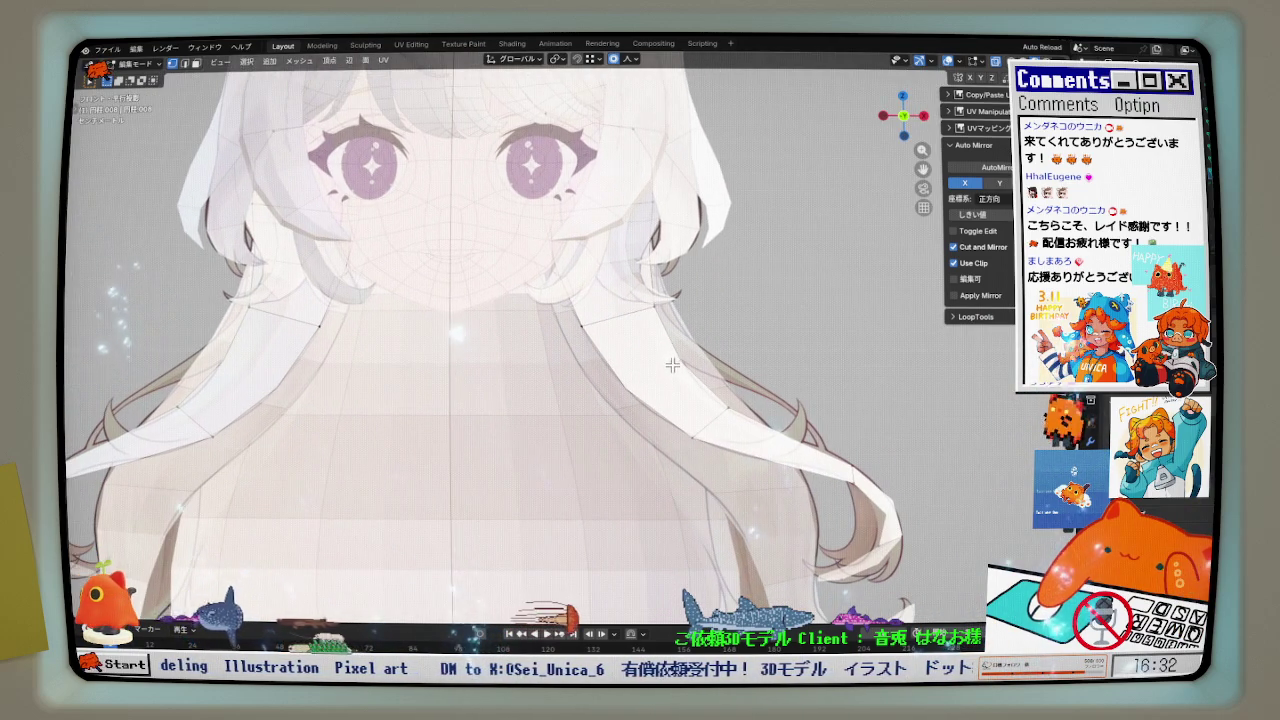
# - Nudge the back-hair strand slightly closer to the front reference drawing
pyautogui.moveTo(582, 326)
pyautogui.keyDown('shift'); pyautogui.mouseDown(button='middle')
pyautogui.moveTo(664, 386)
pyautogui.moveTo(660, 405)
pyautogui.mouseUp(button='middle'); pyautogui.keyUp('shift')
pyautogui.scroll(3, 620, 405)
pyautogui.press('g')
pyautogui.click(582, 406)
# - Switch briefly to Object Mode, re-enter Edit Mode on the curled strand, and recentre the view
pyautogui.press('KP_1')
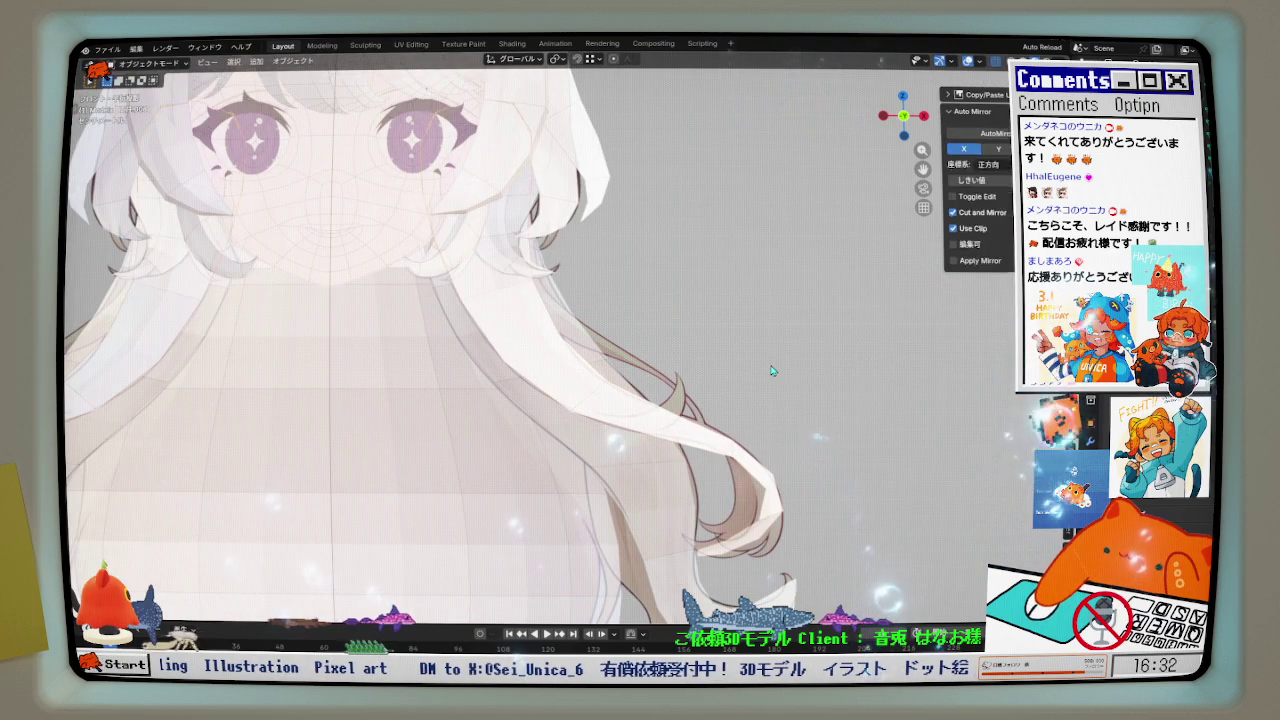
pyautogui.press('Tab')
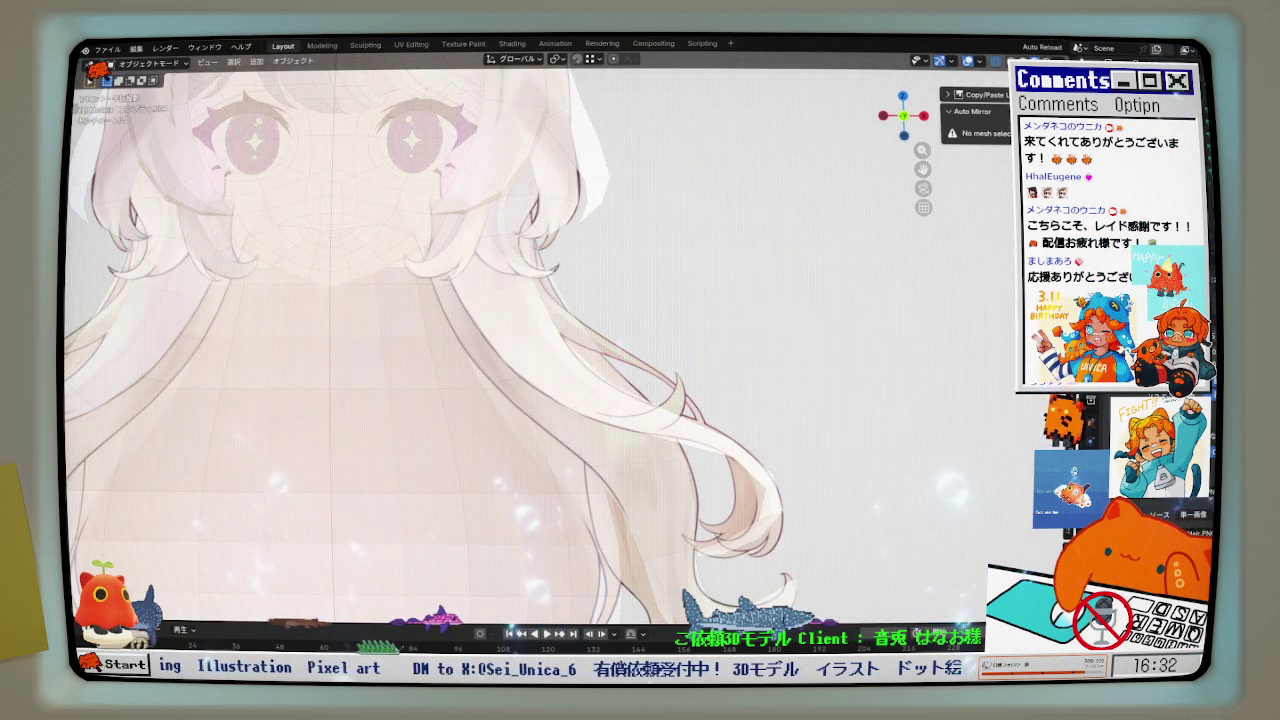
pyautogui.click(570, 363)
pyautogui.scroll(3, 557, 395)
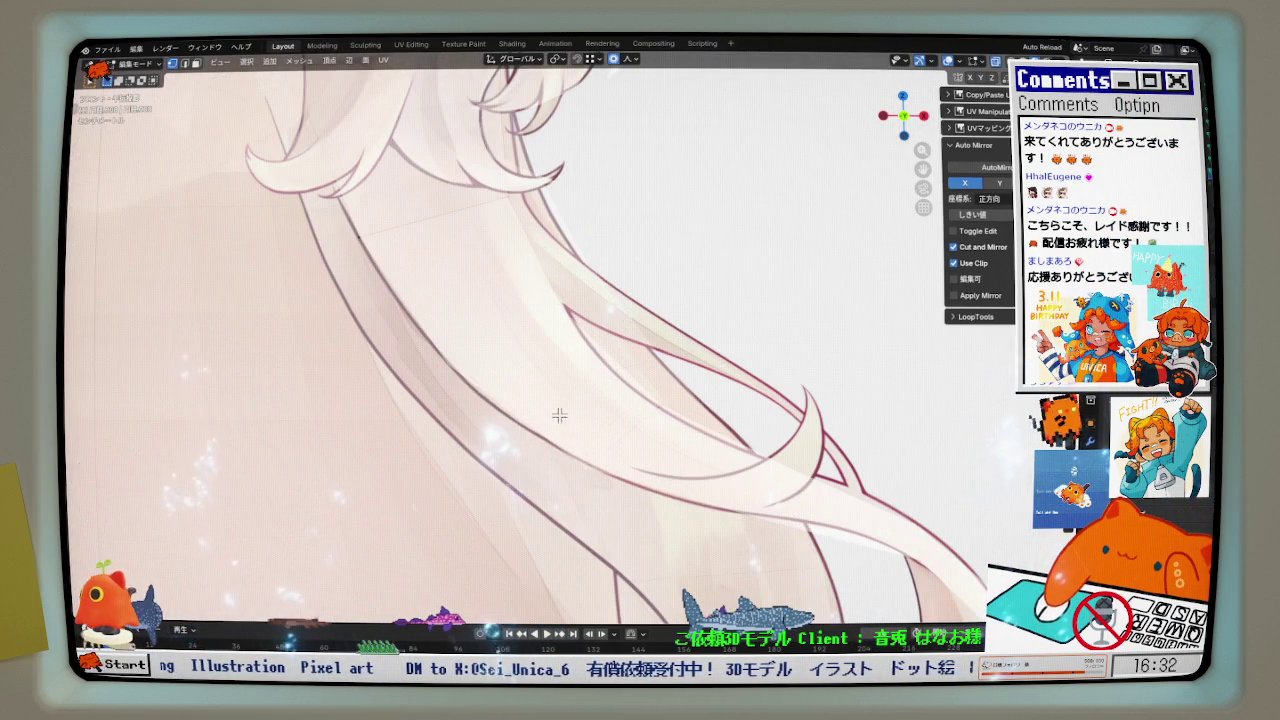
pyautogui.keyDown('shift'); pyautogui.moveTo(575, 456); pyautogui.dragTo(543, 366, button='middle'); pyautogui.keyUp('shift')
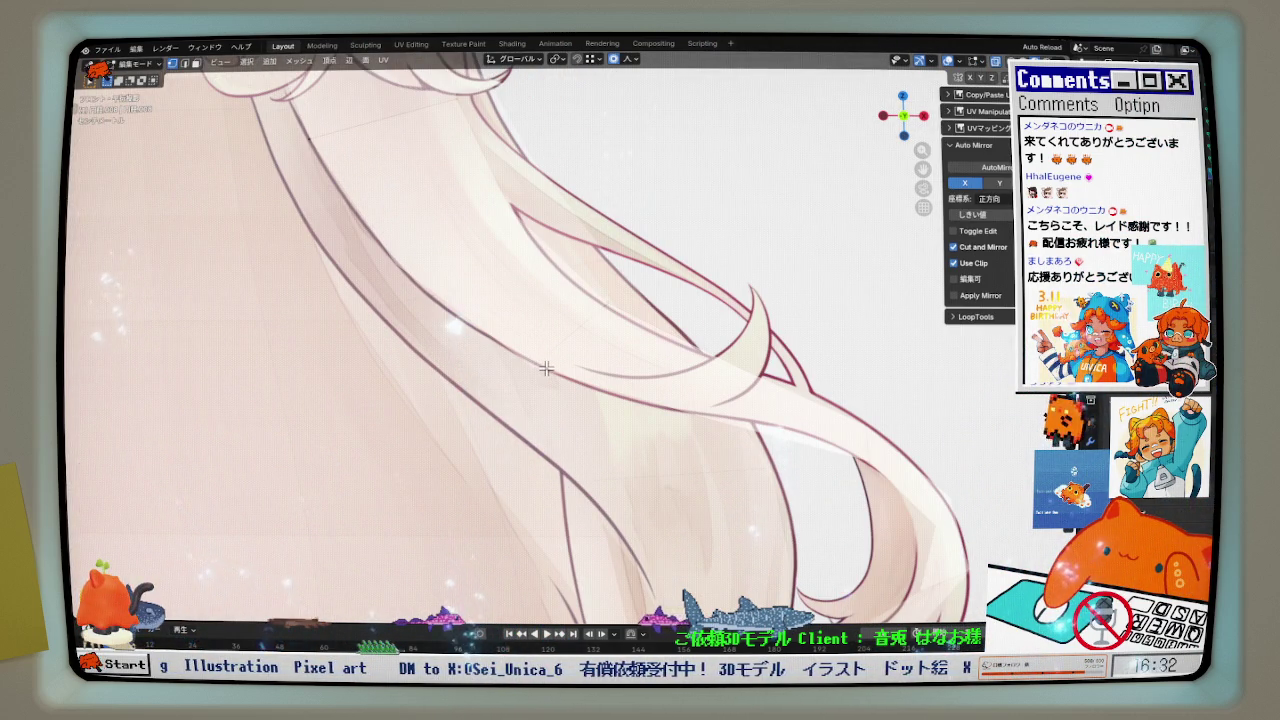
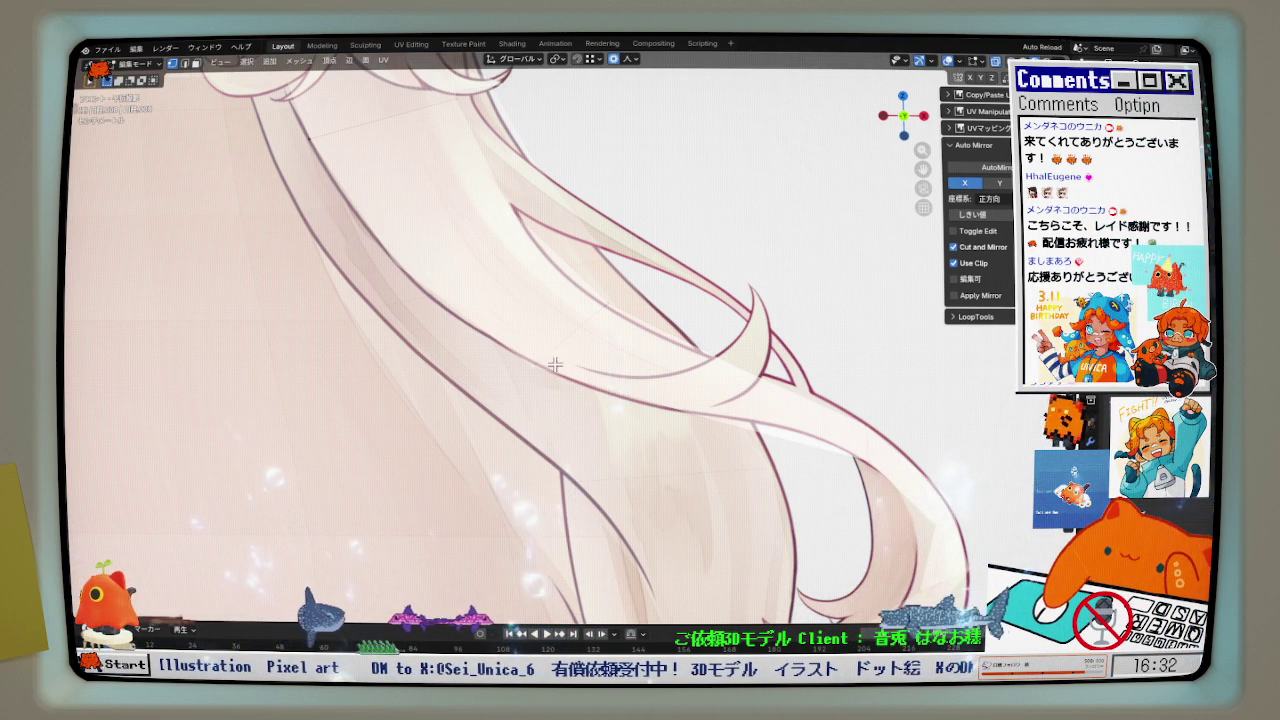
# - Soft-move the long back hair strand's vertices toward the reference outline
pyautogui.press('g')
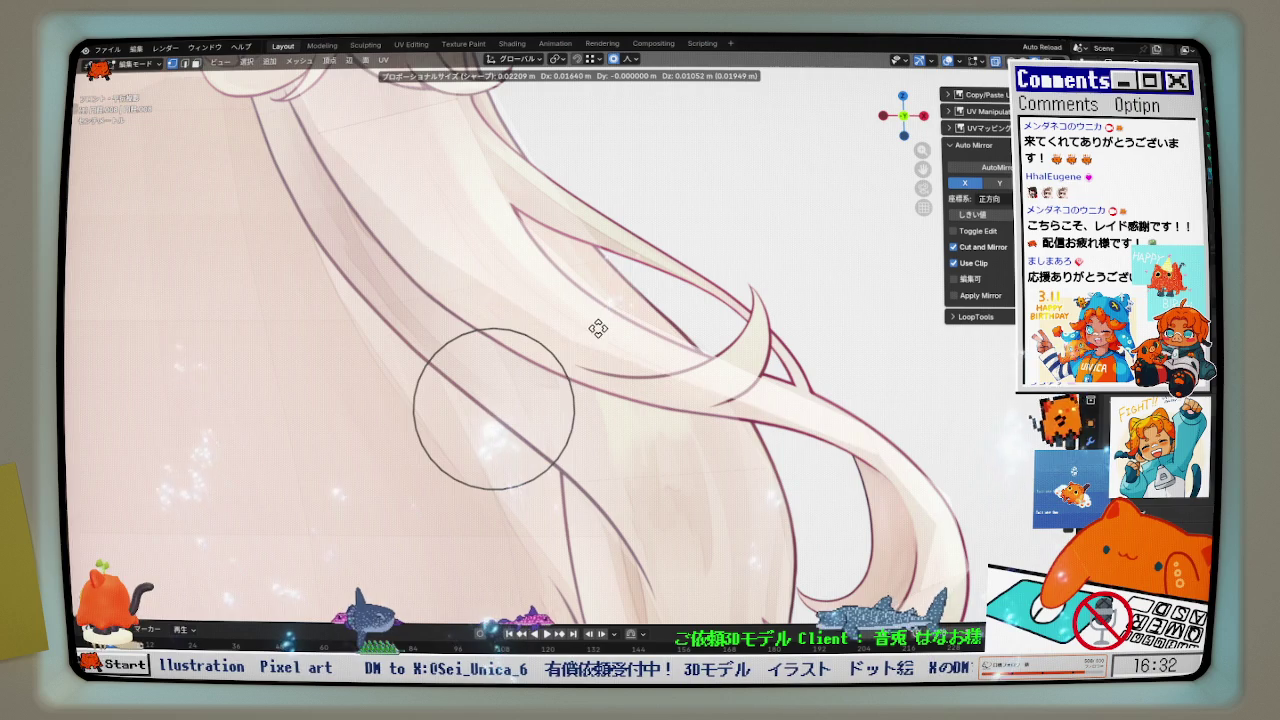
pyautogui.click(590, 325)
pyautogui.scroll(-2, 580, 314)
pyautogui.scroll(-2, 580, 314)
pyautogui.press('g')
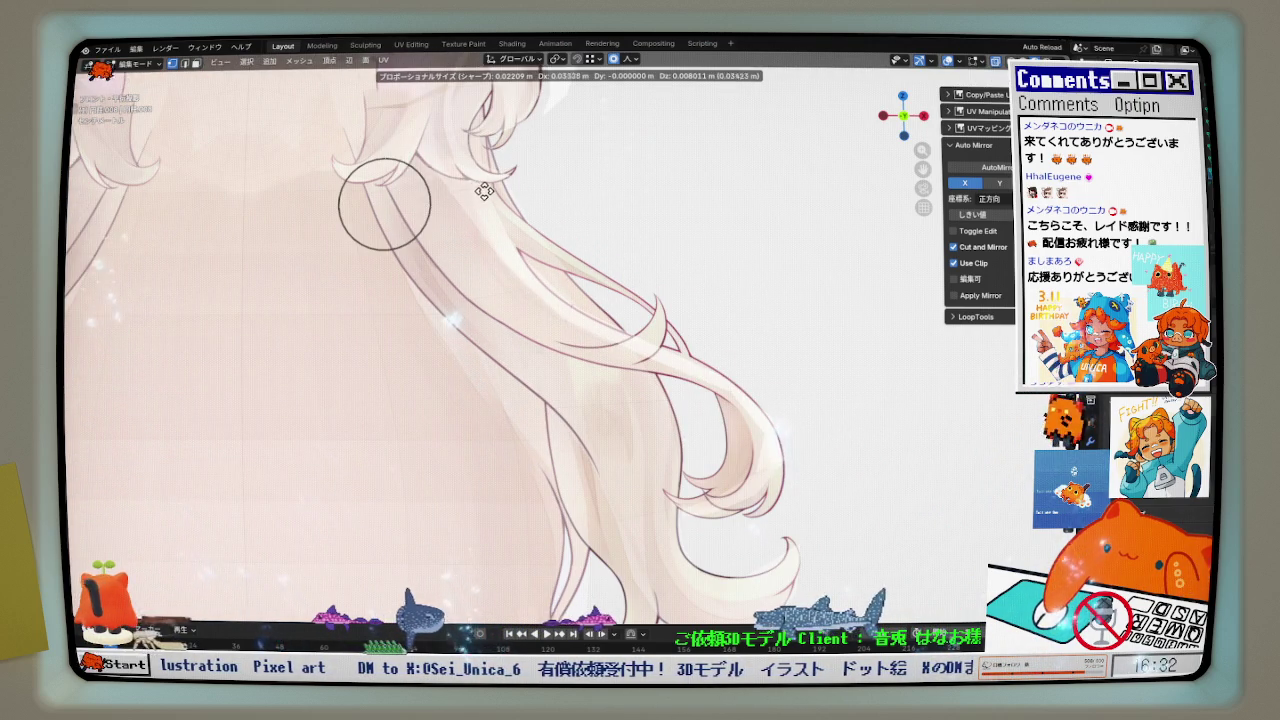
pyautogui.click(483, 192)
pyautogui.keyDown('shift'); pyautogui.scroll(3, 435, 149); pyautogui.keyUp('shift')
# - Reposition the strand sections near the face and beside the eye
pyautogui.press('g')
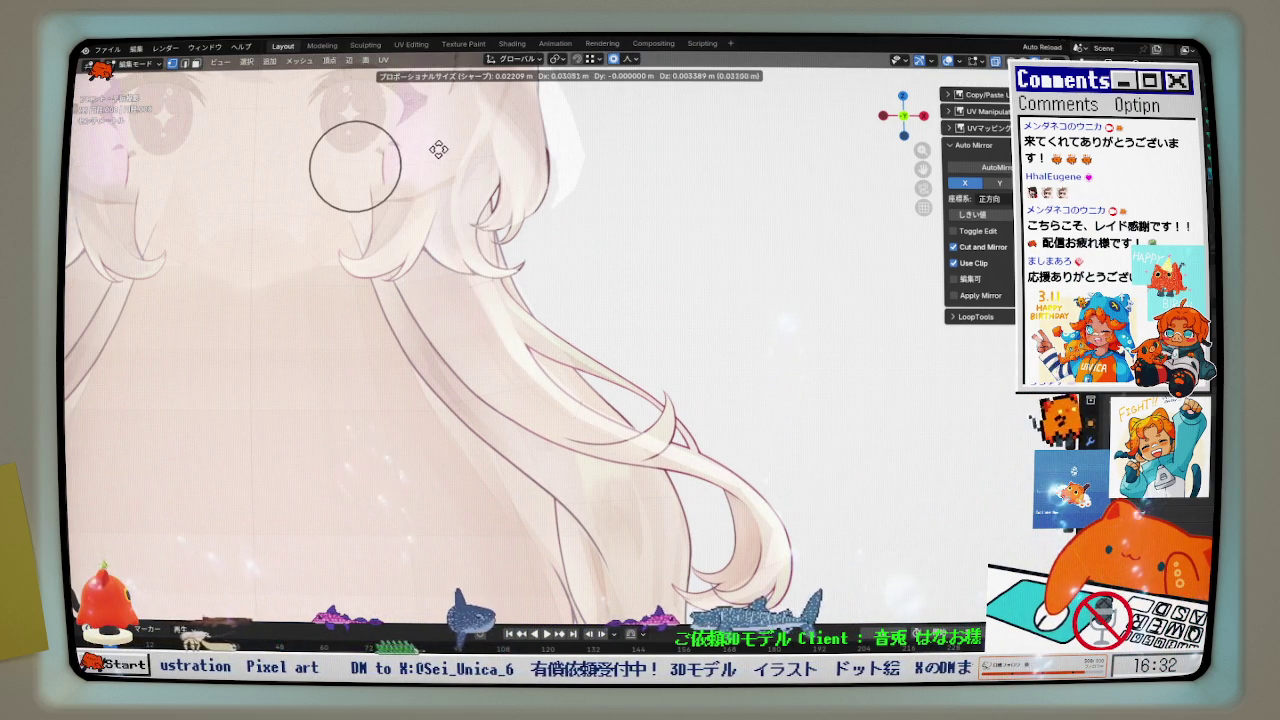
pyautogui.click(435, 149)
pyautogui.keyDown('shift'); pyautogui.scroll(3, 430, 155); pyautogui.keyUp('shift')
pyautogui.keyDown('shift'); pyautogui.scroll(3, 420, 160); pyautogui.keyUp('shift')
pyautogui.scroll(2, 408, 165)
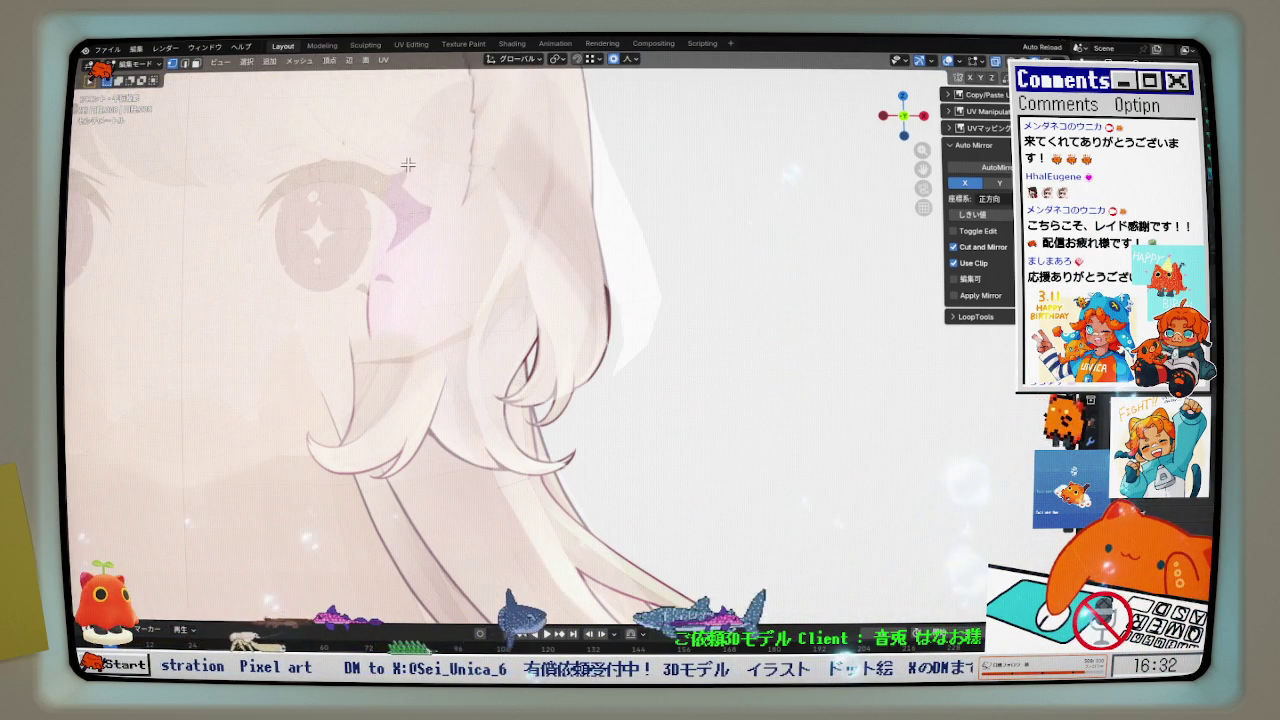
pyautogui.press('g')
pyautogui.click(535, 174)
pyautogui.press('g')
pyautogui.click(480, 297)
# - Nudge the hair tip several times to match the drawing
pyautogui.scroll(-2, 505, 385)
pyautogui.keyDown('shift'); pyautogui.scroll(-3, 505, 385); pyautogui.keyUp('shift')
pyautogui.scroll(2, 580, 380)
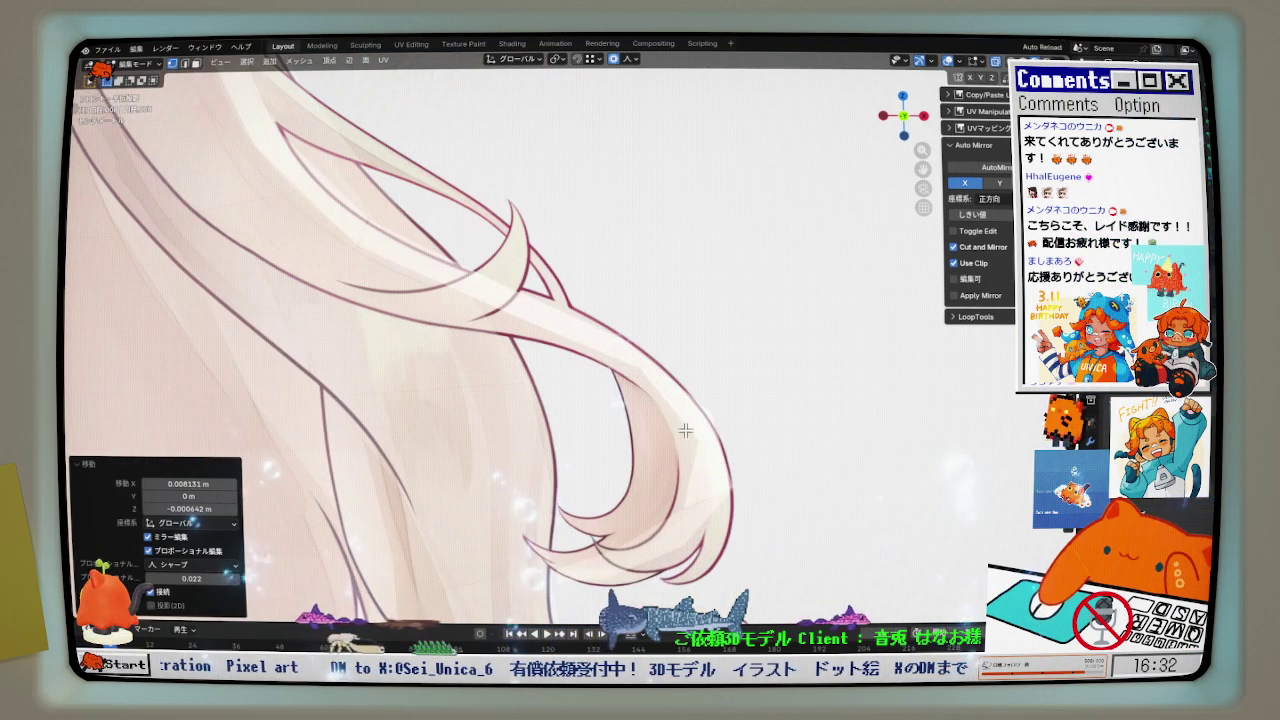
pyautogui.scroll(1, 650, 378)
pyautogui.click(624, 388)
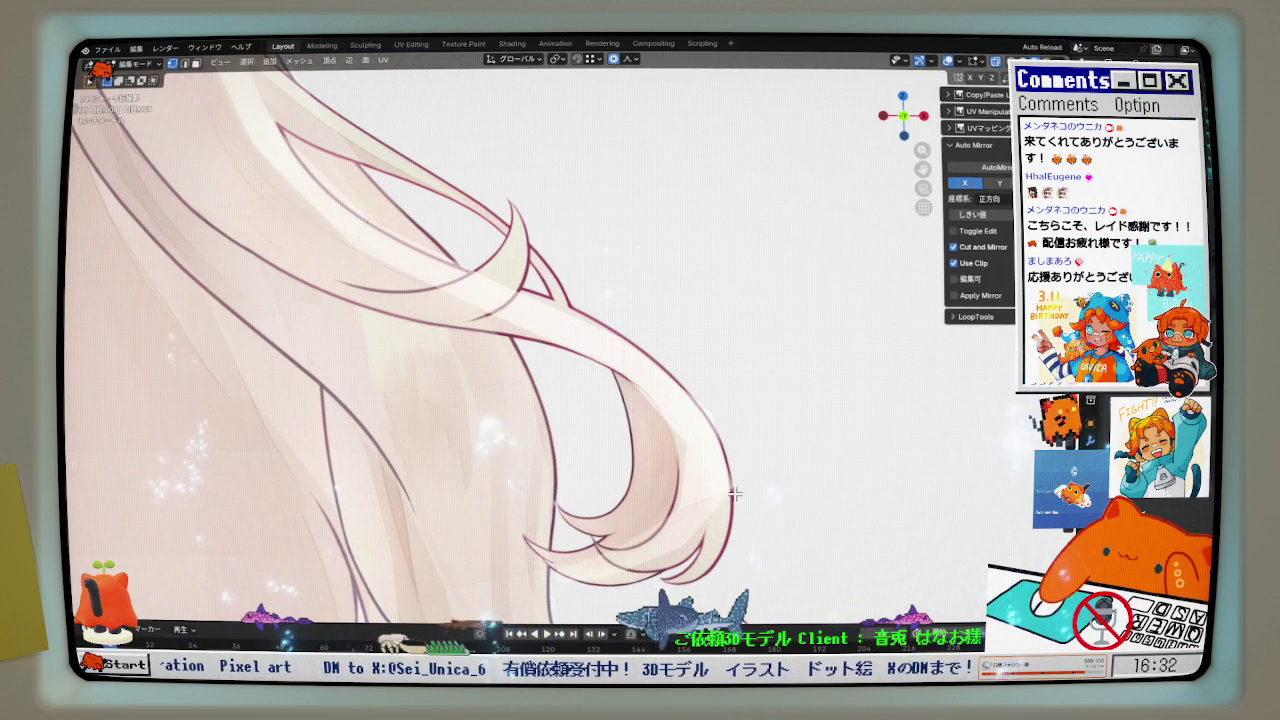
pyautogui.click(720, 520)
pyautogui.press('g')
pyautogui.click(648, 335)
# - Orbit into 3D and push the strand along the Y axis for depth
pyautogui.scroll(-1, 692, 509)
pyautogui.scroll(-1, 692, 509)
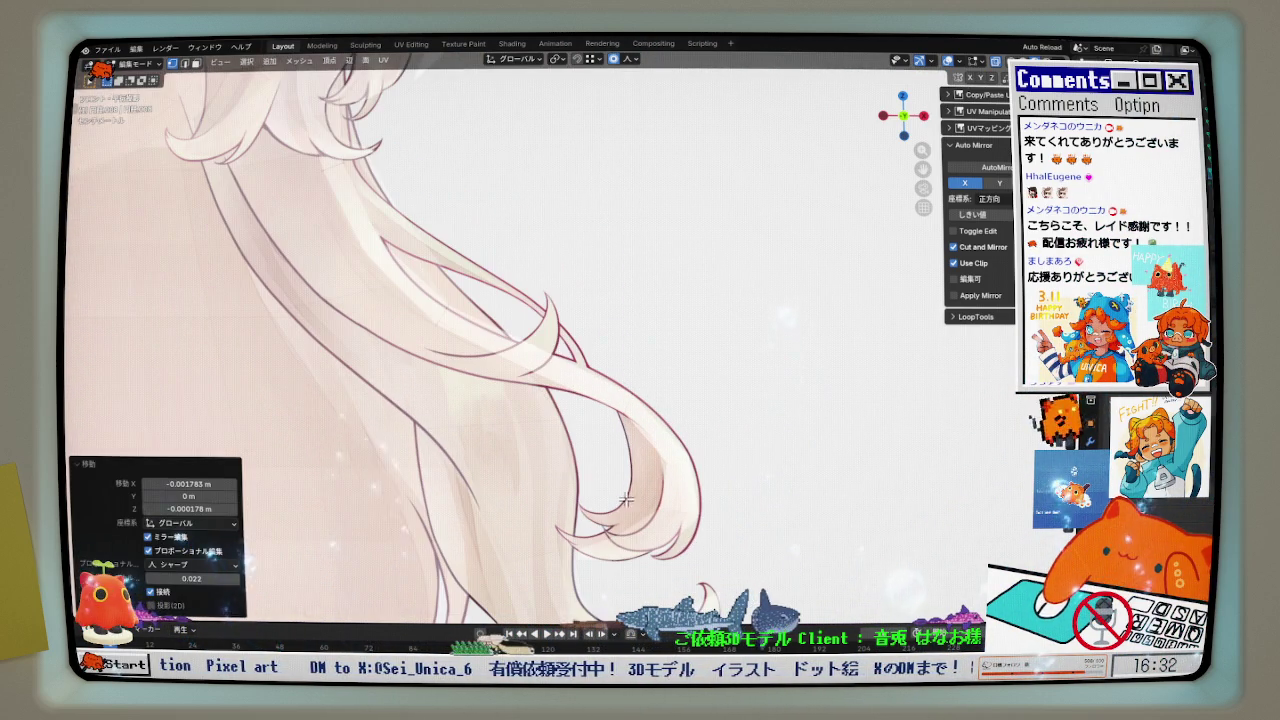
pyautogui.click(571, 364)
pyautogui.moveTo(571, 364); pyautogui.dragTo(512, 381, button='middle')
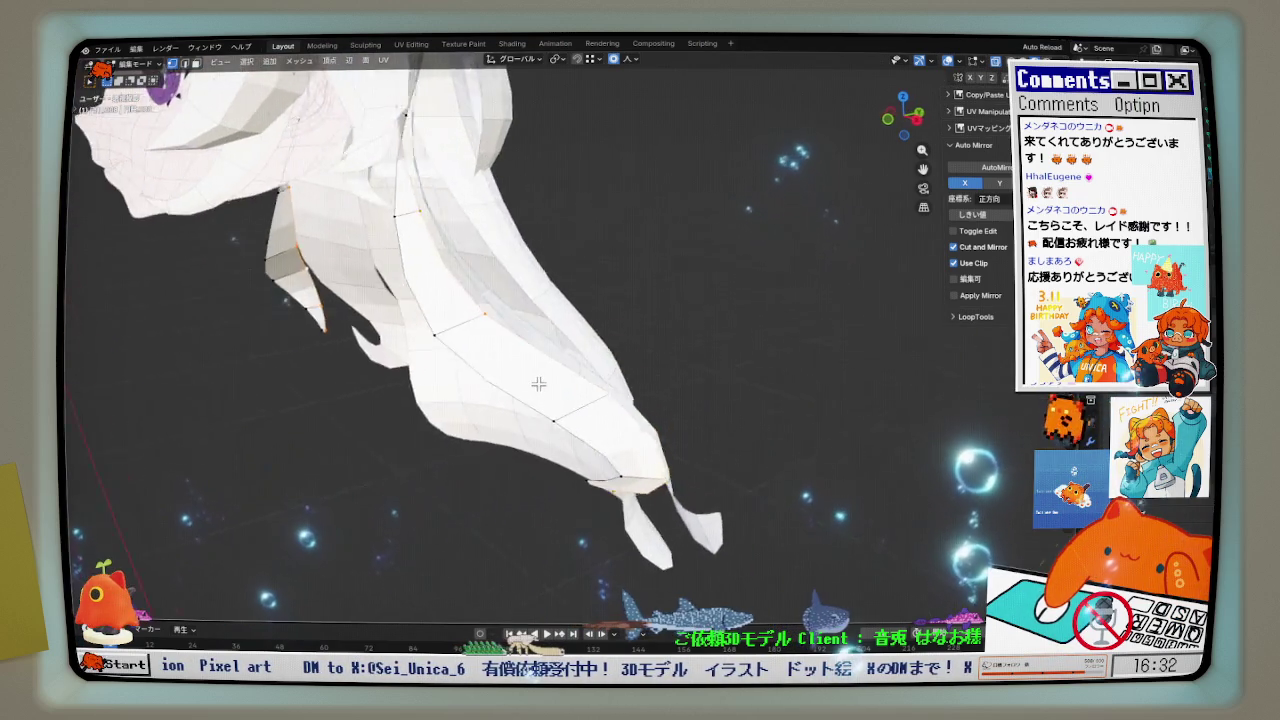
pyautogui.scroll(2, 480, 300)
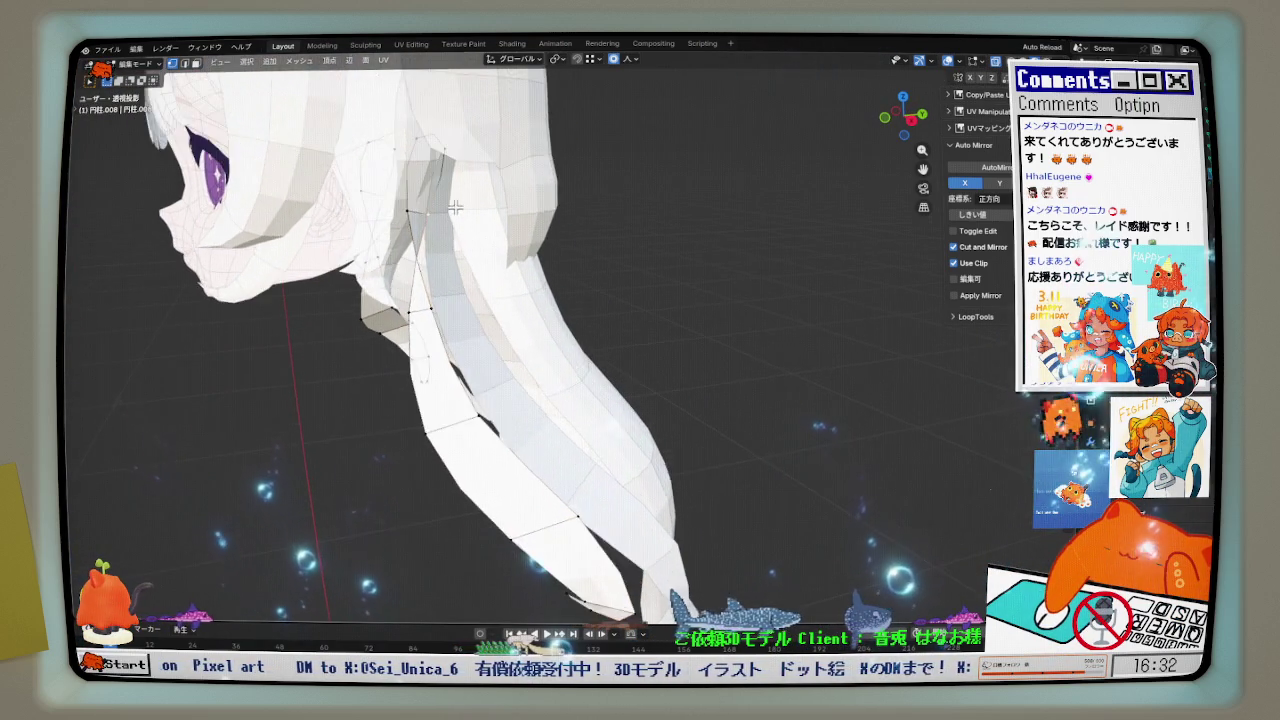
pyautogui.scroll(2, 460, 250)
pyautogui.press('g')
pyautogui.press('y')
pyautogui.click(420, 205)
# - Refine the strand's Y-axis depth with two more Y-constrained moves
pyautogui.press('g')
pyautogui.press('y')
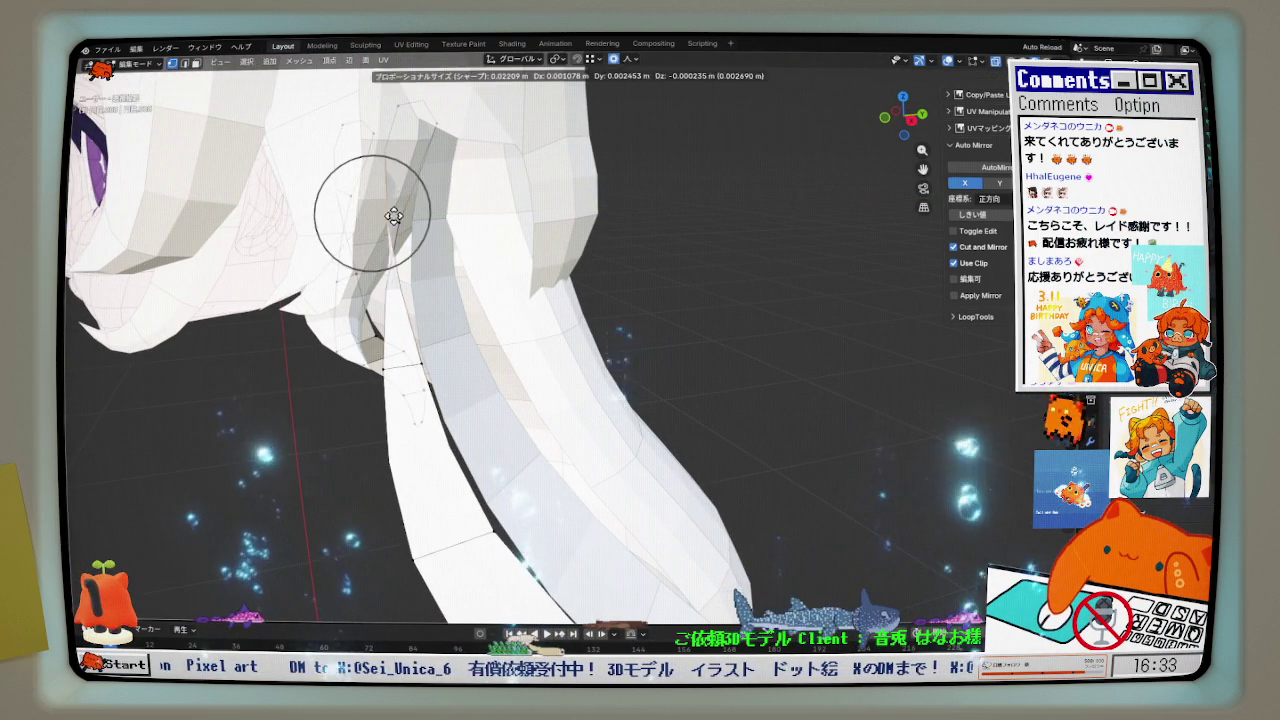
pyautogui.click(391, 214)
pyautogui.press('g')
pyautogui.press('y')
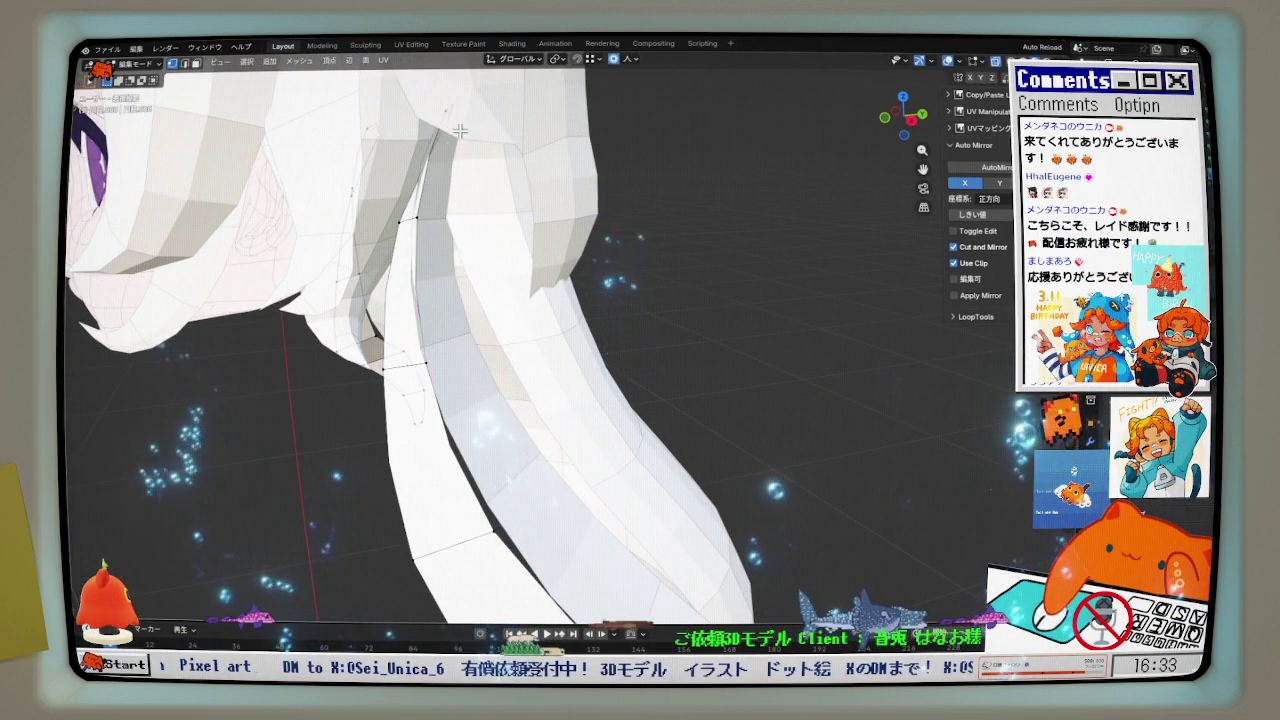
pyautogui.click(436, 143)
pyautogui.scroll(-2, 436, 143)
pyautogui.moveTo(436, 143); pyautogui.dragTo(545, 258, button='middle')
pyautogui.scroll(2, 545, 258)
# - Back in front view, extend the strand with an extruded section
pyautogui.press('KP_1')
pyautogui.scroll(3, 520, 317)
pyautogui.keyDown('shift'); pyautogui.moveTo(520, 317); pyautogui.dragTo(533, 243, button='middle'); pyautogui.keyUp('shift')
pyautogui.press('g')
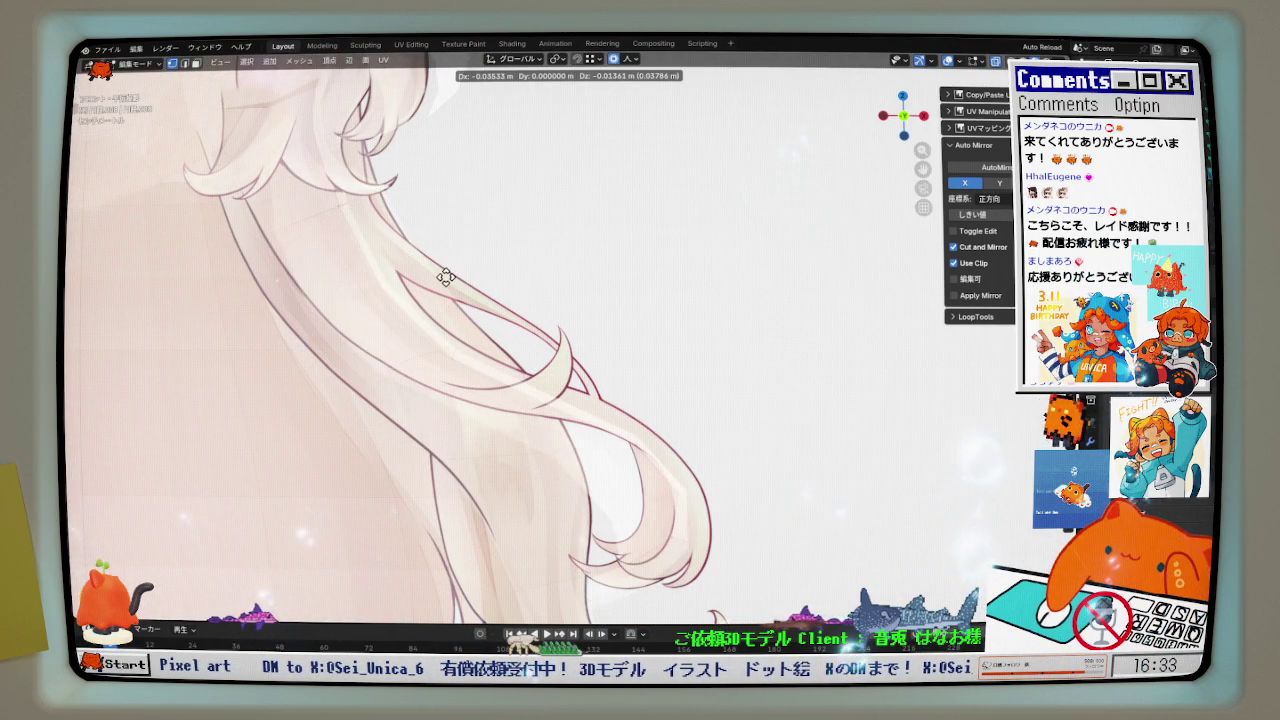
pyautogui.click(446, 277)
pyautogui.scroll(2, 404, 319)
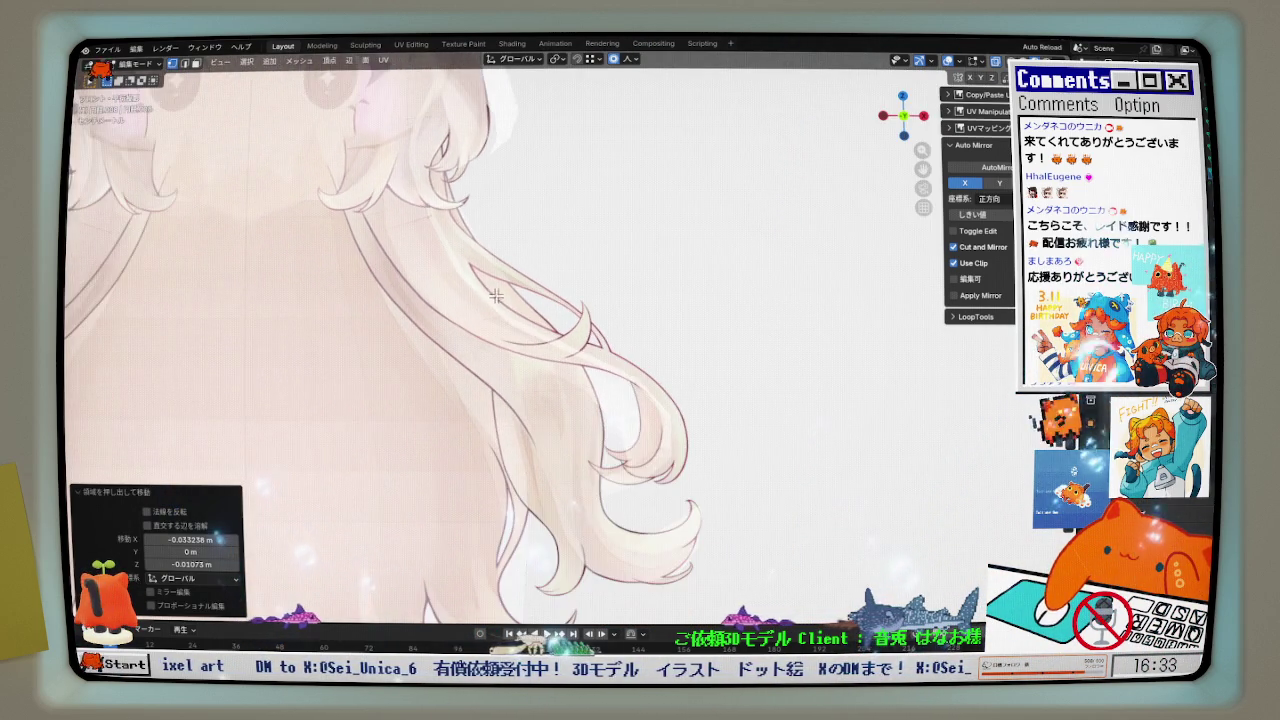
# - Soft-move the strand and its curl into a new curled shape
pyautogui.keyDown('shift'); pyautogui.moveTo(404, 319); pyautogui.dragTo(356, 172, button='middle'); pyautogui.keyUp('shift')
pyautogui.press('g')
pyautogui.click(356, 172)
pyautogui.press('g')
pyautogui.click(518, 370)
pyautogui.press('g')
pyautogui.click(766, 451)
# - Reshape the curl tip vertex by vertex with proportional falloff
pyautogui.scroll(2, 748, 452)
pyautogui.click(771, 434)
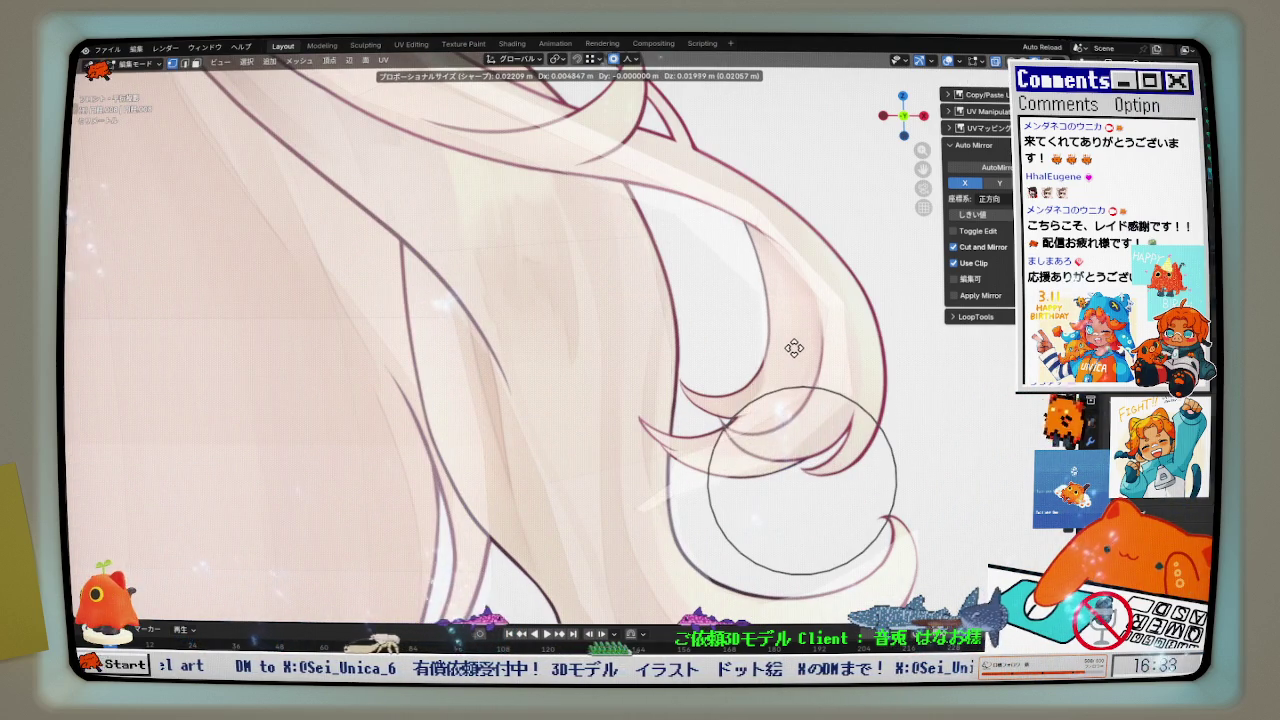
pyautogui.click(806, 304)
pyautogui.click(670, 516)
pyautogui.click(688, 368)
pyautogui.press('g')
pyautogui.click(700, 260)
# - Move the curl tip and the lower curls into their reference positions
pyautogui.click(693, 209)
pyautogui.press('g')
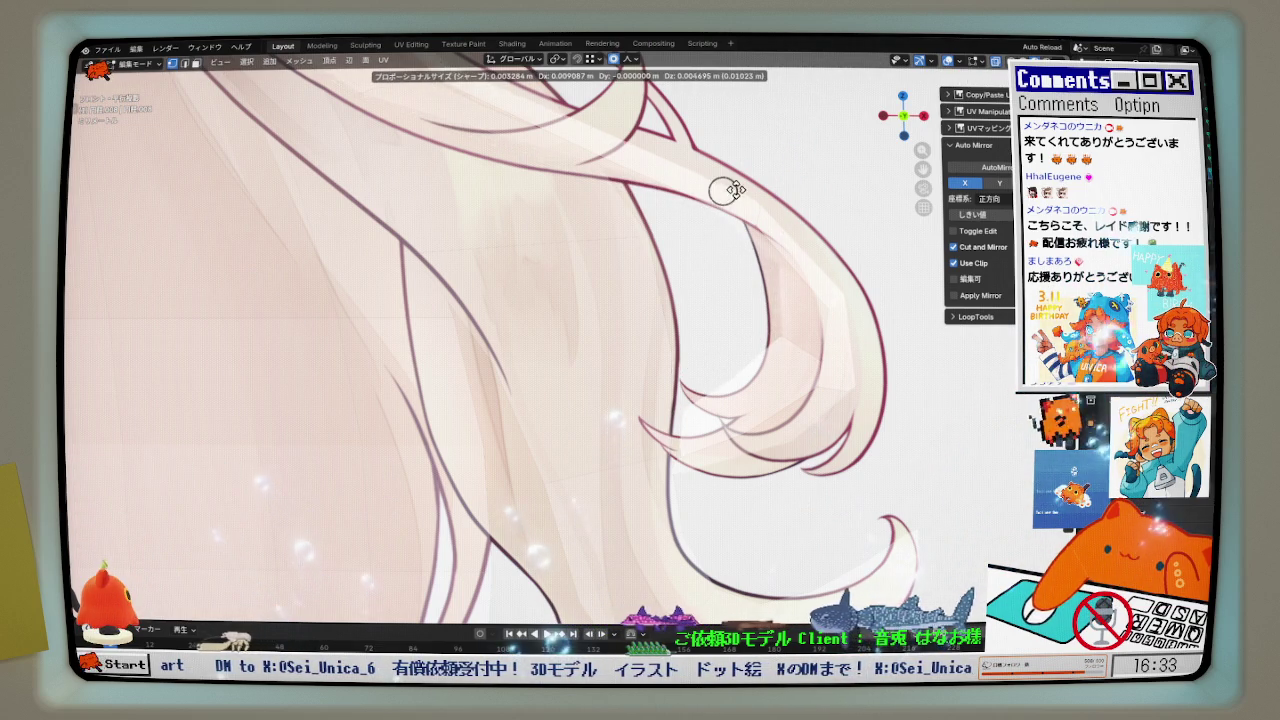
pyautogui.click(560, 165)
pyautogui.click(422, 118)
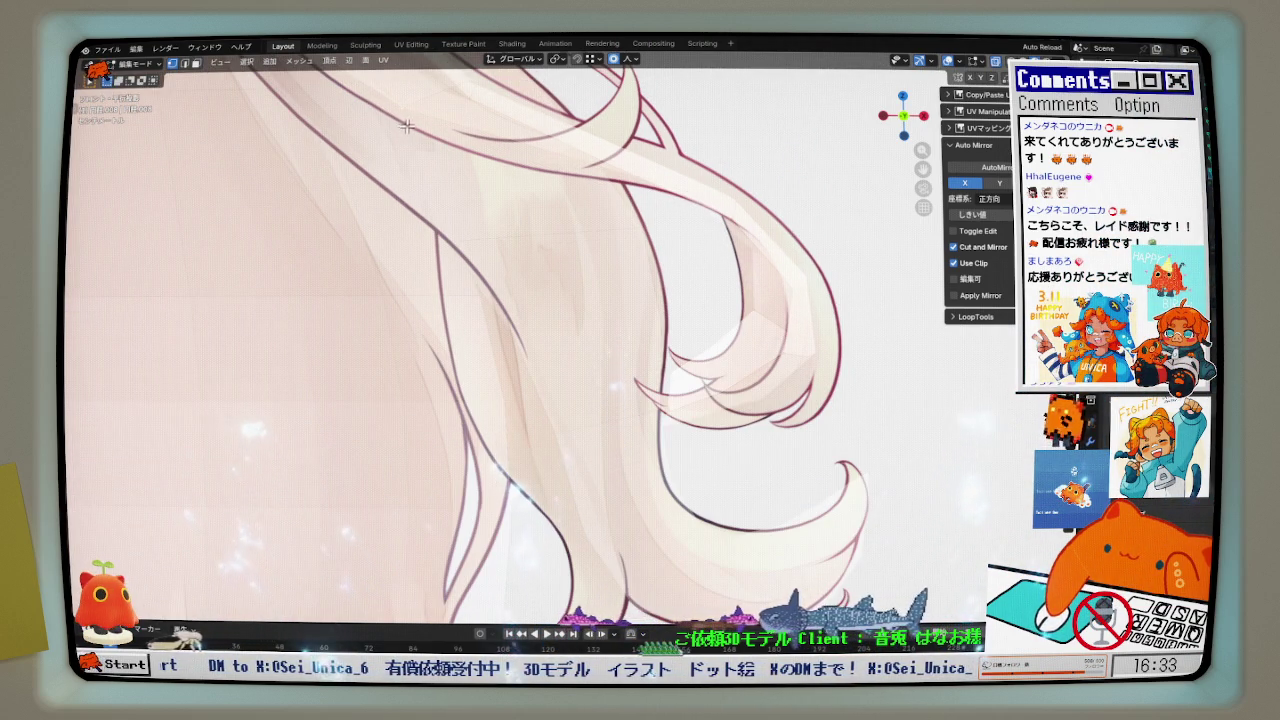
pyautogui.keyDown('shift'); pyautogui.moveTo(405, 125); pyautogui.dragTo(446, 207, button='middle'); pyautogui.keyUp('shift')
pyautogui.click(480, 250)
pyautogui.scroll(-3, 480, 250)
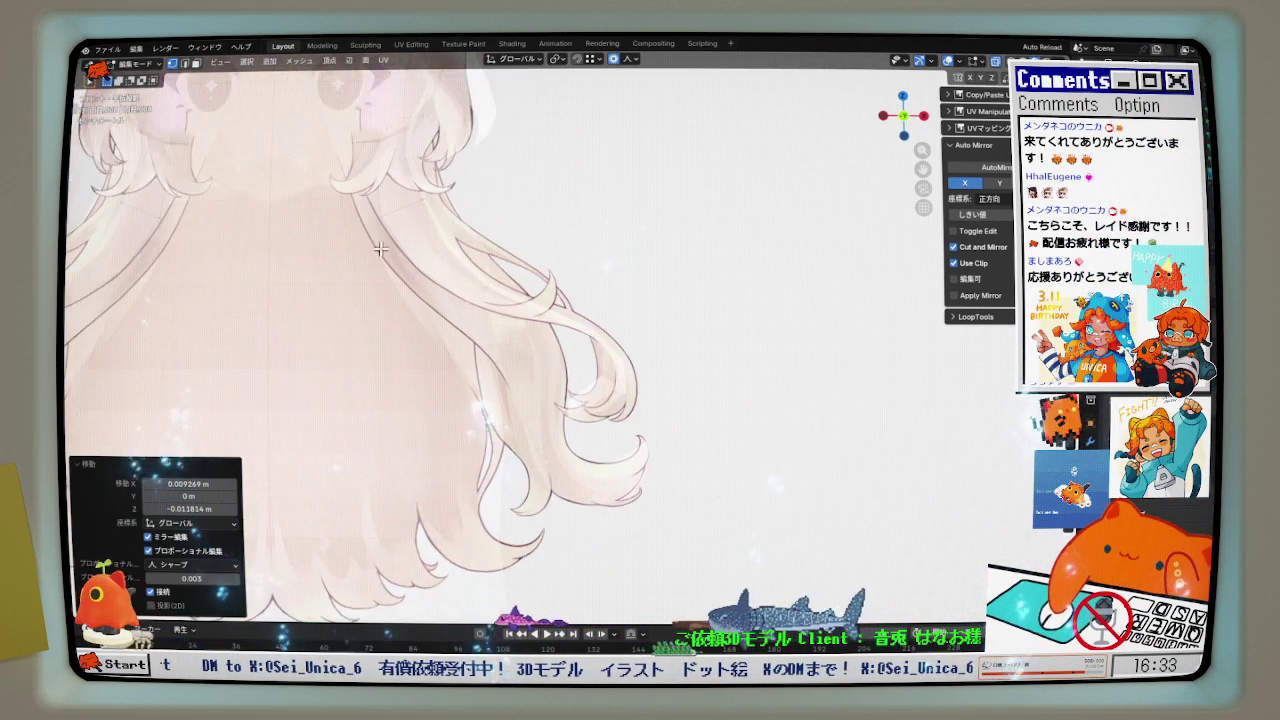
pyautogui.scroll(2, 396, 270)
pyautogui.keyDown('shift'); pyautogui.scroll(1, 396, 270); pyautogui.keyUp('shift')
# - Shift the strand near the face and check it in 3D before returning to front view
pyautogui.press('g')
pyautogui.click(415, 256)
pyautogui.keyDown('shift'); pyautogui.scroll(2, 421, 251); pyautogui.keyUp('shift')
pyautogui.moveTo(421, 251); pyautogui.dragTo(495, 261, button='middle')
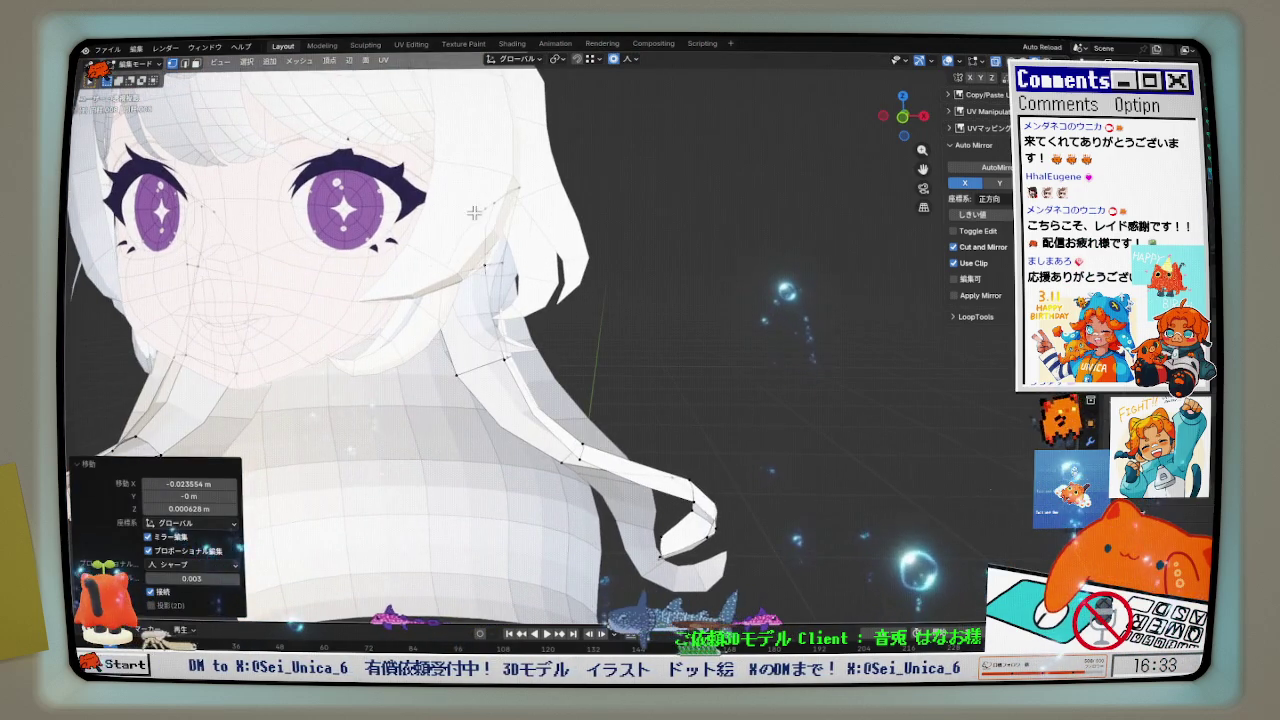
pyautogui.press('KP_1')
pyautogui.scroll(2, 480, 245)
# - Adjust the side strand with falloff, then orbit to a perspective view
pyautogui.press('g')
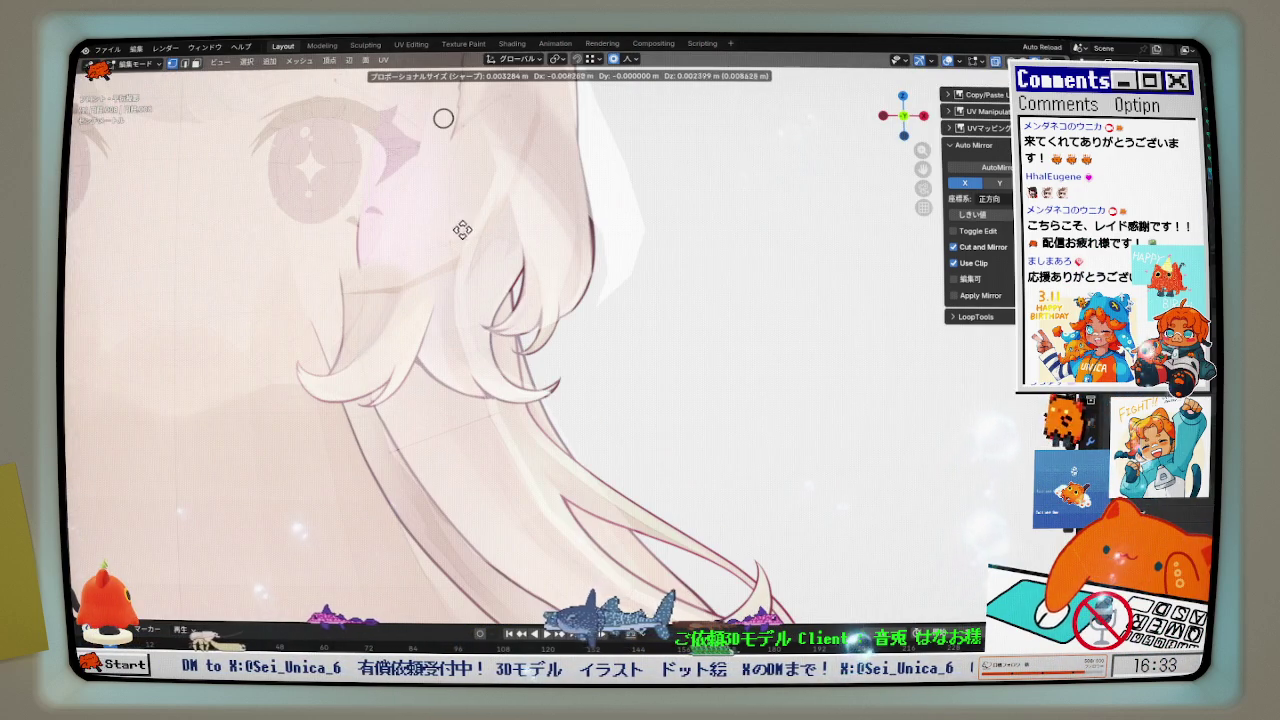
pyautogui.click(410, 234)
pyautogui.scroll(-2, 410, 240)
pyautogui.scroll(-2, 415, 260)
pyautogui.scroll(-2, 420, 300)
pyautogui.moveTo(420, 300)
pyautogui.mouseDown(button='middle')
pyautogui.moveTo(441, 405)
pyautogui.moveTo(377, 409)
pyautogui.mouseUp(button='middle')
pyautogui.scroll(2, 450, 420)
# - Offset the side strand's depth along Y and orbit to a three-quarter view
pyautogui.press('g')
pyautogui.press('y')
pyautogui.click(537, 452)
pyautogui.moveTo(537, 452); pyautogui.dragTo(489, 415, button='middle')
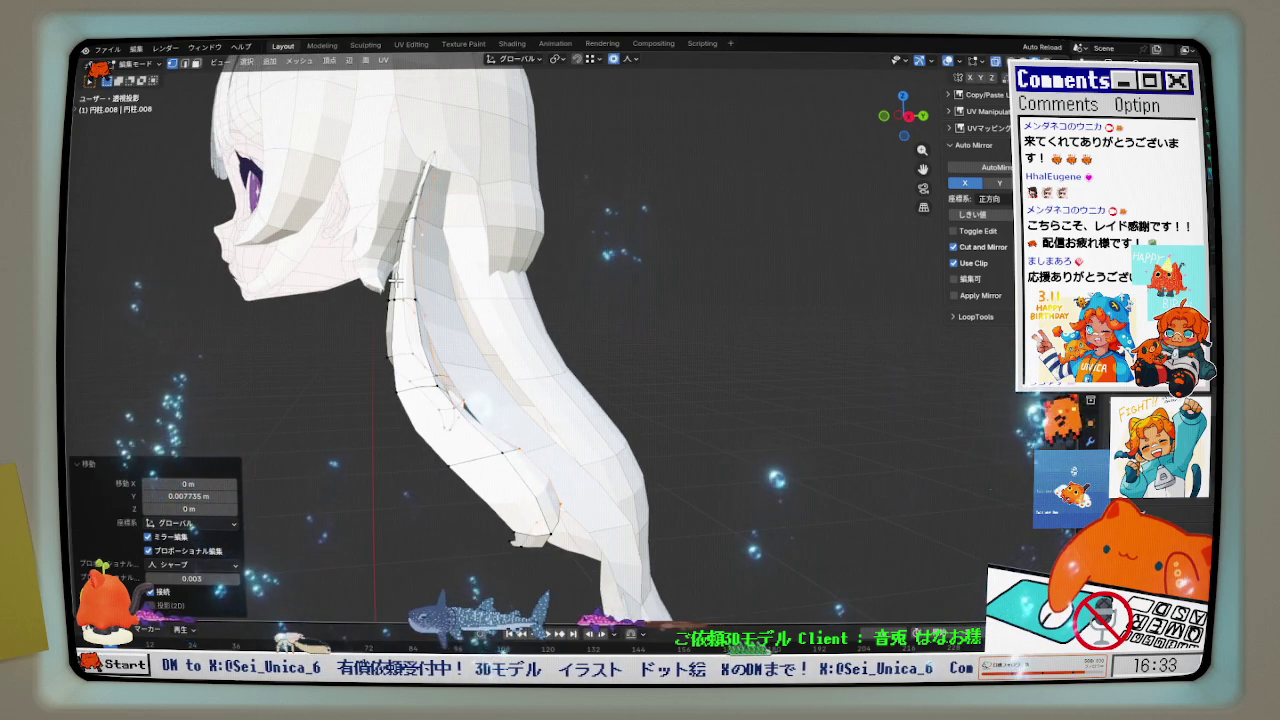
pyautogui.moveTo(398, 282); pyautogui.dragTo(437, 265, button='middle')
pyautogui.scroll(2, 437, 265)
pyautogui.press('t')
# - Move the strand vertices near the neck along the Y axis
pyautogui.click(452, 292)
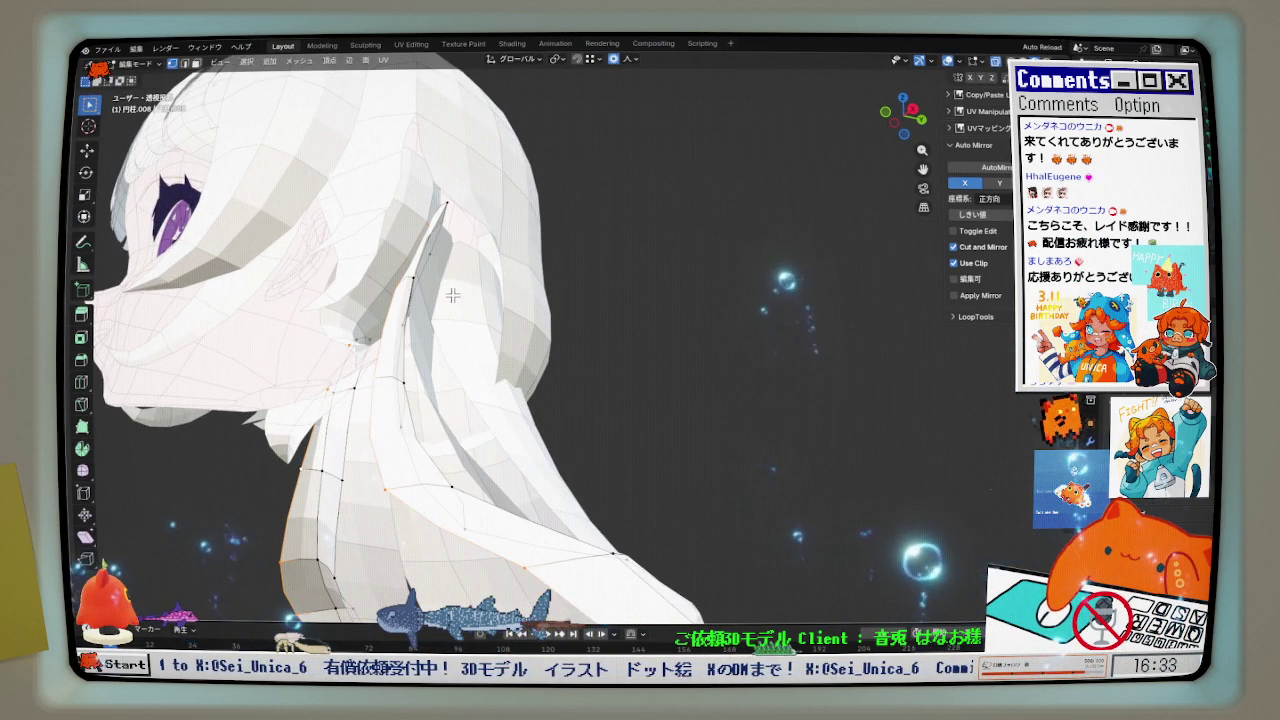
pyautogui.click(455, 297)
pyautogui.moveTo(455, 297)
pyautogui.mouseDown(button='middle')
pyautogui.moveTo(398, 460)
pyautogui.moveTo(472, 462)
pyautogui.moveTo(487, 508)
pyautogui.mouseUp(button='middle')
pyautogui.press('g')
pyautogui.press('y')
pyautogui.click(444, 468)
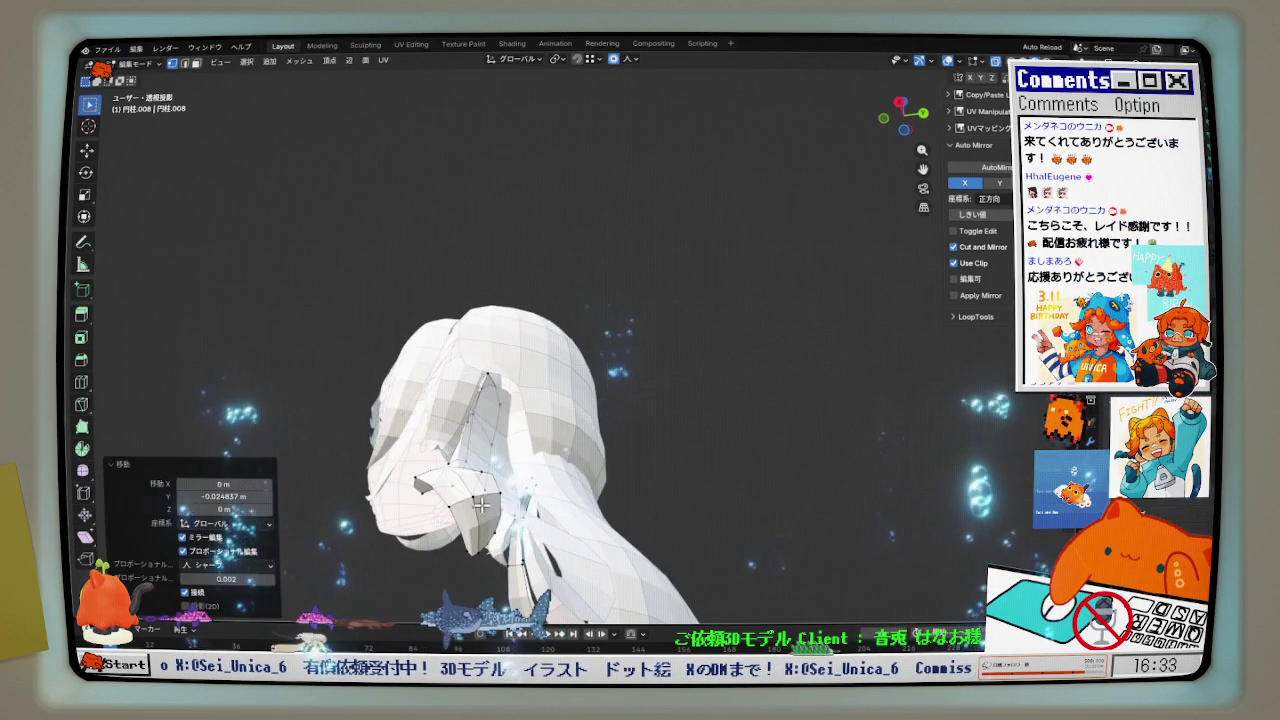
# - Offset the vertex near the chin along Y
pyautogui.click(472, 494)
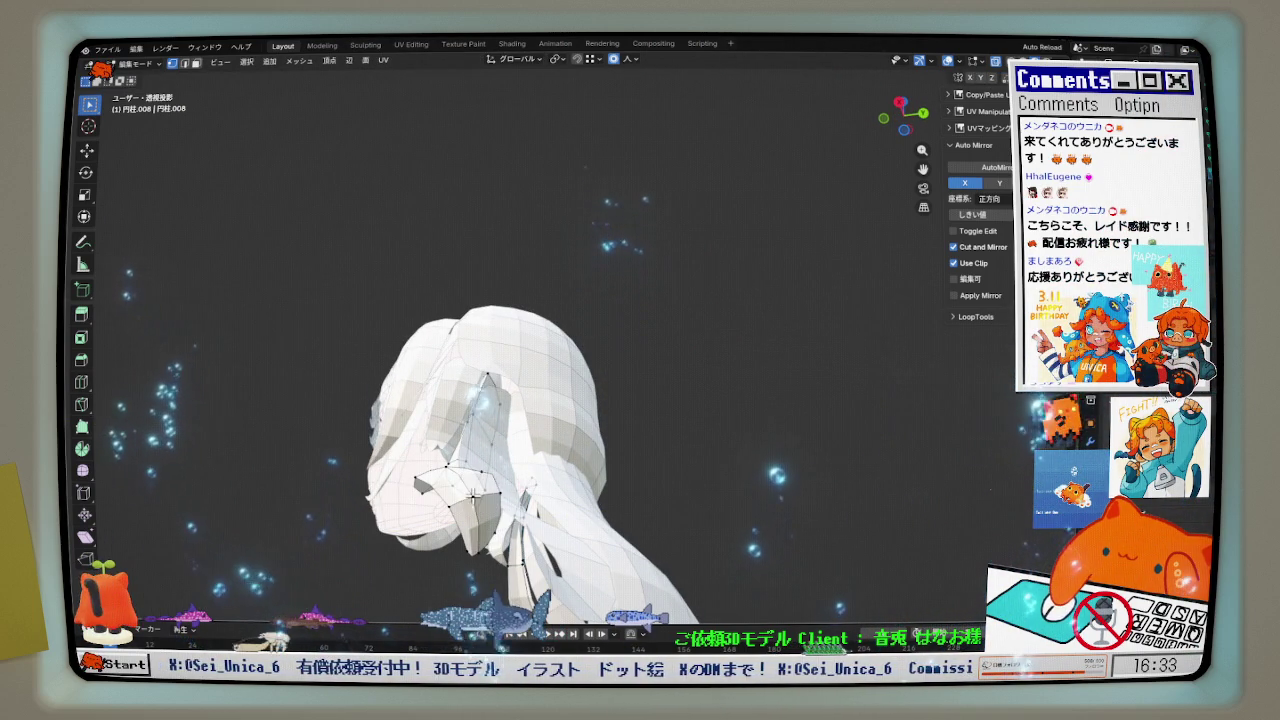
pyautogui.press('g')
pyautogui.press('y')
pyautogui.click(497, 494)
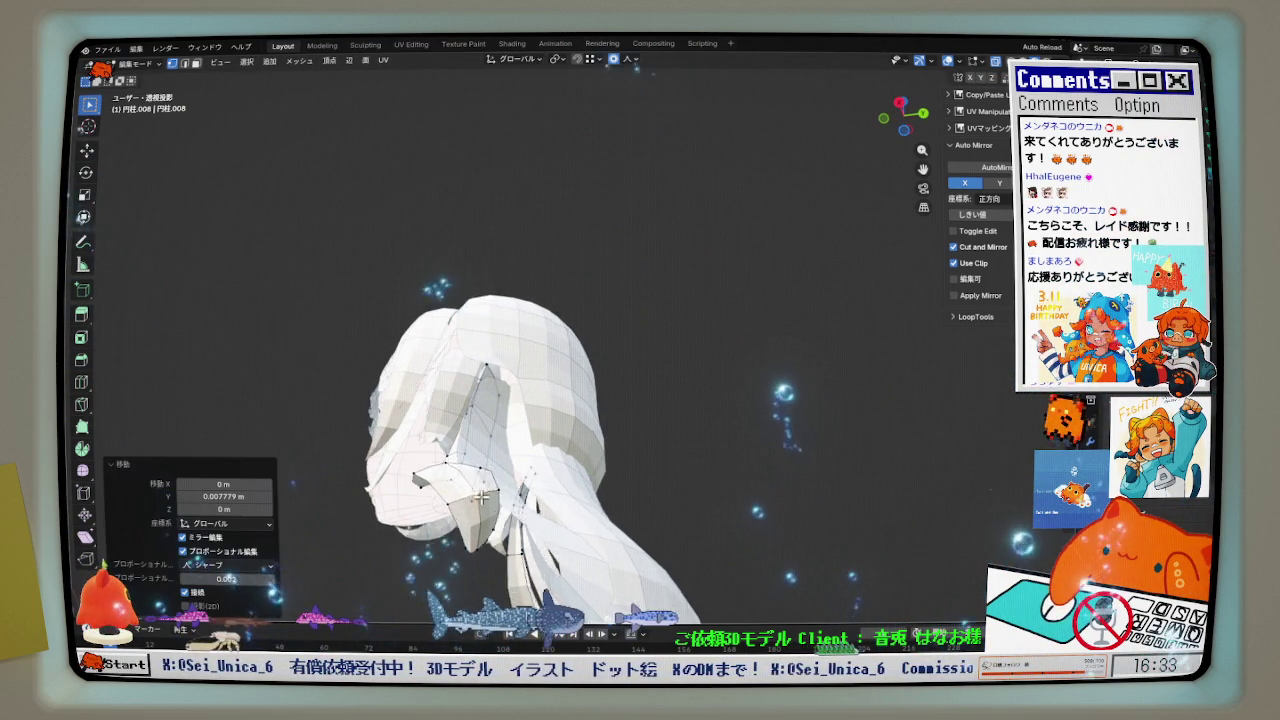
pyautogui.scroll(5, 580, 535)
pyautogui.moveTo(580, 535)
pyautogui.mouseDown(button='middle')
pyautogui.moveTo(669, 534)
pyautogui.moveTo(708, 554)
pyautogui.moveTo(500, 540)
pyautogui.mouseUp(button='middle')
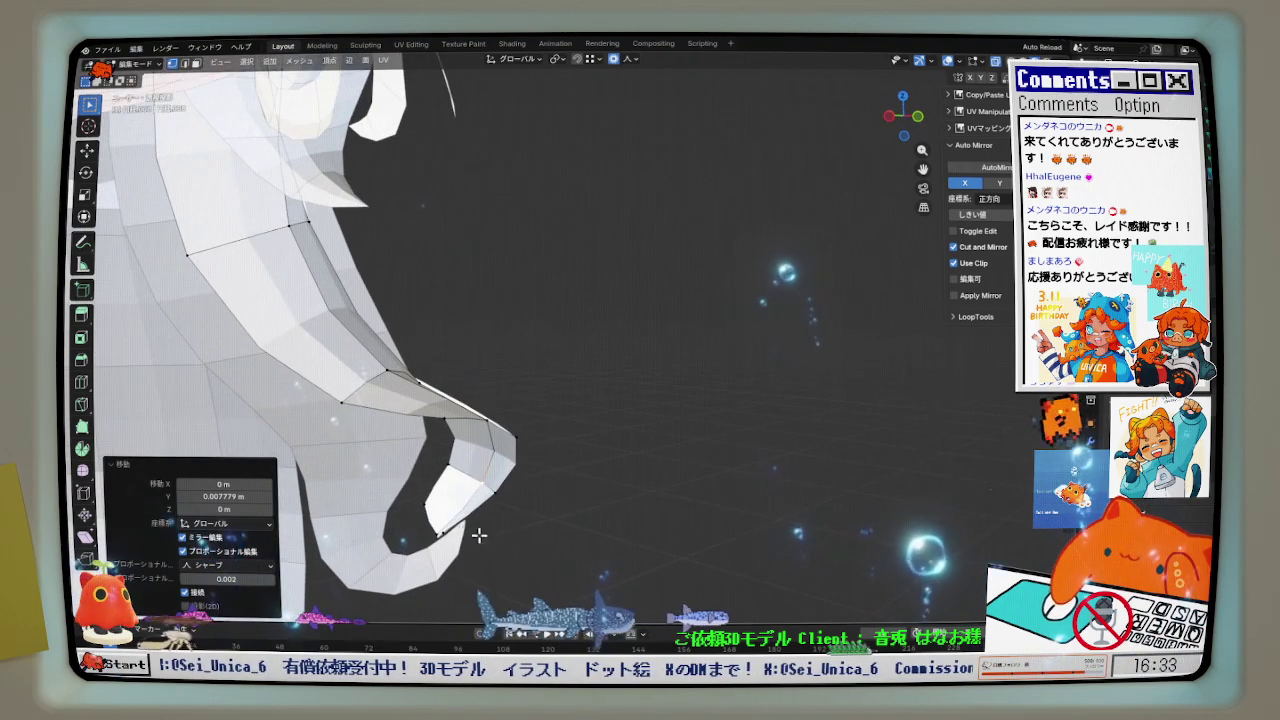
# - Check the hair through the camera view, then switch to Object Mode
pyautogui.press('KP_0')
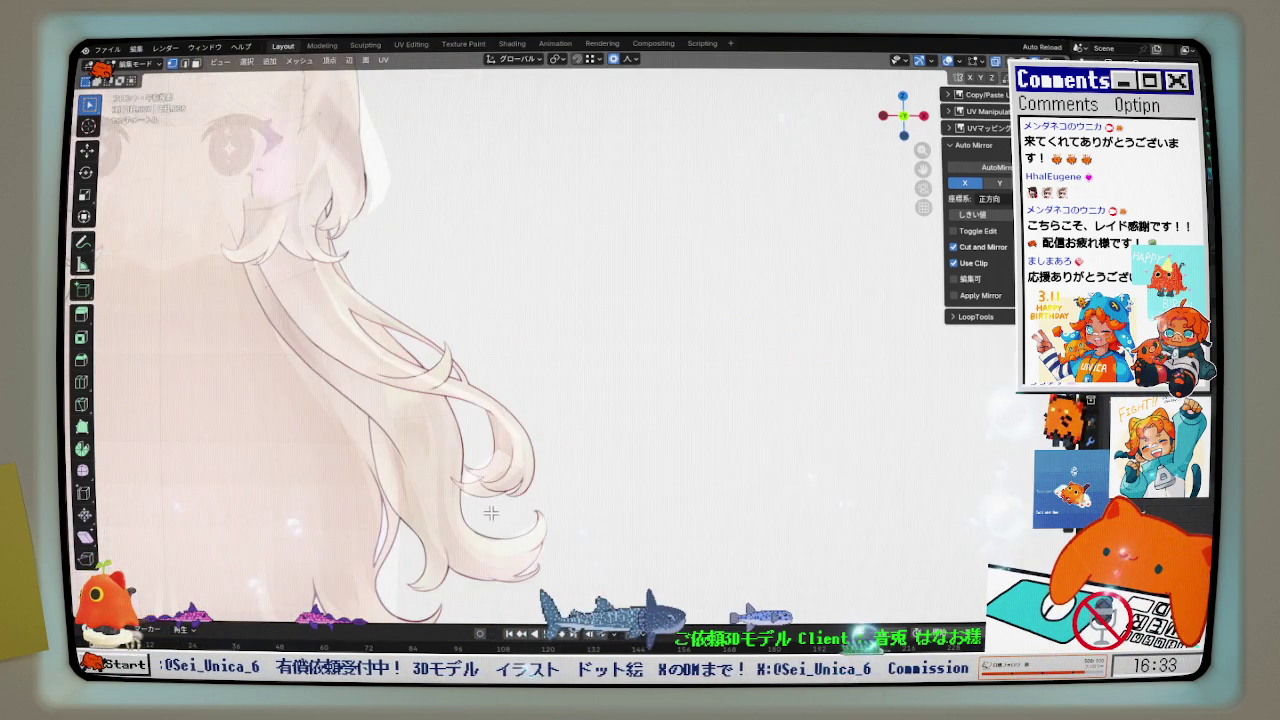
pyautogui.scroll(2, 443, 450)
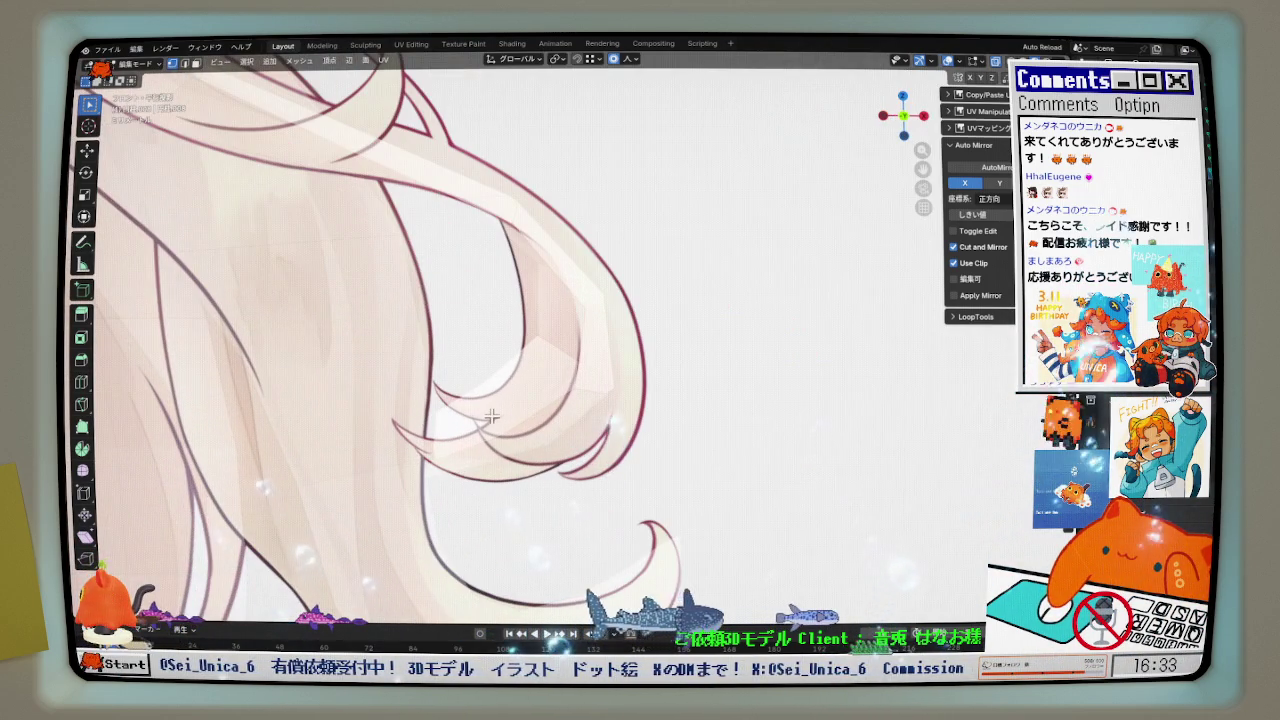
pyautogui.scroll(-2, 491, 416)
pyautogui.press('Tab')
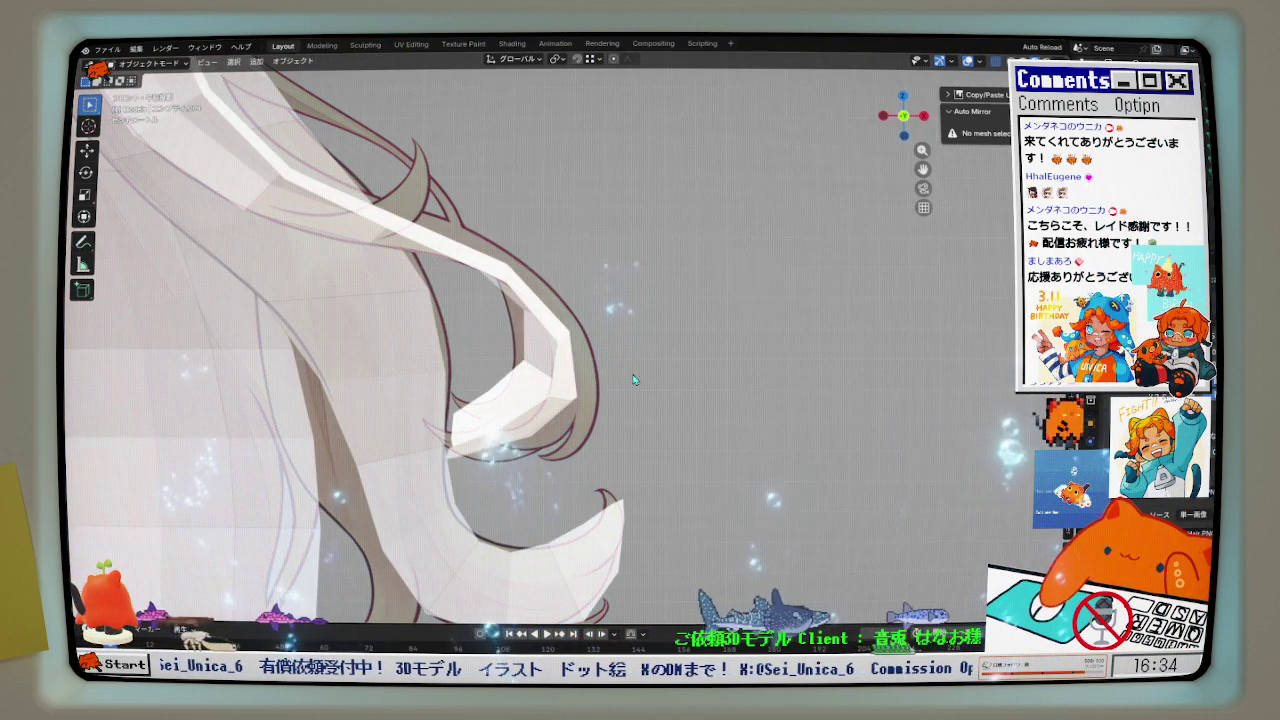
# - Back in Edit Mode, shift the side strand's vertices with several soft moves
pyautogui.press('Tab')
pyautogui.scroll(2, 600, 380)
pyautogui.press('g')
pyautogui.click(600, 390)
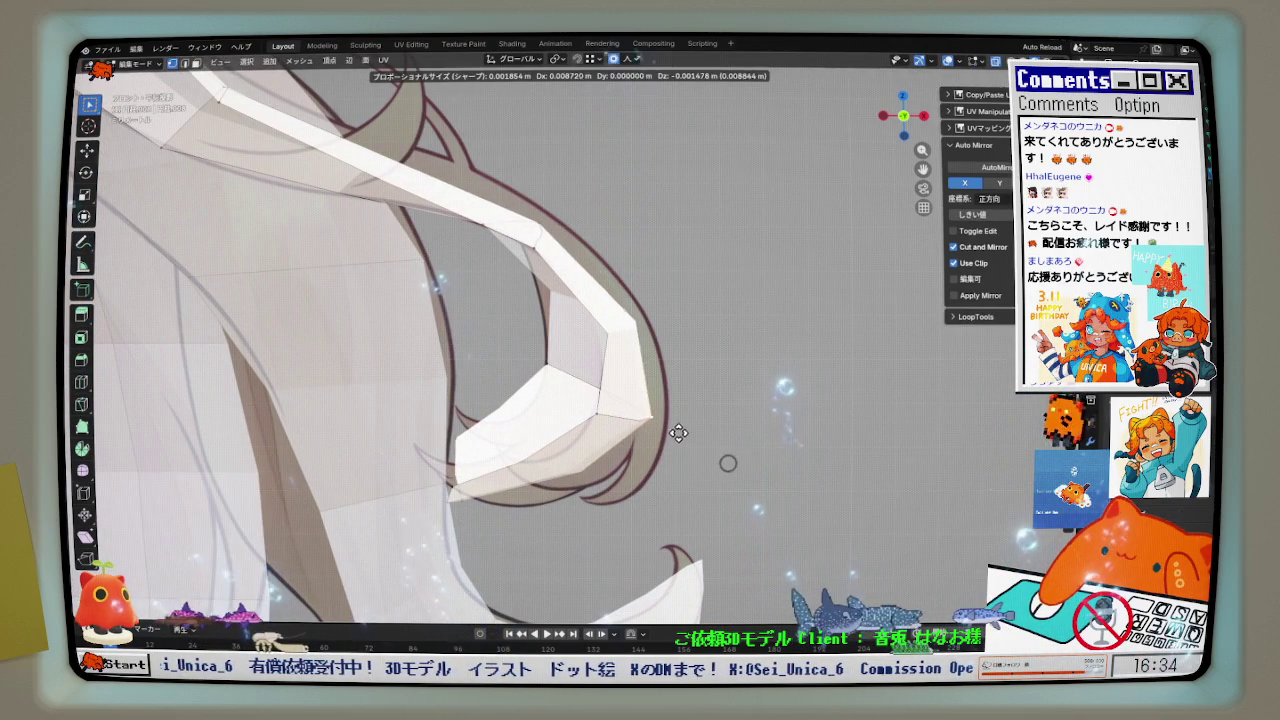
pyautogui.press('g')
pyautogui.click(557, 194)
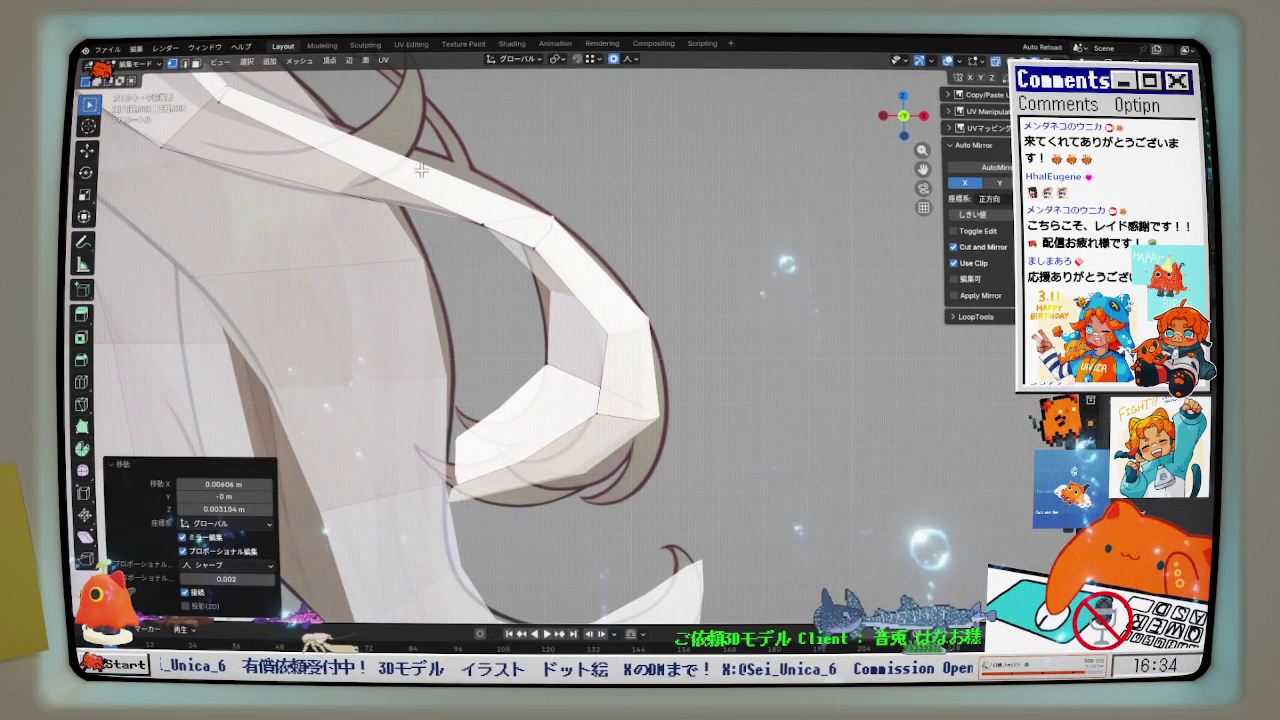
pyautogui.moveTo(557, 194); pyautogui.dragTo(421, 225, button='middle')
pyautogui.press('g')
pyautogui.click(375, 153)
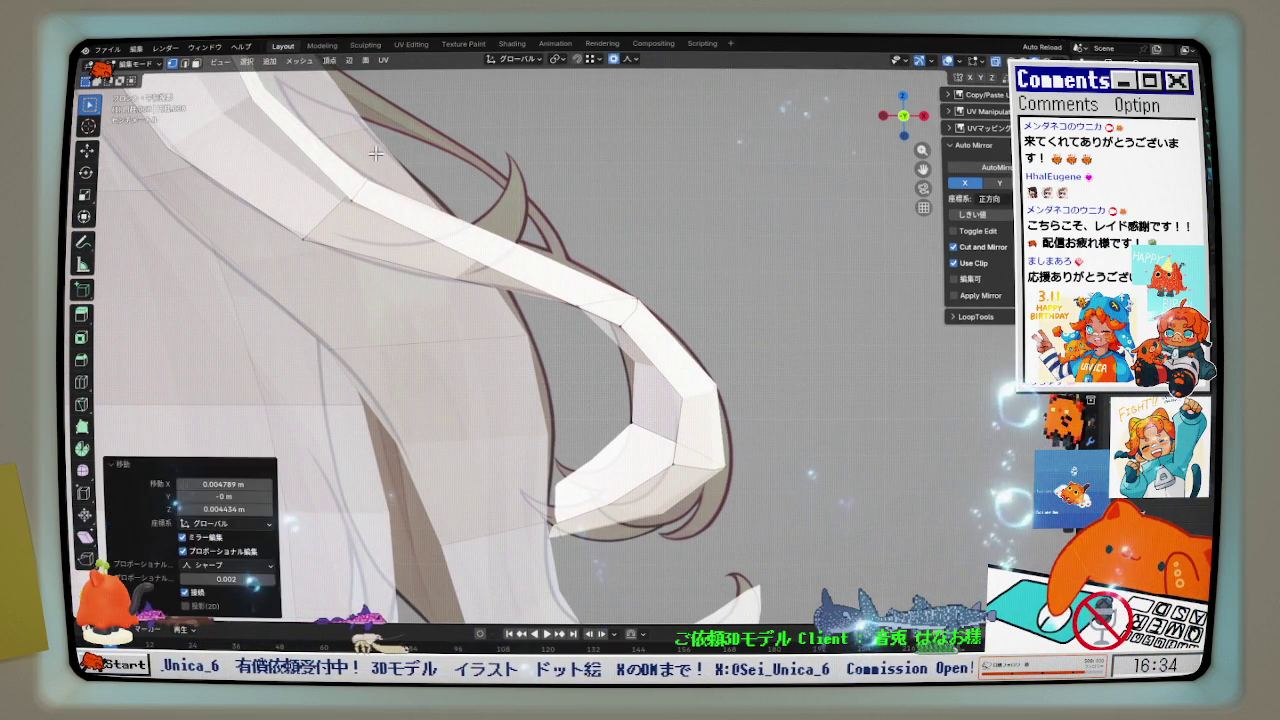
# - Drag the curl vertices with falloff to follow the reference curl, then zoom out
pyautogui.press('g')
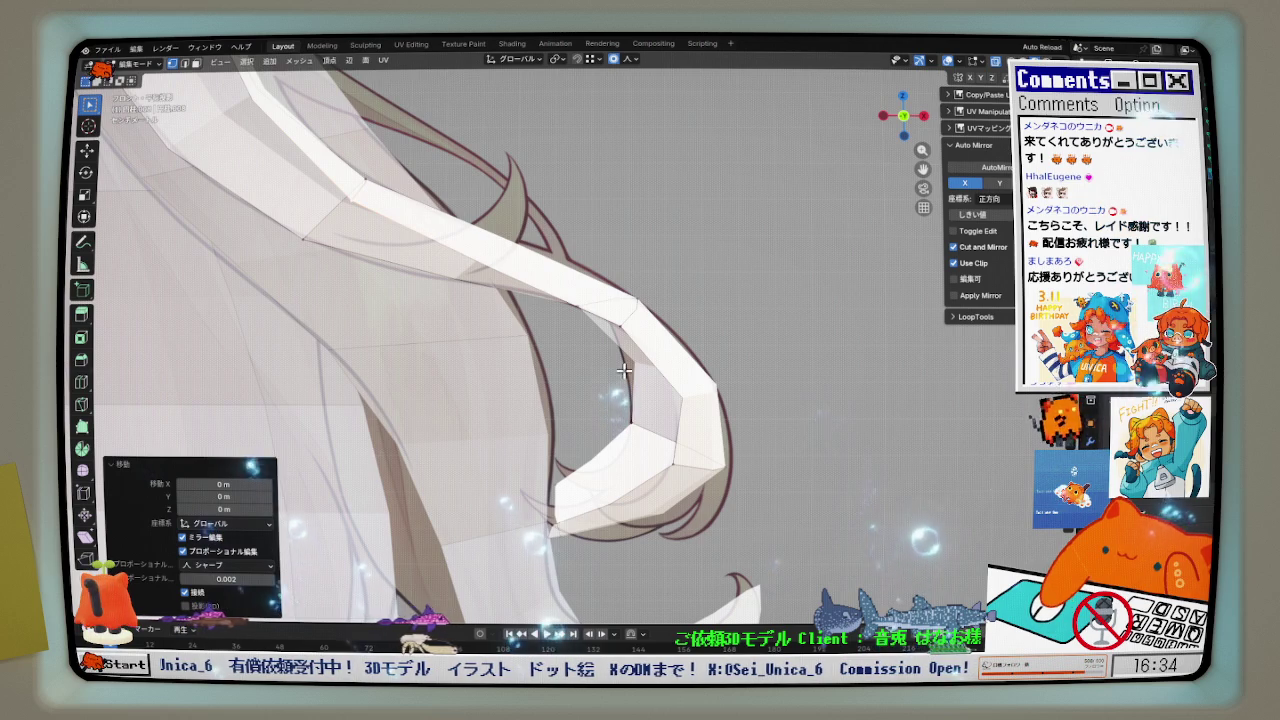
pyautogui.moveTo(623, 370); pyautogui.dragTo(571, 265, button='middle')
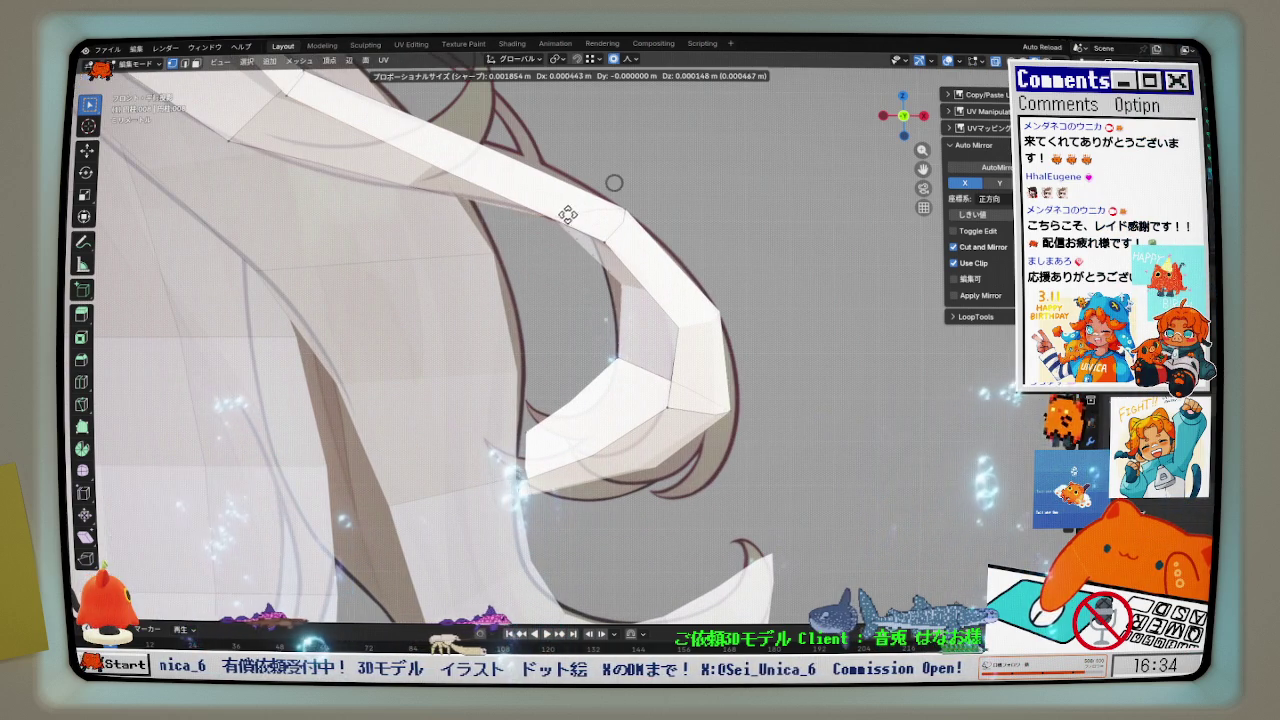
pyautogui.moveTo(571, 245); pyautogui.dragTo(628, 272)
pyautogui.moveTo(628, 358); pyautogui.dragTo(618, 410)
pyautogui.moveTo(562, 202); pyautogui.dragTo(572, 180)
pyautogui.moveTo(252, 146)
pyautogui.mouseDown()
pyautogui.moveTo(242, 154)
pyautogui.moveTo(296, 185)
pyautogui.mouseUp()
pyautogui.keyDown('shift'); pyautogui.moveTo(626, 368); pyautogui.dragTo(626, 290, button='middle'); pyautogui.keyUp('shift')
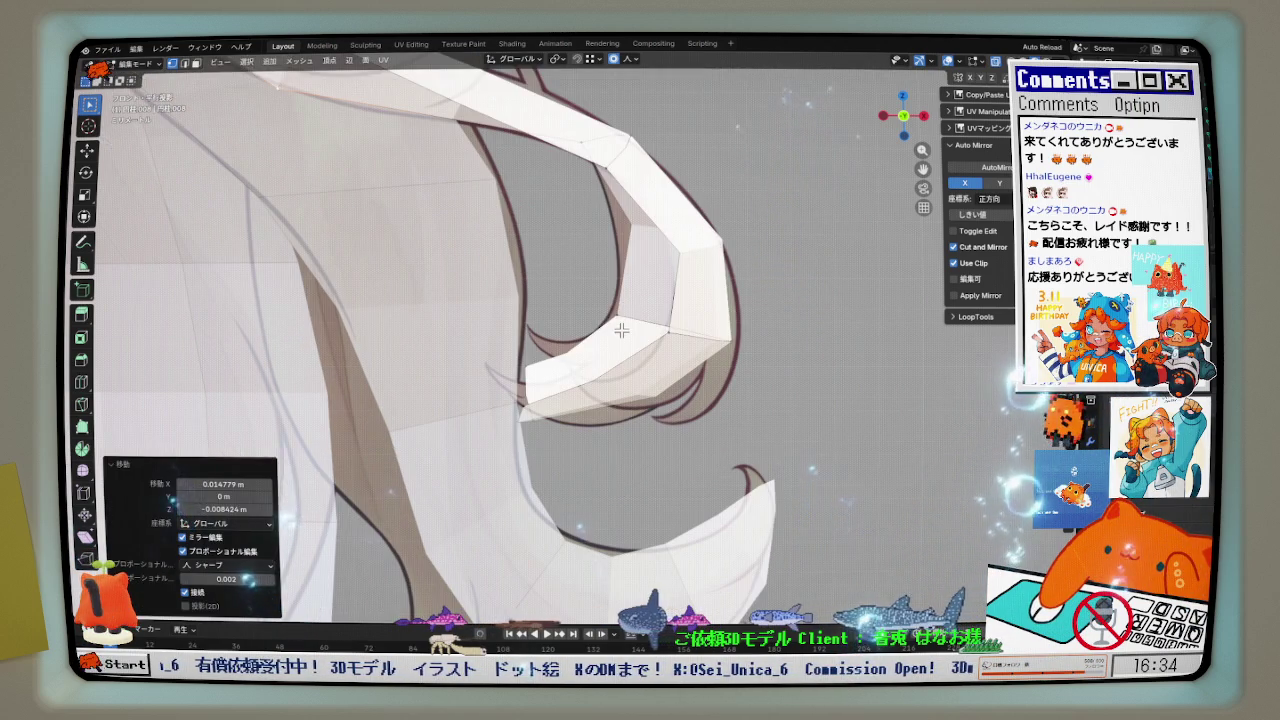
pyautogui.moveTo(550, 326); pyautogui.dragTo(549, 316)
pyautogui.click(550, 316)
pyautogui.scroll(-8, 600, 280)
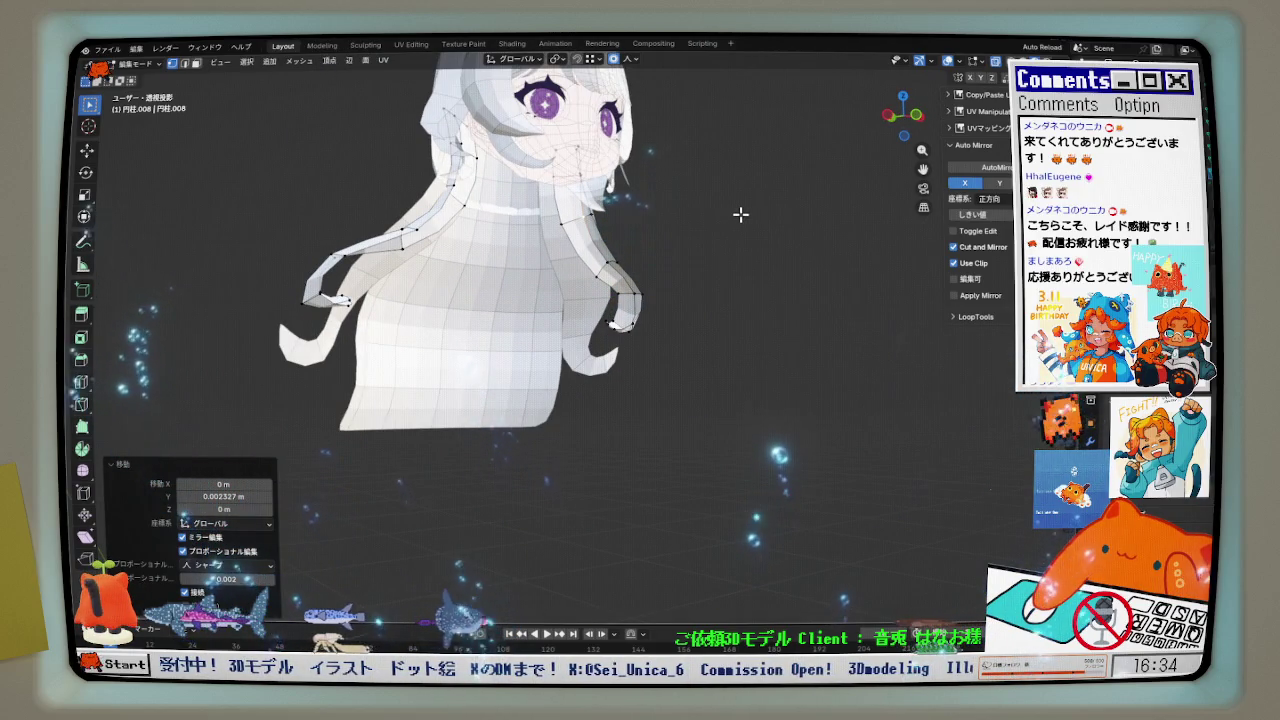
# - Return to Object Mode and smooth-shade the hair strands object
pyautogui.moveTo(740, 214)
pyautogui.mouseDown(button='middle')
pyautogui.moveTo(723, 209)
pyautogui.moveTo(686, 251)
pyautogui.moveTo(611, 251)
pyautogui.mouseUp(button='middle')
pyautogui.press('Tab')
pyautogui.moveTo(758, 310); pyautogui.dragTo(606, 322, button='middle')
pyautogui.scroll(3, 641, 254)
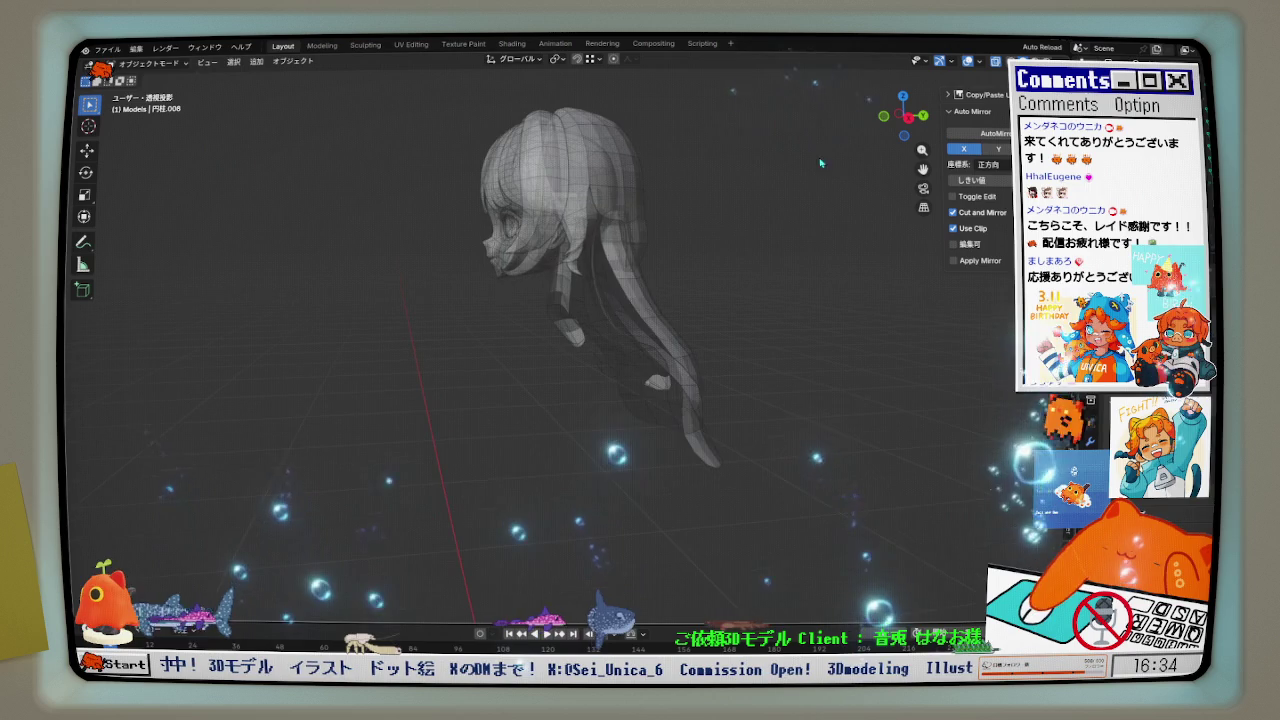
pyautogui.moveTo(641, 254)
pyautogui.mouseDown(button='middle')
pyautogui.moveTo(770, 376)
pyautogui.moveTo(662, 395)
pyautogui.mouseUp(button='middle')
pyautogui.hotkey('alt', 'h')
pyautogui.press('h')
pyautogui.click(770, 376)
pyautogui.rightClick(781, 359)
pyautogui.click(729, 379)
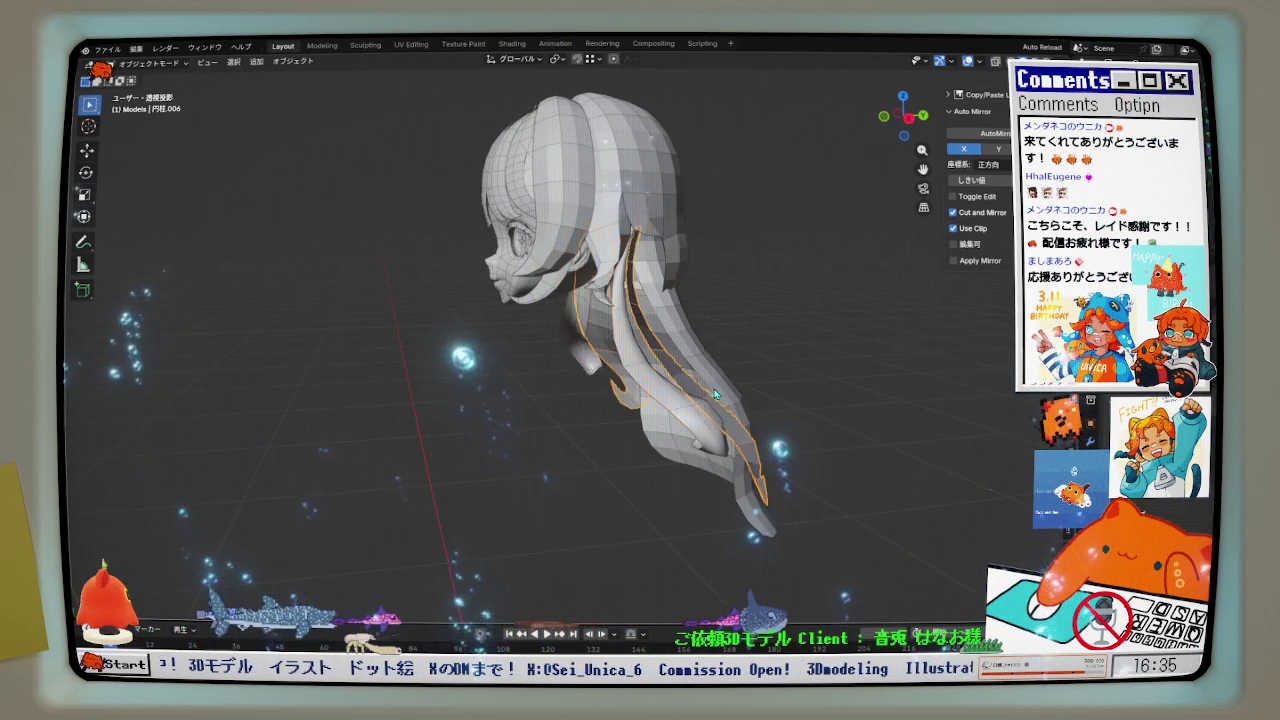
# - Smooth-shade the large hair strand and the top hair mesh
pyautogui.click(662, 395)
pyautogui.rightClick(662, 340)
pyautogui.click(640, 334)
pyautogui.rightClick(679, 369)
pyautogui.click(679, 369)
pyautogui.click(620, 208)
pyautogui.rightClick(620, 208)
pyautogui.click(618, 206)
pyautogui.rightClick(561, 262)
pyautogui.click(561, 262)
# - Smooth-shade SideHair2 and the remaining hair strand pieces
pyautogui.scroll(2, 561, 262)
pyautogui.click(505, 222)
pyautogui.rightClick(505, 222)
pyautogui.click(505, 222)
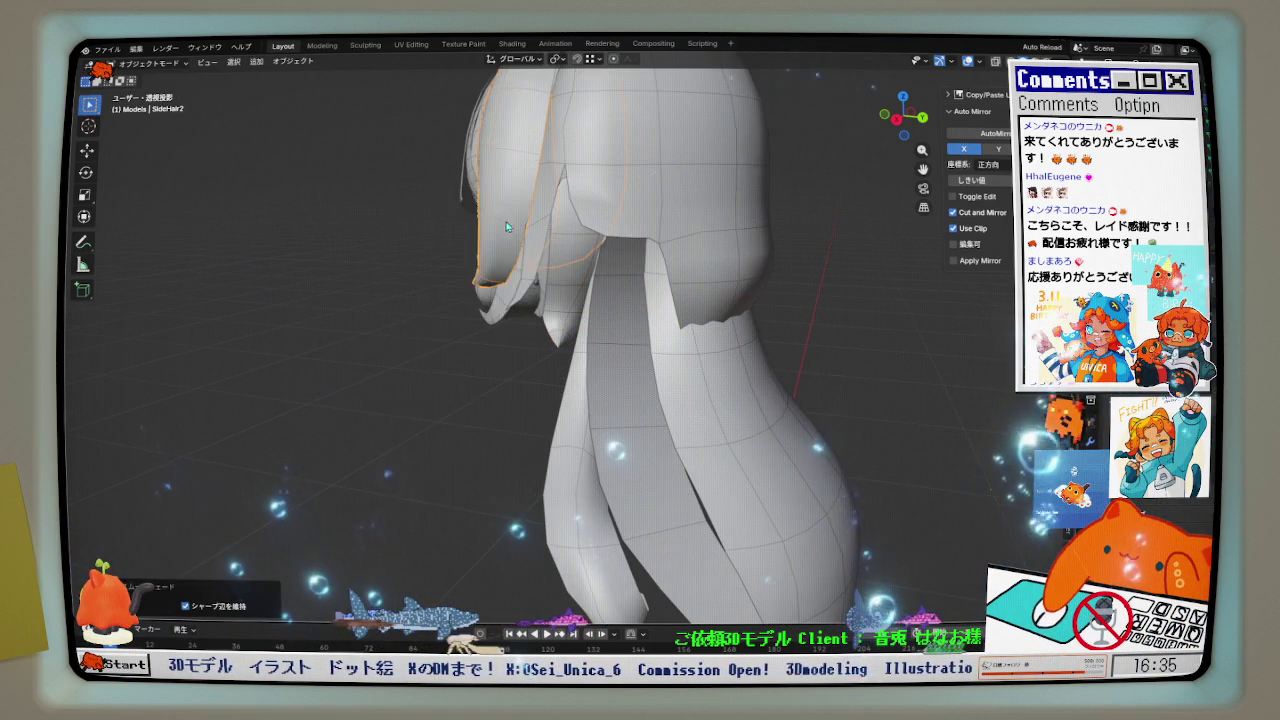
pyautogui.scroll(-3, 505, 222)
pyautogui.moveTo(505, 222)
pyautogui.mouseDown(button='middle')
pyautogui.moveTo(590, 290)
pyautogui.moveTo(671, 321)
pyautogui.moveTo(728, 270)
pyautogui.moveTo(659, 291)
pyautogui.mouseUp(button='middle')
pyautogui.click(590, 290)
pyautogui.rightClick(590, 290)
pyautogui.click(590, 290)
pyautogui.rightClick(600, 306)
pyautogui.click(600, 306)
# - Edit the top hair mesh and move its lower back edge along Y
pyautogui.click(659, 291)
pyautogui.press('Tab')
pyautogui.scroll(3, 631, 333)
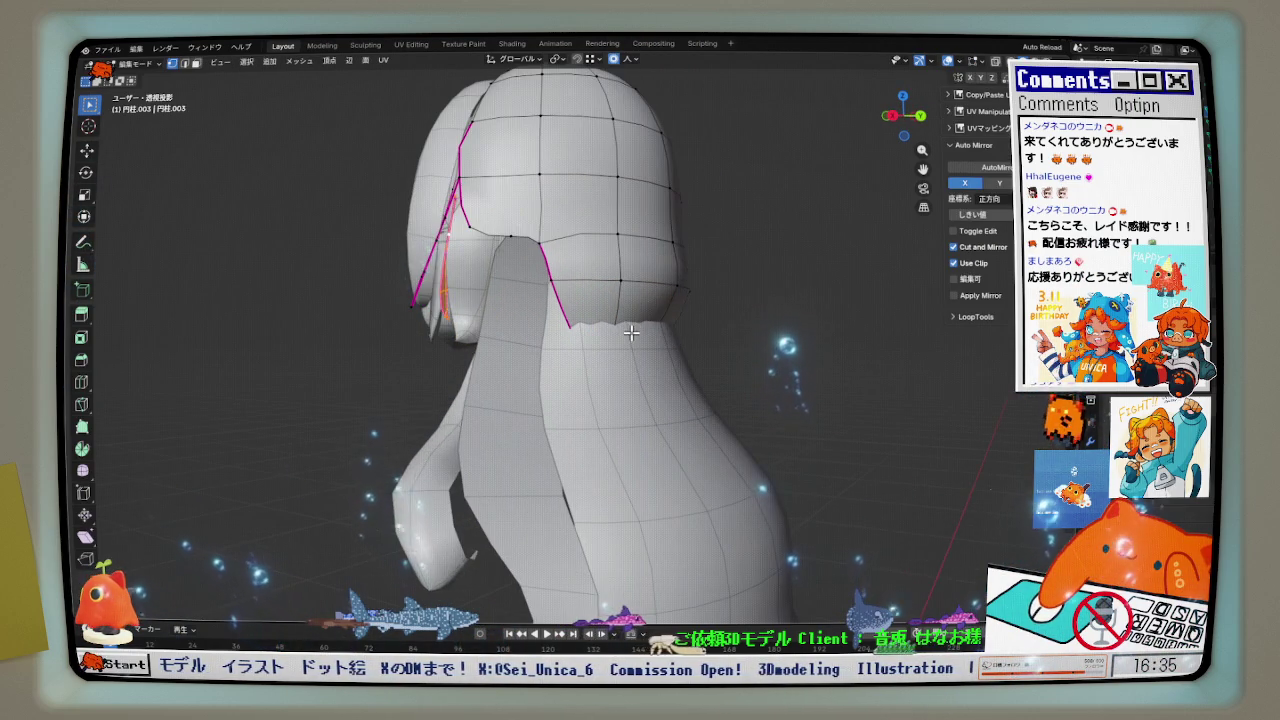
pyautogui.click(923, 122)
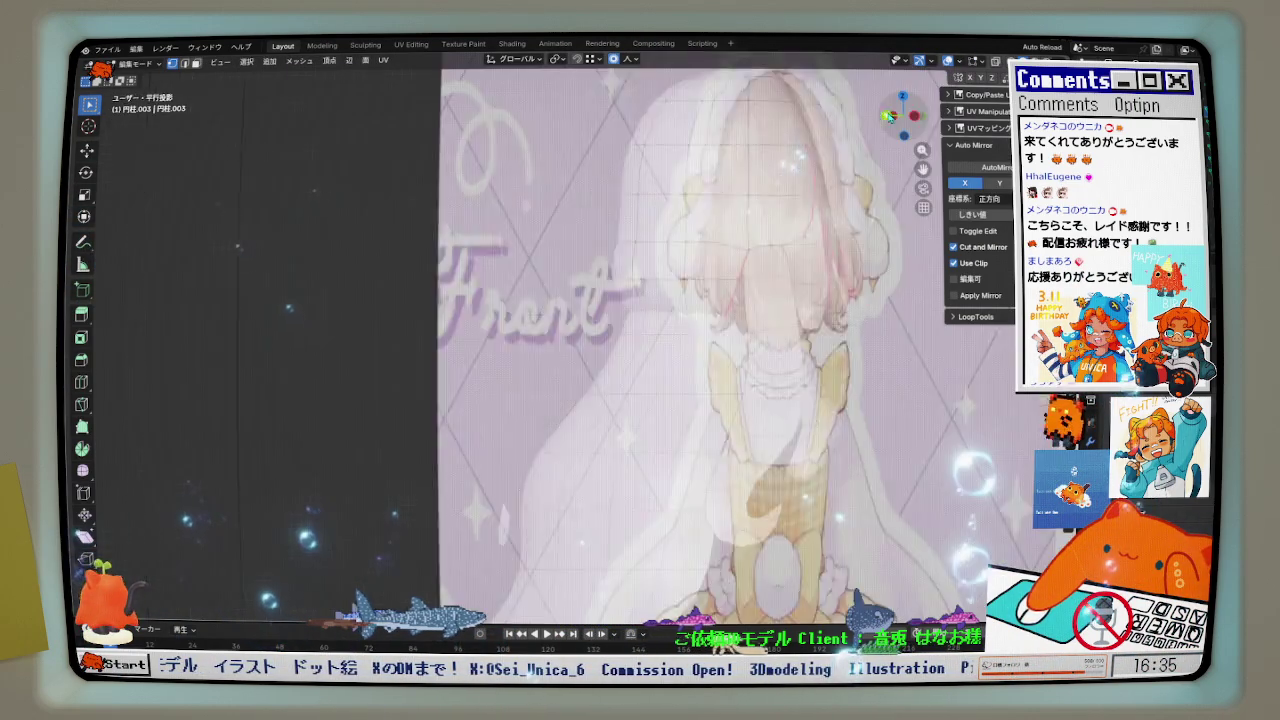
pyautogui.moveTo(914, 117); pyautogui.dragTo(735, 342)
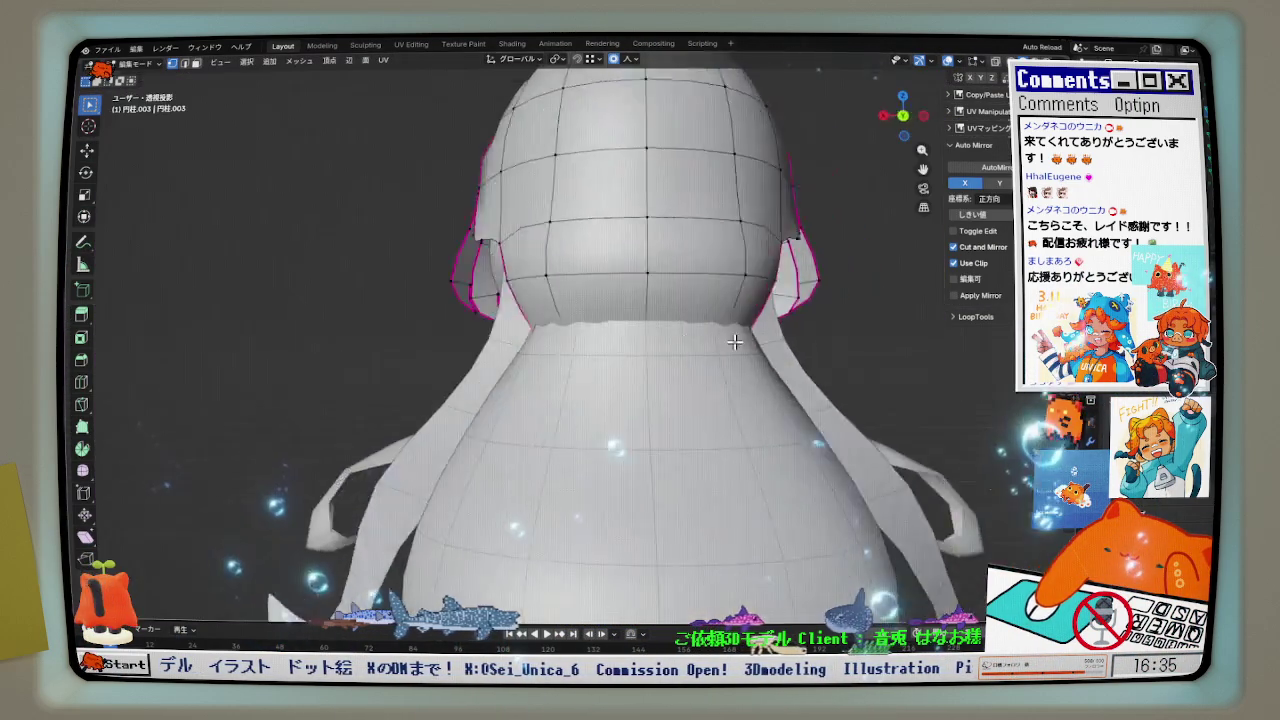
pyautogui.moveTo(735, 342); pyautogui.dragTo(641, 349, button='middle')
pyautogui.press('g')
pyautogui.press('y')
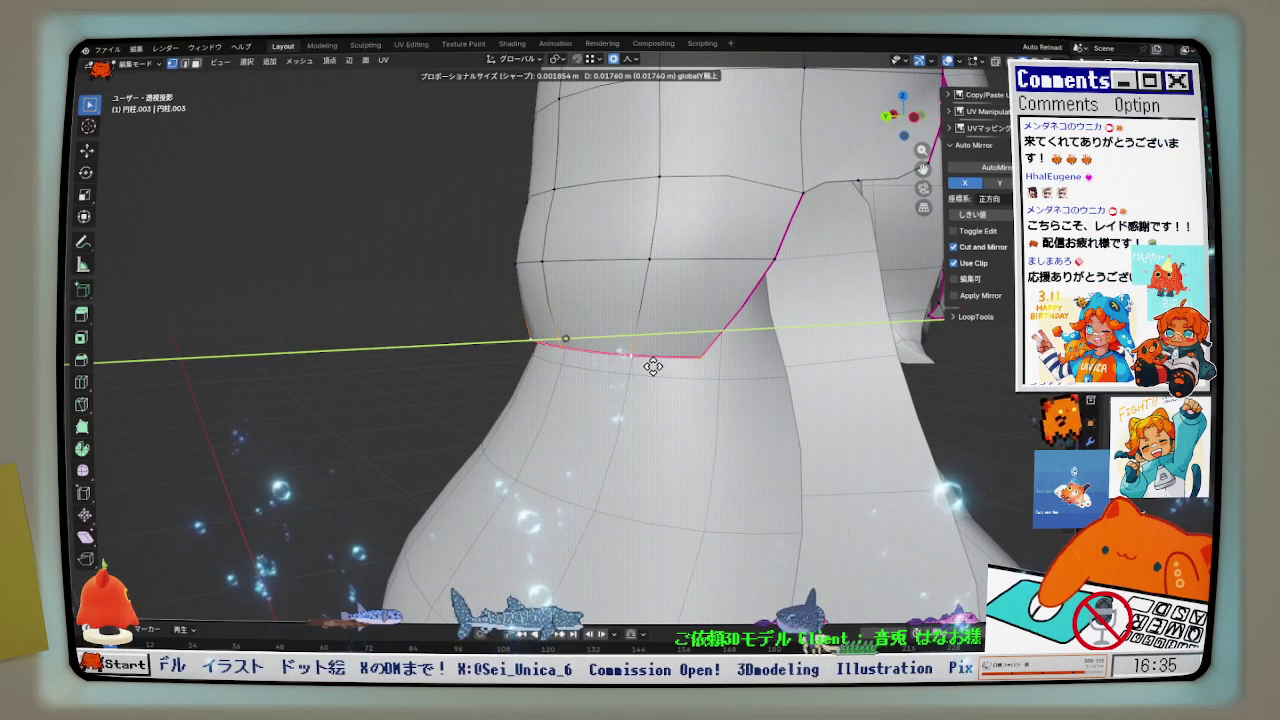
pyautogui.click(652, 365)
pyautogui.press('KP_5')
pyautogui.press('KP_1')
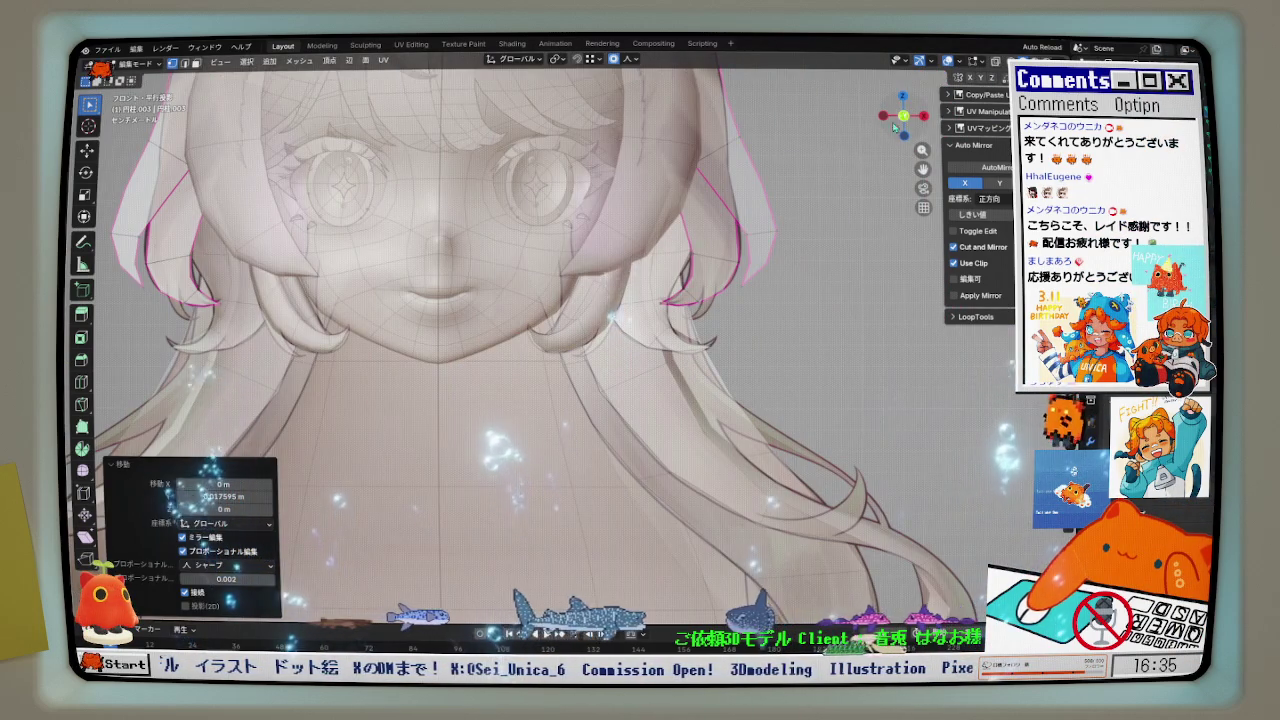
pyautogui.press('ctrl+KP_1')
pyautogui.scroll(2, 676, 343)
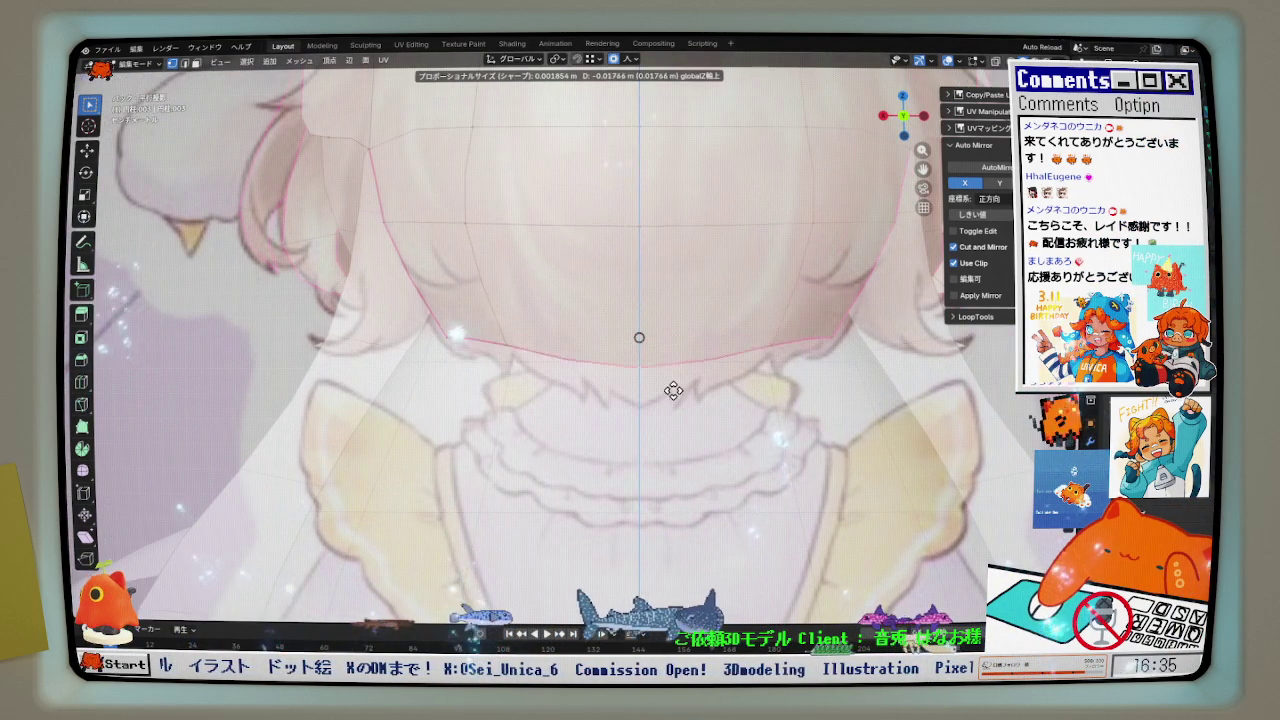
pyautogui.click(670, 424)
pyautogui.click(687, 421)
pyautogui.moveTo(687, 421); pyautogui.dragTo(722, 435, button='middle')
# - Push the nape edge back 0.0109 m along Y and falloff-adjust nearby vertices
pyautogui.click(500, 356)
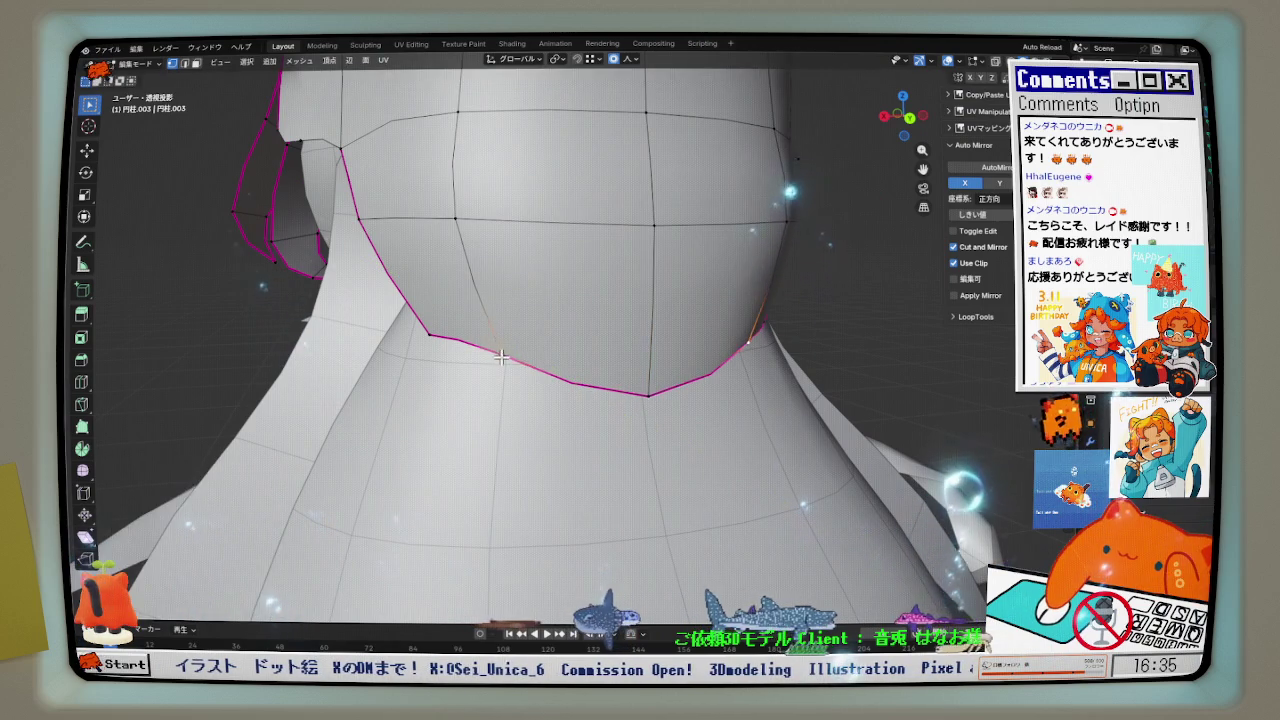
pyautogui.click(515, 360)
pyautogui.press('g')
pyautogui.moveTo(600, 380); pyautogui.dragTo(663, 386, button='middle')
pyautogui.press('y')
pyautogui.click(677, 387)
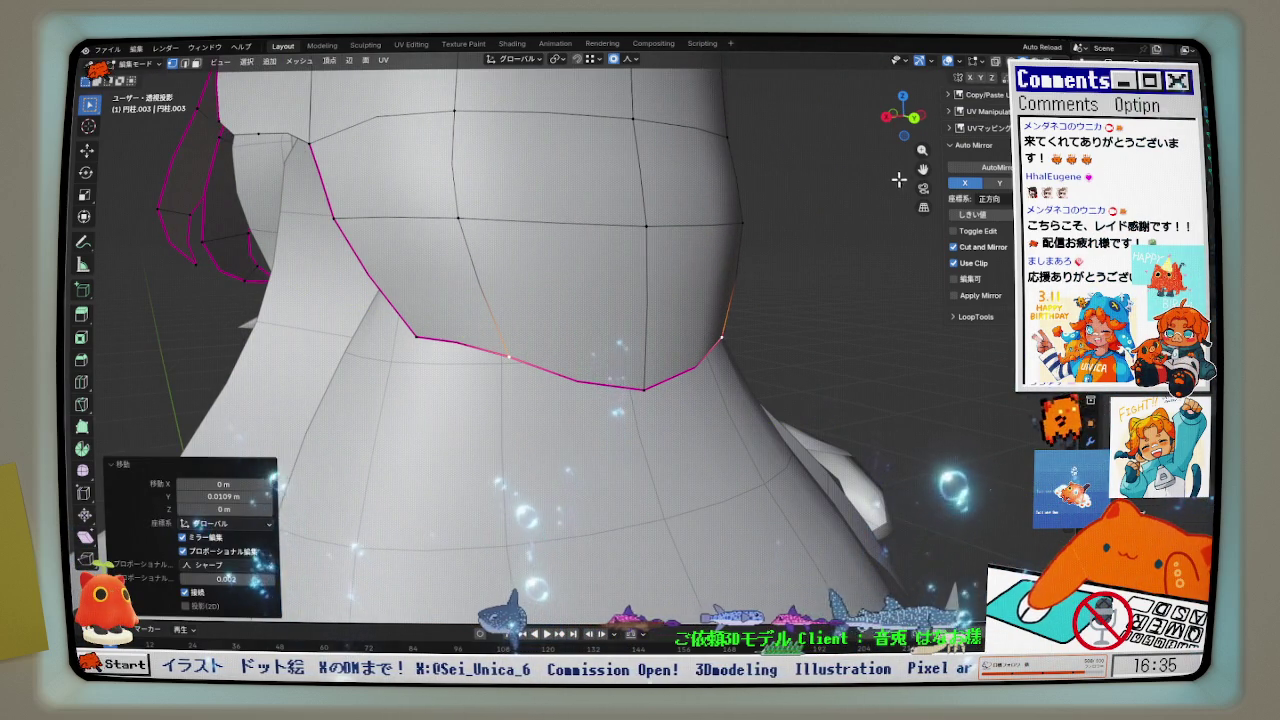
pyautogui.press('KP_1')
pyautogui.press('g')
pyautogui.click(480, 345)
pyautogui.press('g')
pyautogui.click(430, 343)
pyautogui.scroll(-3, 596, 390)
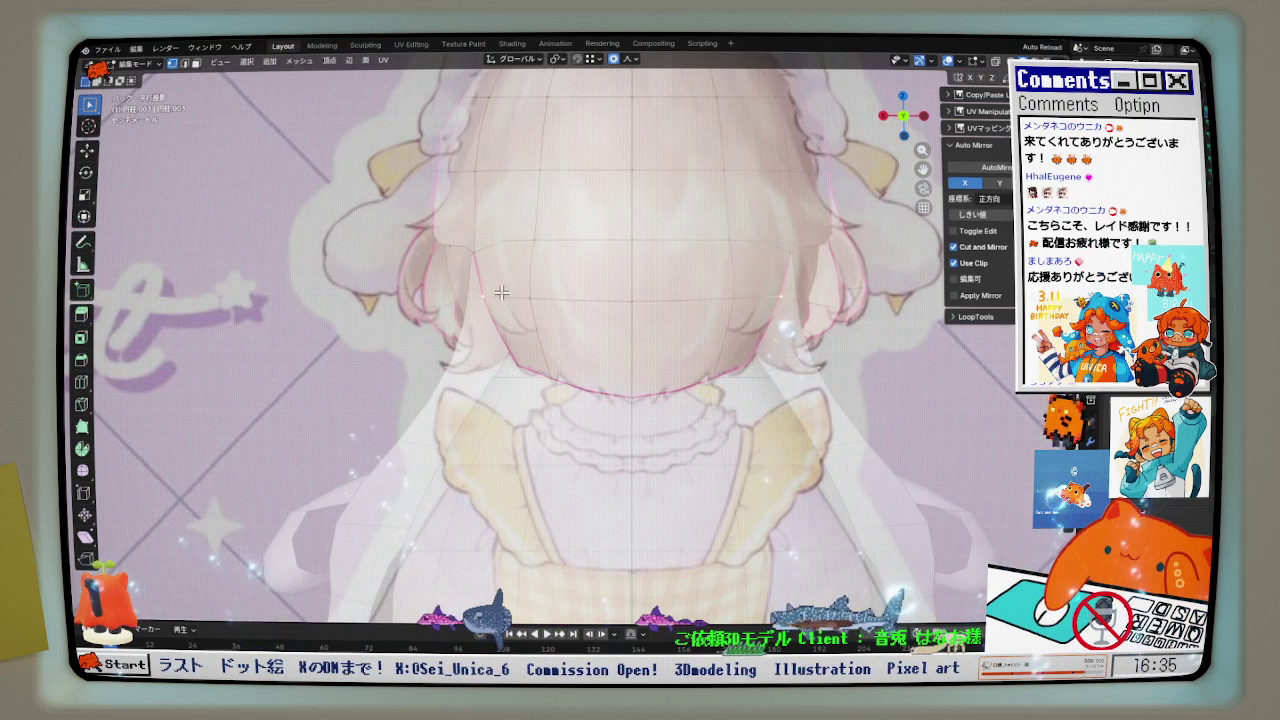
pyautogui.scroll(2, 500, 291)
pyautogui.moveTo(404, 205); pyautogui.dragTo(587, 277, button='middle')
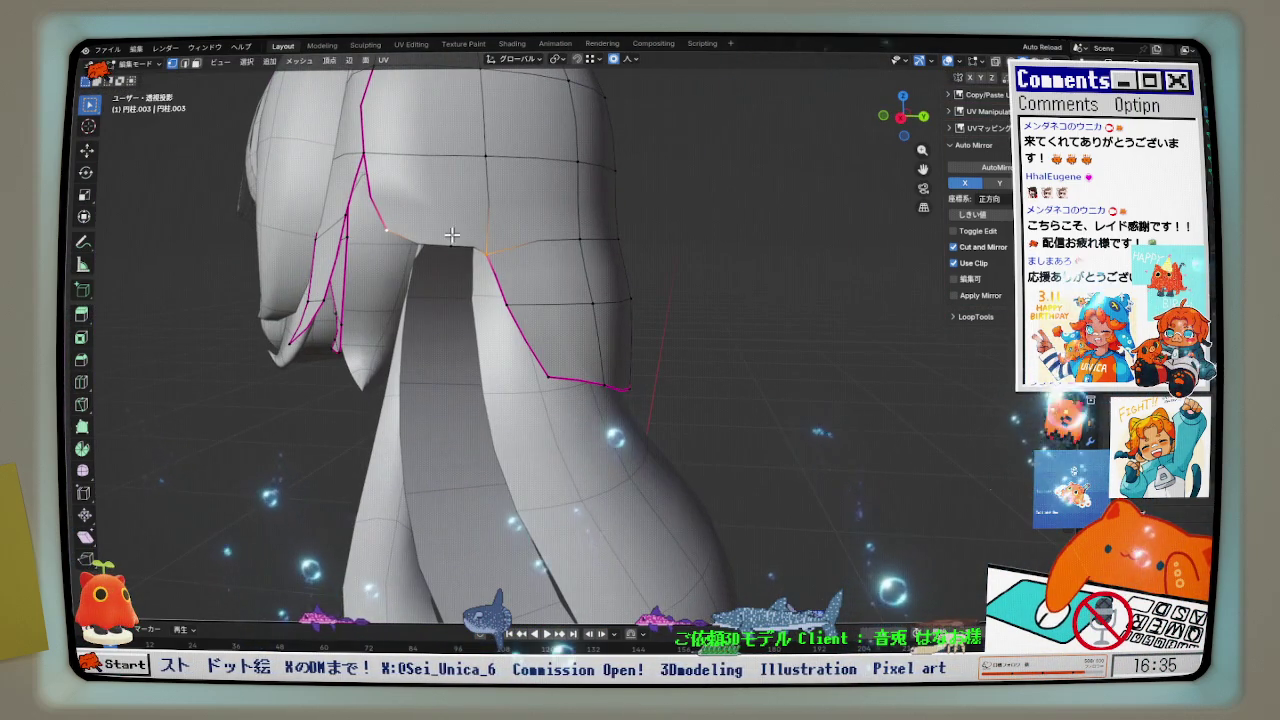
# - Dissolve the selected nape vertices, fill the gap with a face and subdivide it
pyautogui.press('x')
pyautogui.click(440, 312)
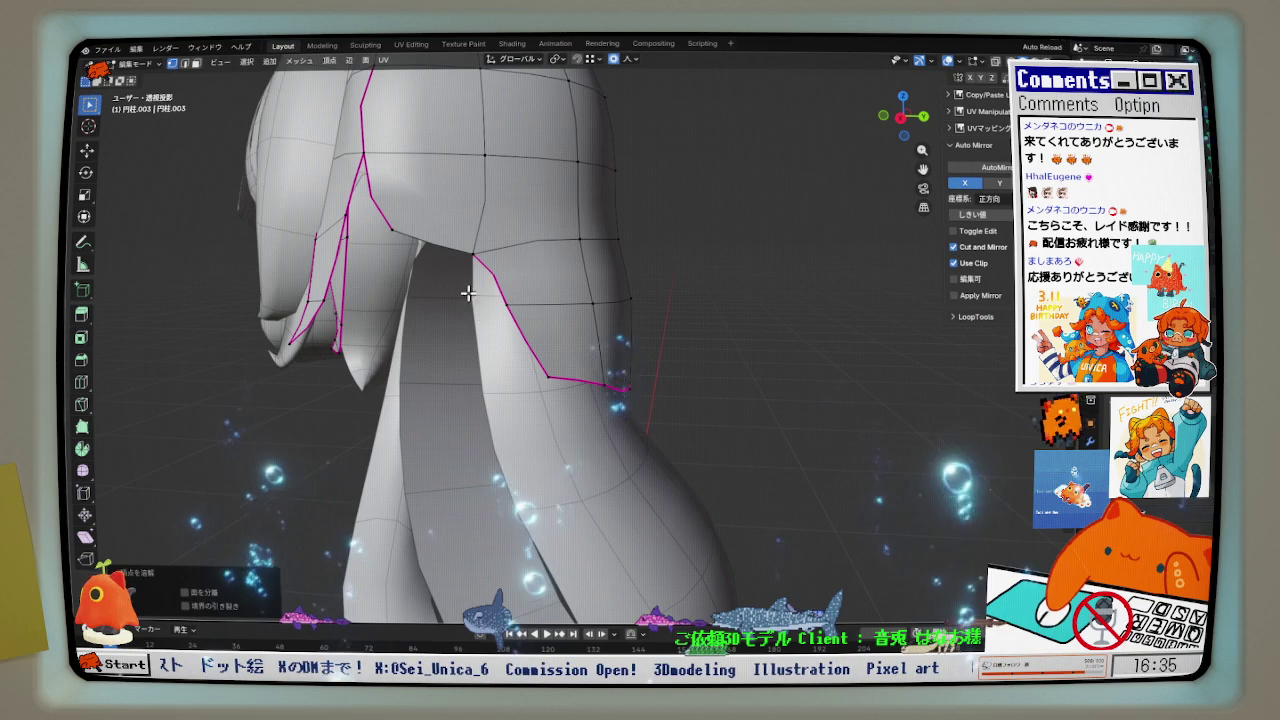
pyautogui.moveTo(403, 232)
pyautogui.mouseDown(button='middle')
pyautogui.moveTo(471, 291)
pyautogui.moveTo(542, 283)
pyautogui.mouseUp(button='middle')
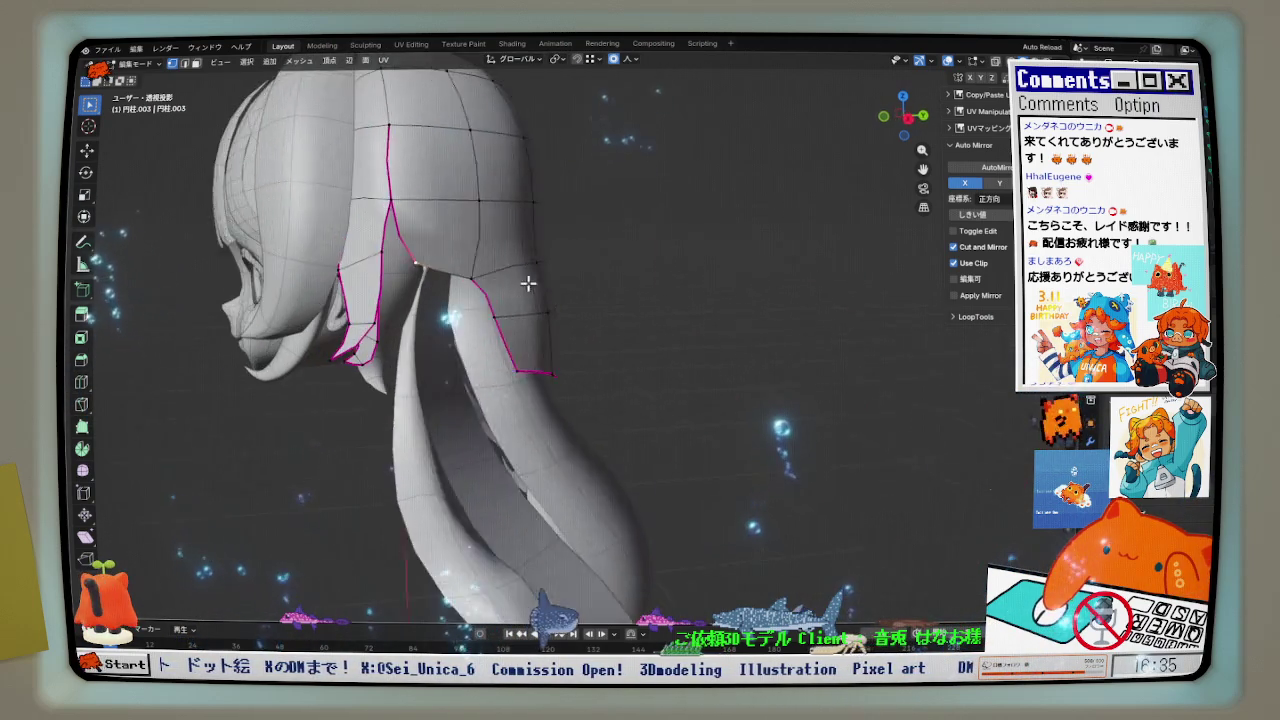
pyautogui.moveTo(542, 283); pyautogui.dragTo(477, 270, button='middle')
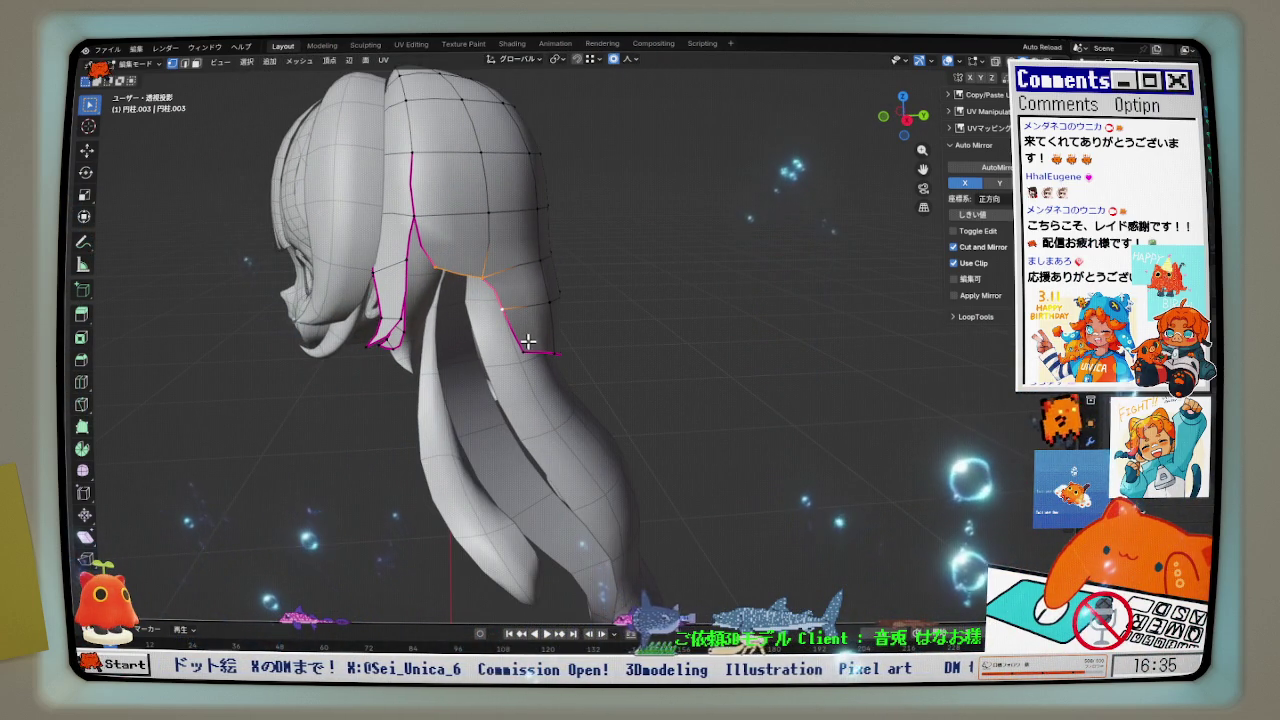
pyautogui.press('f')
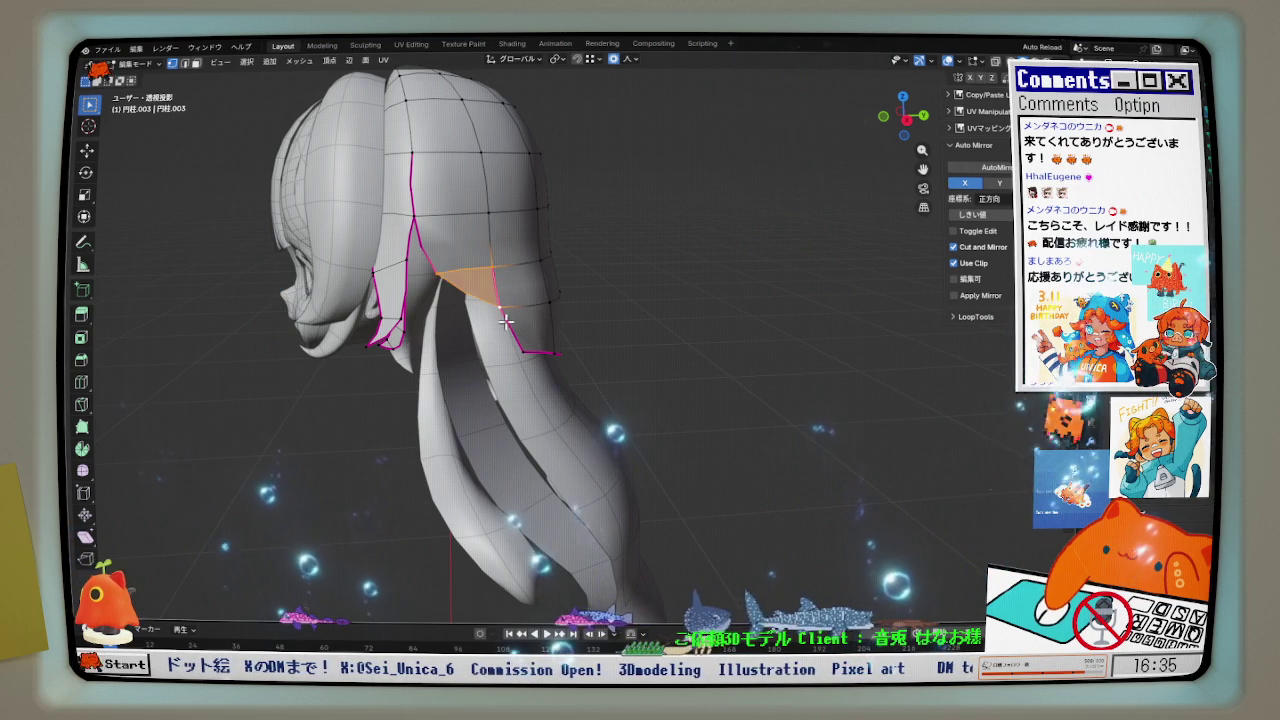
pyautogui.rightClick(480, 300)
pyautogui.click(453, 321)
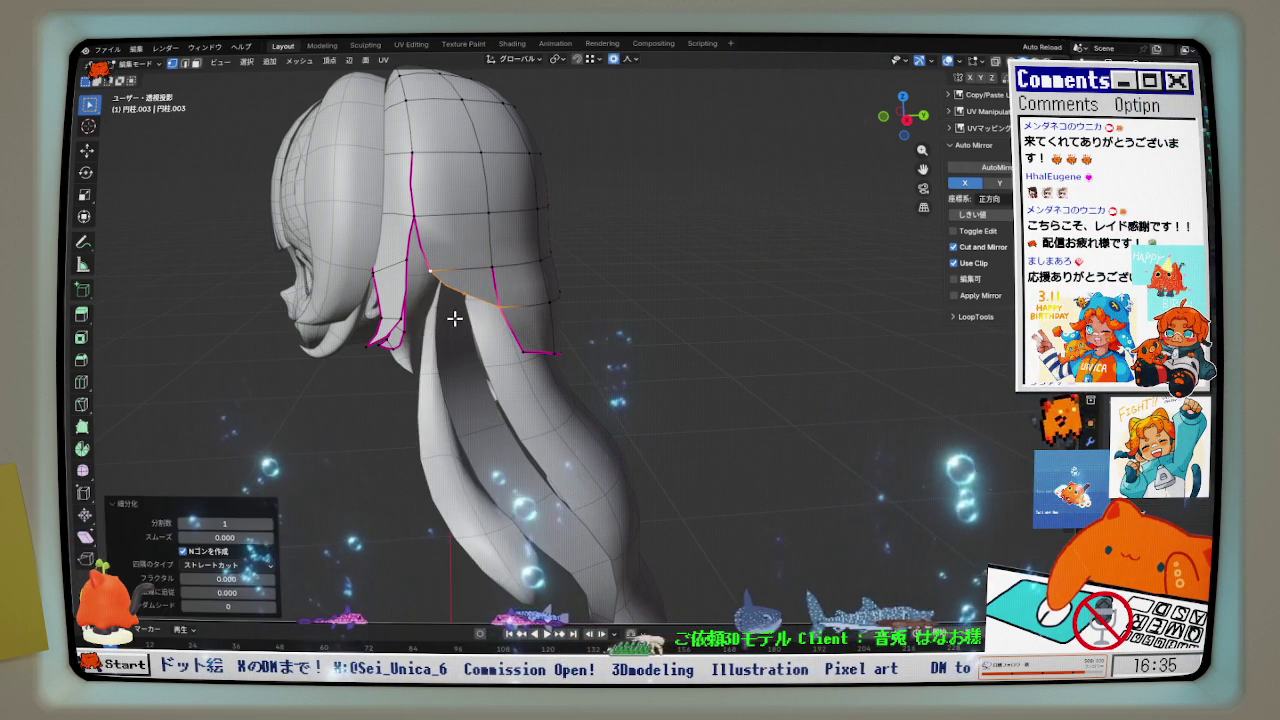
pyautogui.scroll(3, 453, 321)
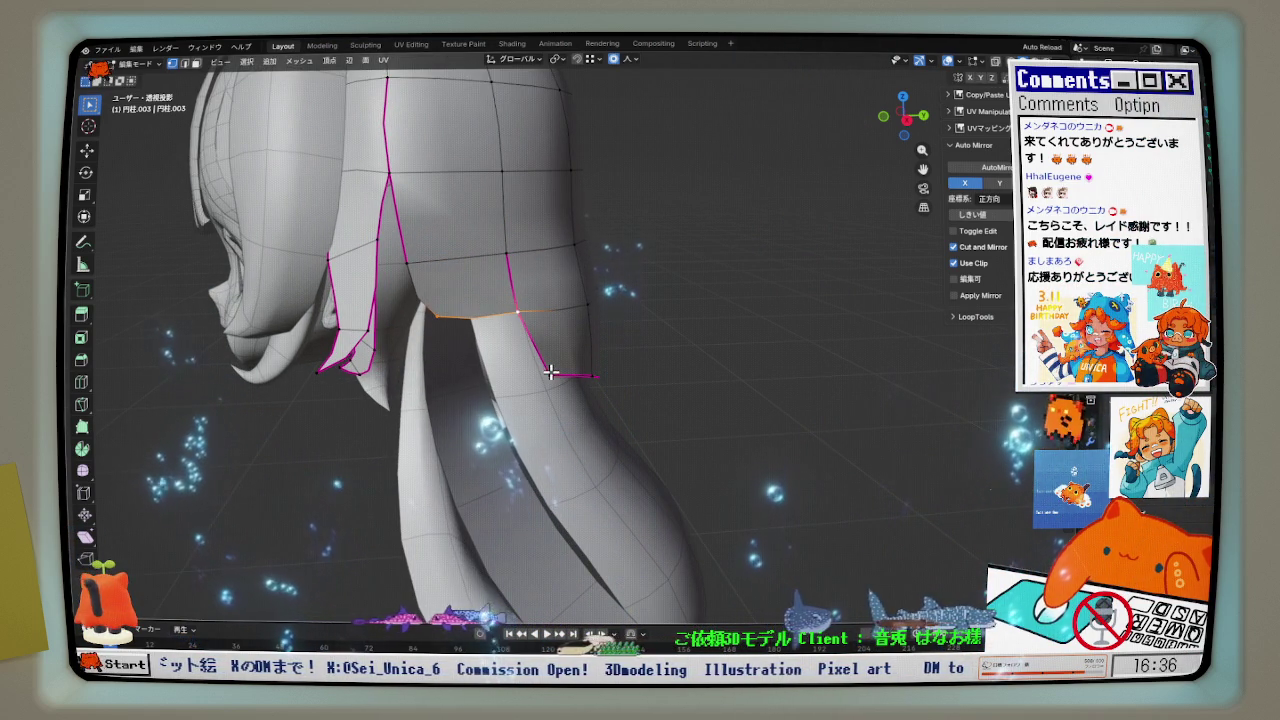
pyautogui.rightClick(460, 320)
pyautogui.click(449, 349)
# - Reposition the hair-tip vertex, pull the back edge 0.064 m inward, and nudge vertices along X
pyautogui.press('g')
pyautogui.click(532, 404)
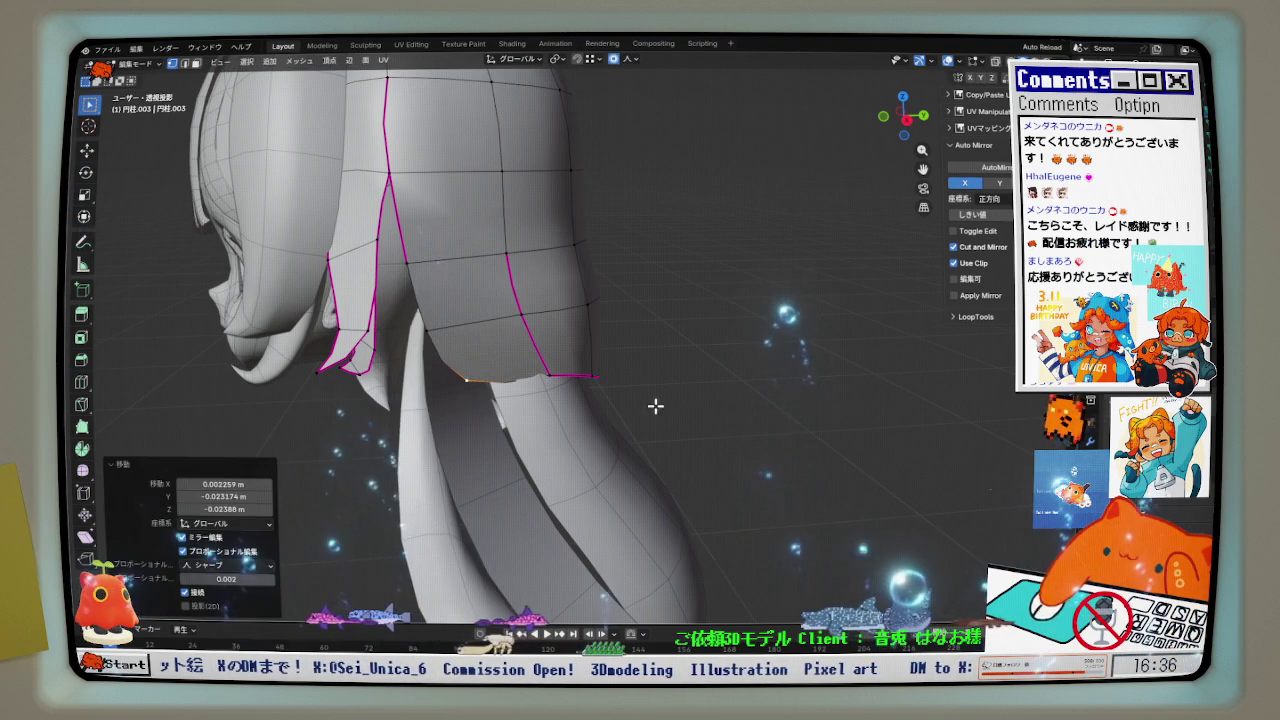
pyautogui.moveTo(634, 383)
pyautogui.mouseDown(button='middle')
pyautogui.moveTo(575, 390)
pyautogui.moveTo(601, 392)
pyautogui.moveTo(737, 271)
pyautogui.moveTo(505, 377)
pyautogui.moveTo(521, 381)
pyautogui.mouseUp(button='middle')
pyautogui.press('g')
pyautogui.press('y')
pyautogui.click(571, 393)
pyautogui.scroll(2, 601, 392)
pyautogui.press('g')
pyautogui.press('x')
pyautogui.click(578, 397)
pyautogui.scroll(2, 521, 381)
# - In the back reference view, nudge a vertex near the top of the hair sideways along X
pyautogui.click(514, 306)
pyautogui.click(910, 120)
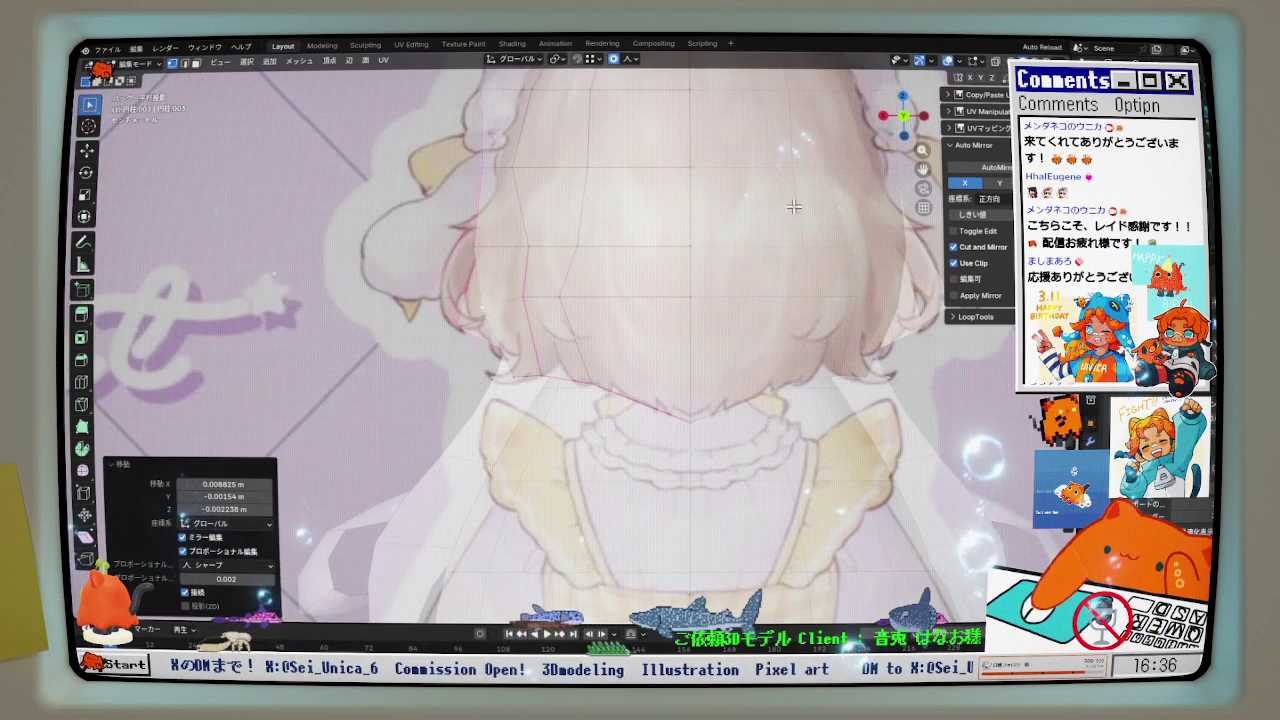
pyautogui.keyDown('shift'); pyautogui.moveTo(559, 349); pyautogui.dragTo(547, 365, button='middle'); pyautogui.keyUp('shift')
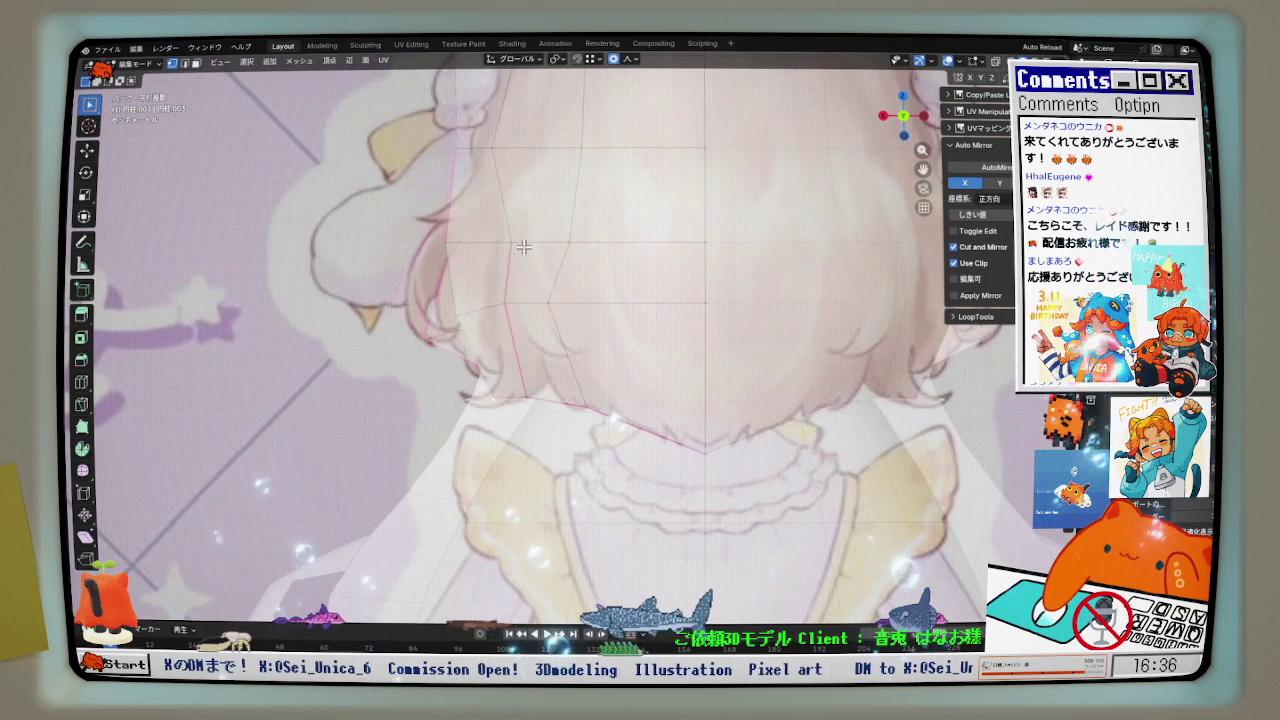
pyautogui.click(470, 150)
pyautogui.press('g')
pyautogui.press('x')
pyautogui.click(502, 148)
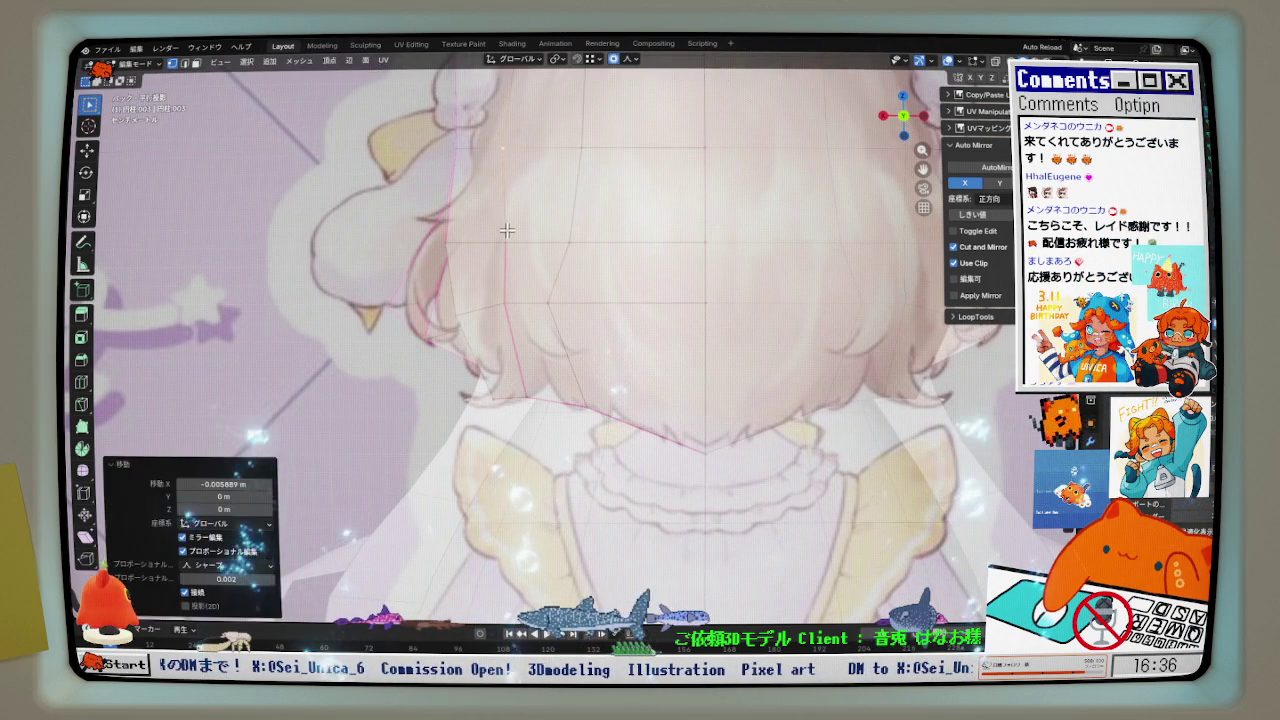
# - Vertex-slide the lower-edge vertices near the collar along the hairline, ending at factor 0.358
pyautogui.click(542, 392)
pyautogui.click(581, 397)
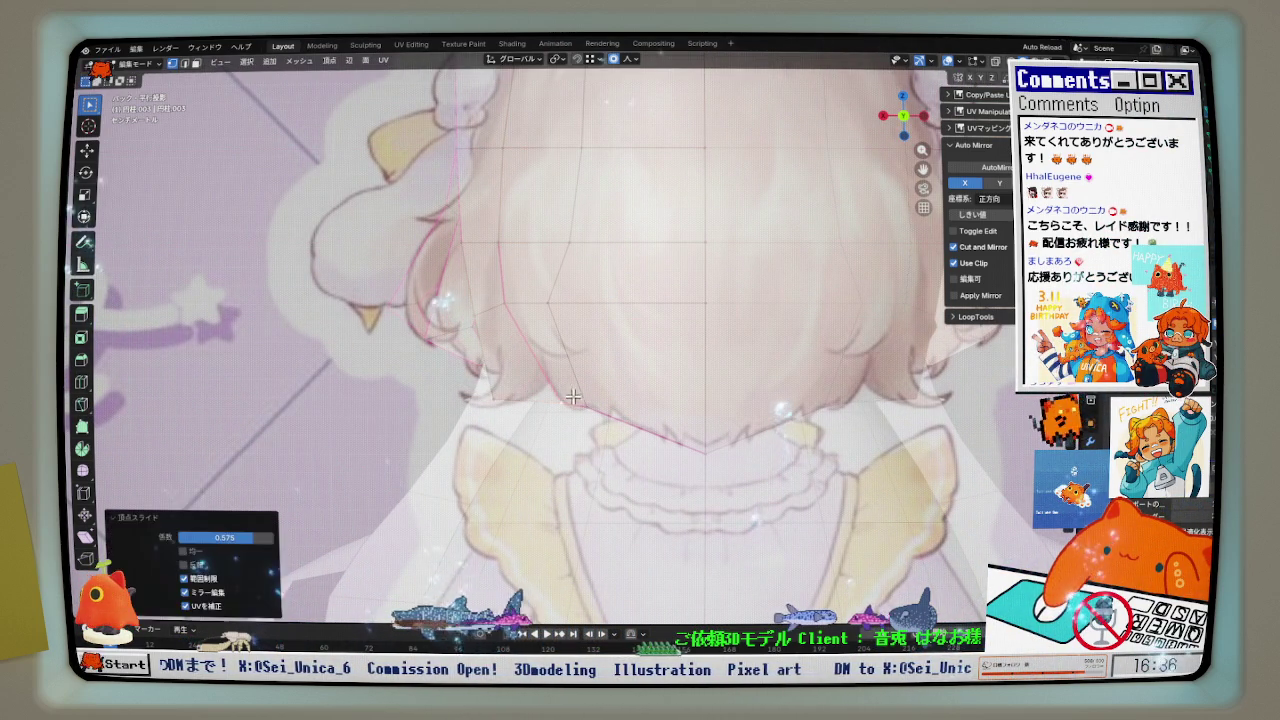
pyautogui.click(516, 379)
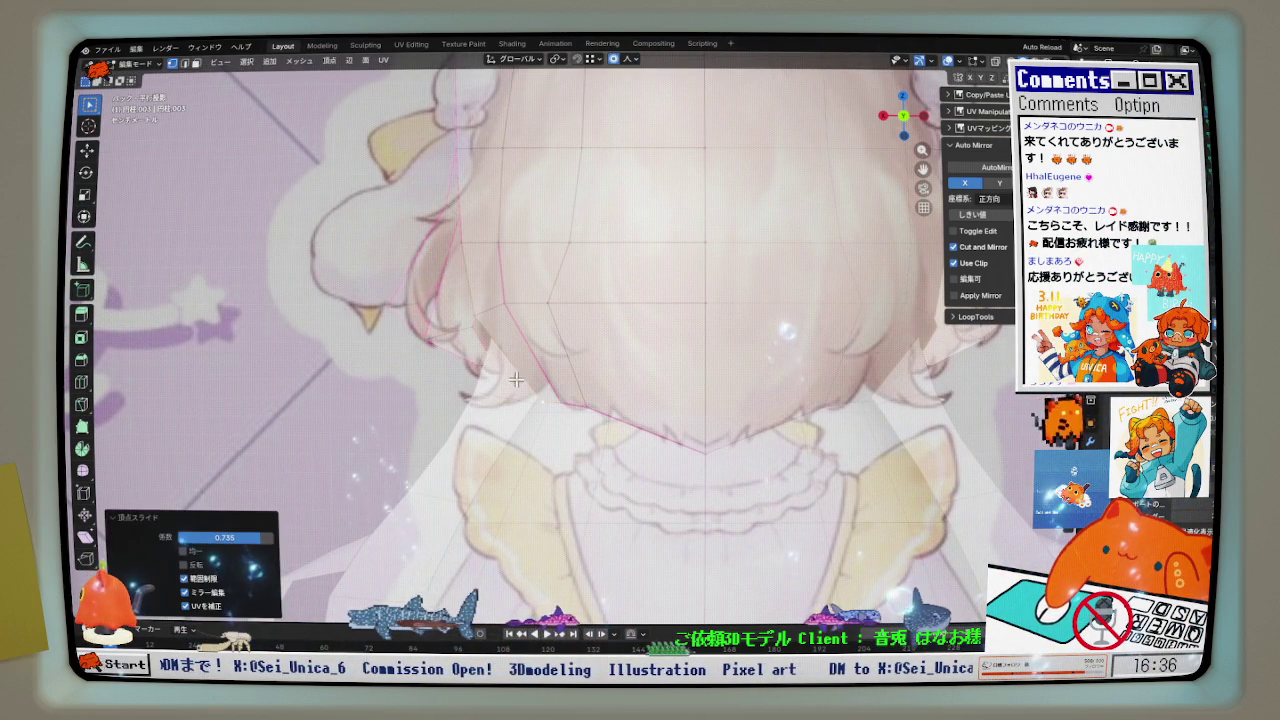
pyautogui.click(497, 316)
pyautogui.click(571, 311)
pyautogui.press('g')
pyautogui.press('g')
pyautogui.click(580, 400)
pyautogui.click(586, 409)
pyautogui.press('g')
pyautogui.press('g')
pyautogui.click(586, 408)
# - Relax the lower edge loop with LoopTools and space its vertices evenly
pyautogui.moveTo(586, 408); pyautogui.dragTo(790, 225, button='middle')
pyautogui.hotkey('ctrl', 'v')
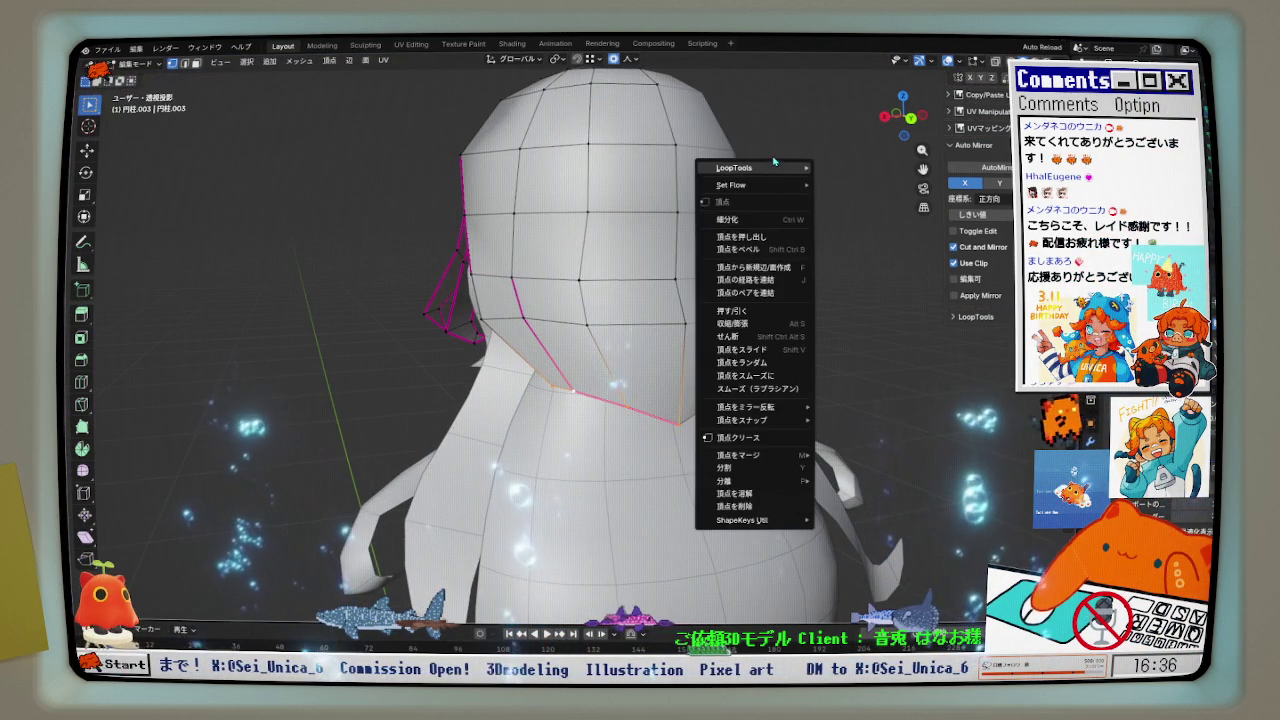
pyautogui.click(851, 244)
pyautogui.rightClick(777, 157)
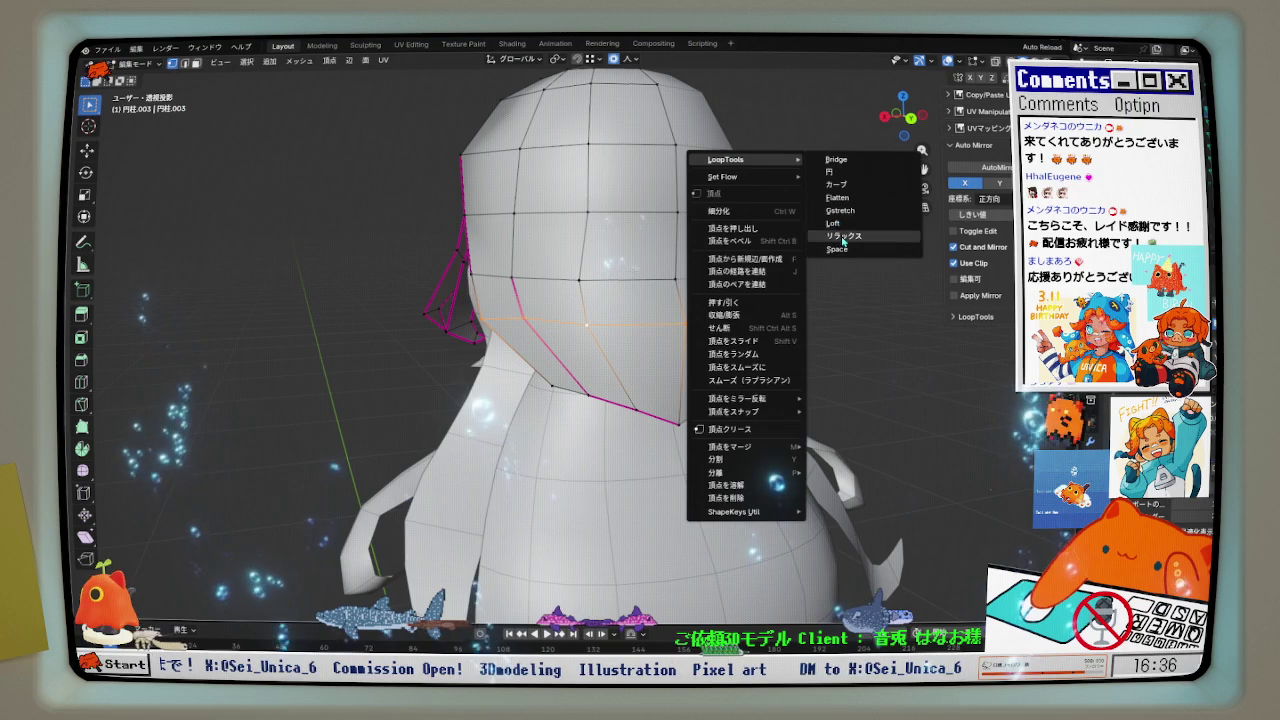
pyautogui.click(837, 249)
pyautogui.rightClick(700, 150)
pyautogui.moveTo(726, 159)
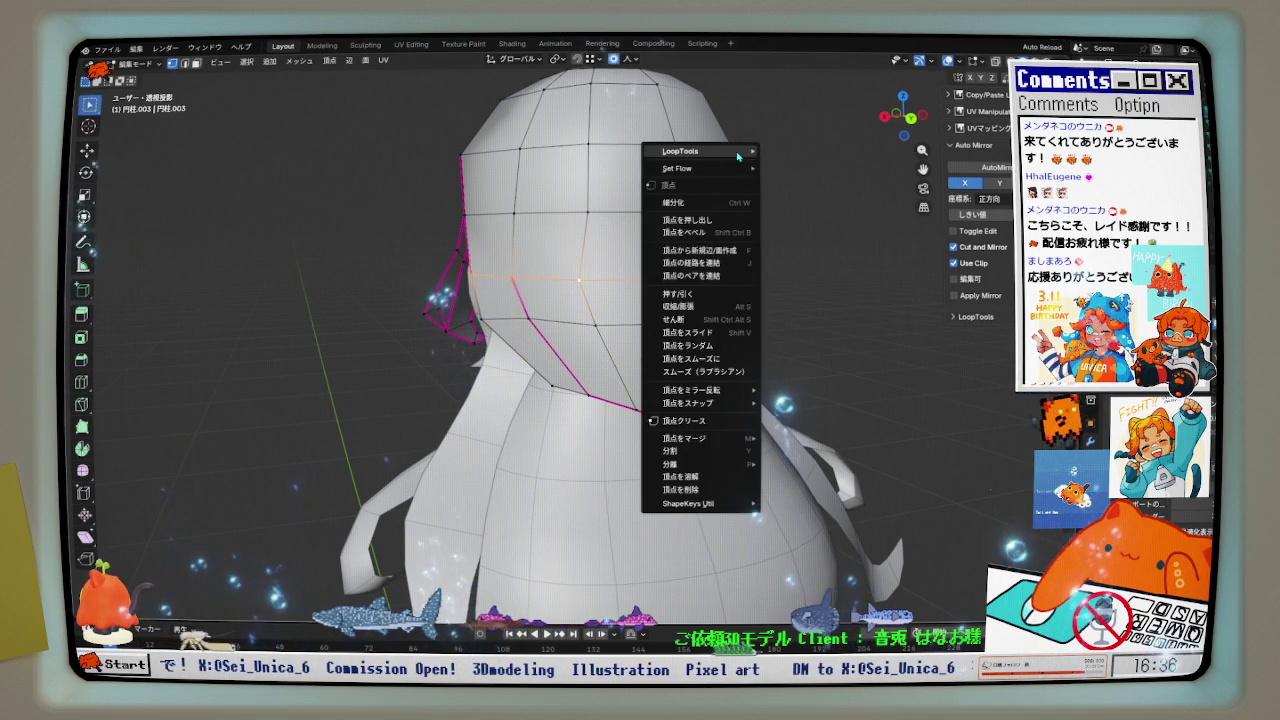
pyautogui.click(814, 230)
pyautogui.moveTo(586, 340)
pyautogui.mouseDown(button='middle')
pyautogui.moveTo(626, 334)
pyautogui.moveTo(940, 160)
pyautogui.mouseUp(button='middle')
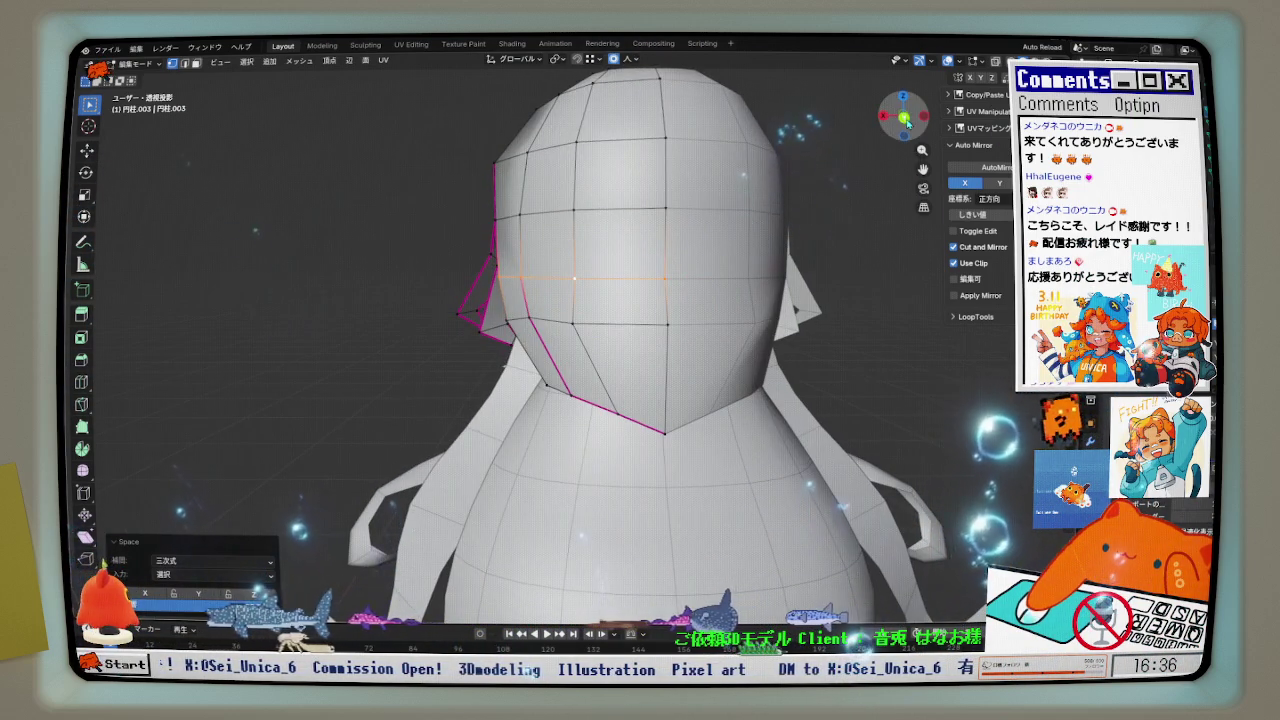
pyautogui.click(906, 120)
# - Slide a hairline vertex by 0.233, soft-move nearby vertices, and return to Object Mode
pyautogui.hotkey('shift', 'v')
pyautogui.click(676, 410)
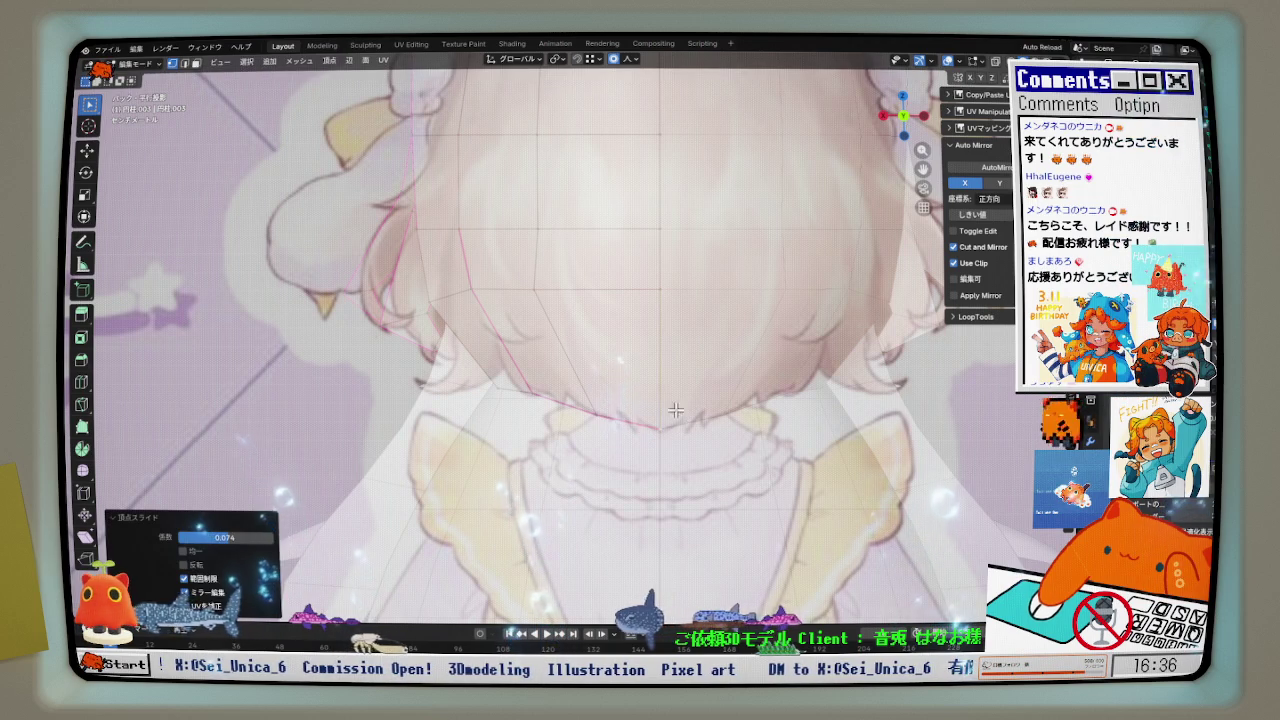
pyautogui.click(471, 262)
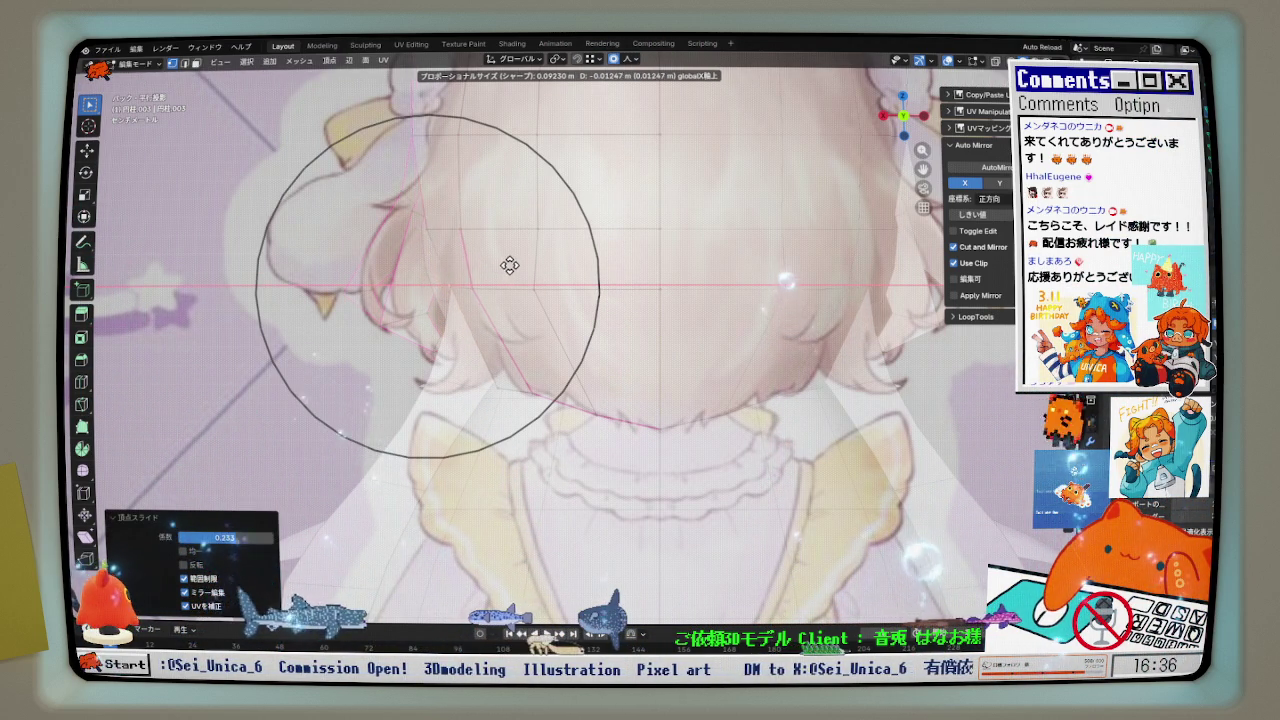
pyautogui.click(509, 265)
pyautogui.moveTo(509, 265)
pyautogui.mouseDown(button='middle')
pyautogui.moveTo(667, 279)
pyautogui.moveTo(598, 317)
pyautogui.moveTo(640, 243)
pyautogui.moveTo(617, 191)
pyautogui.moveTo(573, 249)
pyautogui.mouseUp(button='middle')
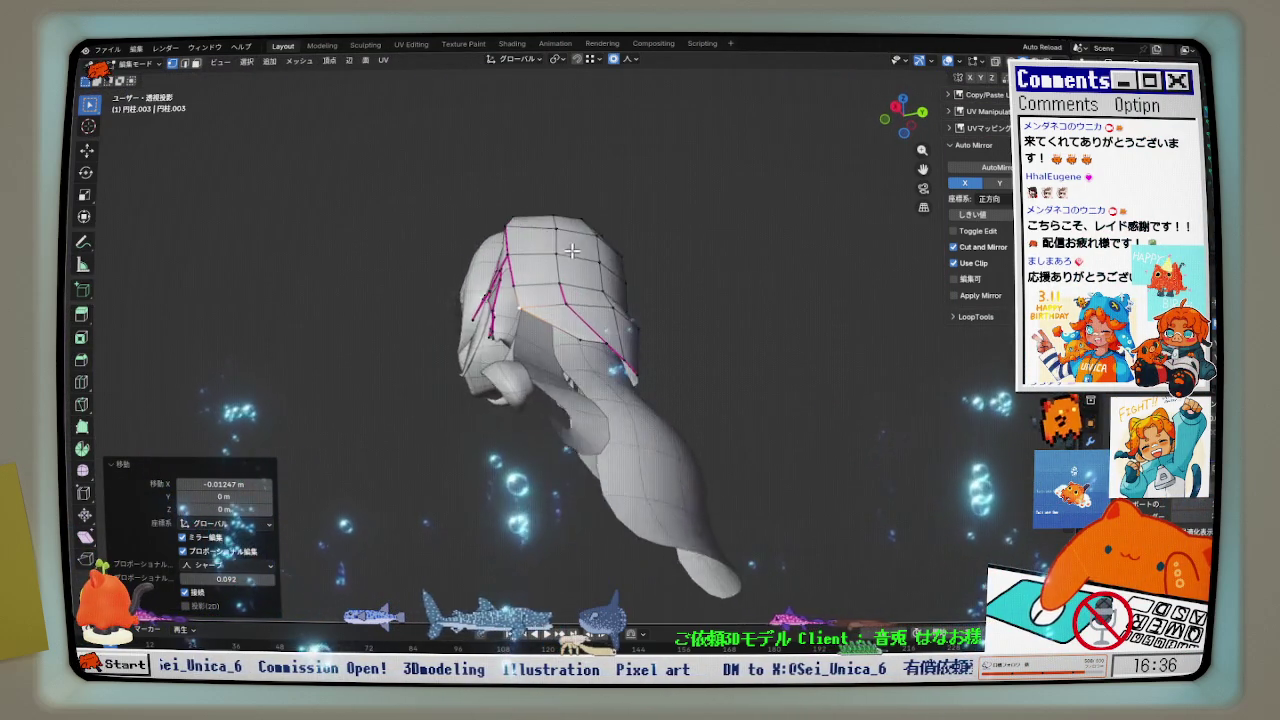
pyautogui.press('Tab')
pyautogui.click(545, 374)
pyautogui.moveTo(545, 374); pyautogui.dragTo(545, 374, button='middle')
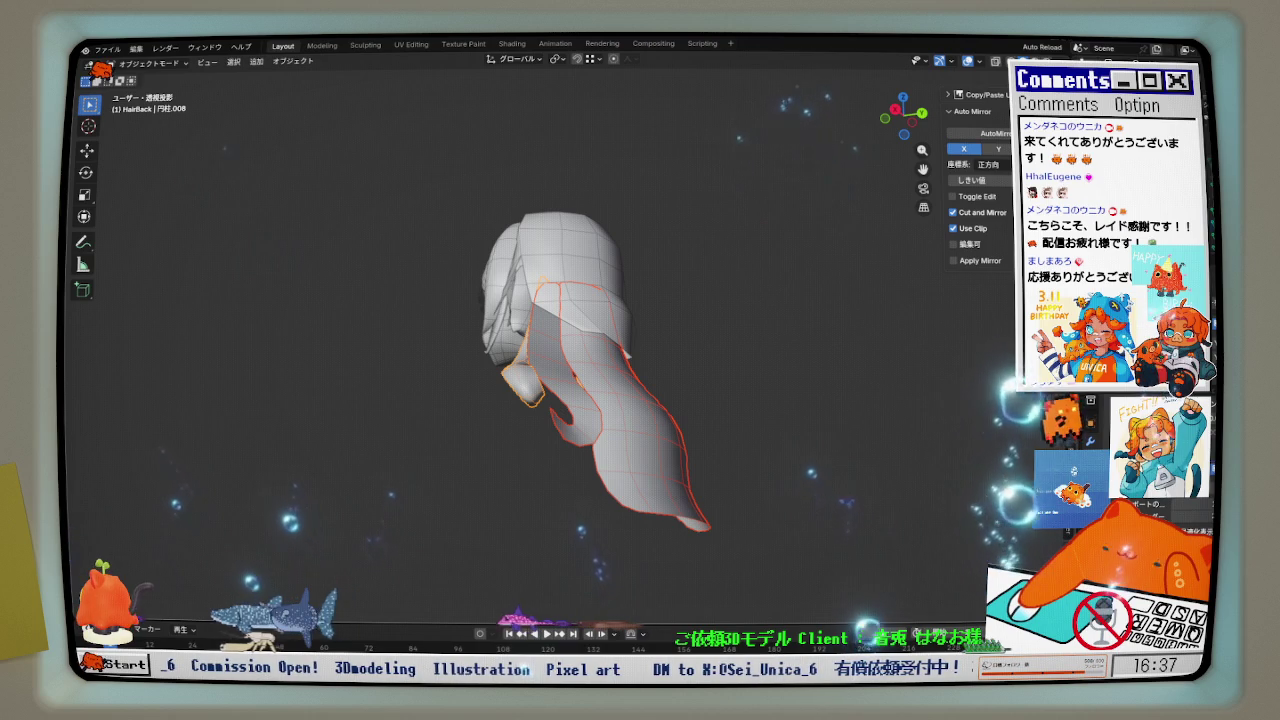
# - Inspect the back hair against the side reference sketch from several angles
pyautogui.moveTo(755, 322); pyautogui.dragTo(835, 285, button='middle')
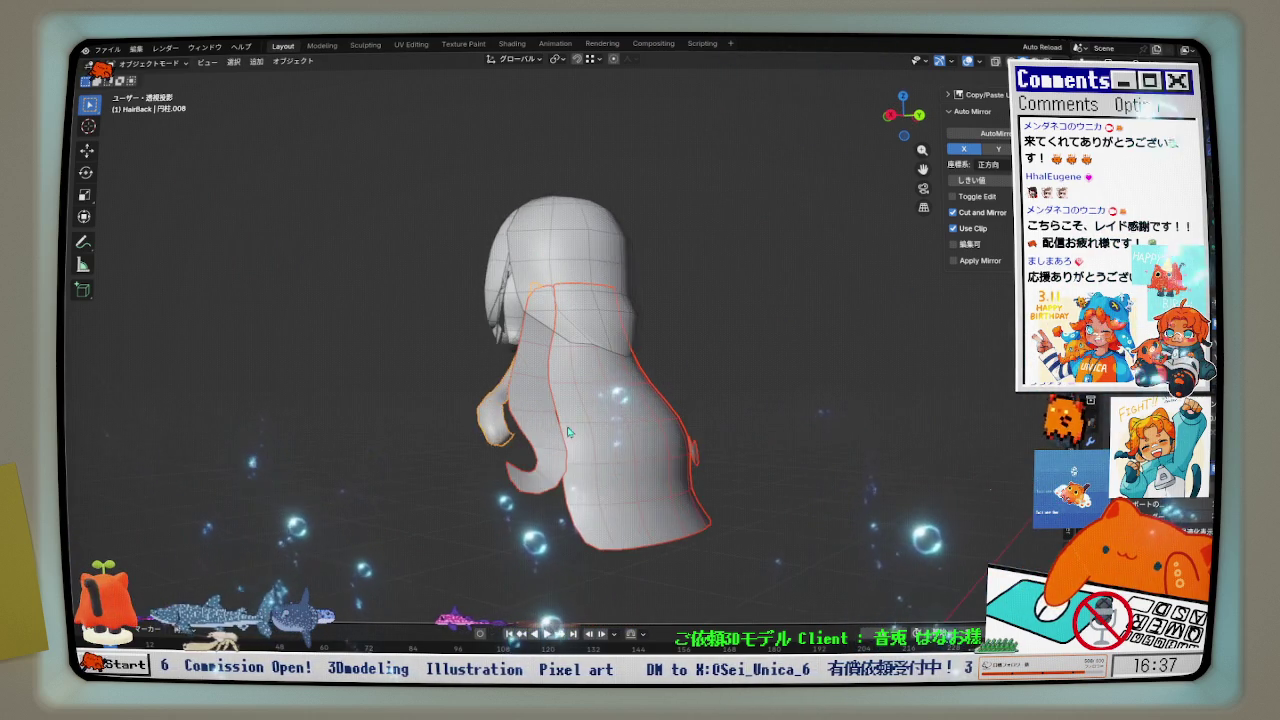
pyautogui.press('KP_3')
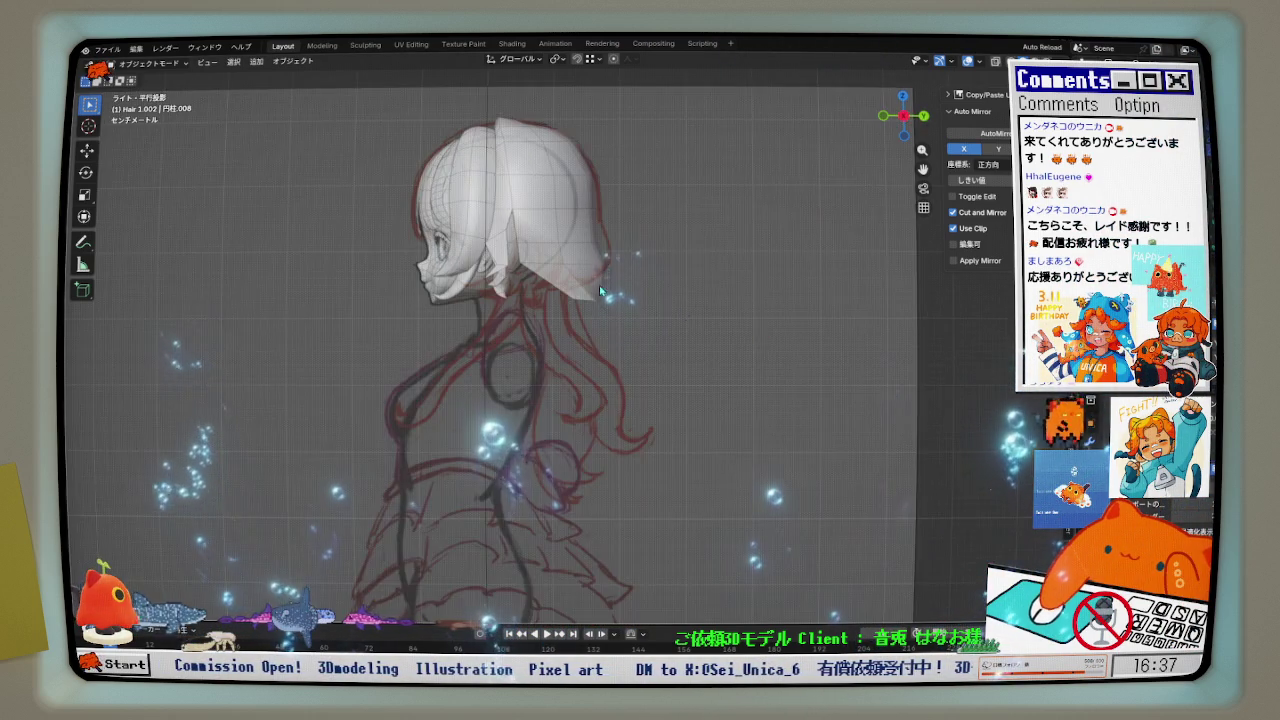
pyautogui.scroll(2, 599, 285)
pyautogui.scroll(-2, 599, 285)
pyautogui.moveTo(599, 285)
pyautogui.keyDown('shift'); pyautogui.mouseDown(button='middle')
pyautogui.moveTo(658, 291)
pyautogui.moveTo(569, 311)
pyautogui.moveTo(353, 297)
pyautogui.moveTo(872, 295)
pyautogui.mouseUp(button='middle'); pyautogui.keyUp('shift')
pyautogui.click(910, 328)
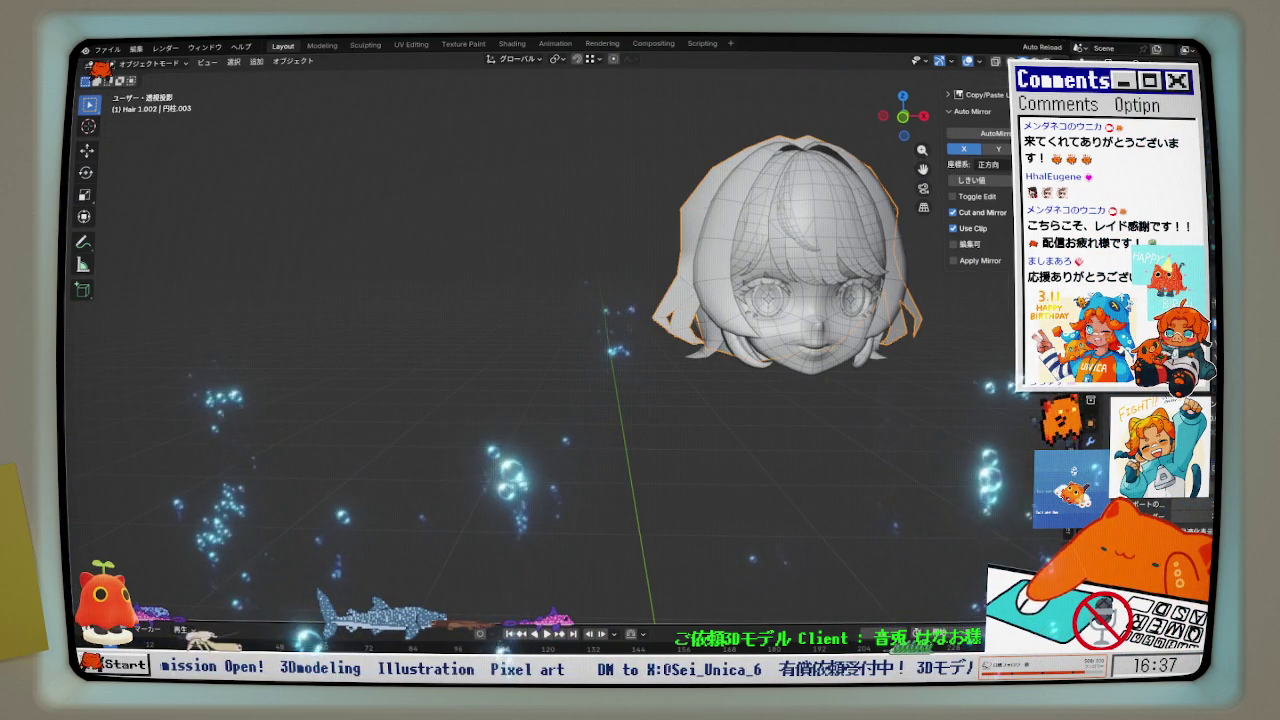
pyautogui.moveTo(917, 431)
pyautogui.mouseDown(button='middle')
pyautogui.moveTo(686, 387)
pyautogui.moveTo(716, 381)
pyautogui.moveTo(559, 301)
pyautogui.mouseUp(button='middle')
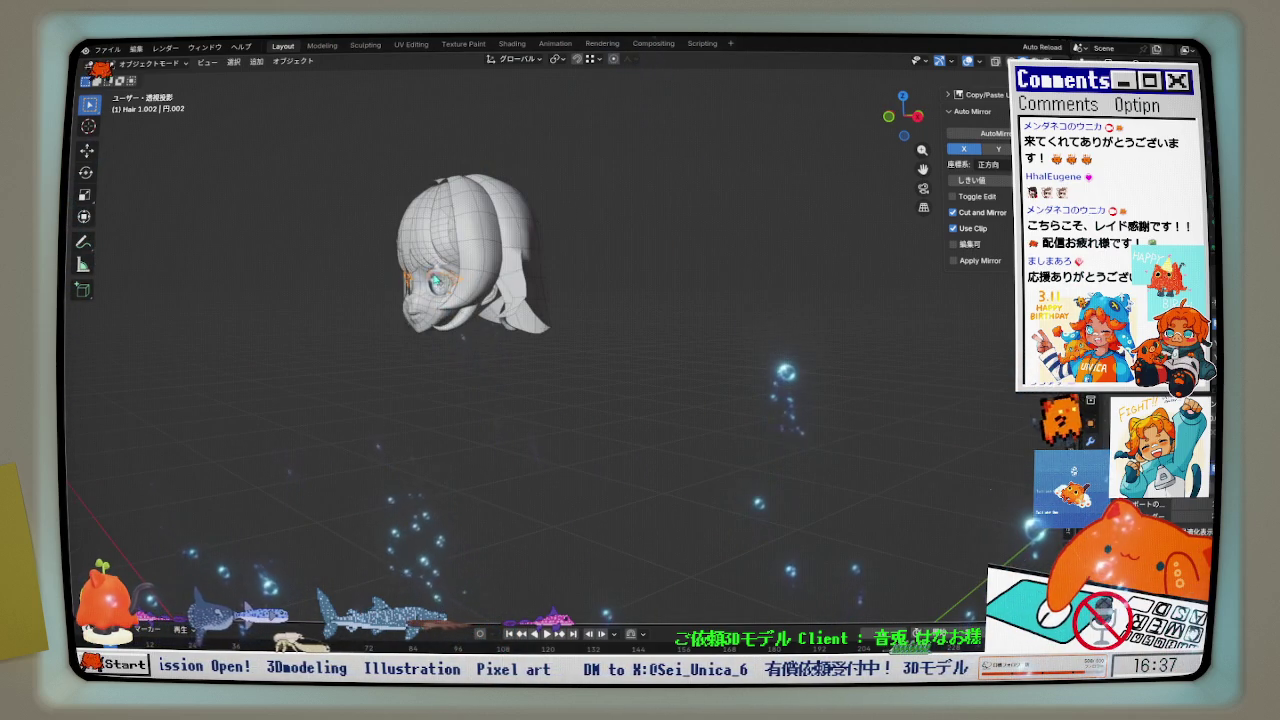
pyautogui.scroll(2, 436, 283)
pyautogui.click(426, 317)
pyautogui.moveTo(560, 395)
pyautogui.mouseDown(button='middle')
pyautogui.moveTo(347, 402)
pyautogui.moveTo(517, 394)
pyautogui.mouseUp(button='middle')
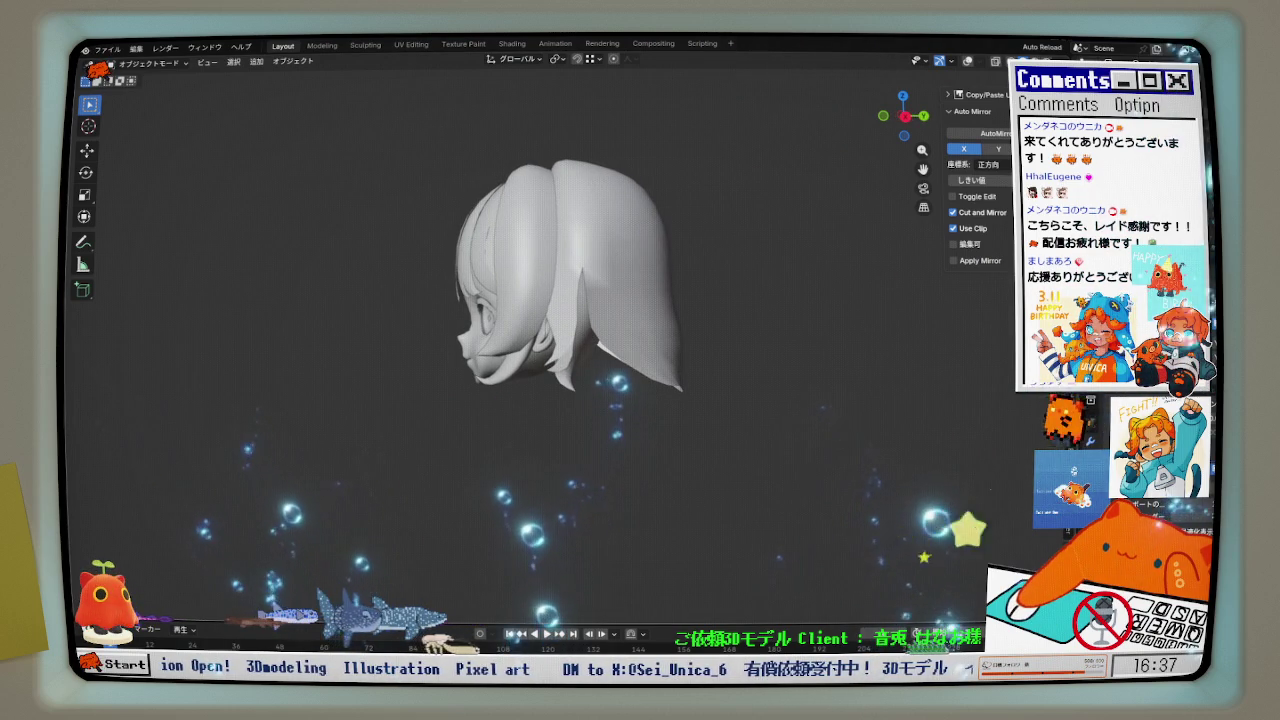
# - Reveal the hidden long hair strands and body, then enter Edit Mode with X-ray on
pyautogui.hotkey('alt', 'h')
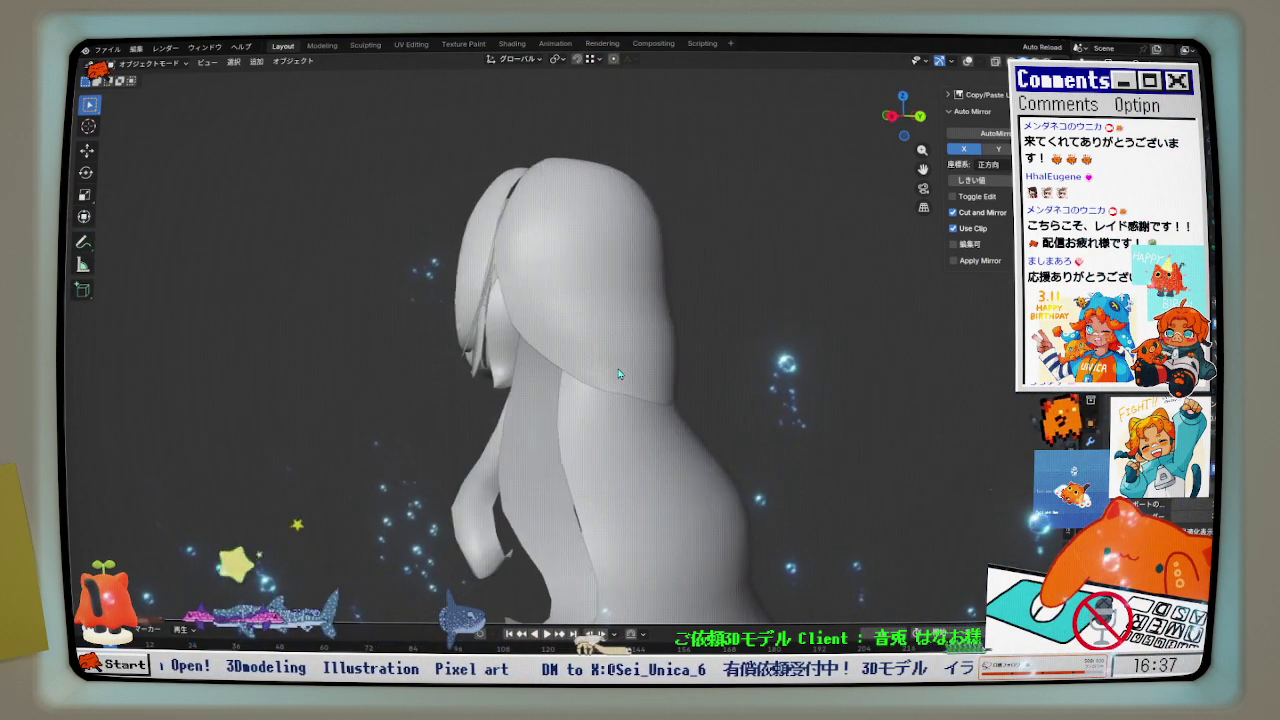
pyautogui.moveTo(520, 380); pyautogui.dragTo(696, 371, button='middle')
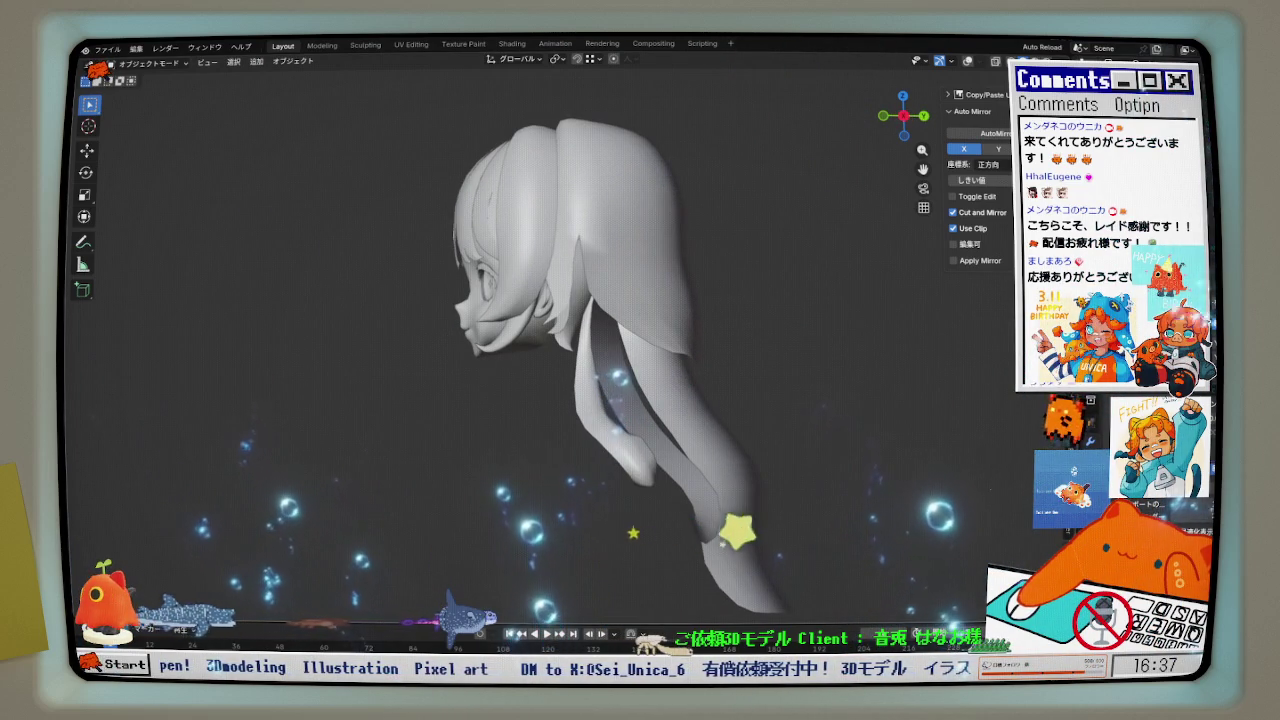
pyautogui.hotkey('alt', 'h')
pyautogui.press('Tab')
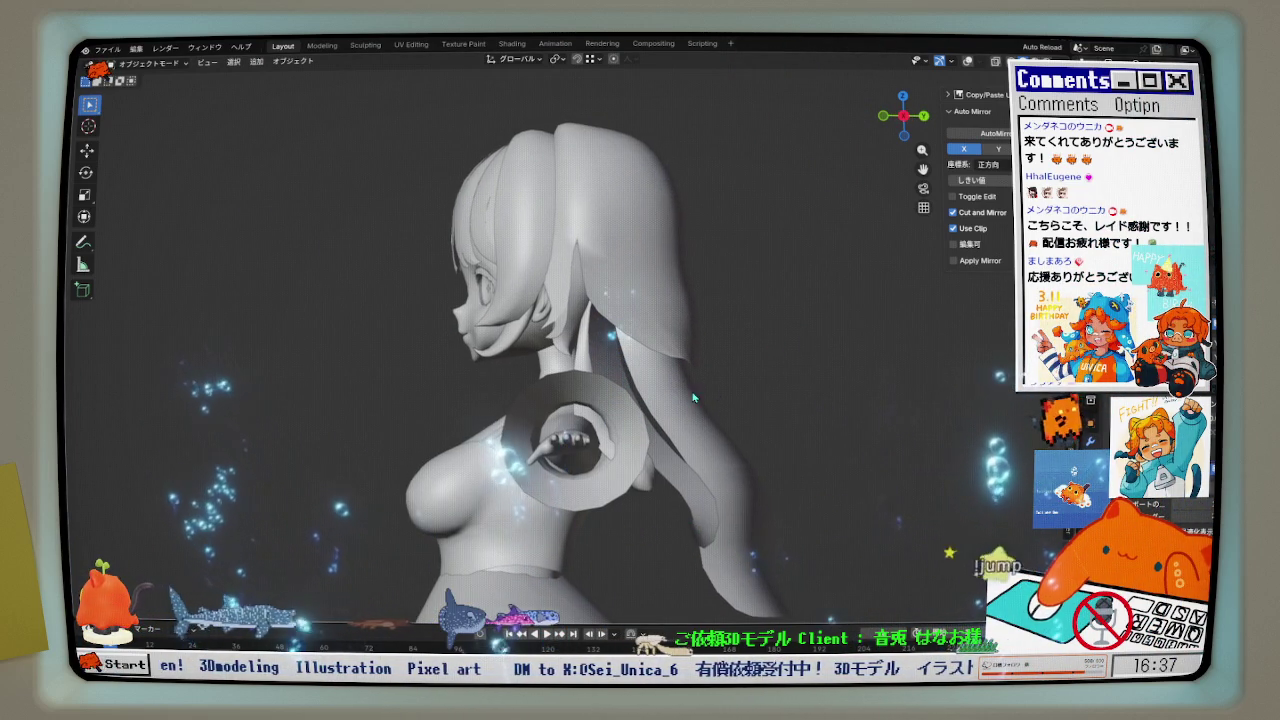
pyautogui.scroll(3, 910, 174)
pyautogui.click(996, 62)
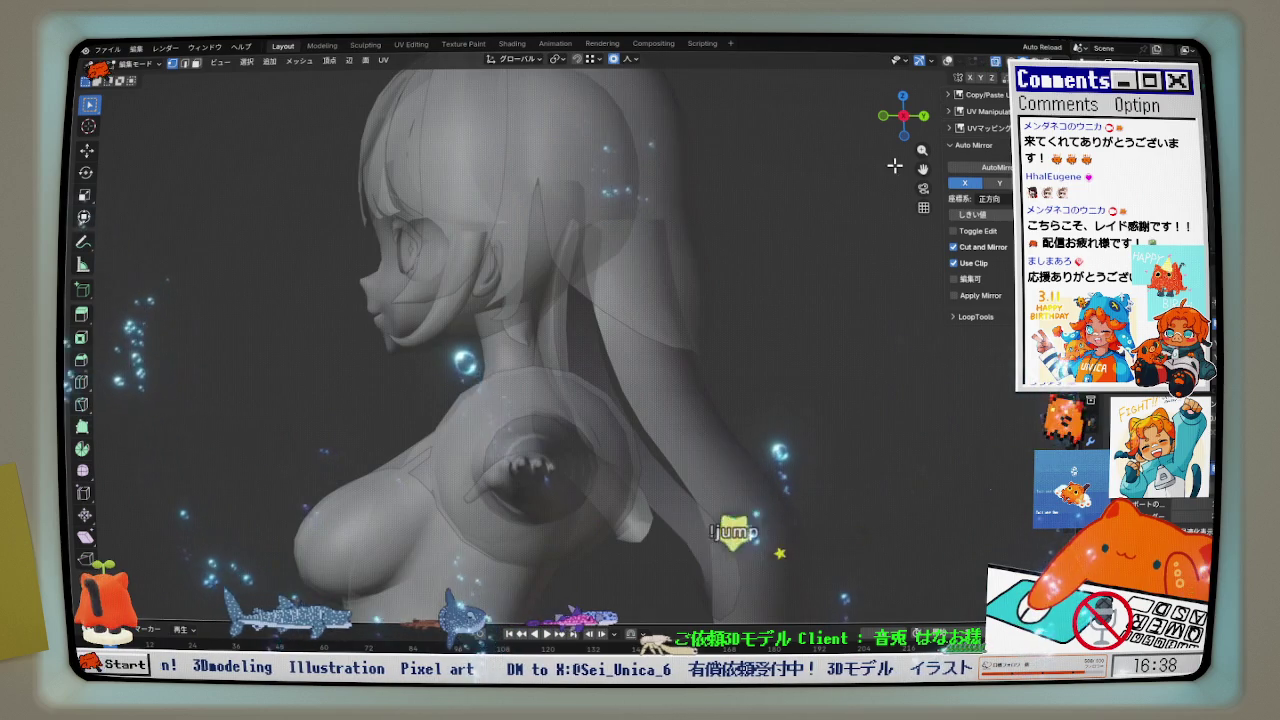
# - Return to Object Mode, select the wider back hair strand, and start editing its mesh
pyautogui.hotkey('ctrl', 'Tab')
pyautogui.click(594, 360)
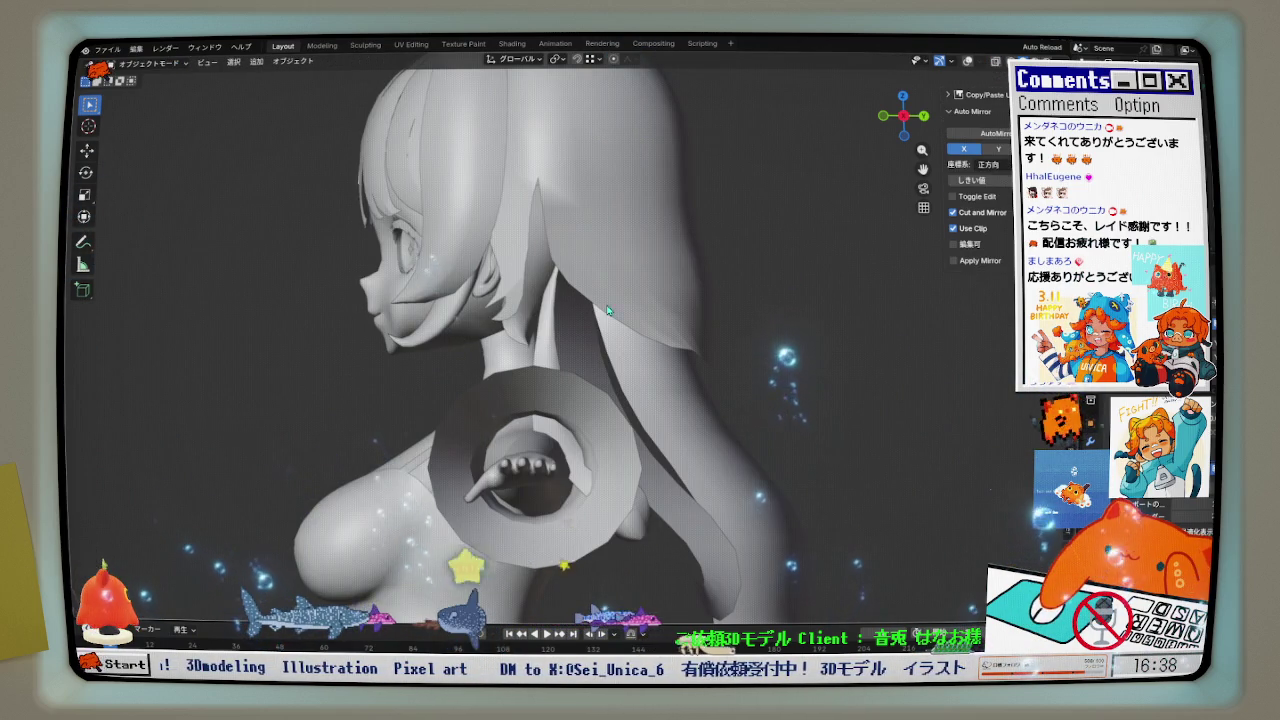
pyautogui.click(968, 61)
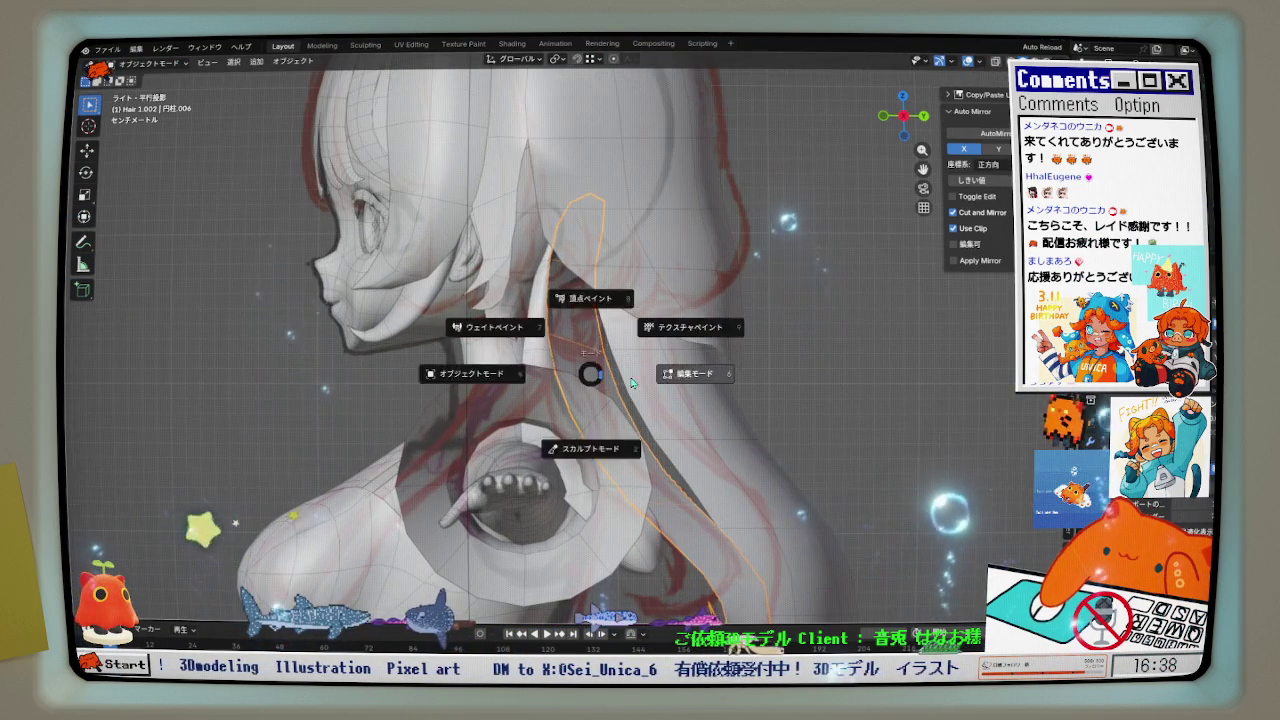
pyautogui.click(652, 383)
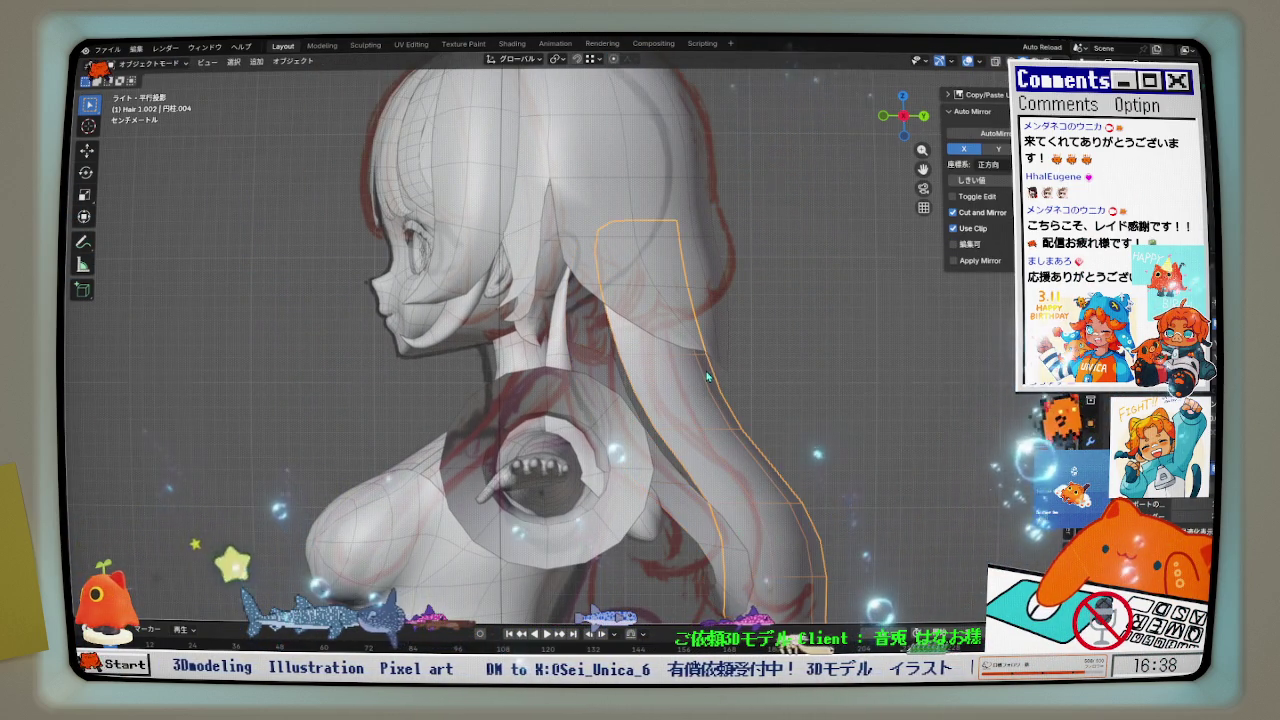
pyautogui.click(688, 370)
pyautogui.press('Tab')
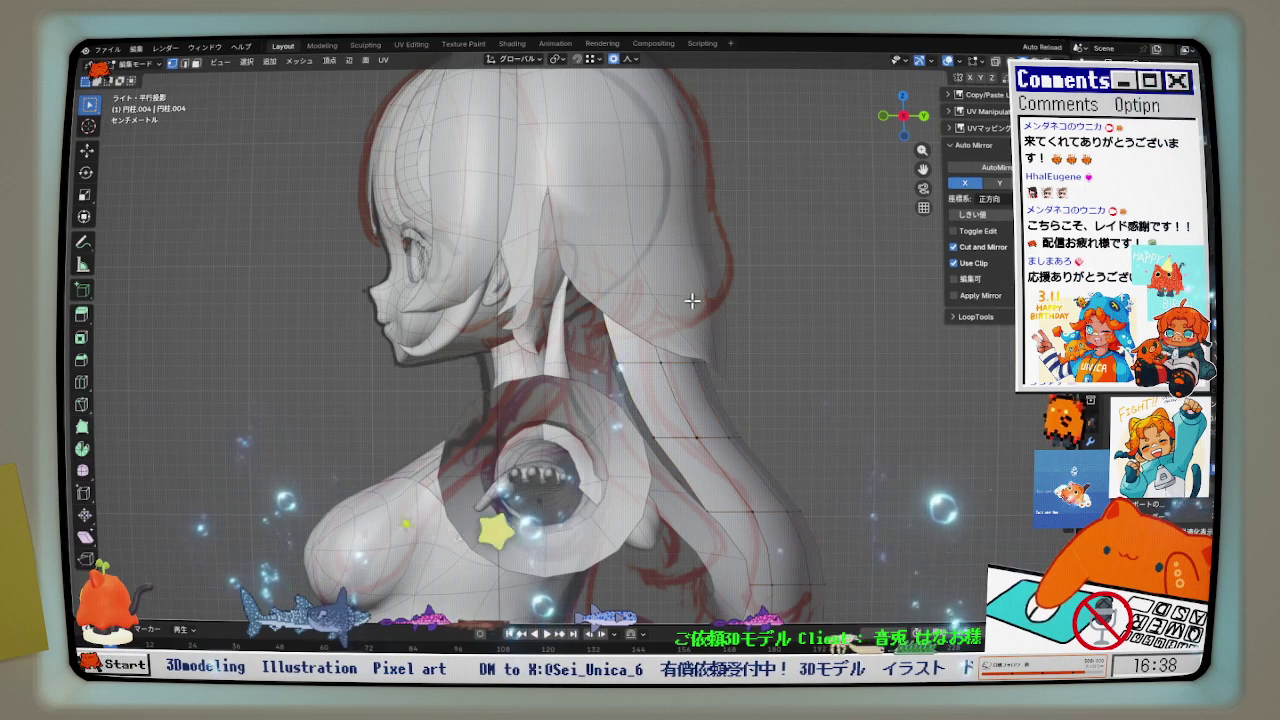
pyautogui.click(968, 61)
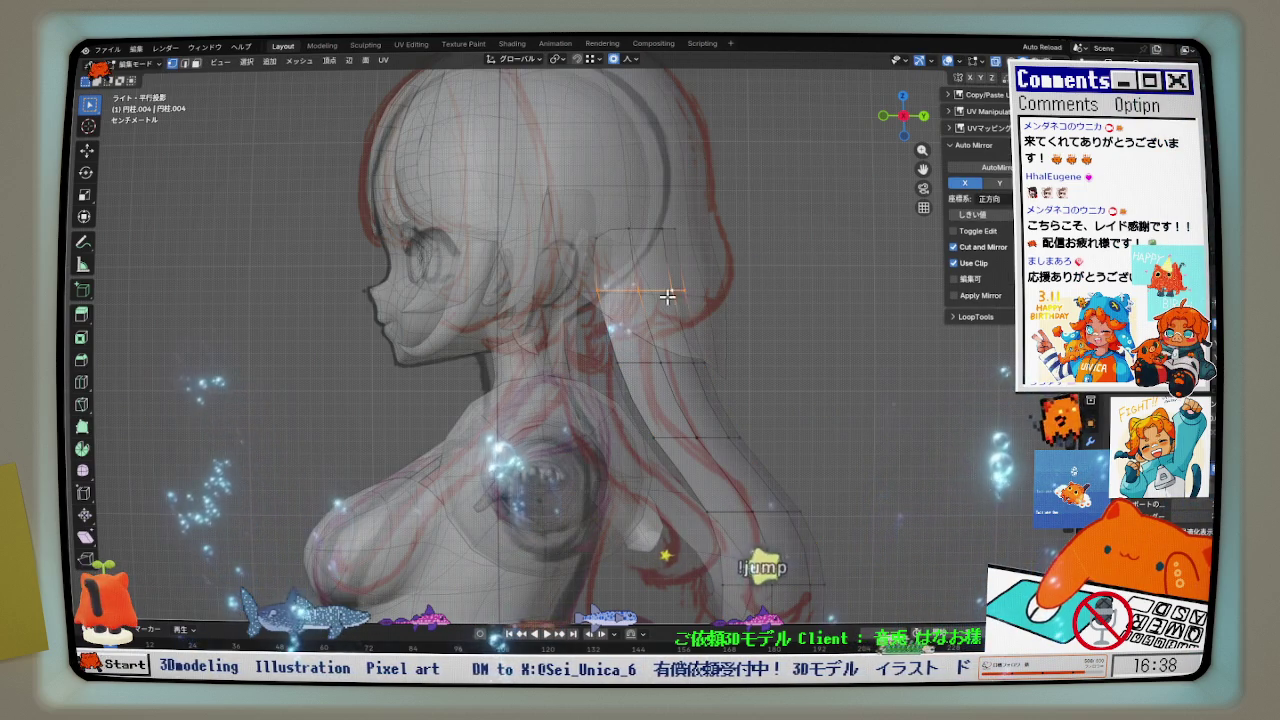
pyautogui.hotkey('alt', 'z')
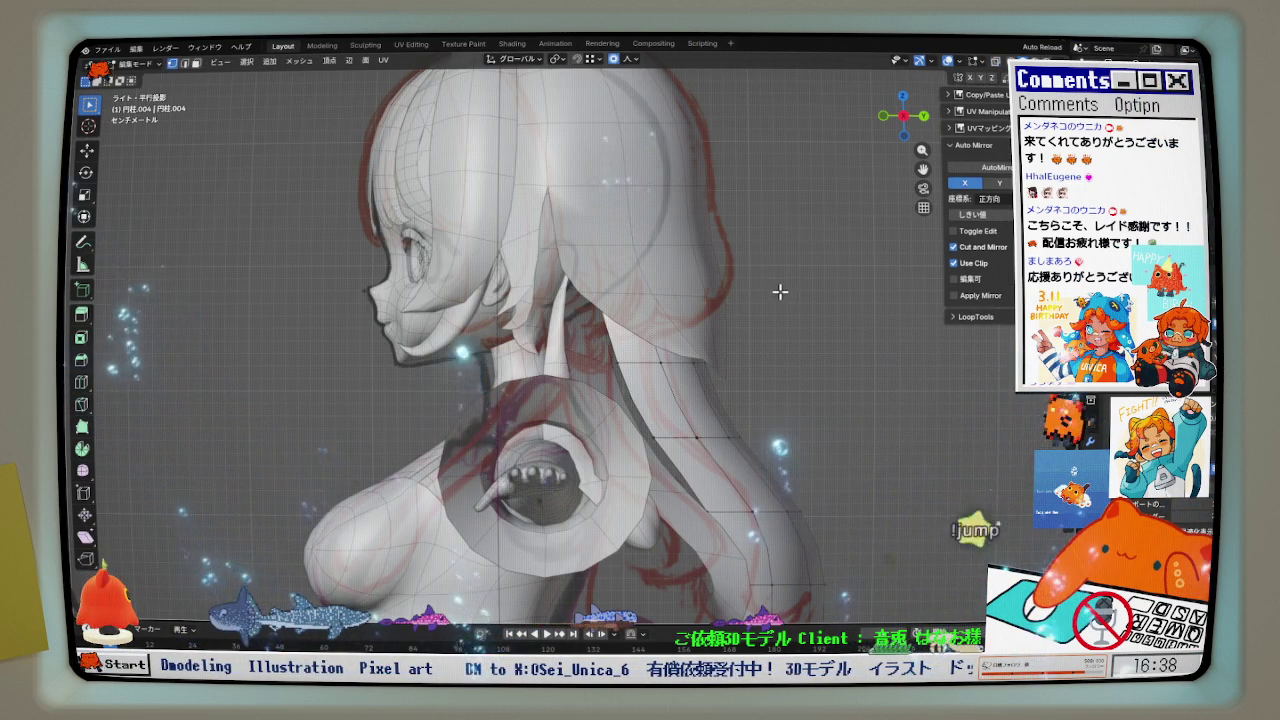
# - Shift the back hair vertices along Y and play the animation to check them
pyautogui.press('g')
pyautogui.press('y')
pyautogui.click(770, 291)
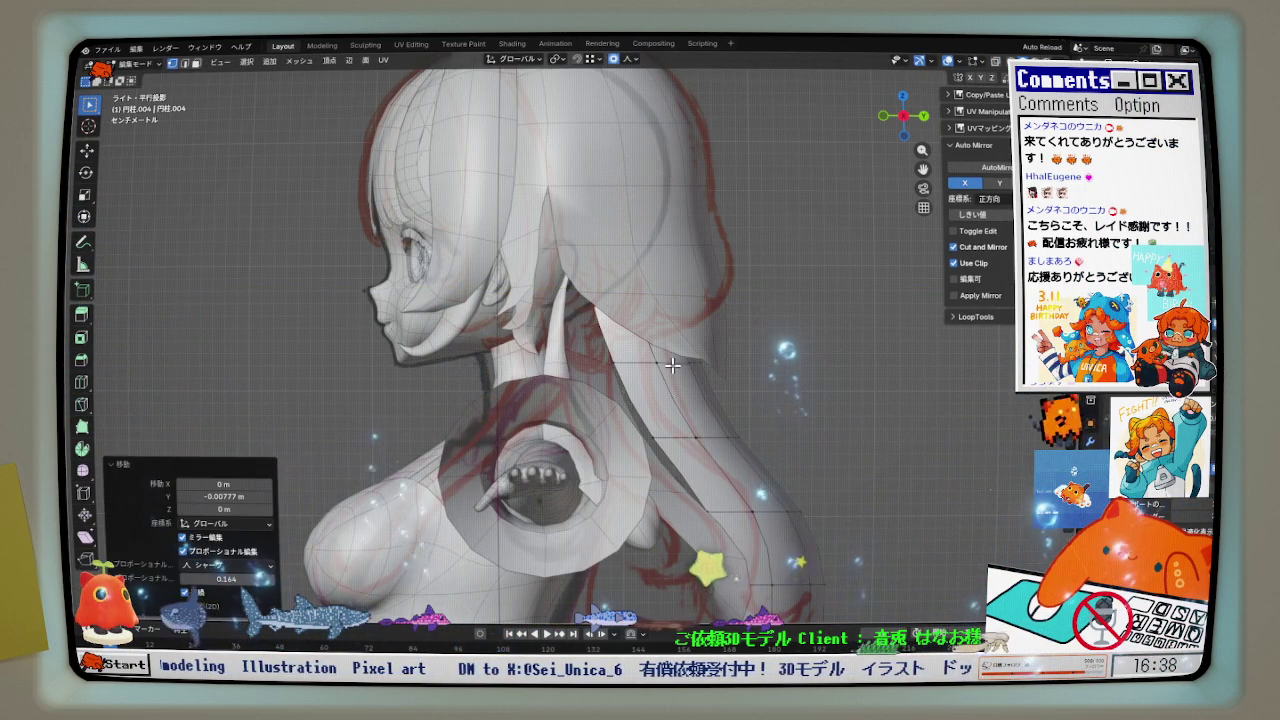
pyautogui.hotkey('alt', 'z')
pyautogui.press('space')
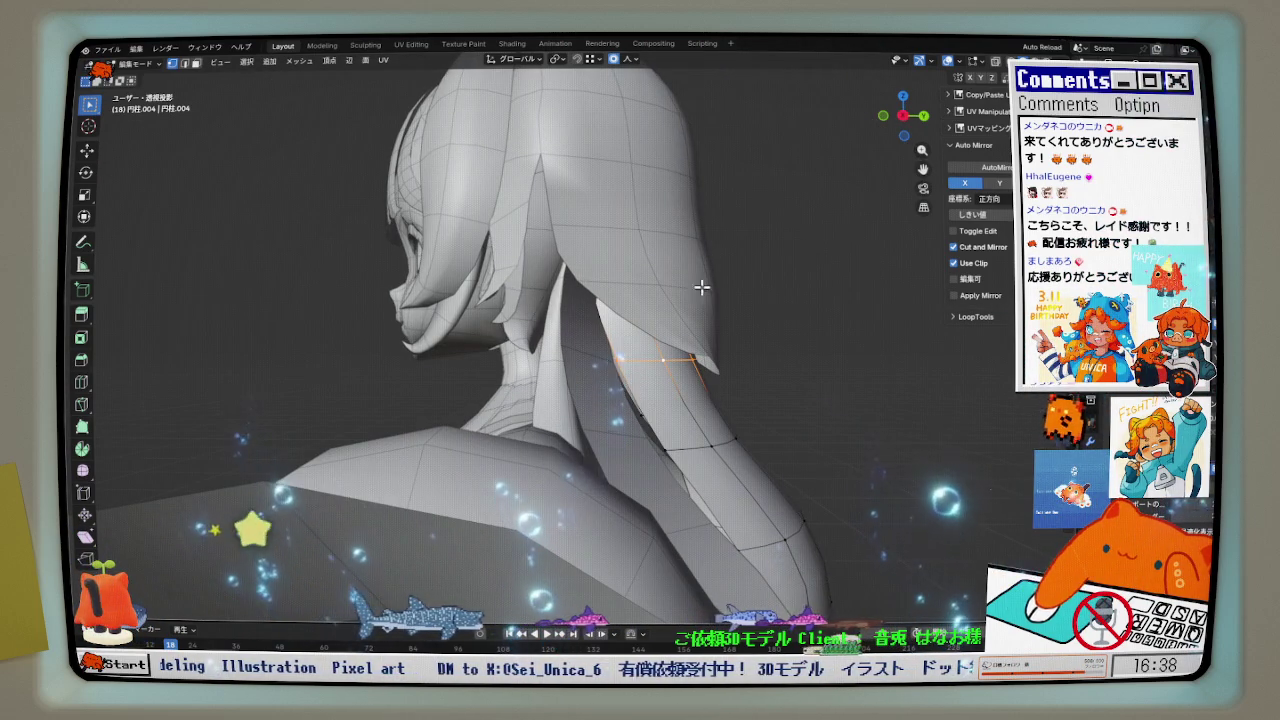
# - Nudge the back hair vertices along Y with a few more small adjustments
pyautogui.press('g')
pyautogui.press('y')
pyautogui.scroll(3, 700, 318)
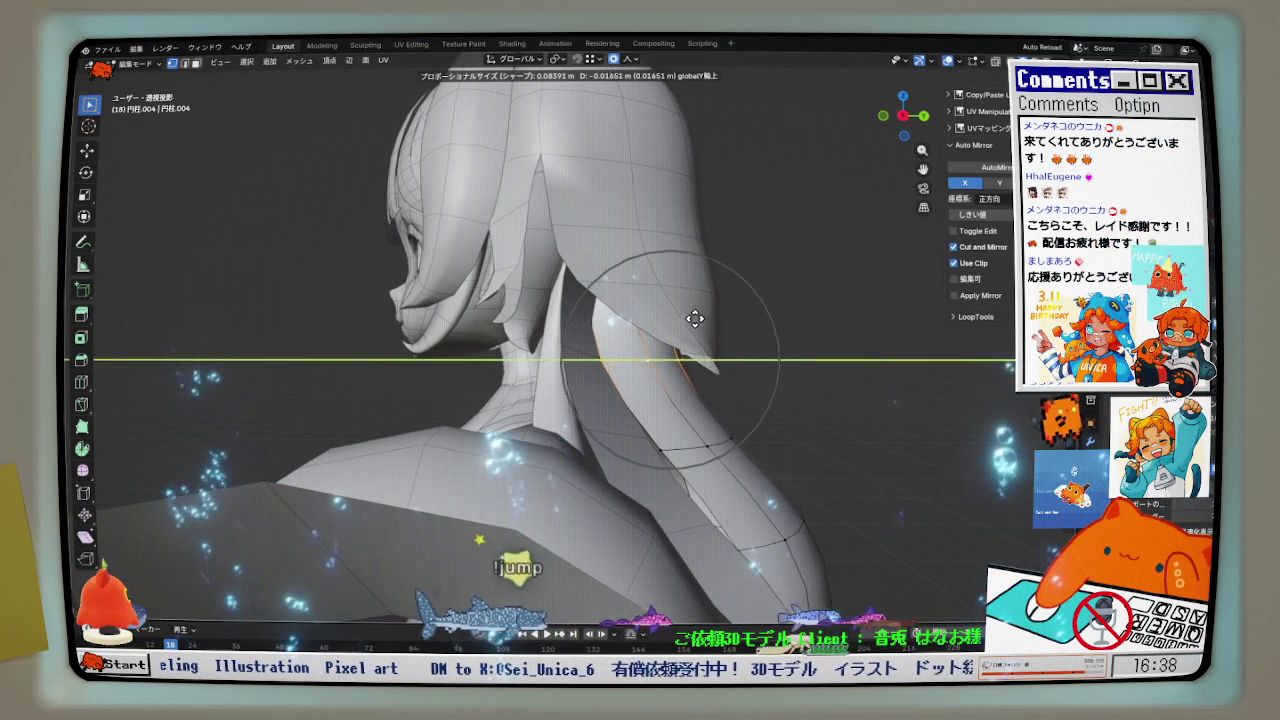
pyautogui.click(693, 320)
pyautogui.press('g')
pyautogui.press('y')
pyautogui.click(690, 352)
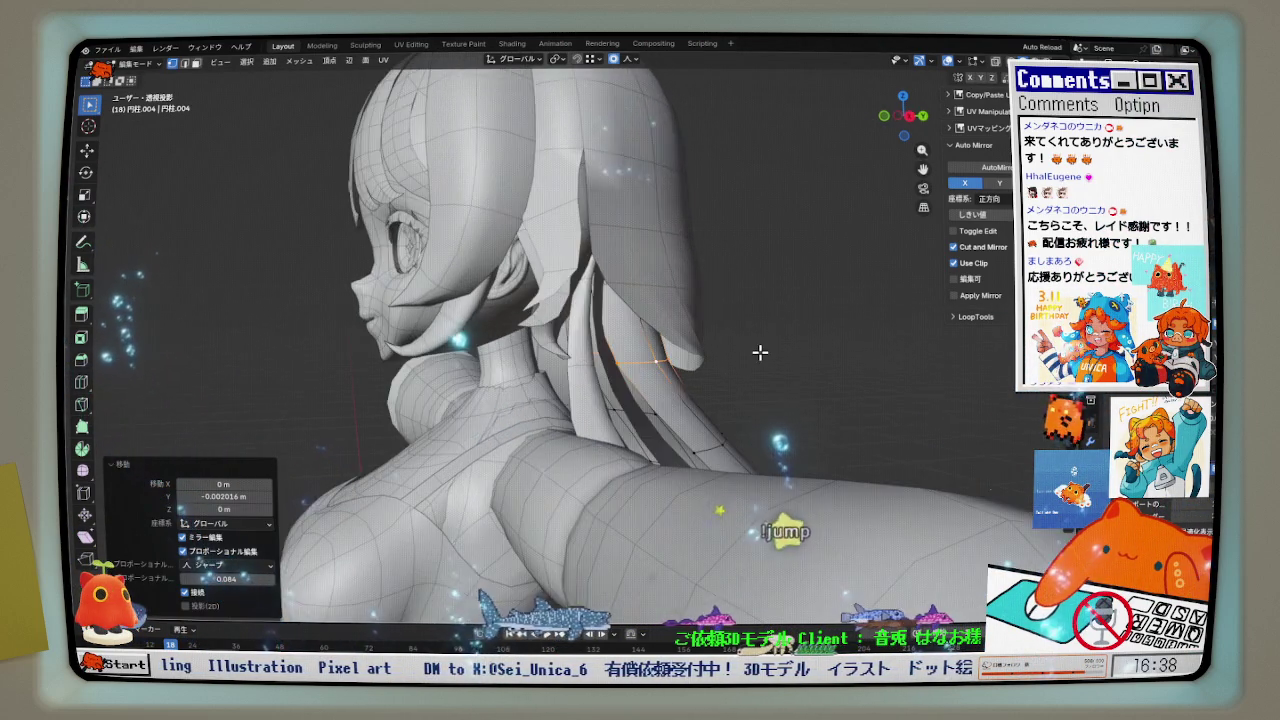
pyautogui.press('g')
pyautogui.press('y')
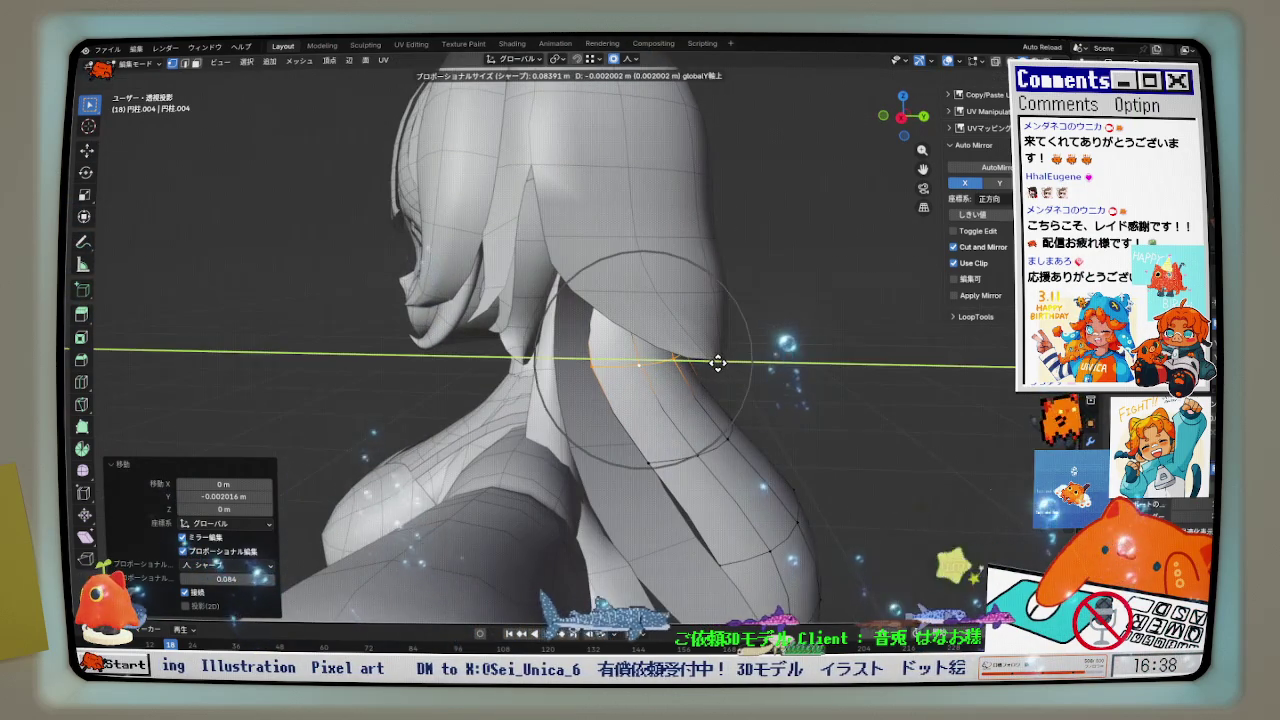
pyautogui.moveTo(714, 363)
pyautogui.mouseDown(button='middle')
pyautogui.moveTo(673, 405)
pyautogui.moveTo(808, 437)
pyautogui.mouseUp(button='middle')
# - Push the neck loop −0.024799 m along Y with soft falloff, then inspect it from behind
pyautogui.press('g')
pyautogui.press('y')
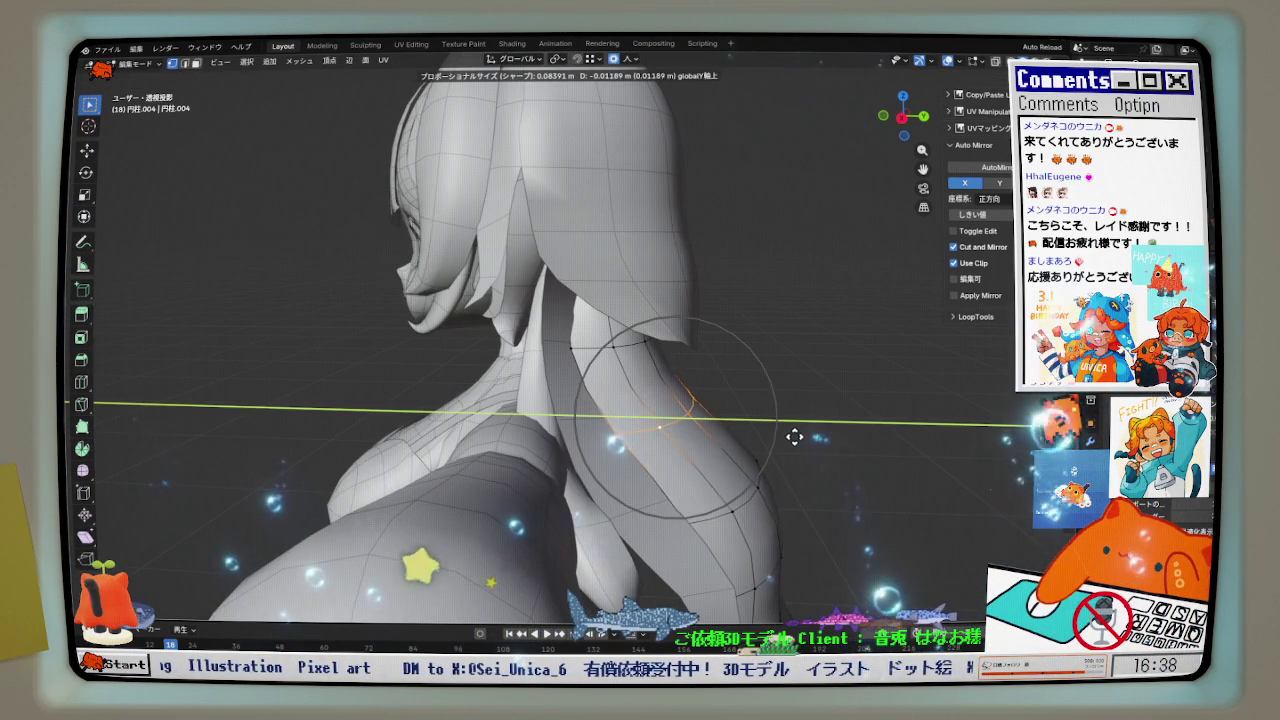
pyautogui.click(779, 440)
pyautogui.moveTo(777, 437)
pyautogui.mouseDown(button='middle')
pyautogui.moveTo(550, 226)
pyautogui.moveTo(634, 341)
pyautogui.moveTo(760, 255)
pyautogui.moveTo(677, 408)
pyautogui.mouseUp(button='middle')
pyautogui.moveTo(631, 348); pyautogui.dragTo(757, 249, button='middle')
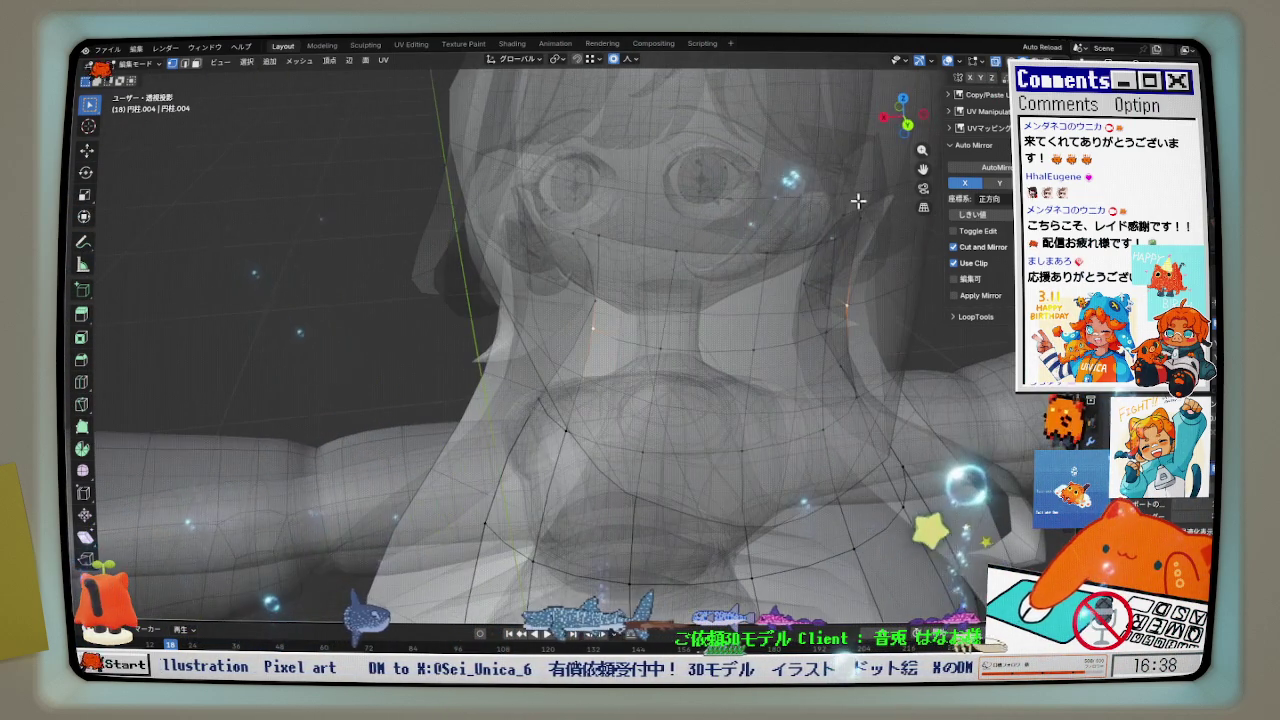
# - In Back view, shift the upper neck vertices sideways along X (about −0.008631 m) in three passes
pyautogui.click(908, 126)
pyautogui.moveTo(662, 318)
pyautogui.mouseDown(button='middle')
pyautogui.moveTo(726, 334)
pyautogui.moveTo(660, 325)
pyautogui.mouseUp(button='middle')
pyautogui.scroll(2, 634, 320)
pyautogui.press('g')
pyautogui.press('x')
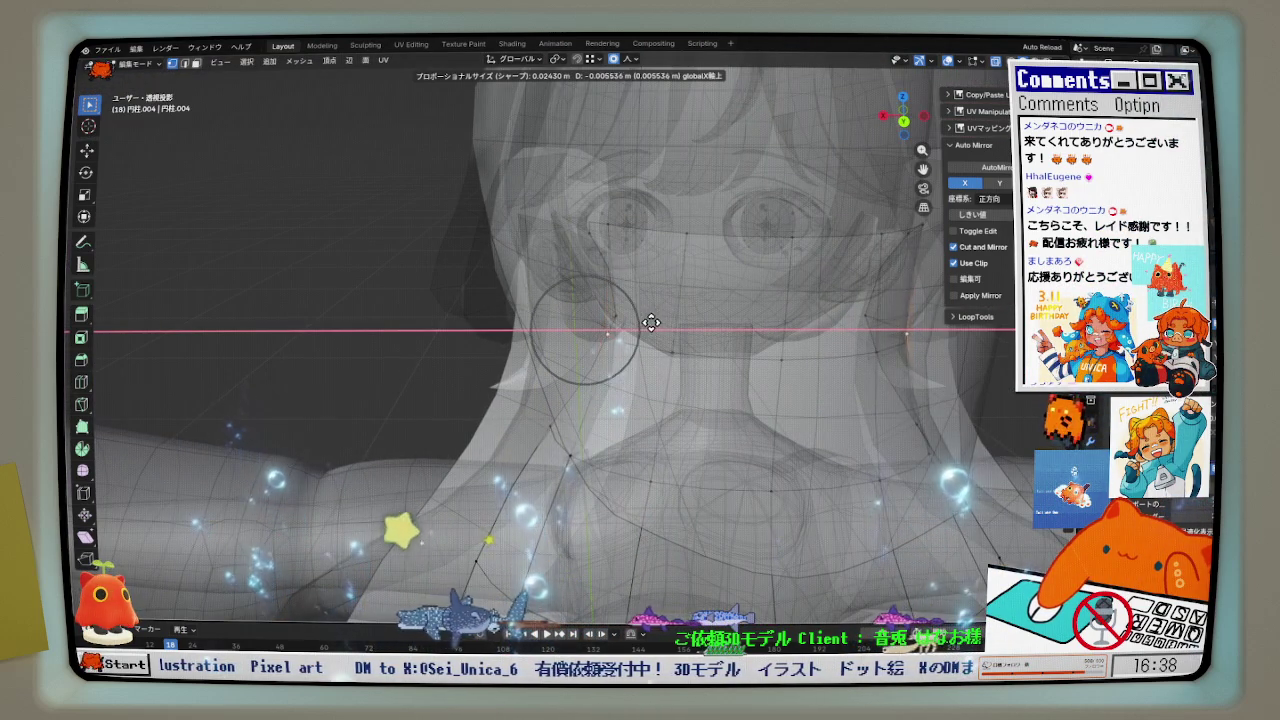
pyautogui.click(693, 345)
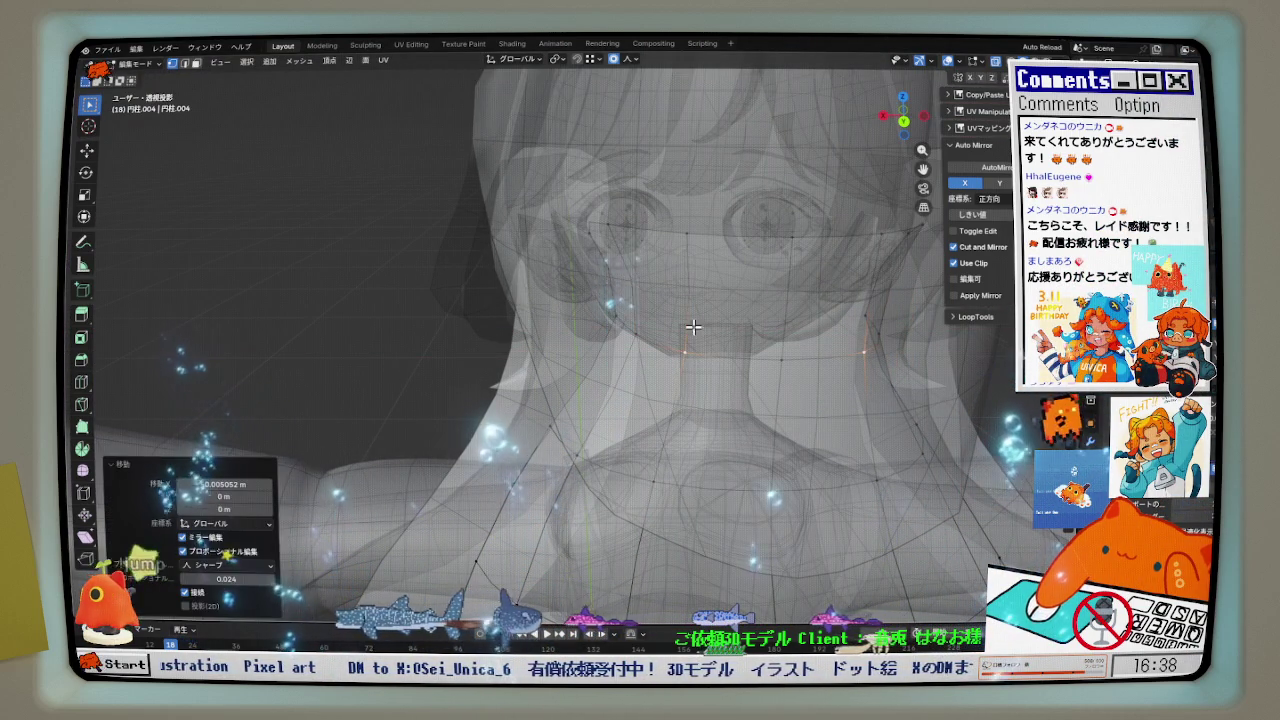
pyautogui.press('g')
pyautogui.press('x')
pyautogui.click(622, 224)
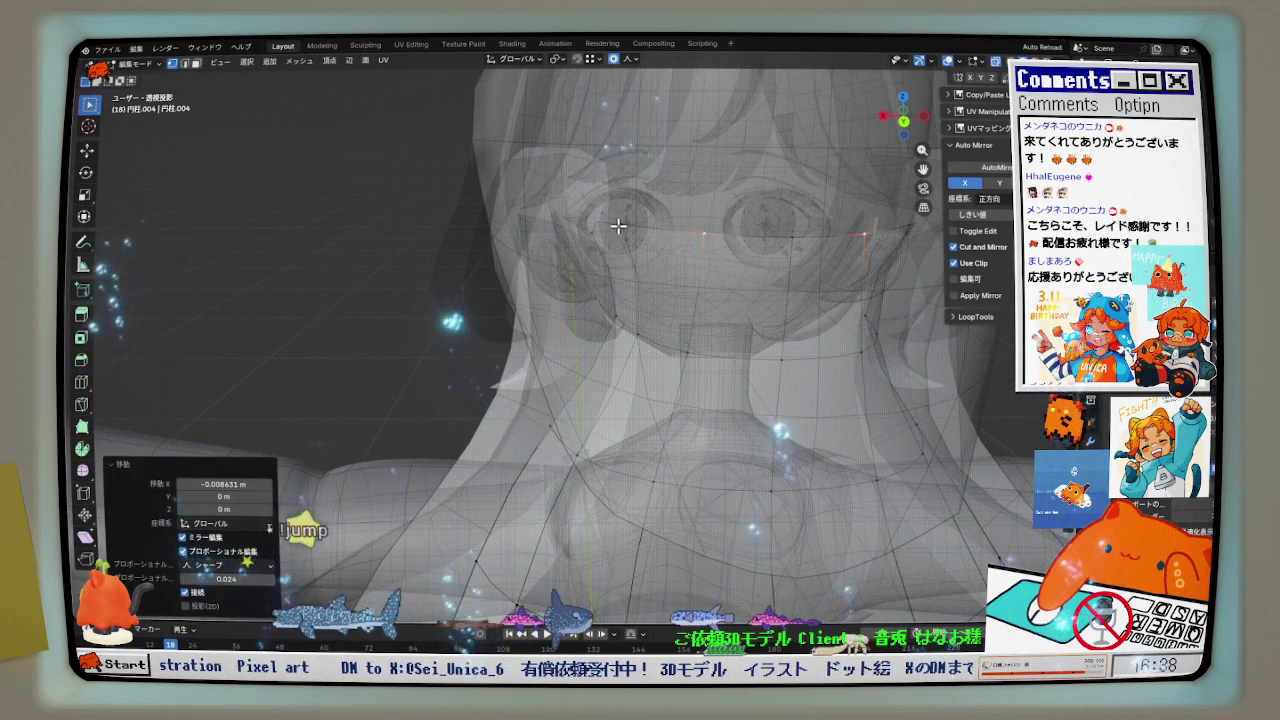
pyautogui.press('g')
pyautogui.press('x')
pyautogui.click(600, 225)
pyautogui.moveTo(643, 237)
pyautogui.mouseDown(button='middle')
pyautogui.moveTo(620, 313)
pyautogui.moveTo(623, 251)
pyautogui.mouseUp(button='middle')
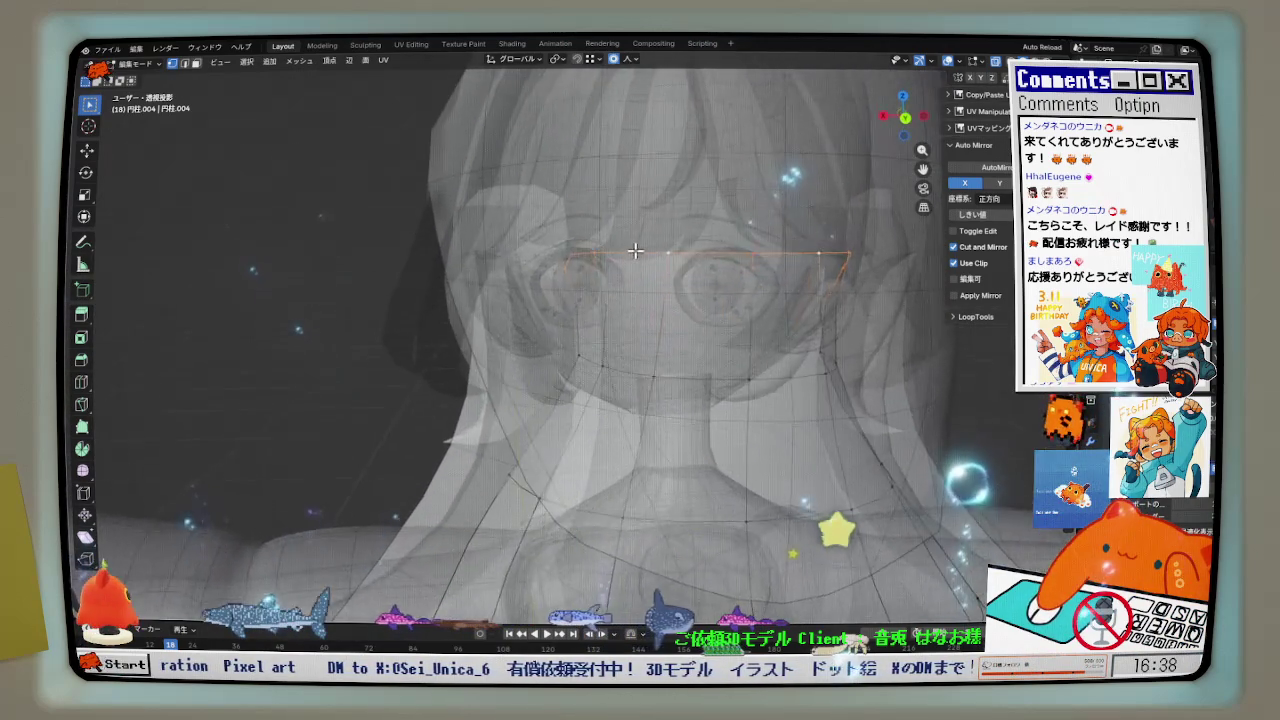
# - Turn off X-ray, hide the hair covering the head, and go back to editing the neck
pyautogui.hotkey('alt', 'z')
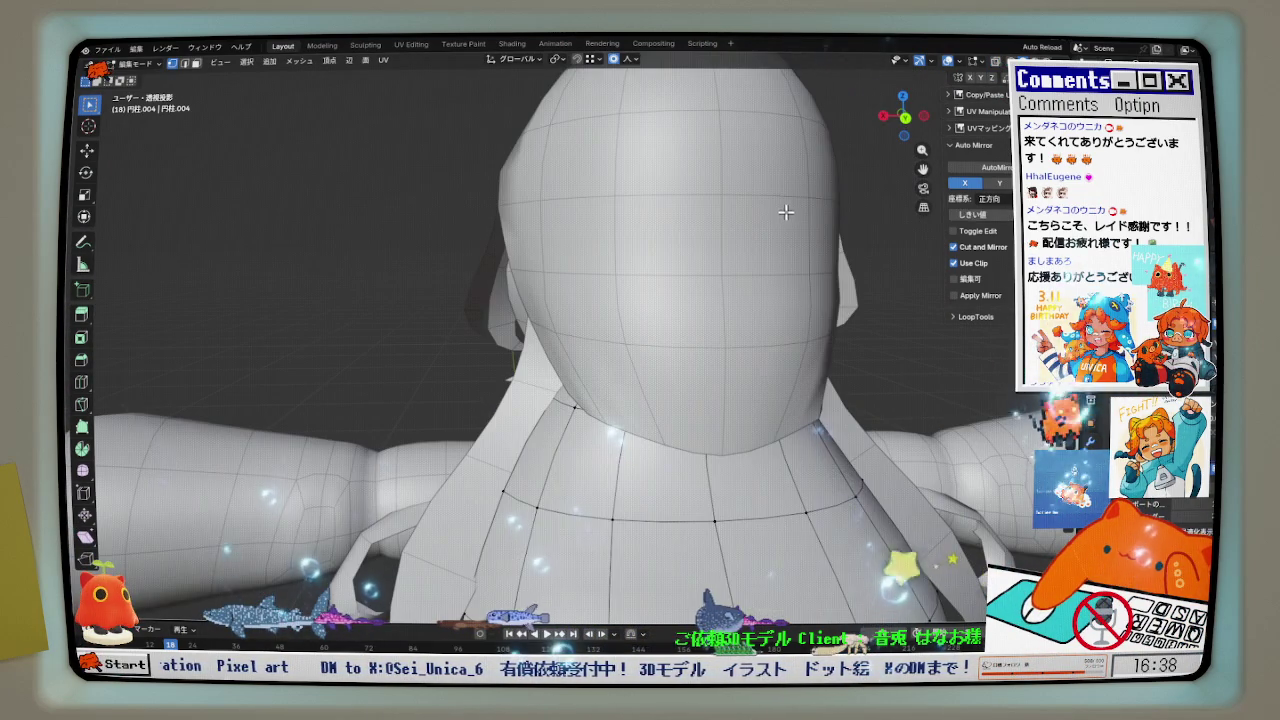
pyautogui.press('Tab')
pyautogui.click(759, 235)
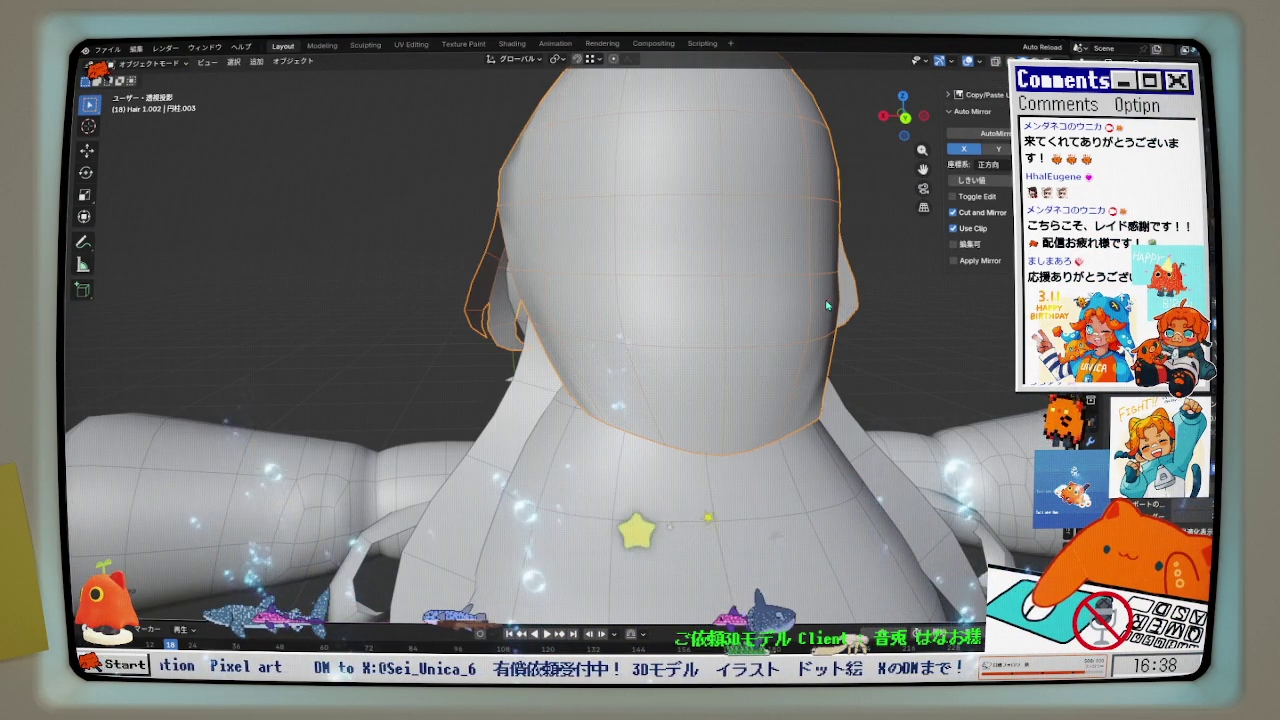
pyautogui.press('h')
pyautogui.click(705, 301)
pyautogui.moveTo(705, 301); pyautogui.dragTo(674, 258, button='middle')
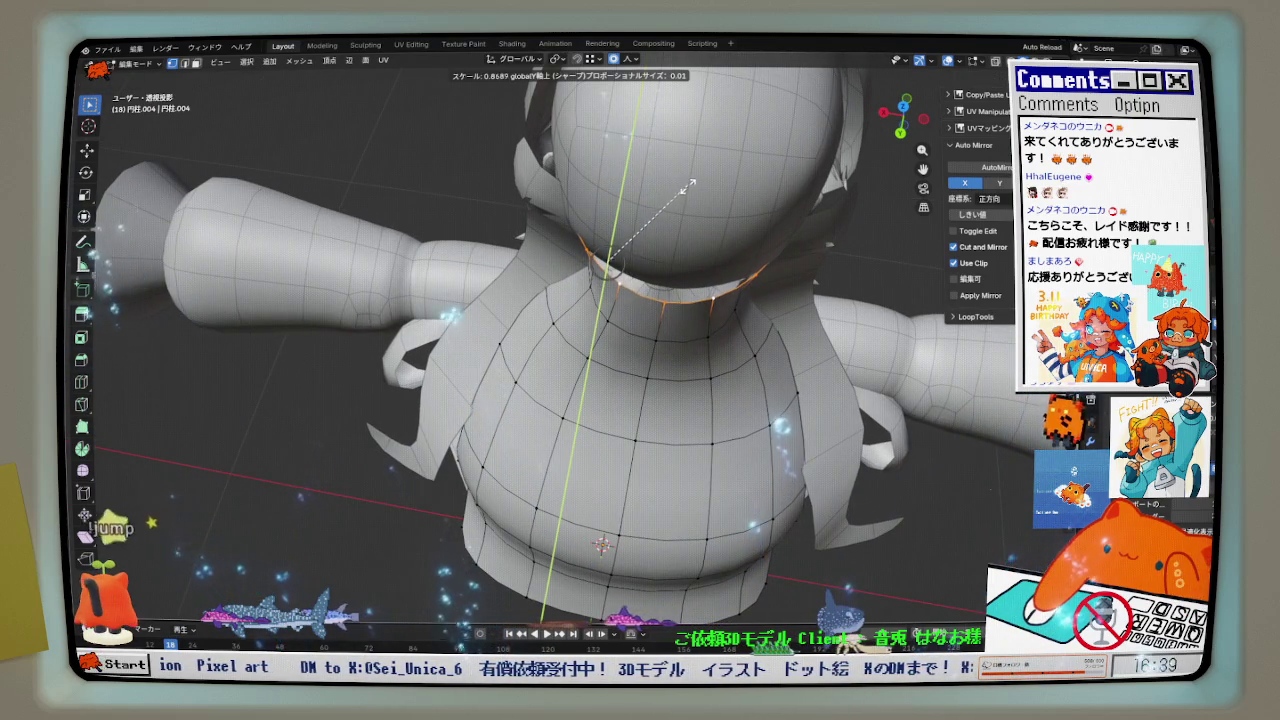
# - Confirm the flattened neck-top loop and shift it along Y
pyautogui.click(633, 213)
pyautogui.moveTo(633, 213); pyautogui.dragTo(543, 222, button='middle')
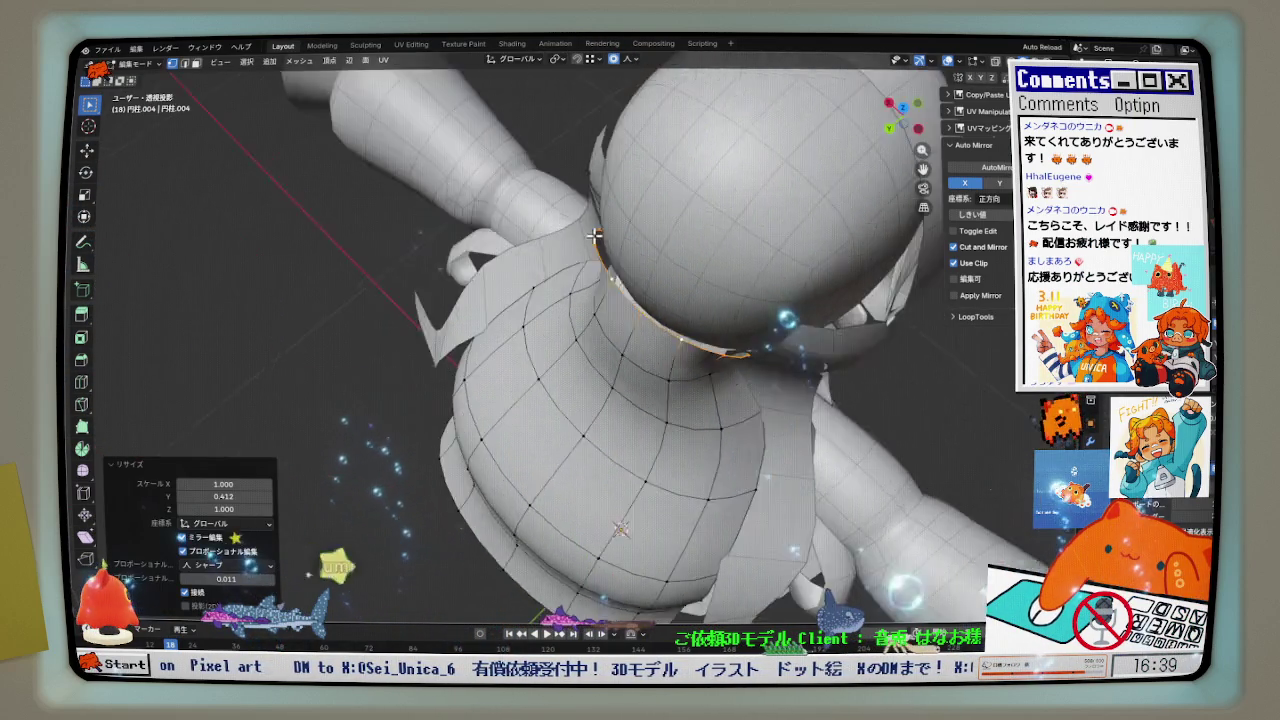
pyautogui.scroll(2, 613, 290)
pyautogui.press('g')
pyautogui.press('y')
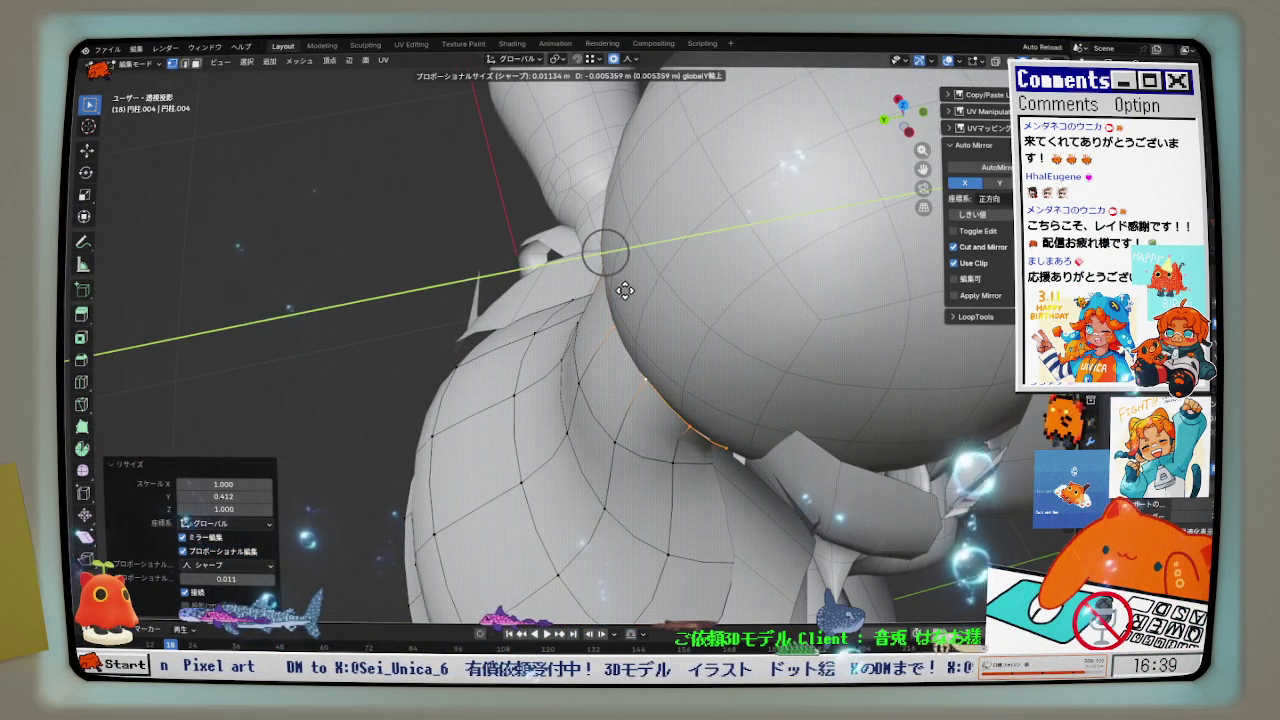
pyautogui.click(624, 290)
pyautogui.moveTo(606, 320); pyautogui.dragTo(613, 365, button='middle')
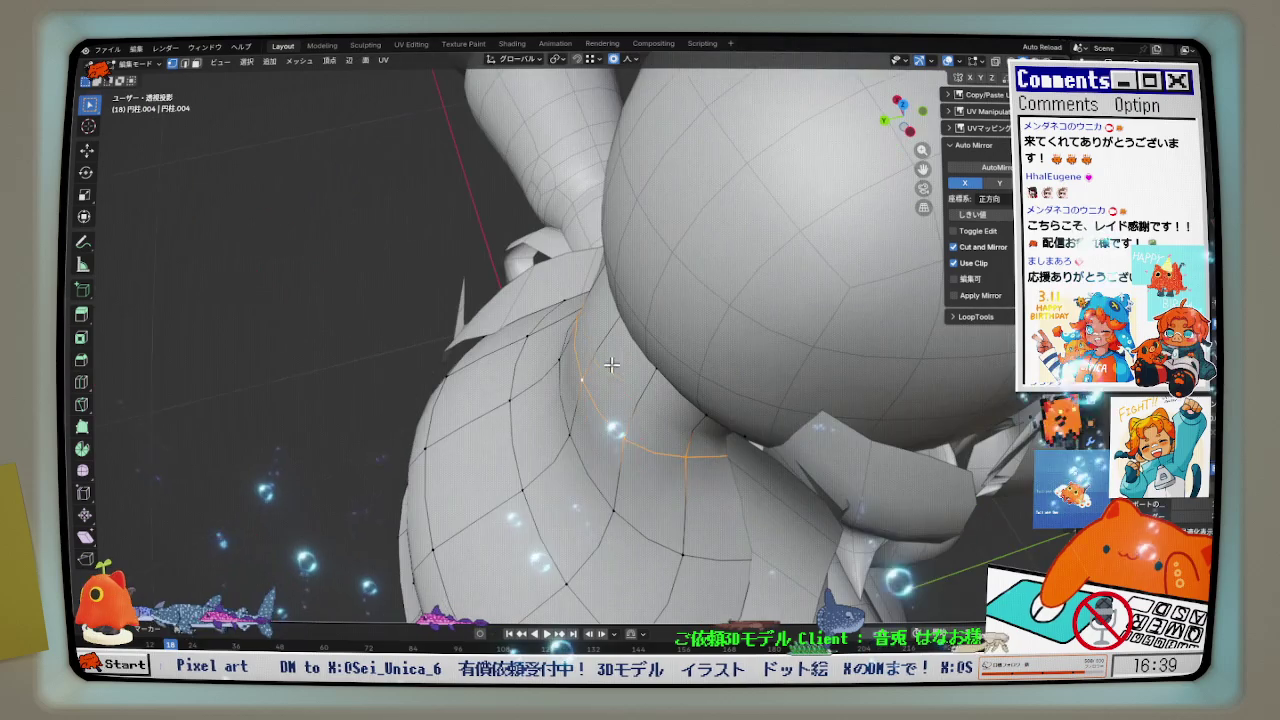
# - Squash the neck loop to 0.530 along Y
pyautogui.press('s')
pyautogui.press('y')
pyautogui.click(643, 312)
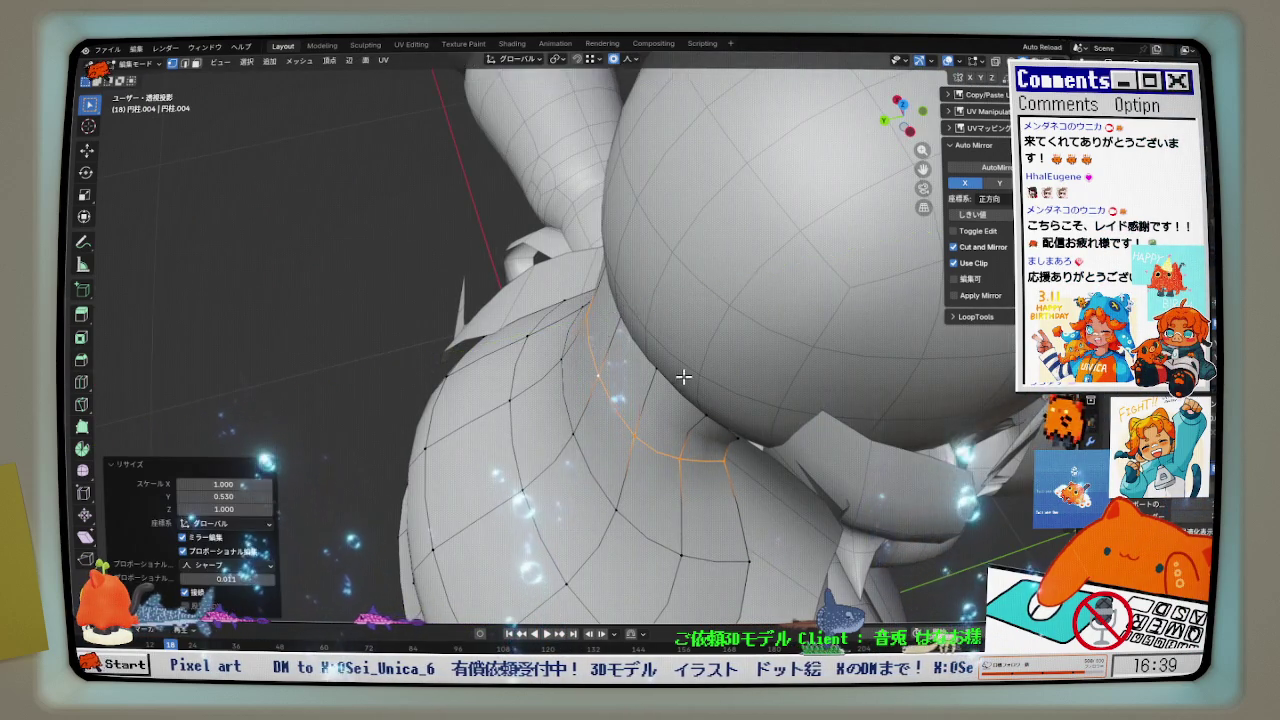
pyautogui.moveTo(643, 312); pyautogui.dragTo(700, 330, button='middle')
pyautogui.rightClick(620, 175)
# - Hide the collar piece, move the neck loop −0.016844 m along Y, and return to Object Mode
pyautogui.press('h')
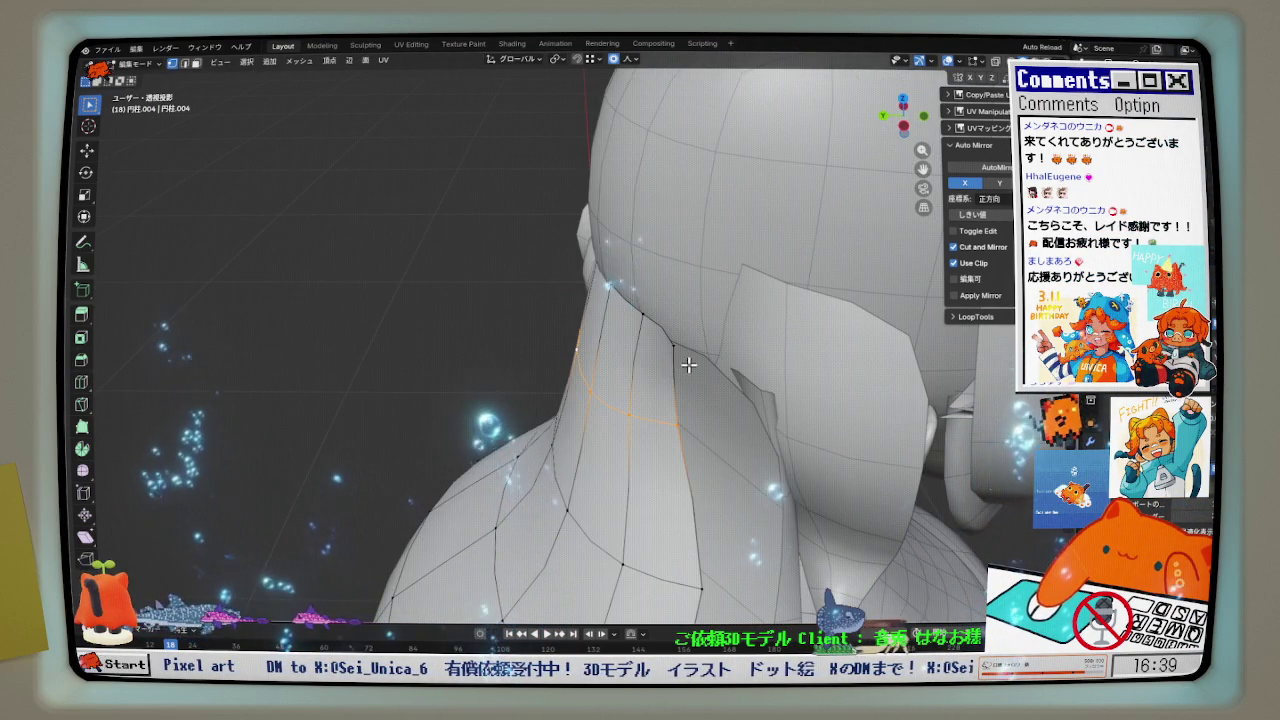
pyautogui.press('g')
pyautogui.press('y')
pyautogui.click(686, 380)
pyautogui.moveTo(674, 371)
pyautogui.mouseDown(button='middle')
pyautogui.moveTo(764, 328)
pyautogui.moveTo(877, 329)
pyautogui.moveTo(863, 343)
pyautogui.mouseUp(button='middle')
pyautogui.press('Tab')
pyautogui.click(683, 363)
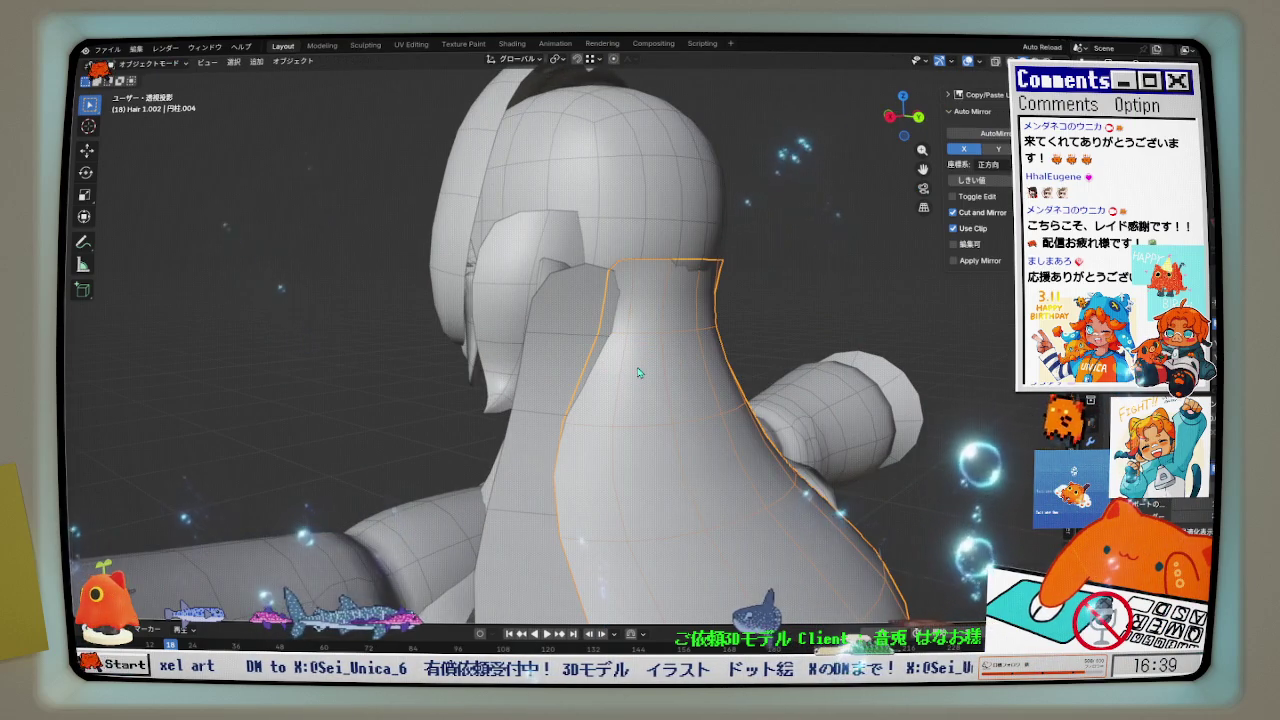
# - Hide the hair piece and edit the neck mesh in Right side view
pyautogui.moveTo(635, 372); pyautogui.dragTo(679, 374, button='middle')
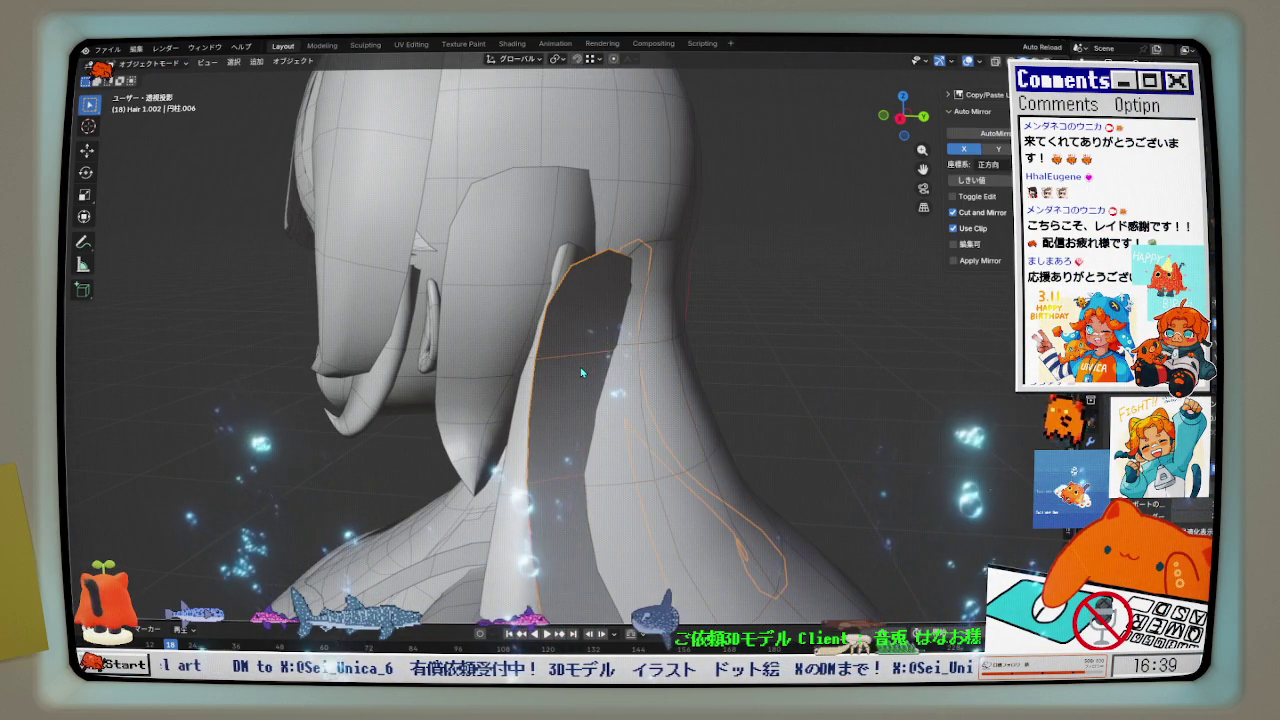
pyautogui.press('h')
pyautogui.click(536, 397)
pyautogui.press('Tab')
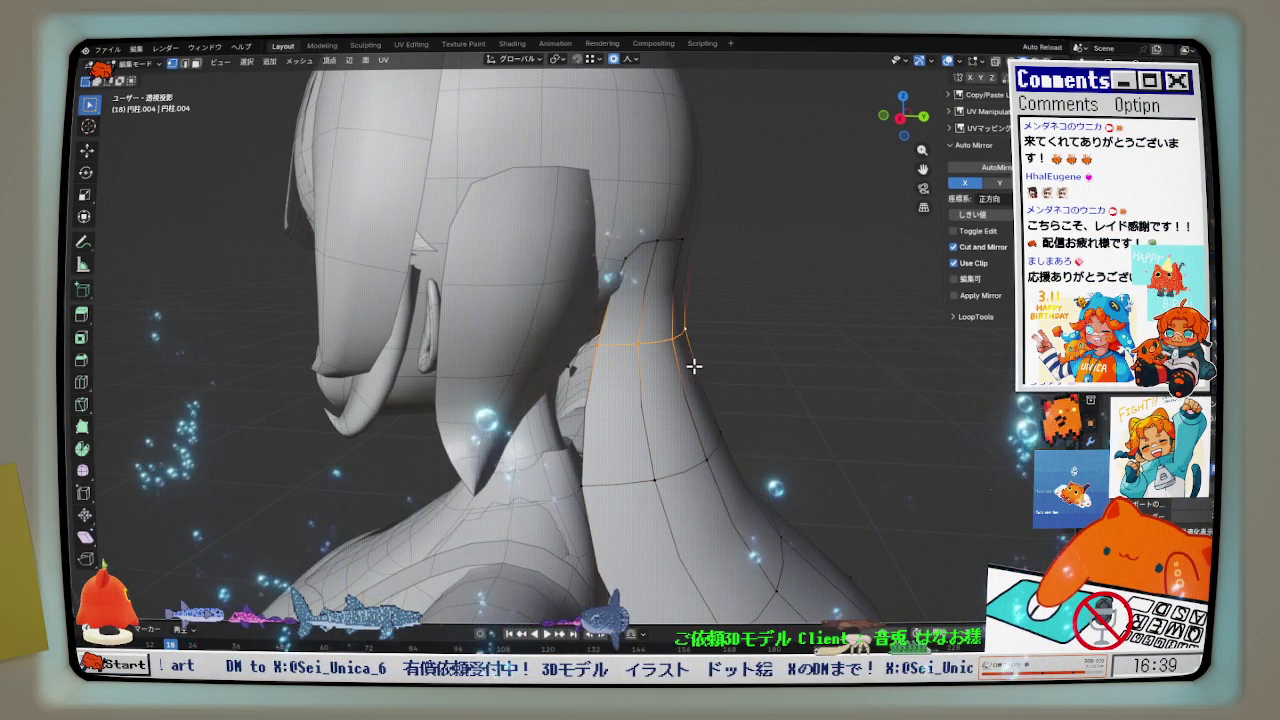
pyautogui.press('KP_3')
# - Move the upper and lower edge loops along Y to match the reference profile
pyautogui.press('g')
pyautogui.press('y')
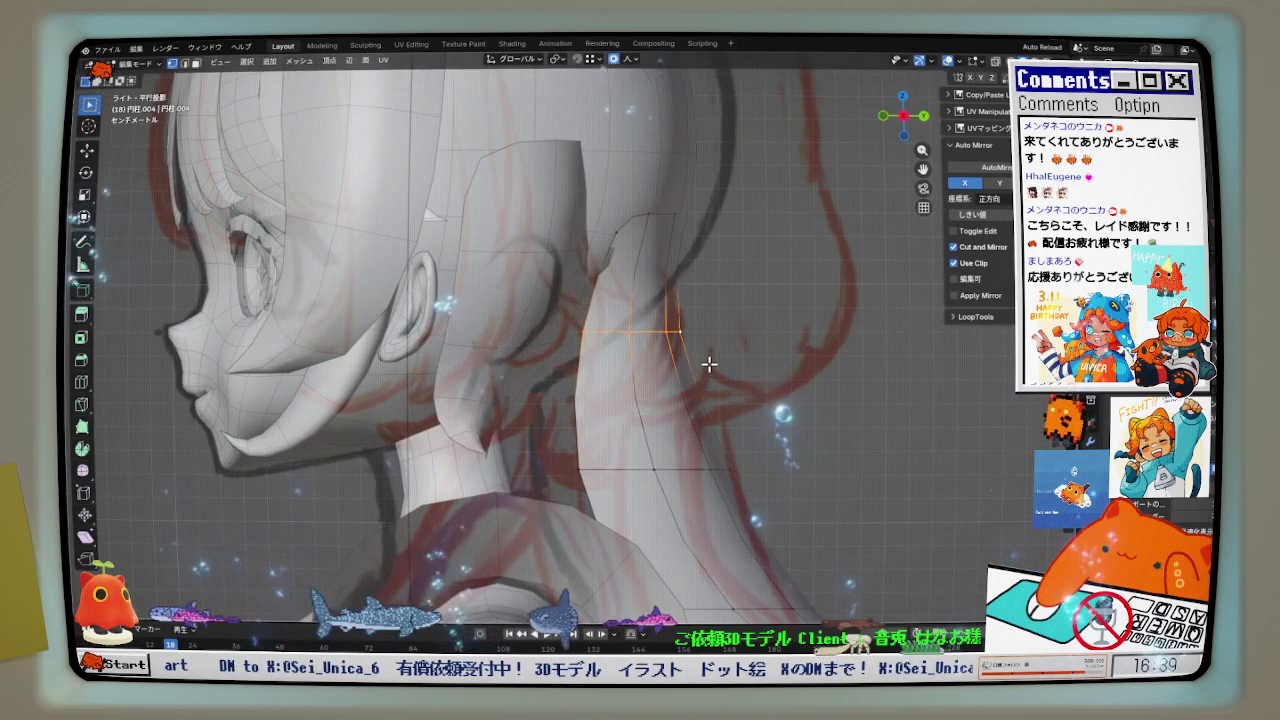
pyautogui.click(695, 367)
pyautogui.keyDown('alt'); pyautogui.click(677, 463); pyautogui.keyUp('alt')
pyautogui.moveTo(677, 463)
pyautogui.keyDown('shift'); pyautogui.mouseDown(button='middle')
pyautogui.moveTo(717, 399)
pyautogui.moveTo(666, 409)
pyautogui.moveTo(625, 461)
pyautogui.moveTo(714, 434)
pyautogui.moveTo(722, 484)
pyautogui.moveTo(736, 450)
pyautogui.mouseUp(button='middle'); pyautogui.keyUp('shift')
pyautogui.press('g')
pyautogui.press('y')
pyautogui.click(671, 414)
# - Refine the loop along Y again, ending −0.029953 m with soft falloff
pyautogui.press('g')
pyautogui.press('y')
pyautogui.click(705, 443)
pyautogui.press('g')
pyautogui.press('x')
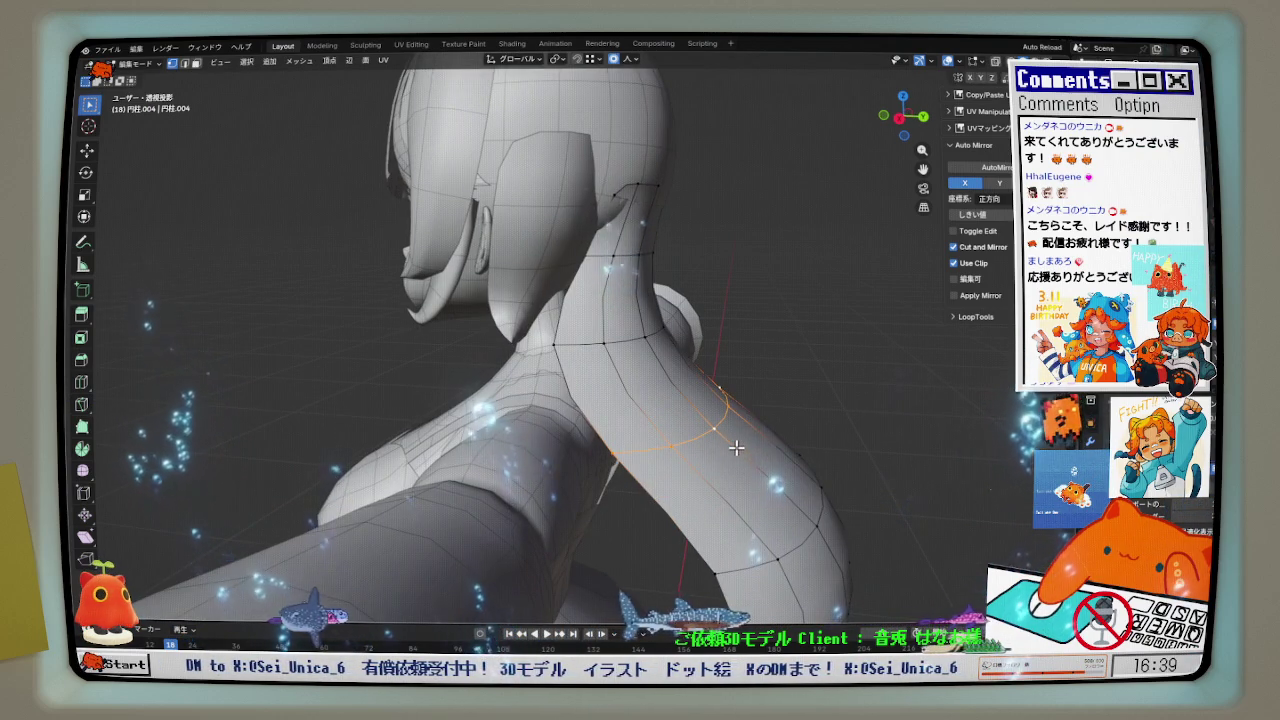
pyautogui.press('g')
pyautogui.press('y')
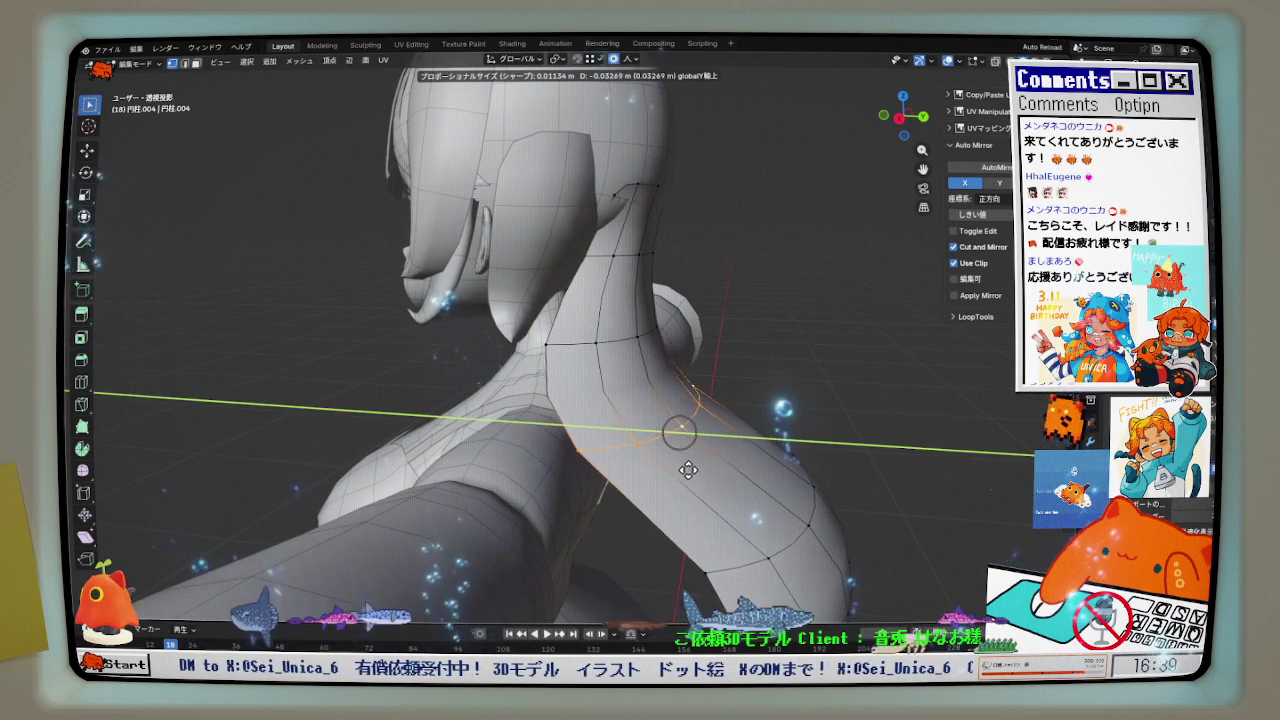
pyautogui.click(687, 470)
pyautogui.moveTo(687, 470)
pyautogui.mouseDown(button='middle')
pyautogui.moveTo(734, 443)
pyautogui.moveTo(733, 460)
pyautogui.moveTo(706, 380)
pyautogui.moveTo(729, 361)
pyautogui.mouseUp(button='middle')
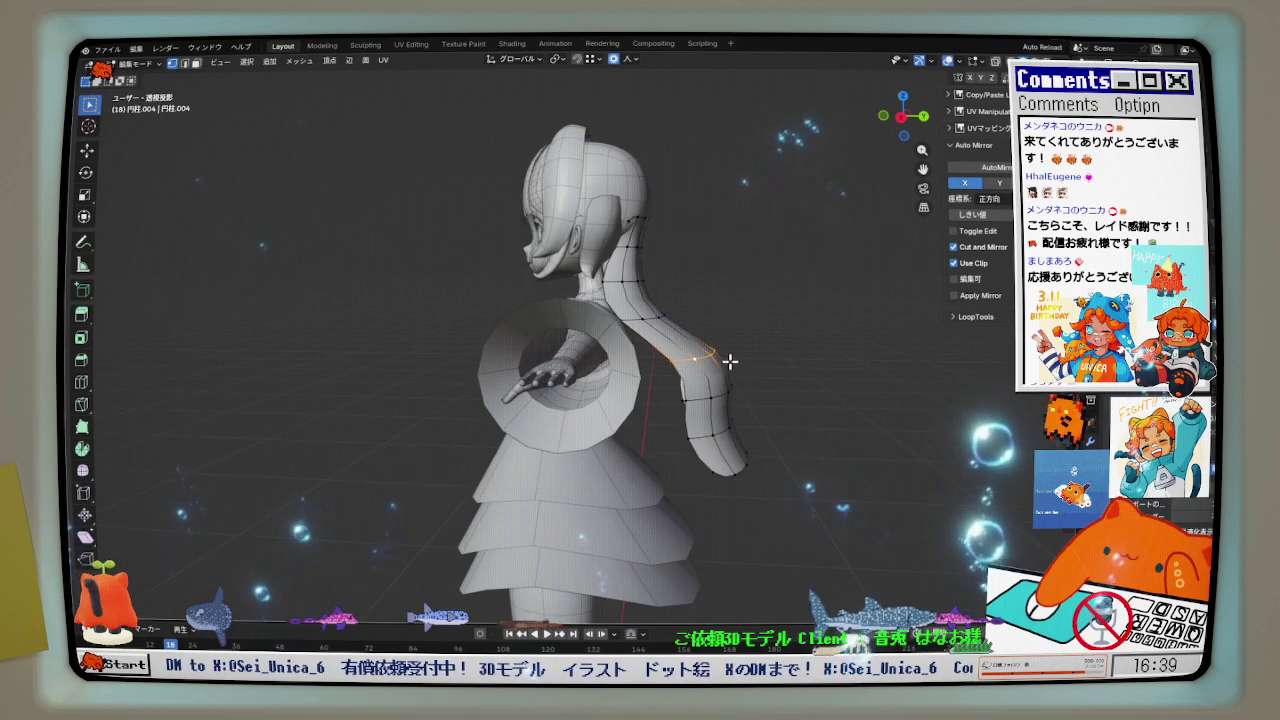
# - In Right view, move the selected back-hair loop along Y
pyautogui.press('KP_3')
pyautogui.scroll(3, 734, 360)
pyautogui.press('g')
pyautogui.press('y')
pyautogui.click(645, 399)
# - Shift the strand's lower faces and then its upper faces along Y to trace the sketch
pyautogui.moveTo(645, 399); pyautogui.dragTo(797, 548)
pyautogui.press('g')
pyautogui.press('y')
pyautogui.click(790, 552)
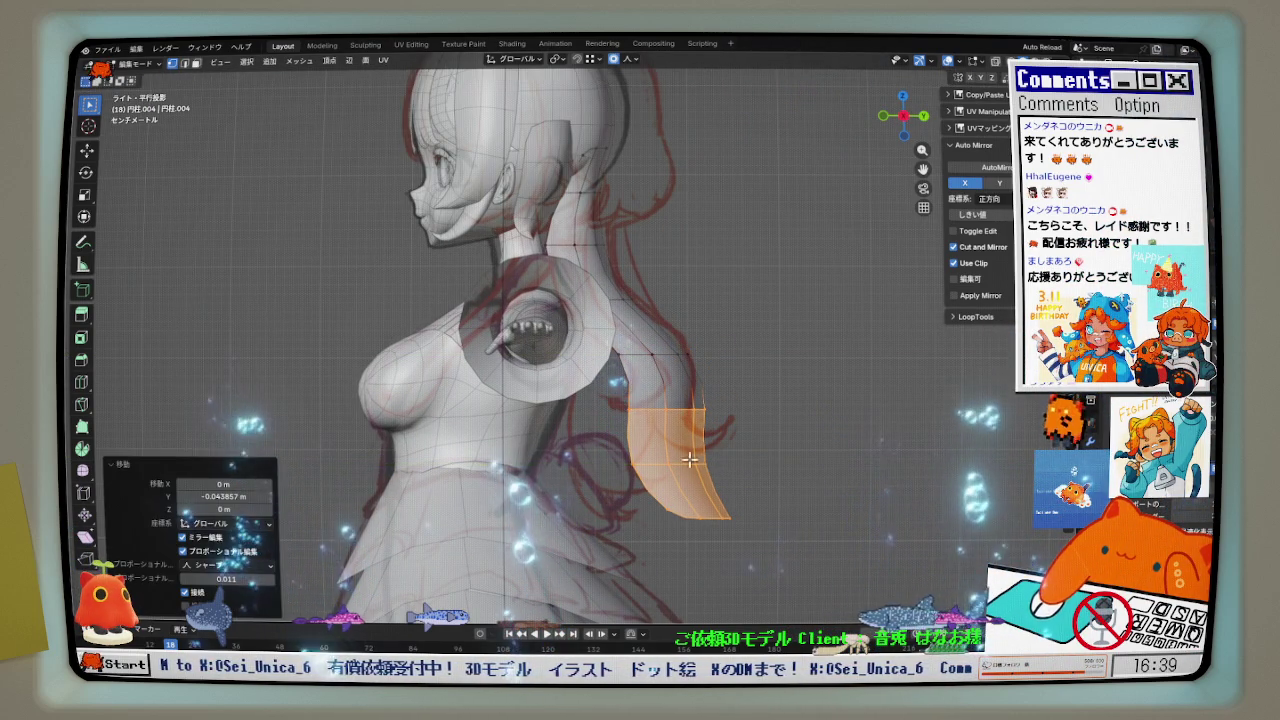
pyautogui.moveTo(604, 321); pyautogui.dragTo(723, 437)
pyautogui.press('g')
pyautogui.press('y')
pyautogui.click(723, 440)
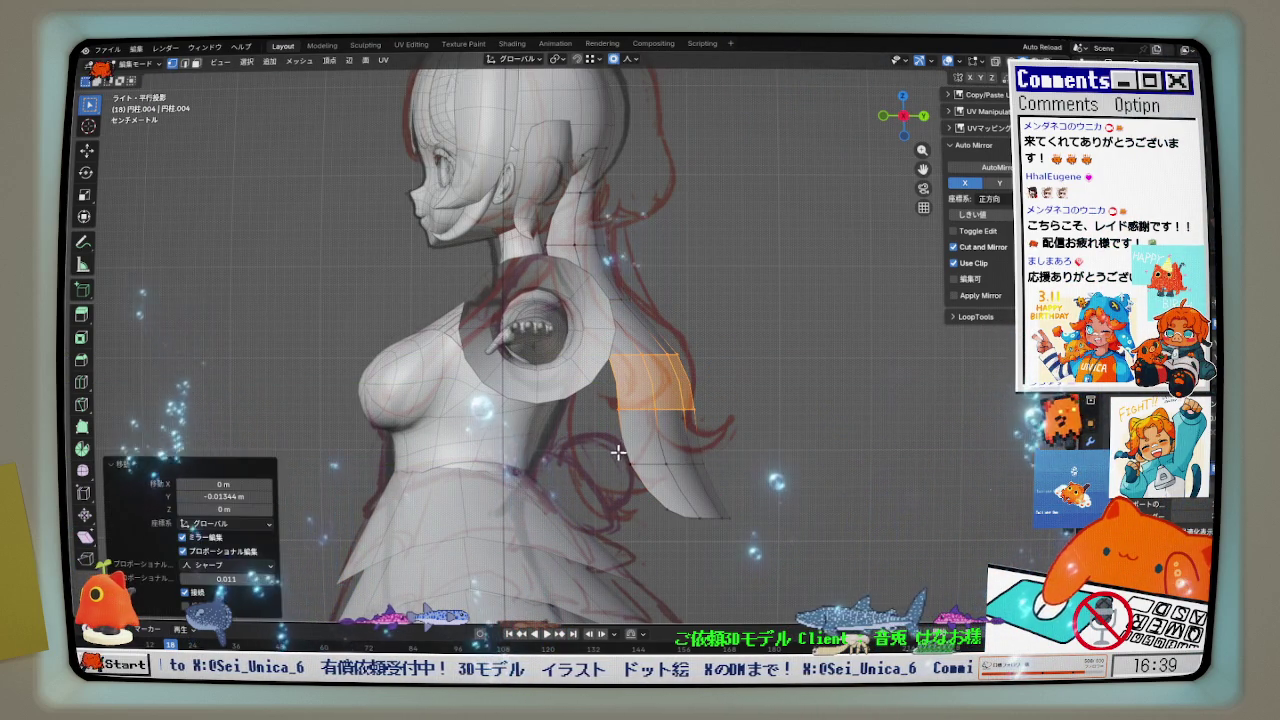
# - Move the strand tip edges and a band of strand faces along Y
pyautogui.moveTo(620, 445); pyautogui.dragTo(748, 494)
pyautogui.press('g')
pyautogui.press('y')
pyautogui.click(748, 494)
pyautogui.moveTo(670, 500); pyautogui.dragTo(766, 557)
pyautogui.press('g')
pyautogui.press('y')
pyautogui.click(757, 556)
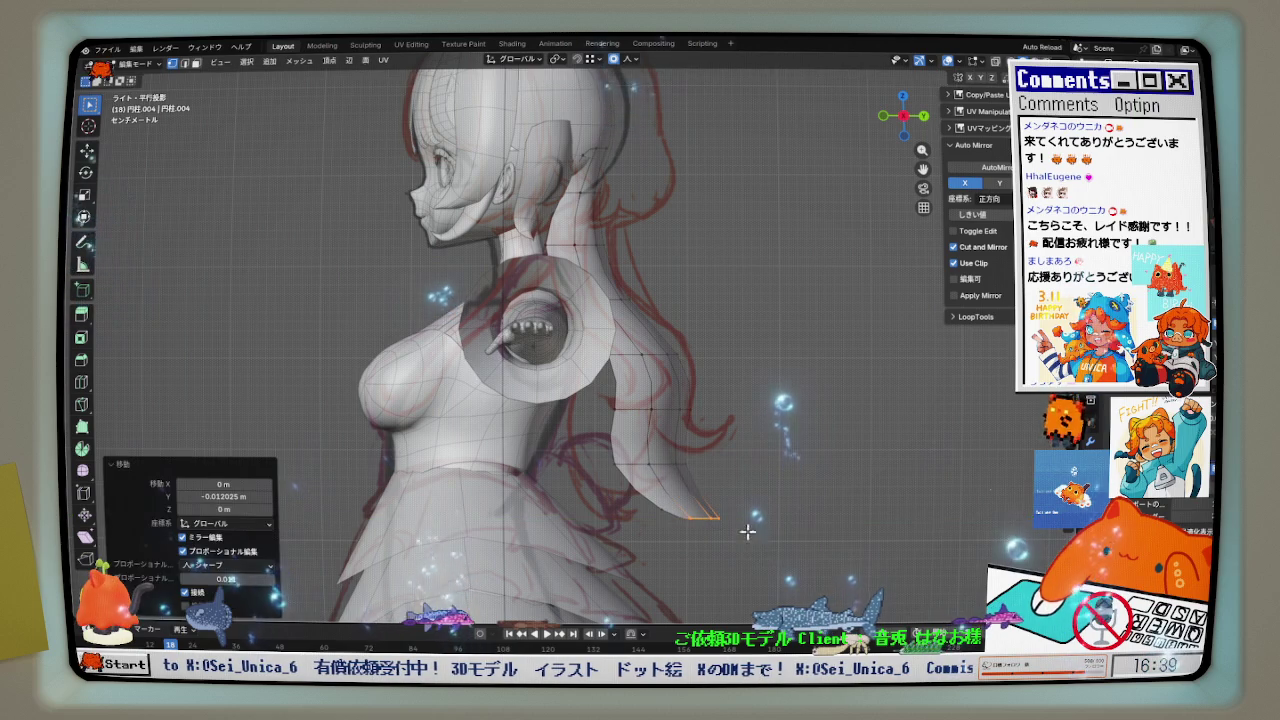
pyautogui.moveTo(737, 387); pyautogui.dragTo(737, 387)
pyautogui.press('g')
pyautogui.press('y')
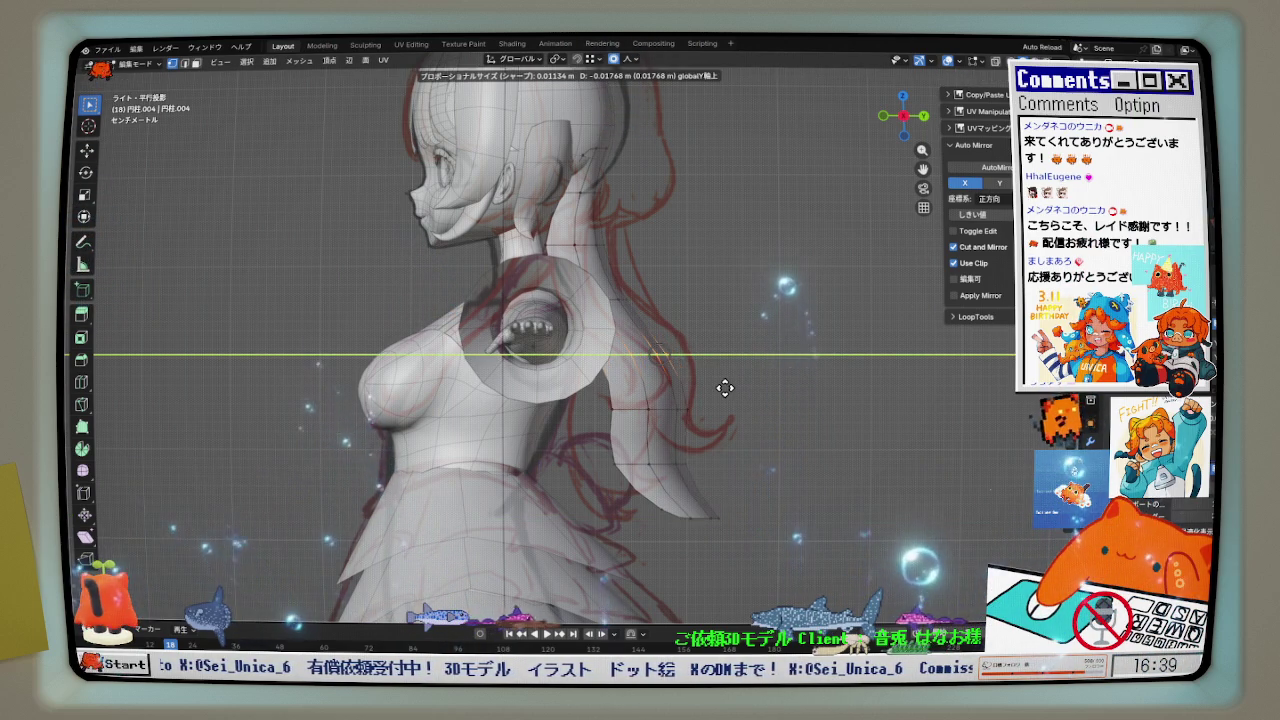
pyautogui.click(725, 387)
# - Move the loop near the neck about 0.005409 m along Y with sharp falloff
pyautogui.scroll(2, 617, 216)
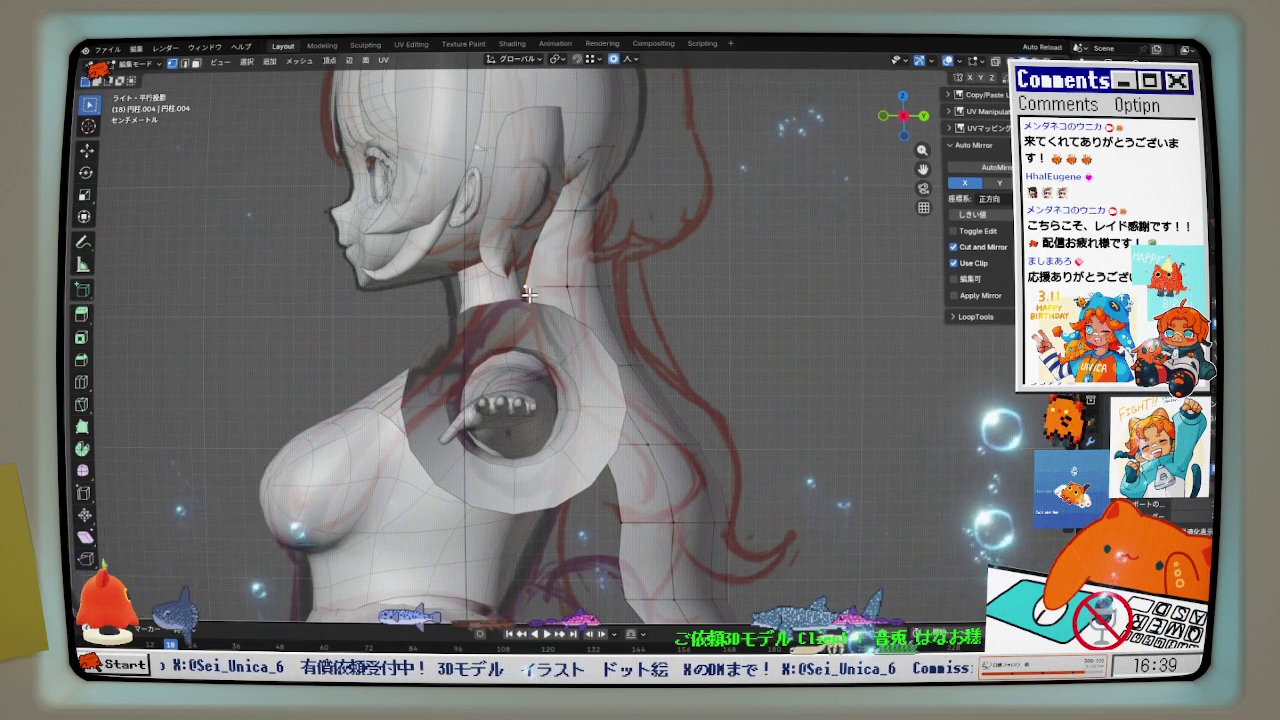
pyautogui.scroll(2, 555, 295)
pyautogui.press('g')
pyautogui.press('y')
pyautogui.click(559, 299)
pyautogui.moveTo(559, 299)
pyautogui.mouseDown(button='middle')
pyautogui.moveTo(574, 381)
pyautogui.moveTo(643, 366)
pyautogui.mouseUp(button='middle')
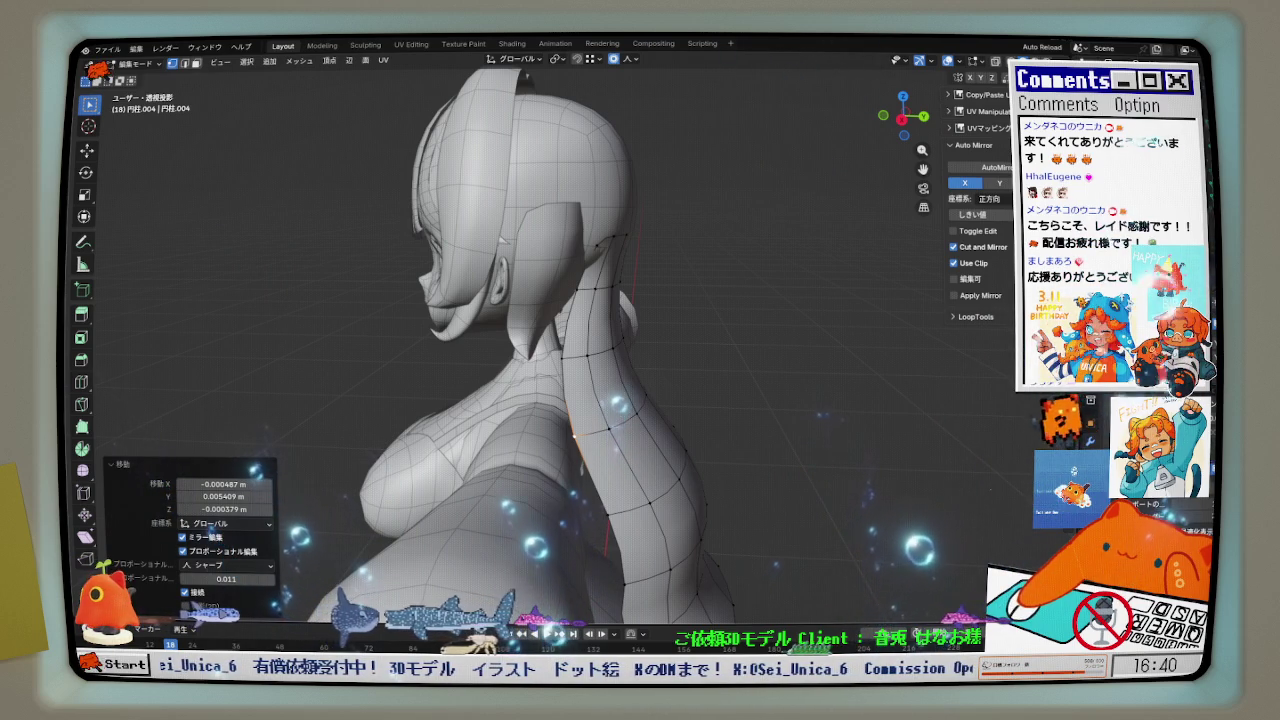
# - Select the whole under-hair strand behind the ear and move it −0.008565 m along Y
pyautogui.moveTo(614, 386); pyautogui.dragTo(700, 396, button='middle')
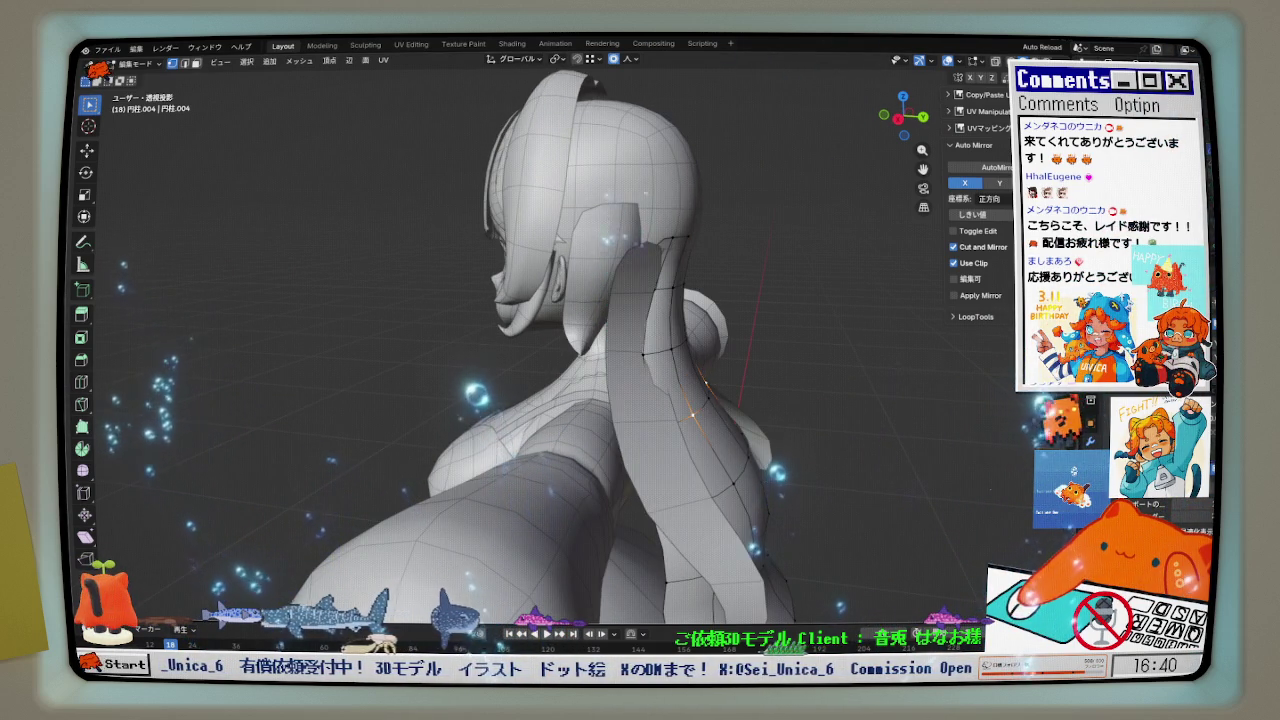
pyautogui.moveTo(640, 340)
pyautogui.mouseDown(button='middle')
pyautogui.moveTo(677, 343)
pyautogui.moveTo(547, 309)
pyautogui.moveTo(617, 314)
pyautogui.mouseUp(button='middle')
pyautogui.keyDown('alt'); pyautogui.click(547, 309); pyautogui.keyUp('alt')
pyautogui.hotkey('ctrl', 'l')
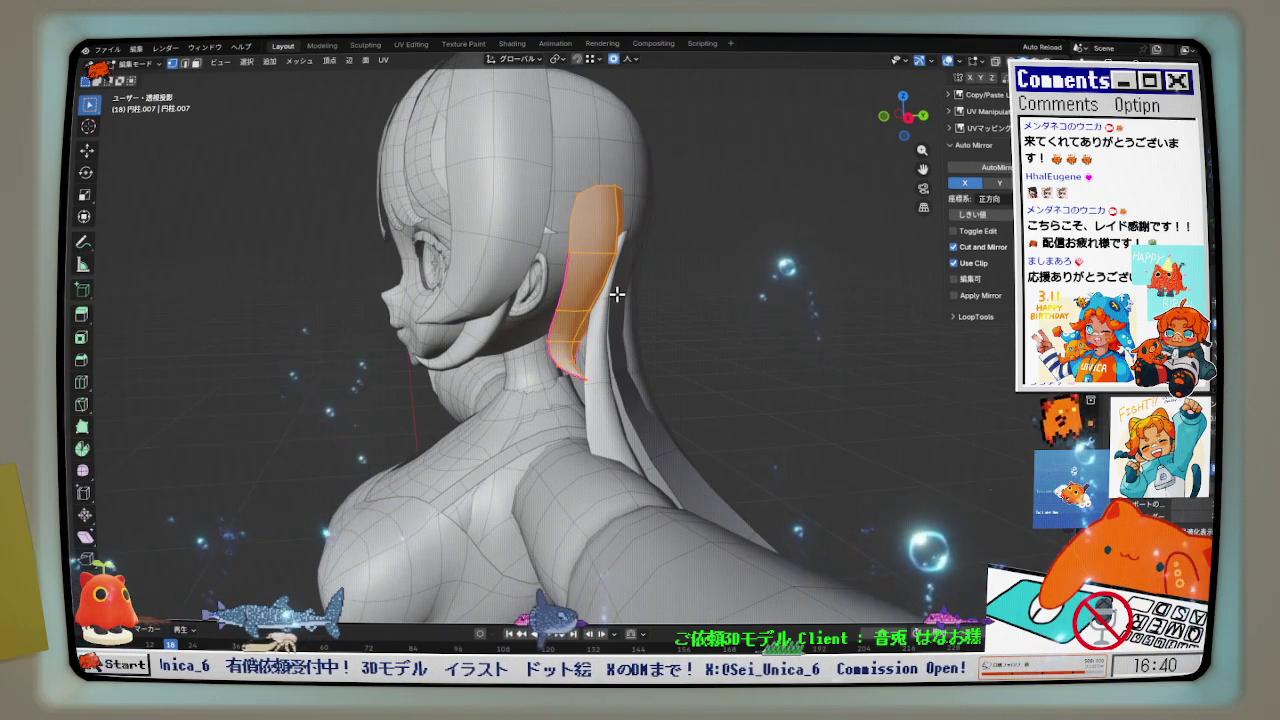
pyautogui.scroll(2, 617, 314)
pyautogui.press('g')
pyautogui.press('y')
pyautogui.click(601, 318)
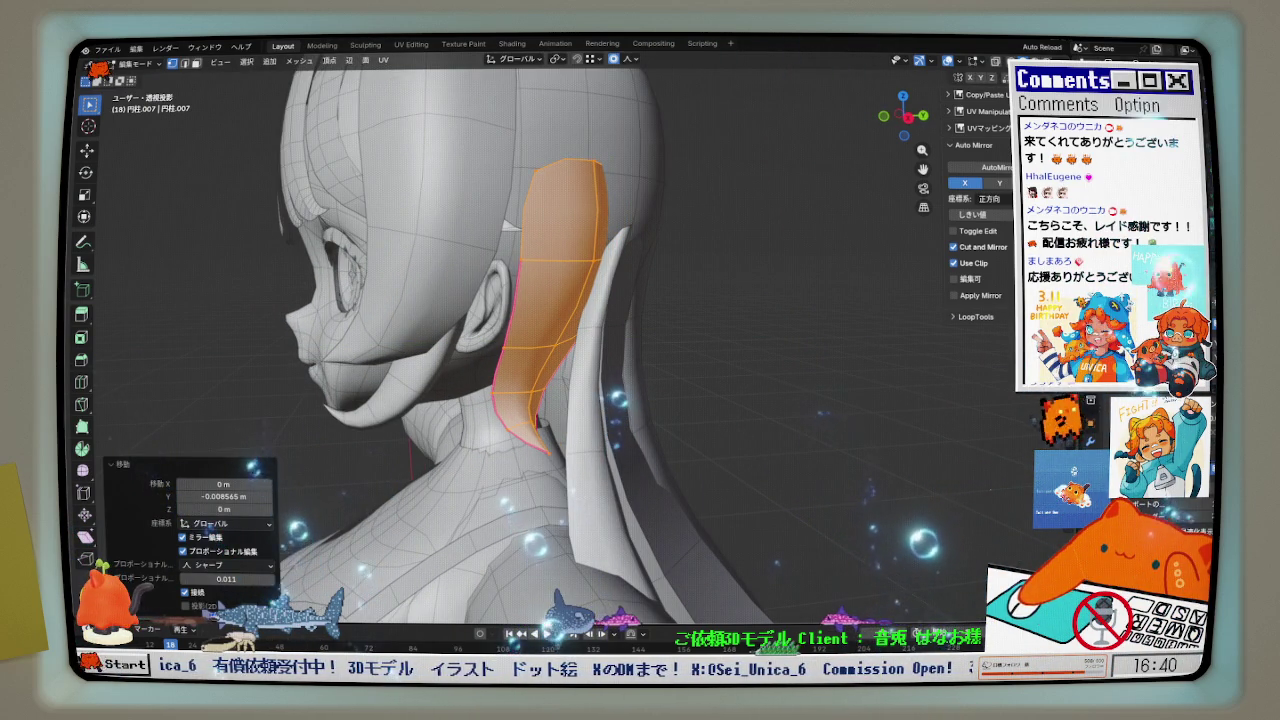
# - Unhide the hidden hair meshes, check the strand, and leave Edit Mode
pyautogui.hotkey('alt', 'h')
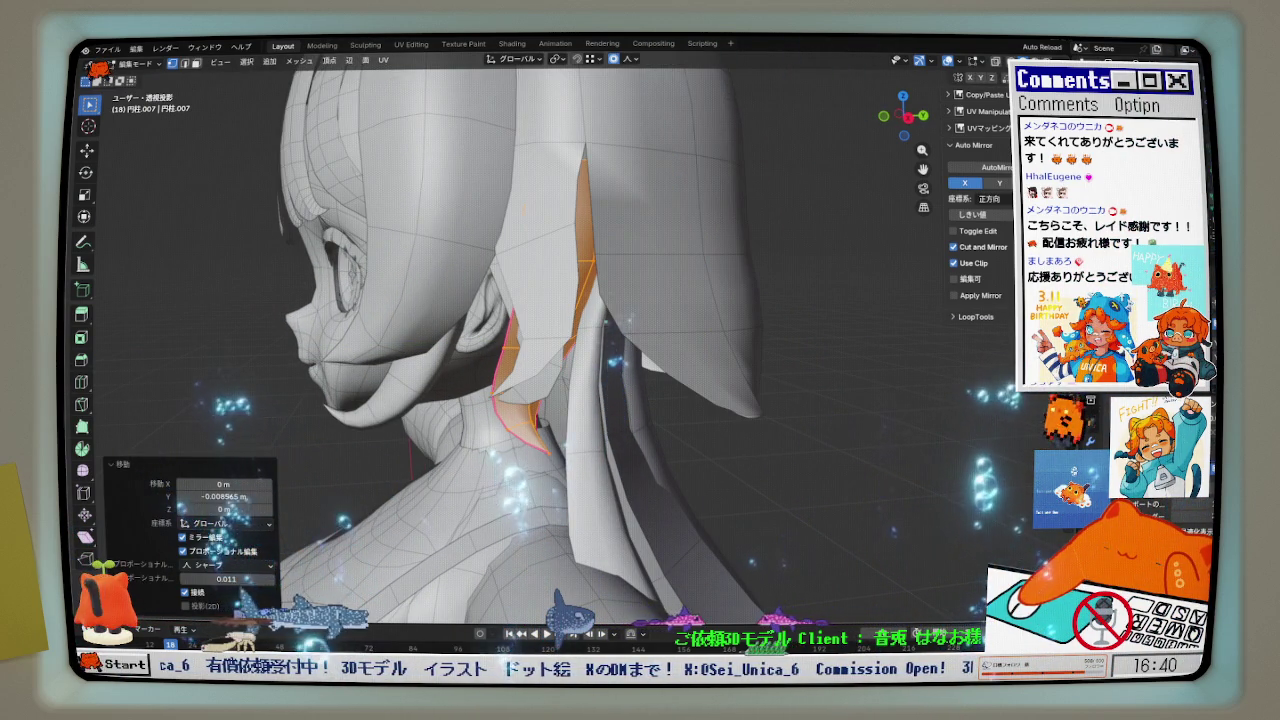
pyautogui.moveTo(656, 299)
pyautogui.mouseDown(button='middle')
pyautogui.moveTo(723, 277)
pyautogui.moveTo(600, 297)
pyautogui.mouseUp(button='middle')
pyautogui.press('Tab')
# - Select the 円柱.003 hair strand near the neck and enter Edit Mode on it
pyautogui.click(503, 286)
pyautogui.hotkey('ctrl', 'Tab')
pyautogui.click(548, 322)
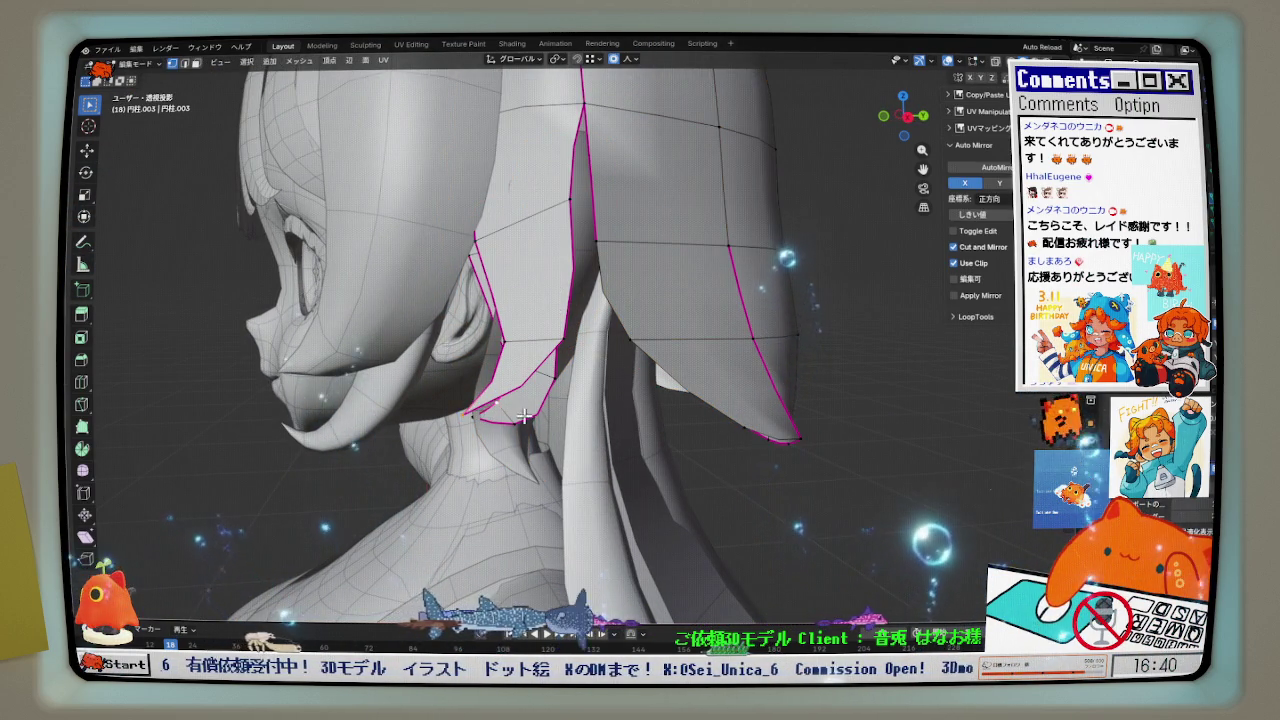
pyautogui.moveTo(493, 415); pyautogui.dragTo(495, 424, button='middle')
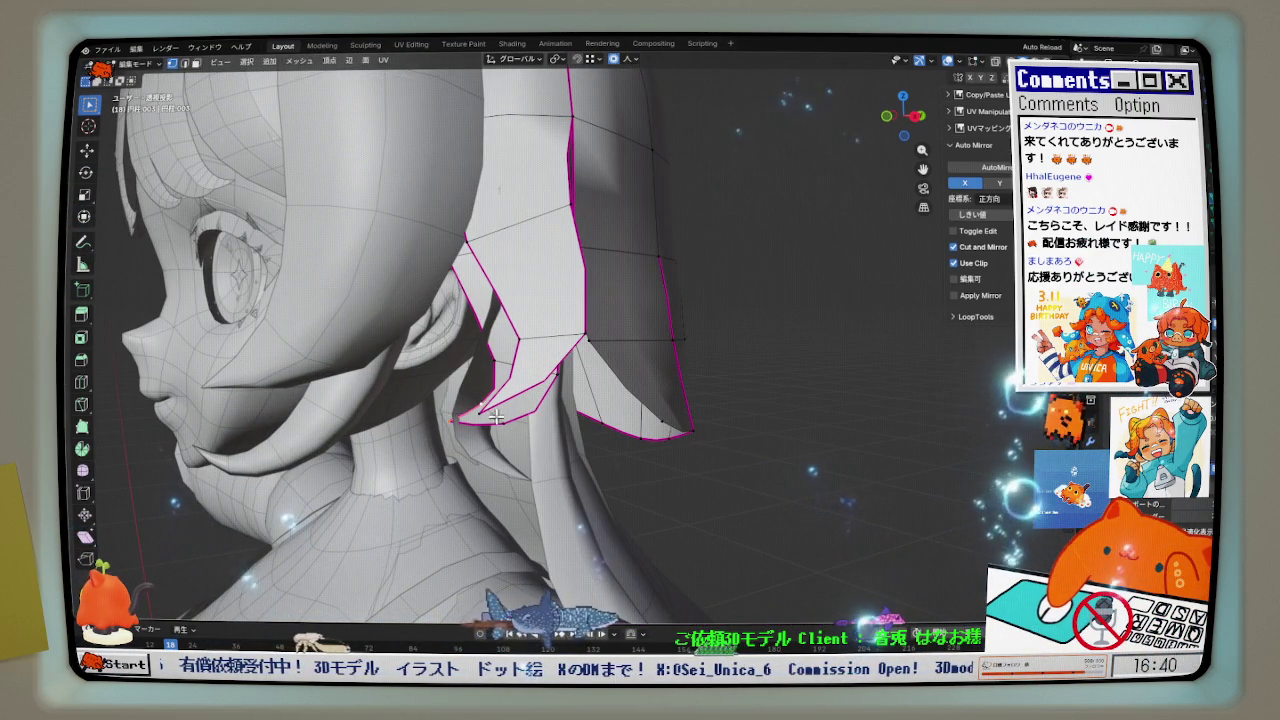
pyautogui.moveTo(485, 412); pyautogui.dragTo(508, 412, button='middle')
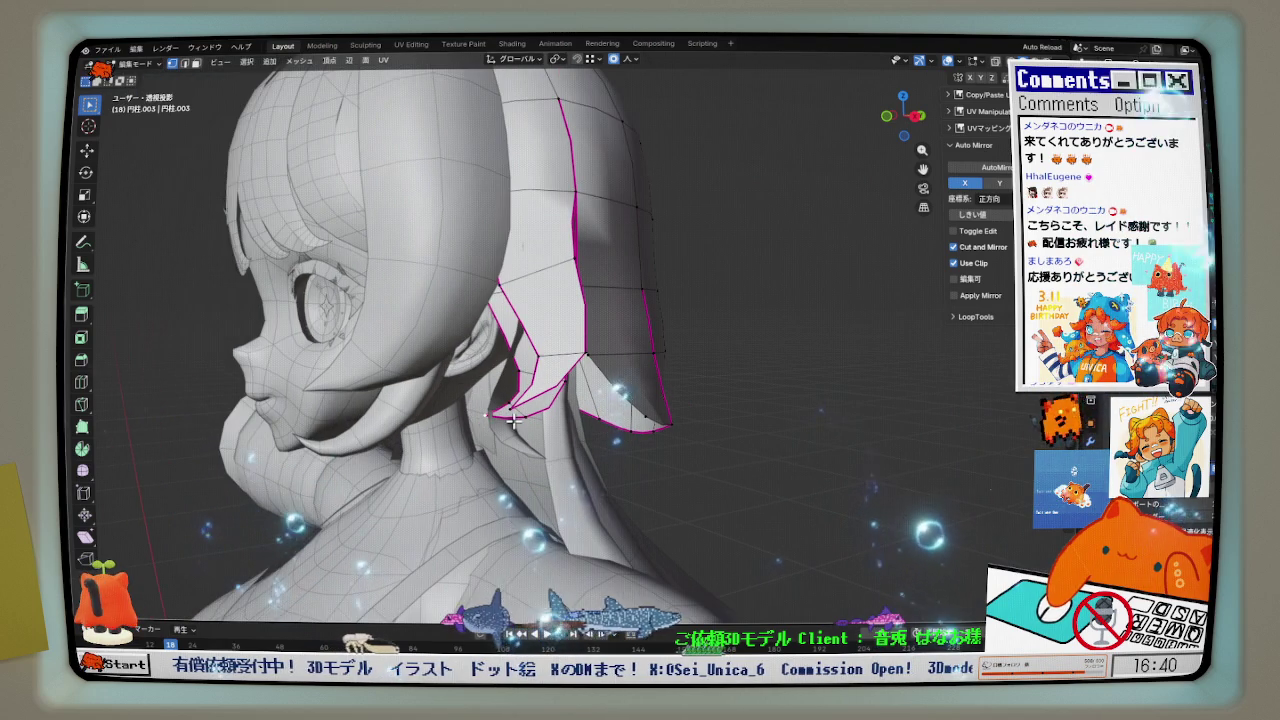
pyautogui.moveTo(598, 400); pyautogui.dragTo(602, 374, button='middle')
# - Move the strand's selected vertices along Y with proportional falloff toward the sketch
pyautogui.press('g')
pyautogui.press('y')
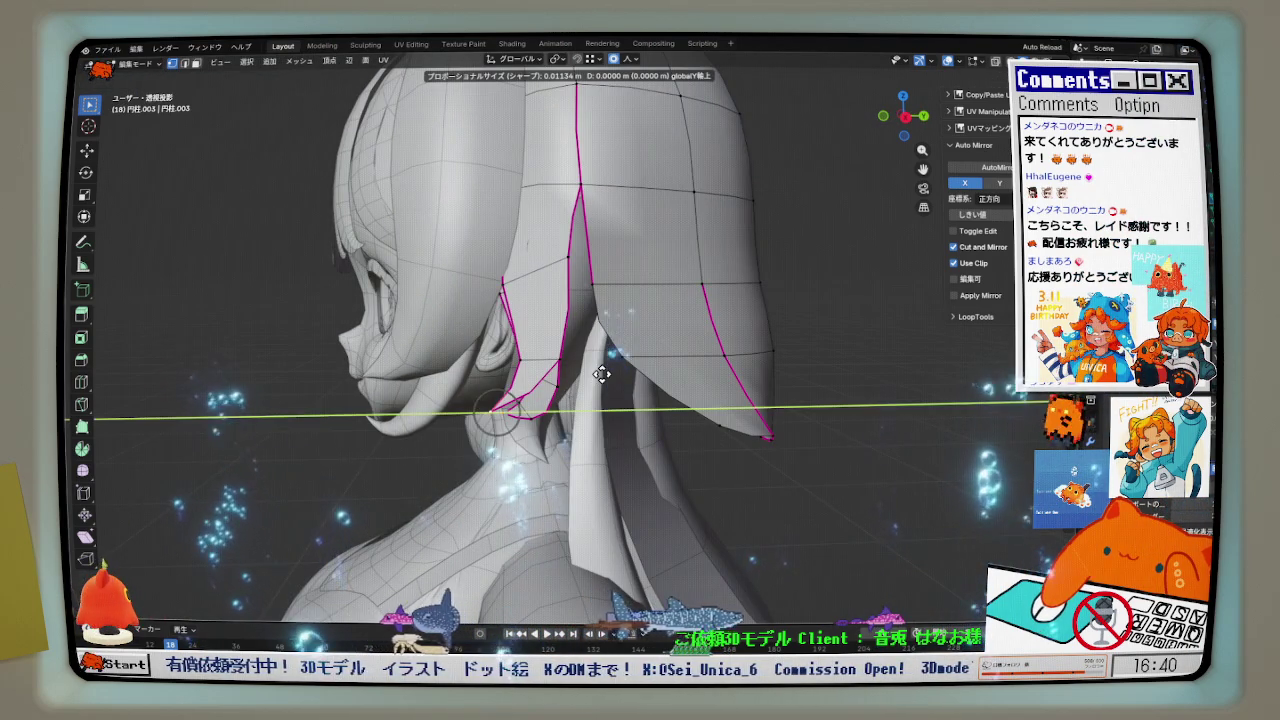
pyautogui.scroll(-4, 570, 383)
pyautogui.scroll(-5, 575, 384)
pyautogui.scroll(-4, 580, 386)
pyautogui.click(572, 395)
# - Check the strand in right orthographic view, toggling overlays off and on to see the silhouette
pyautogui.moveTo(572, 395)
pyautogui.mouseDown(button='middle')
pyautogui.moveTo(516, 392)
pyautogui.moveTo(531, 383)
pyautogui.moveTo(437, 402)
pyautogui.mouseUp(button='middle')
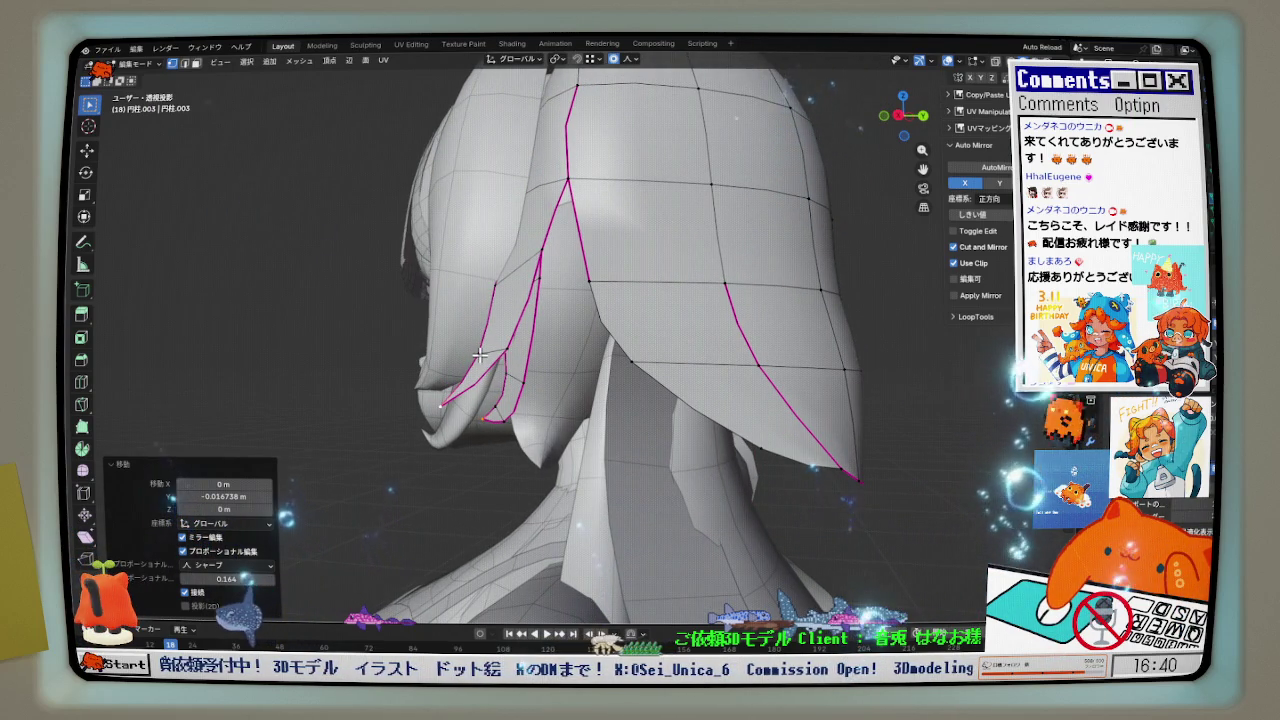
pyautogui.press('KP_3')
pyautogui.scroll(3, 530, 345)
pyautogui.scroll(2, 535, 340)
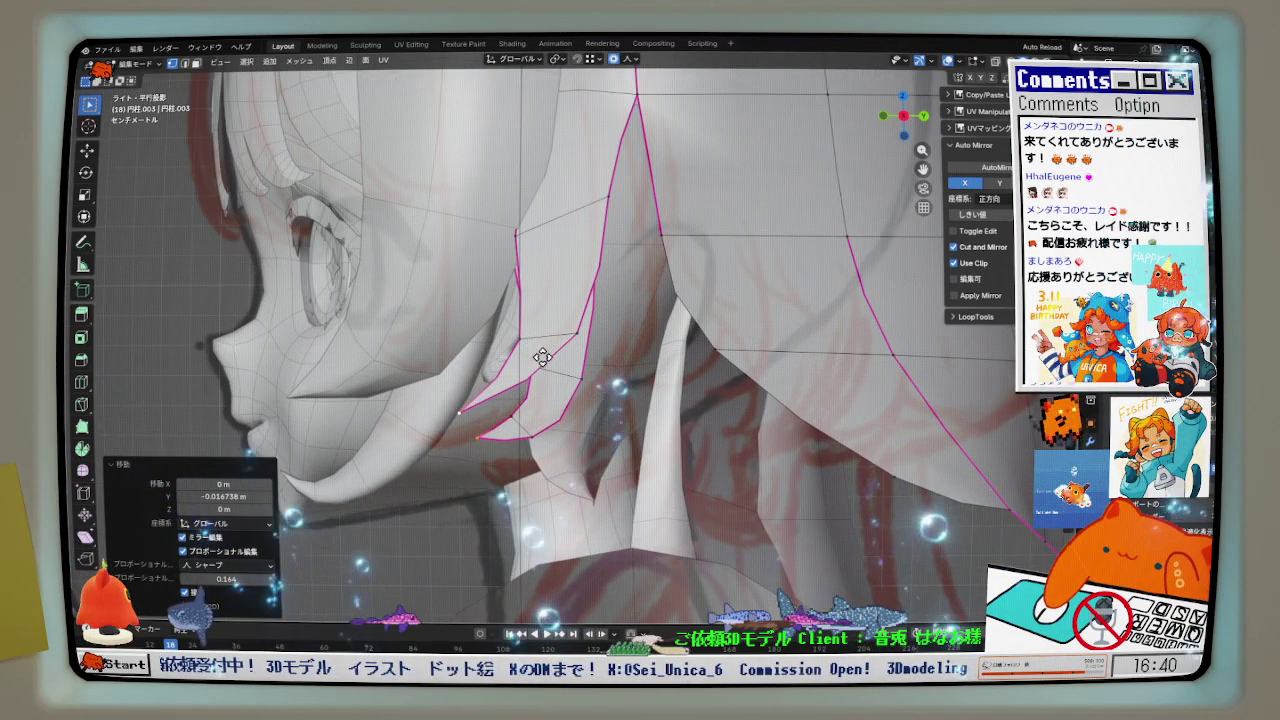
pyautogui.scroll(-2, 545, 360)
pyautogui.scroll(-1, 558, 373)
pyautogui.scroll(-1, 565, 370)
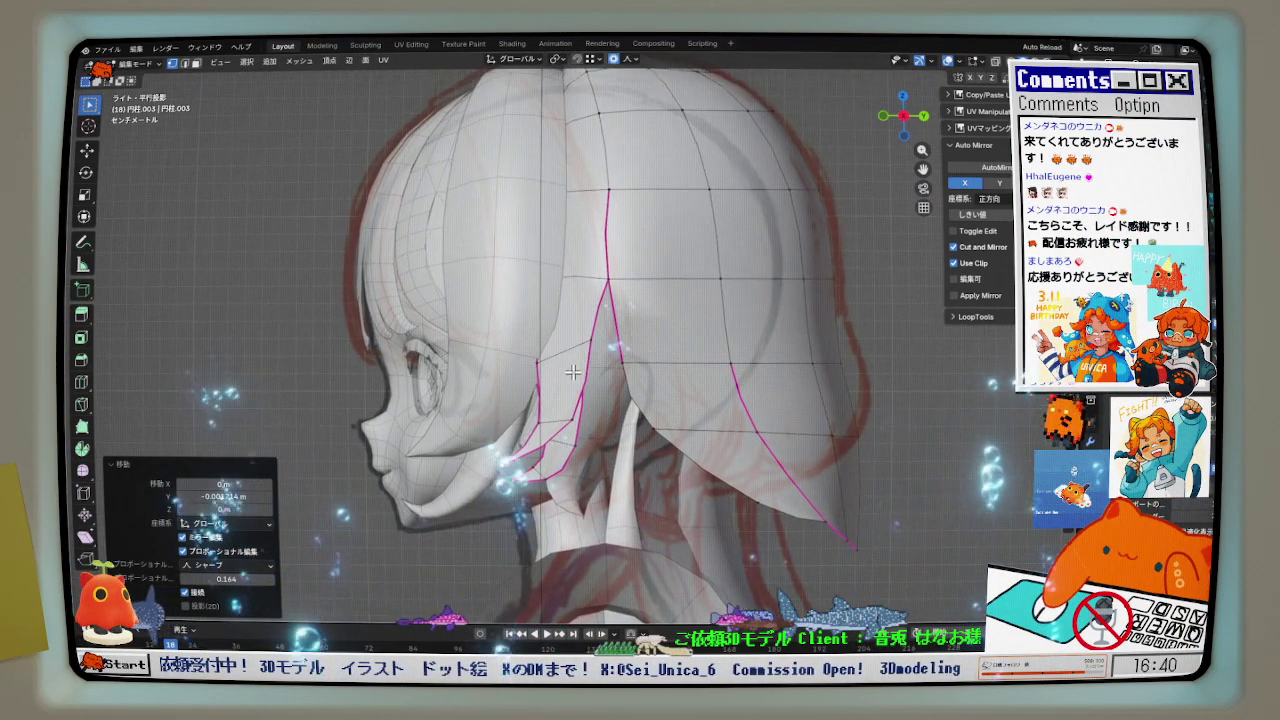
pyautogui.click(947, 61)
pyautogui.click(947, 61)
pyautogui.scroll(2, 520, 340)
# - Leave the neck strand and enter Edit Mode on SideHair2
pyautogui.hotkey('ctrl', 'Tab')
pyautogui.click(505, 341)
pyautogui.hotkey('ctrl', 'Tab')
pyautogui.click(586, 334)
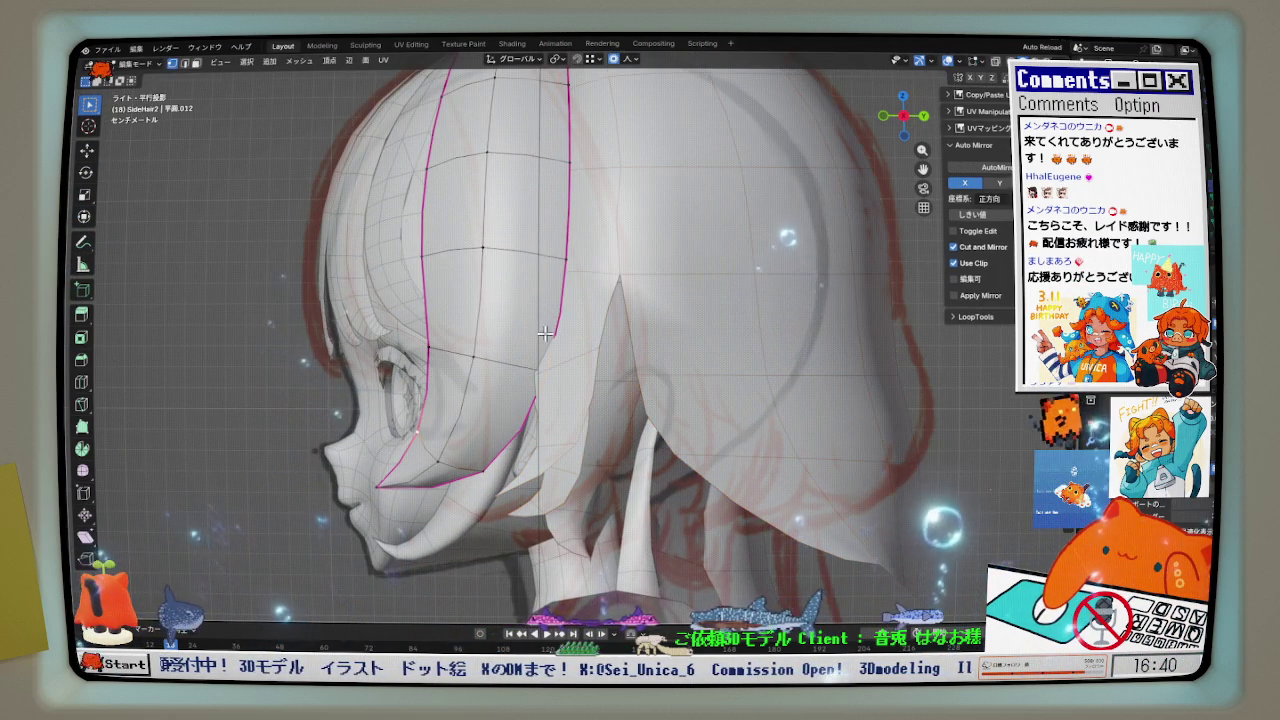
pyautogui.scroll(-2, 570, 300)
# - Nudge SideHair2's selected vertices along Y twice
pyautogui.press('g')
pyautogui.press('y')
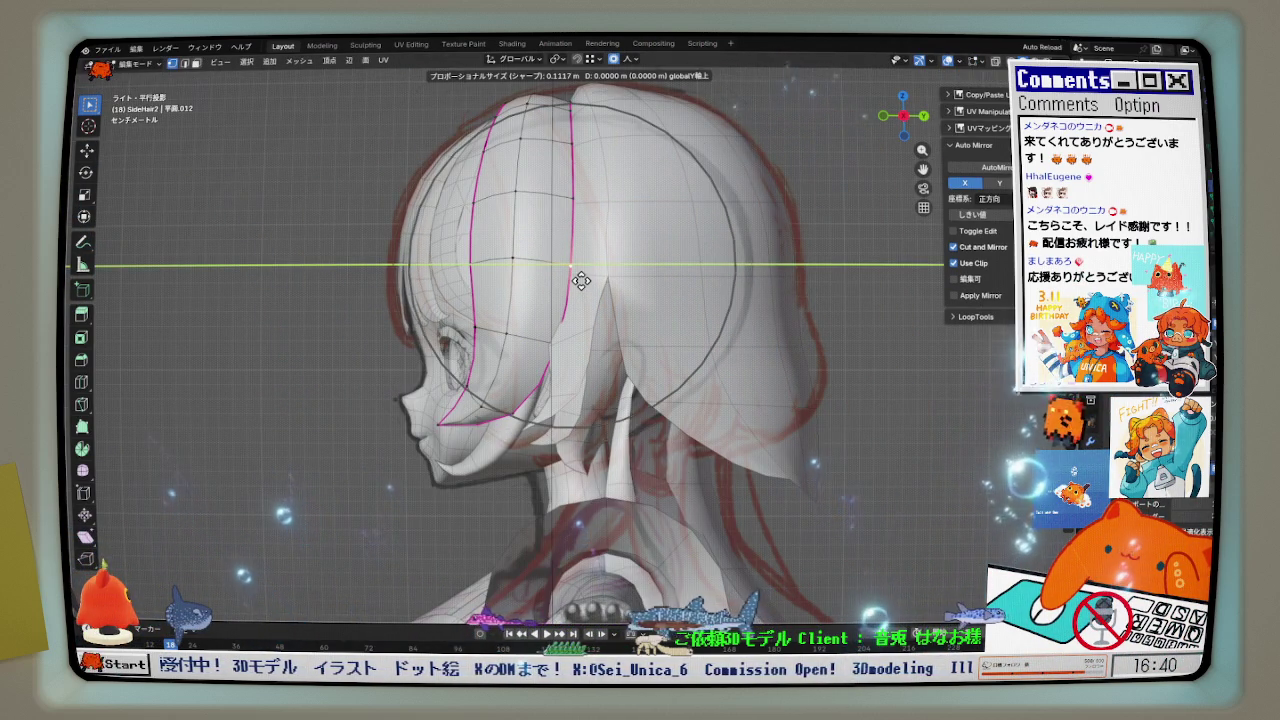
pyautogui.click(571, 280)
pyautogui.press('g')
pyautogui.press('y')
pyautogui.click(562, 358)
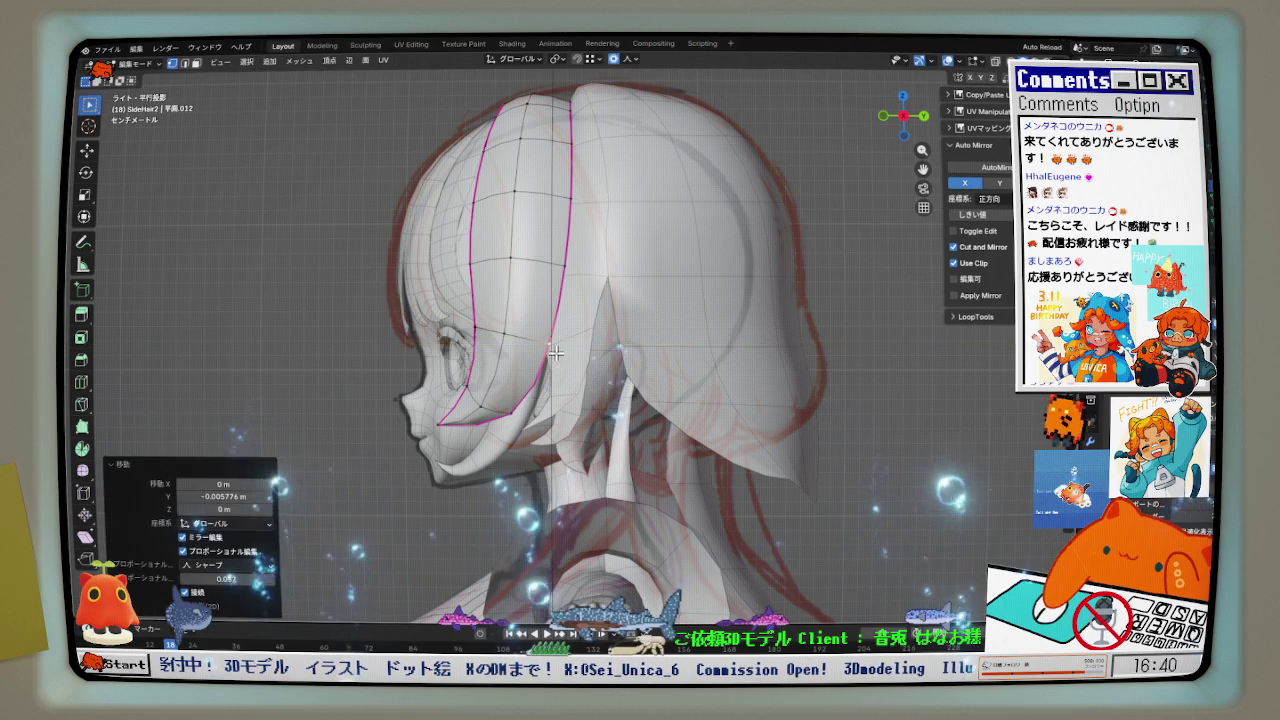
pyautogui.press('g')
pyautogui.click(640, 212)
# - With X-ray on, move box-selected side strand vertices along Y to match the sketch
pyautogui.click(995, 61)
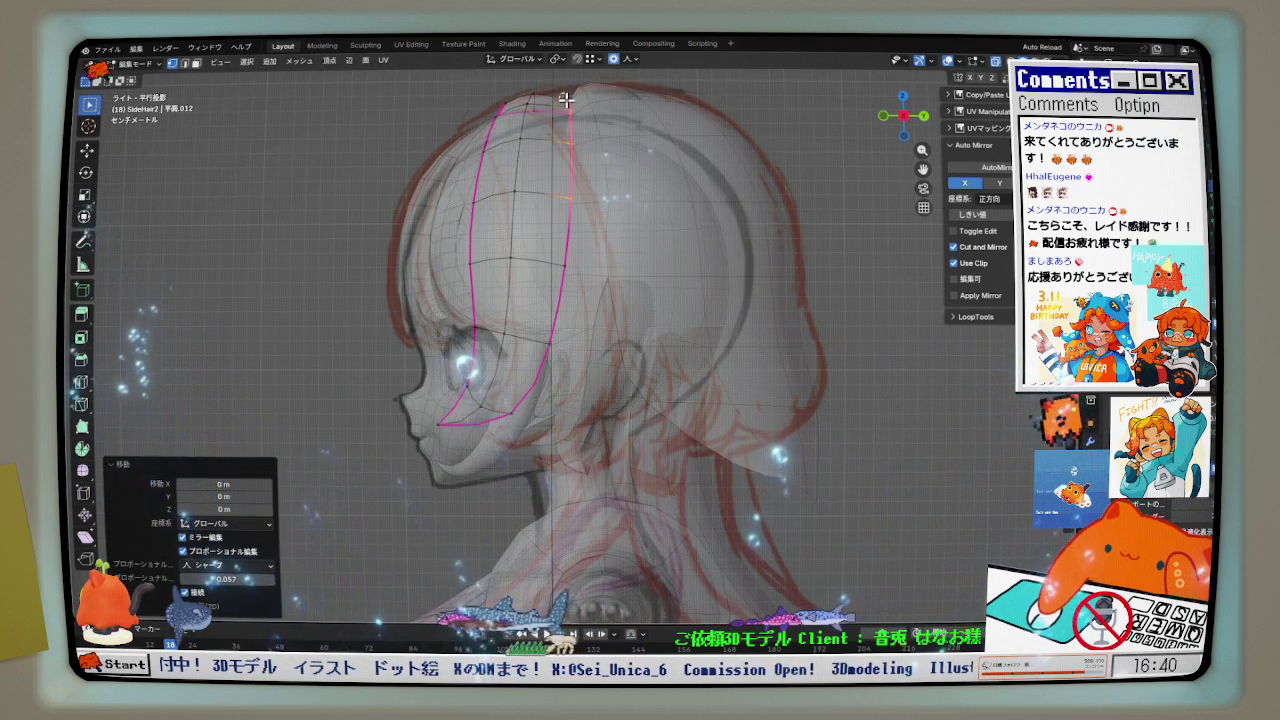
pyautogui.press('g')
pyautogui.press('y')
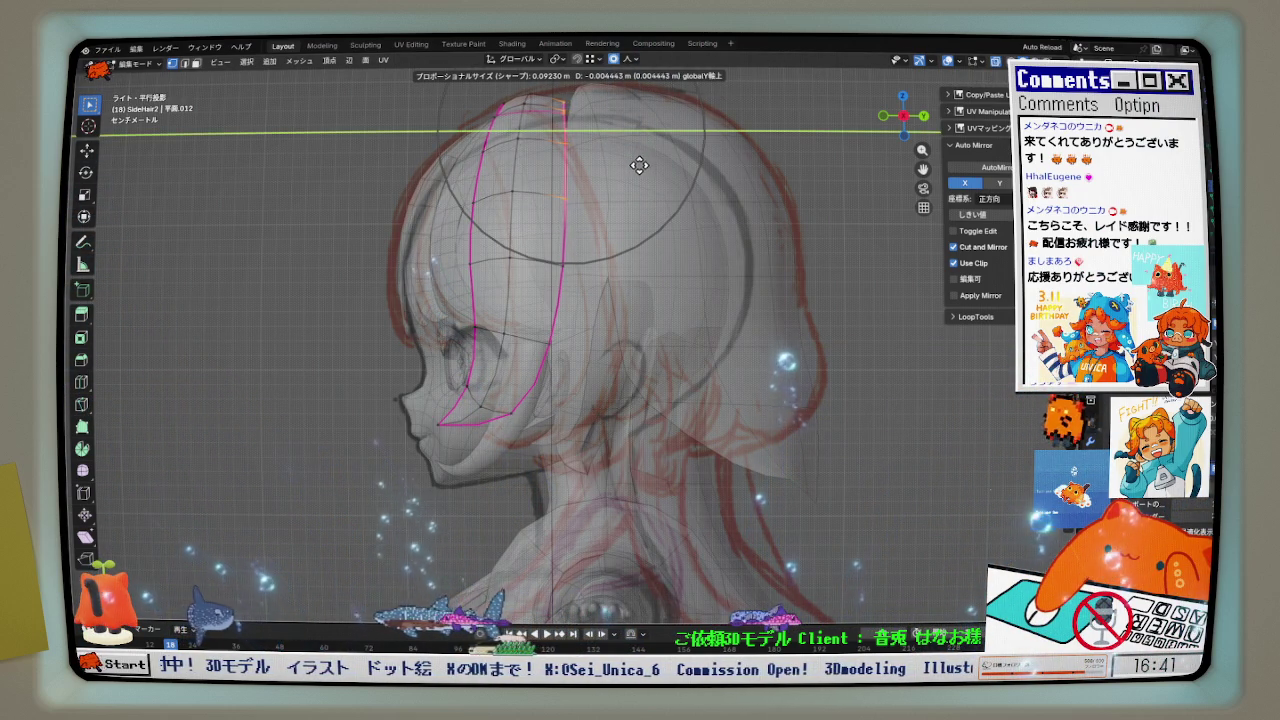
pyautogui.click(633, 165)
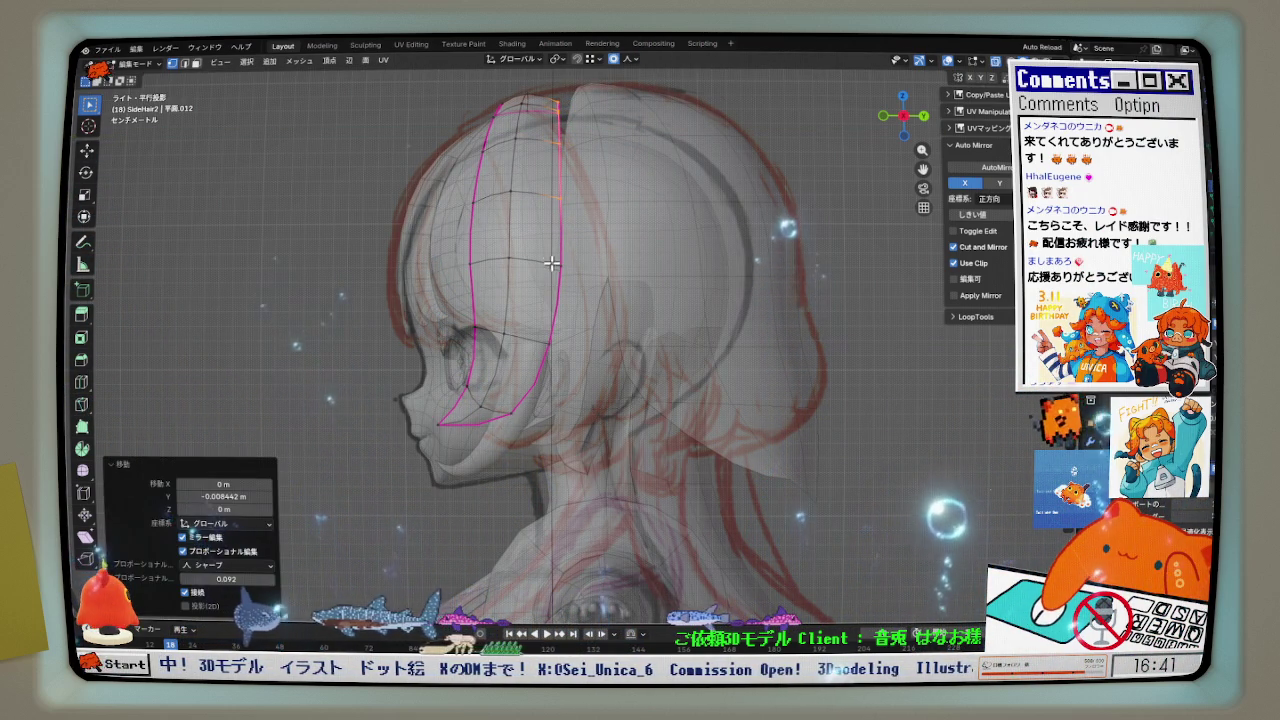
pyautogui.moveTo(594, 369); pyautogui.dragTo(594, 369)
pyautogui.press('g')
pyautogui.press('y')
pyautogui.click(605, 364)
pyautogui.press('g')
pyautogui.press('y')
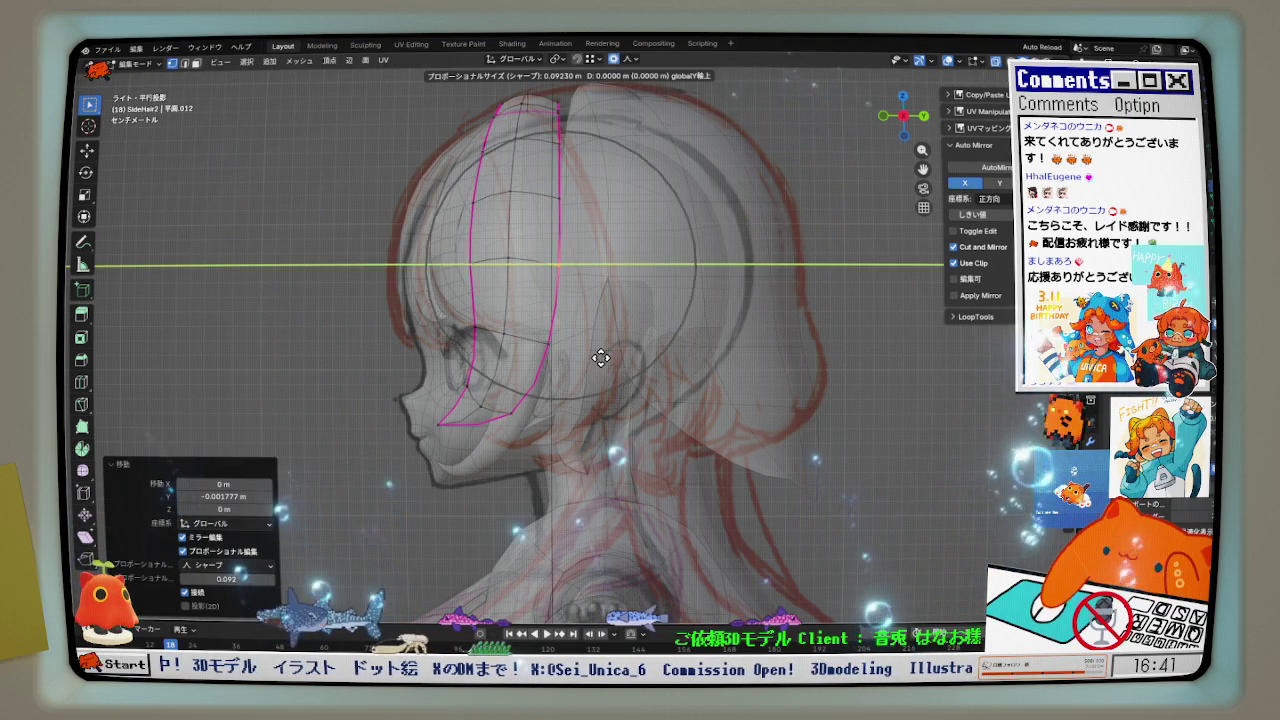
pyautogui.click(600, 357)
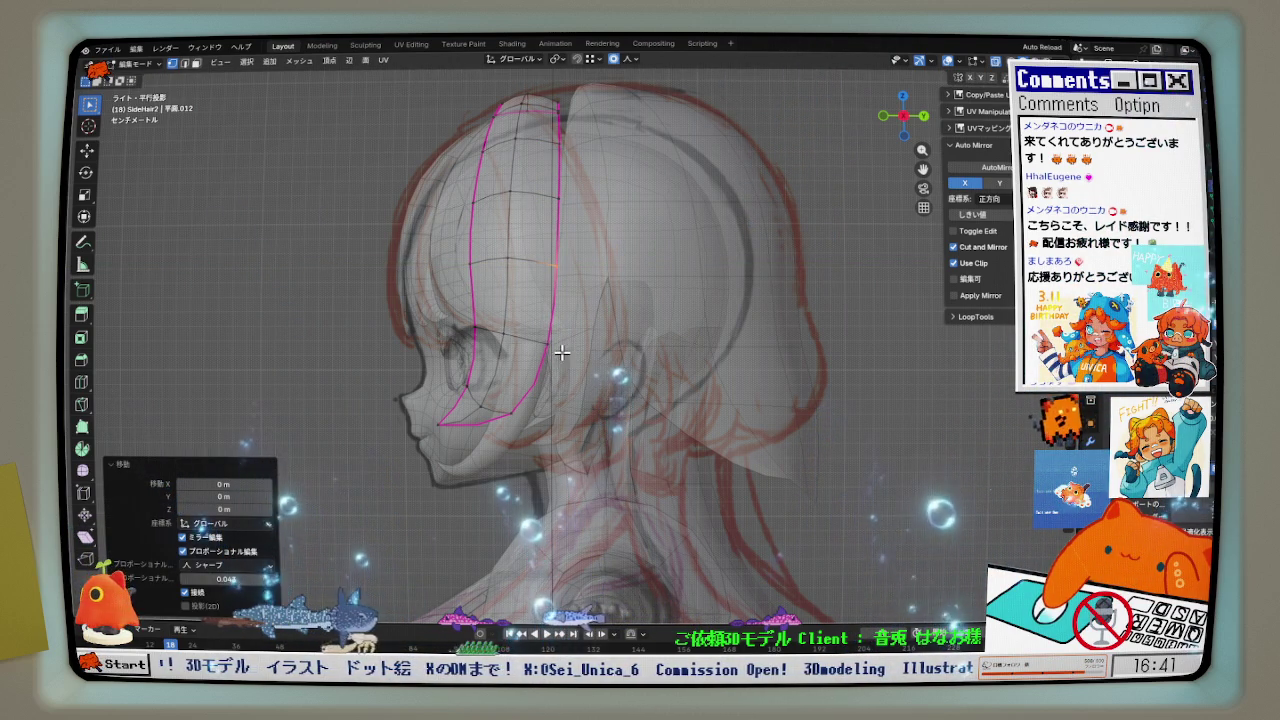
# - Compare the strand in wireframe against the reference, then return to opaque solid shading
pyautogui.scroll(3, 551, 346)
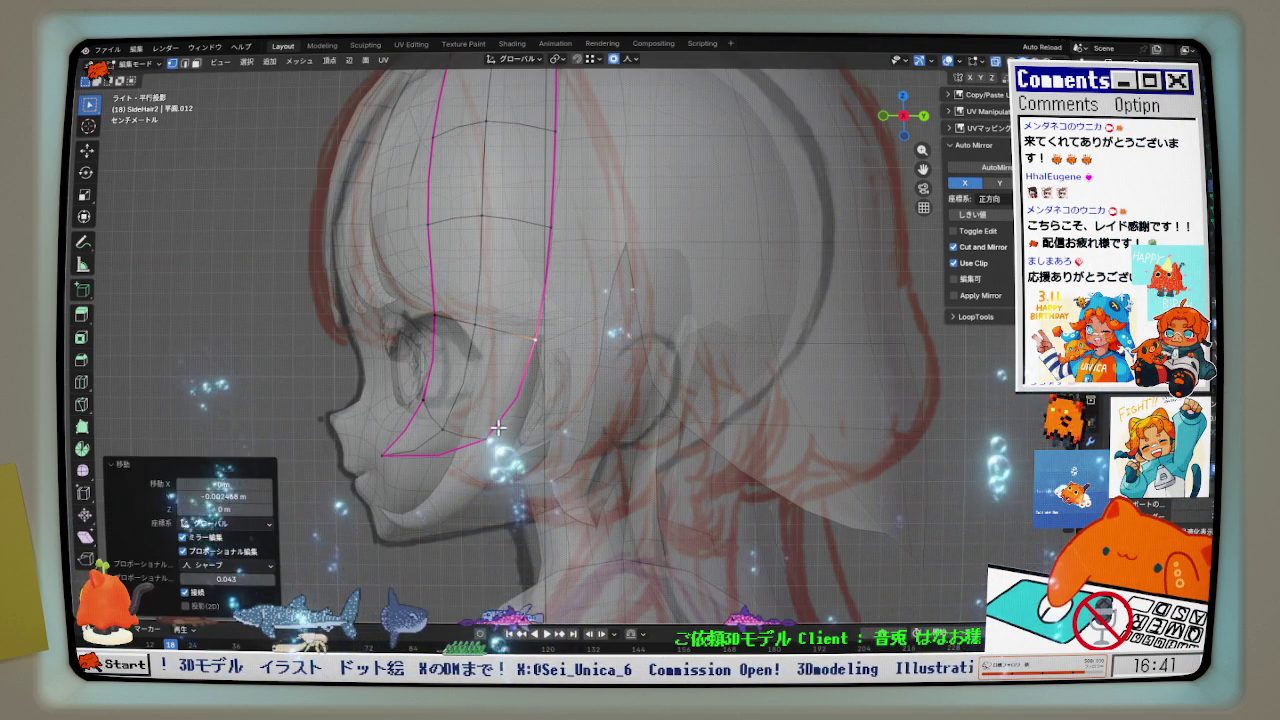
pyautogui.scroll(-3, 505, 414)
pyautogui.keyDown('shift'); pyautogui.scroll(2, 478, 285); pyautogui.keyUp('shift')
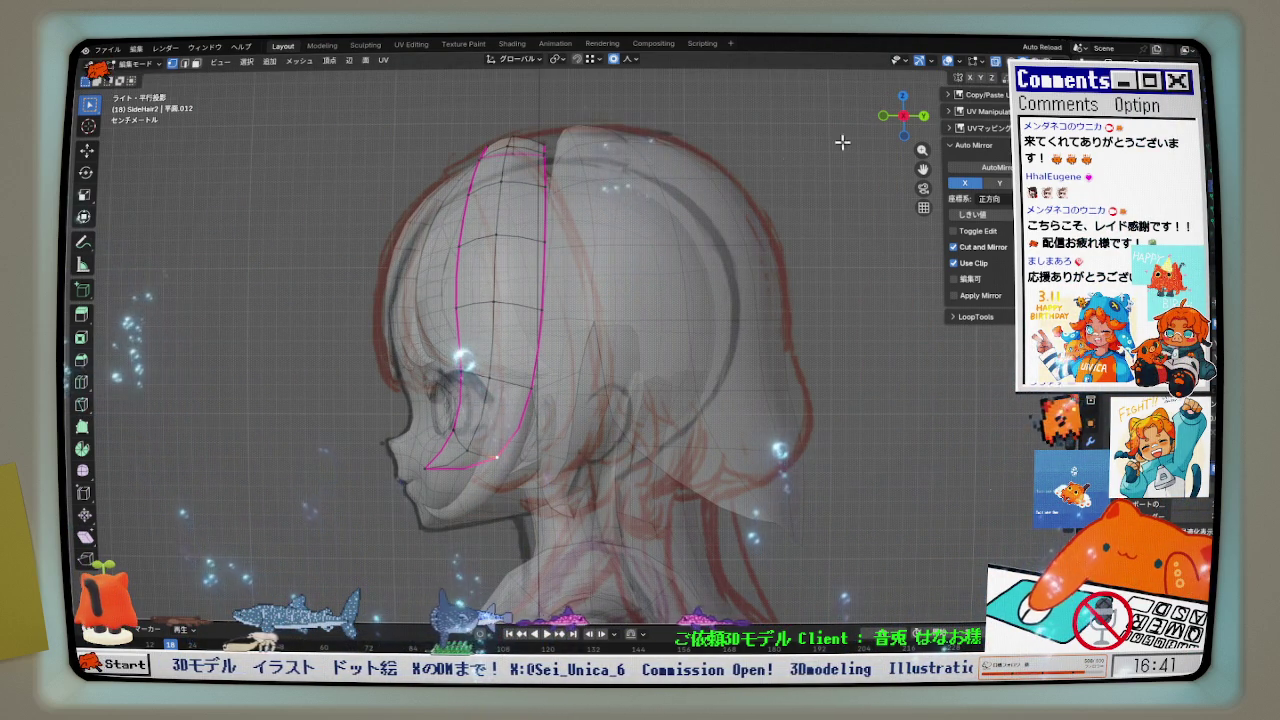
pyautogui.click(995, 62)
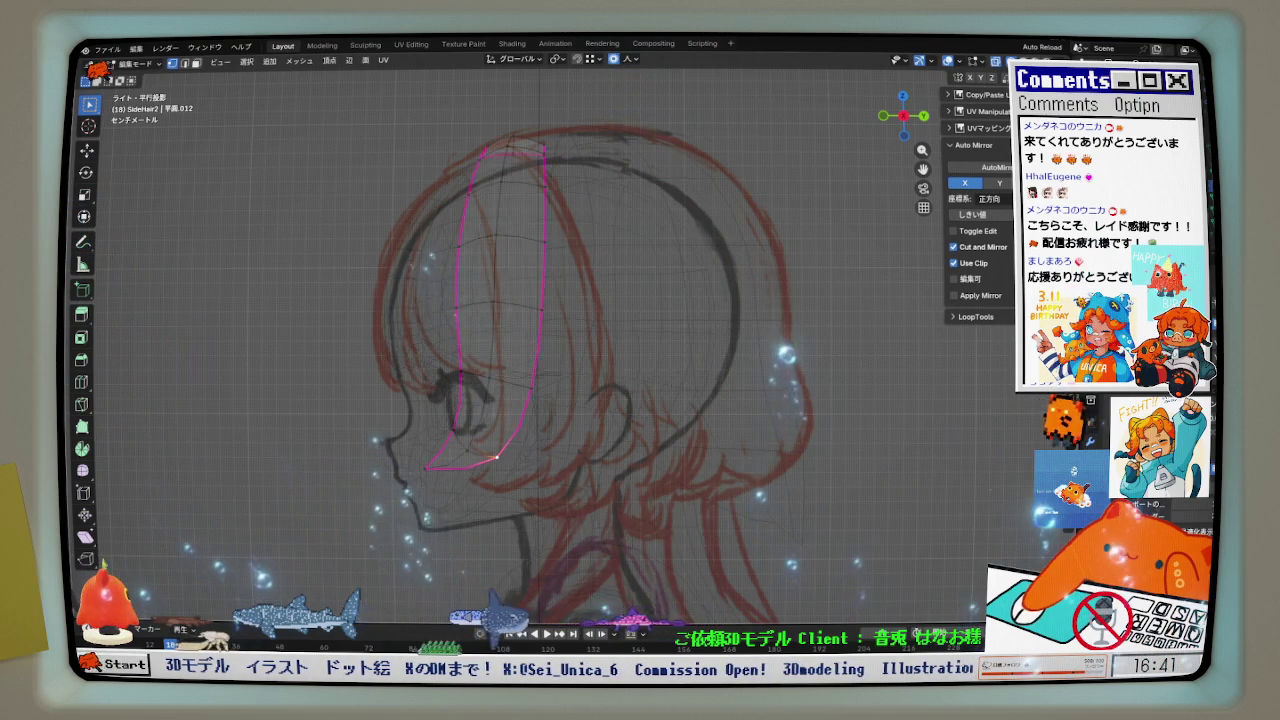
pyautogui.hotkey('shift', 'z')
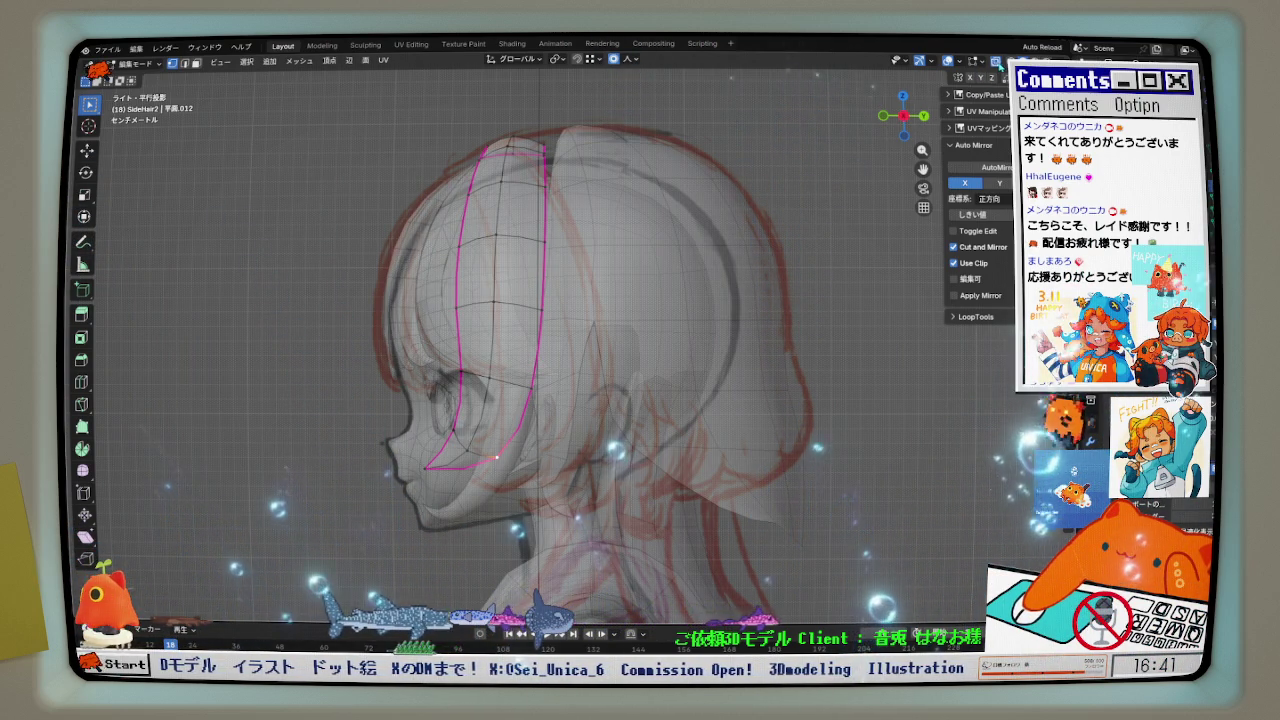
pyautogui.hotkey('alt', 'z')
pyautogui.scroll(1, 539, 134)
# - Apply a series of small Y moves to the side strand vertices
pyautogui.press('g')
pyautogui.press('y')
pyautogui.click(535, 318)
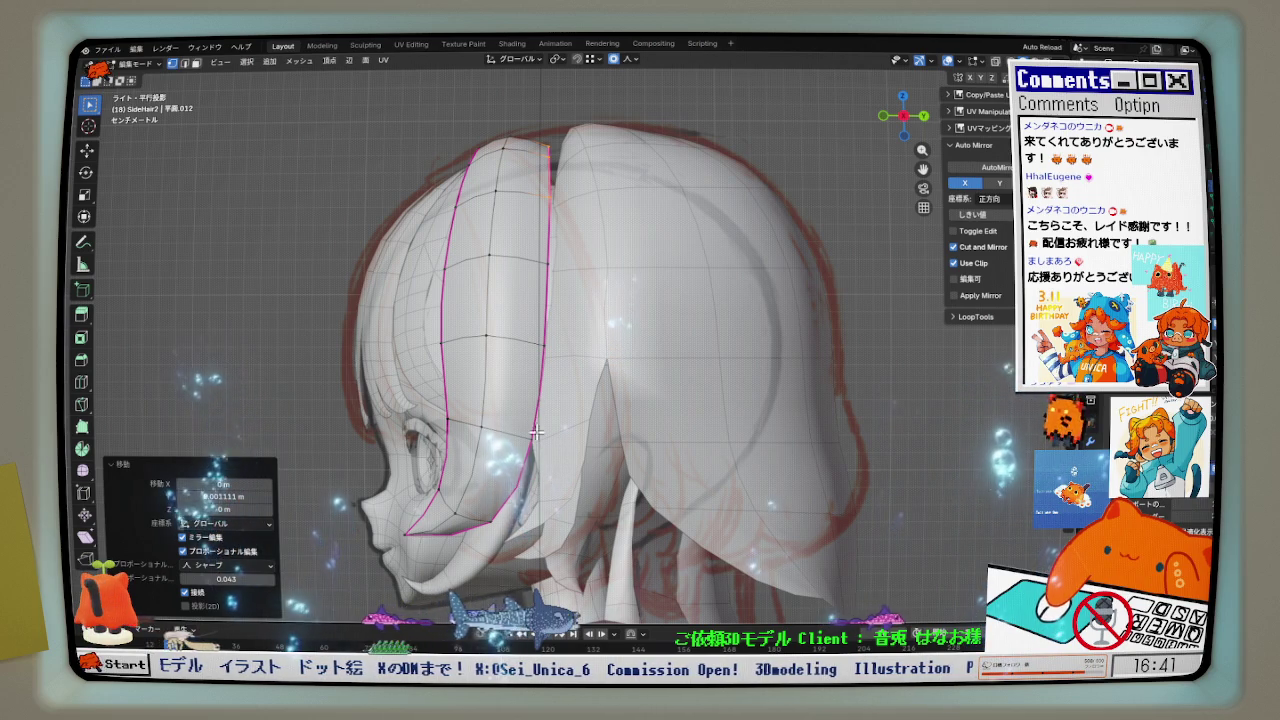
pyautogui.press('g')
pyautogui.press('y')
pyautogui.click(458, 200)
pyautogui.press('g')
pyautogui.press('y')
pyautogui.click(462, 202)
pyautogui.press('g')
pyautogui.press('y')
pyautogui.click(465, 204)
# - Select another strand vertex and move it −0.000617 m along Y with soft falloff
pyautogui.press('g')
pyautogui.click(455, 279)
pyautogui.press('g')
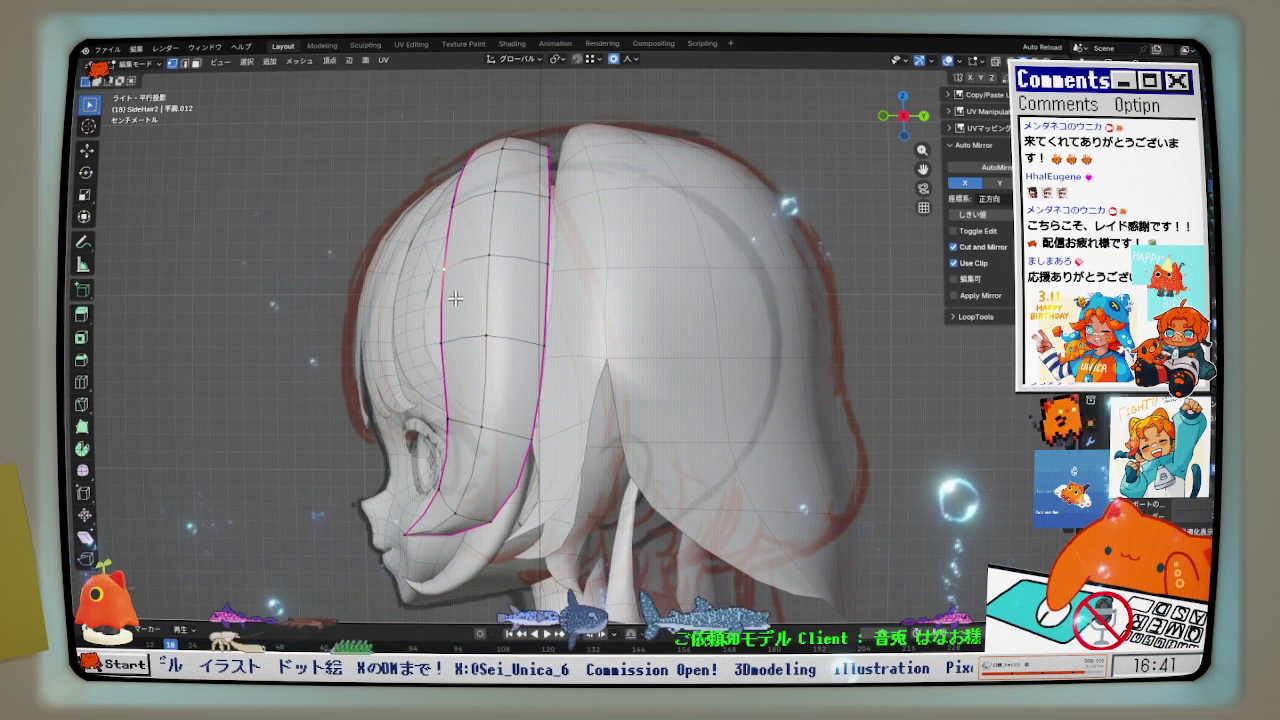
pyautogui.scroll(1, 478, 291)
pyautogui.press('g')
pyautogui.press('y')
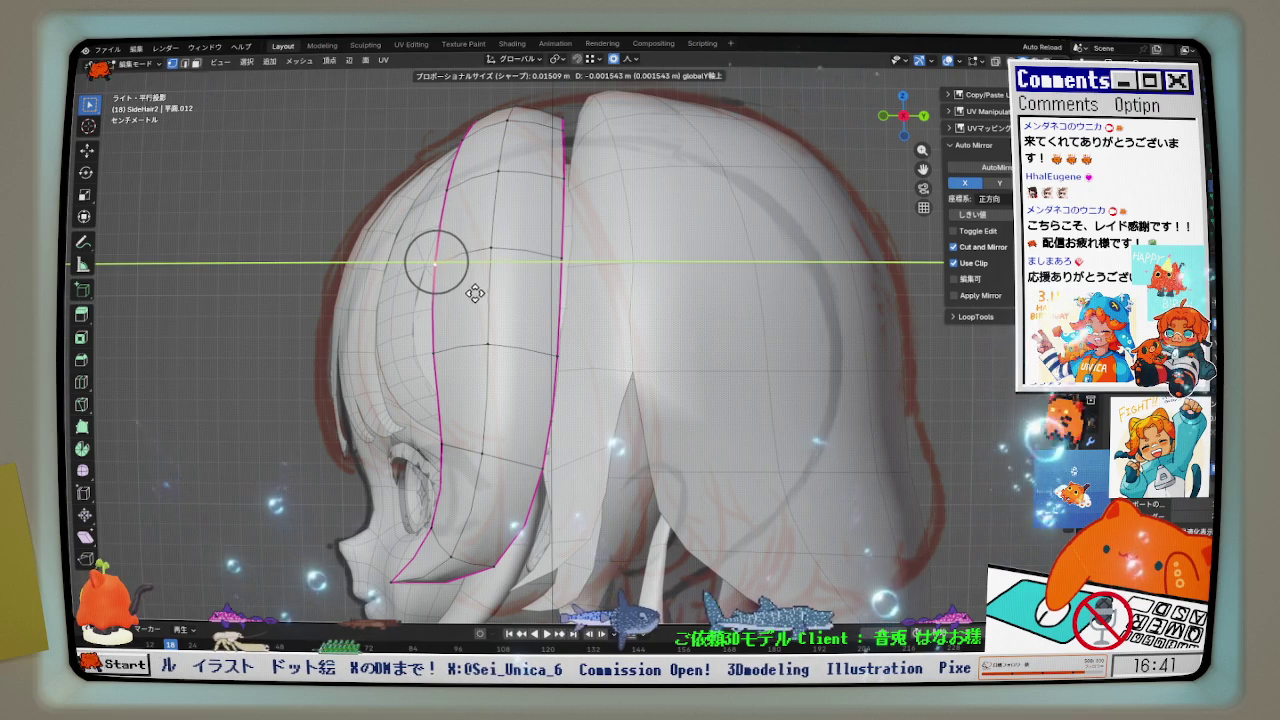
pyautogui.rightClick(437, 352)
pyautogui.press('g')
pyautogui.press('y')
pyautogui.click(428, 349)
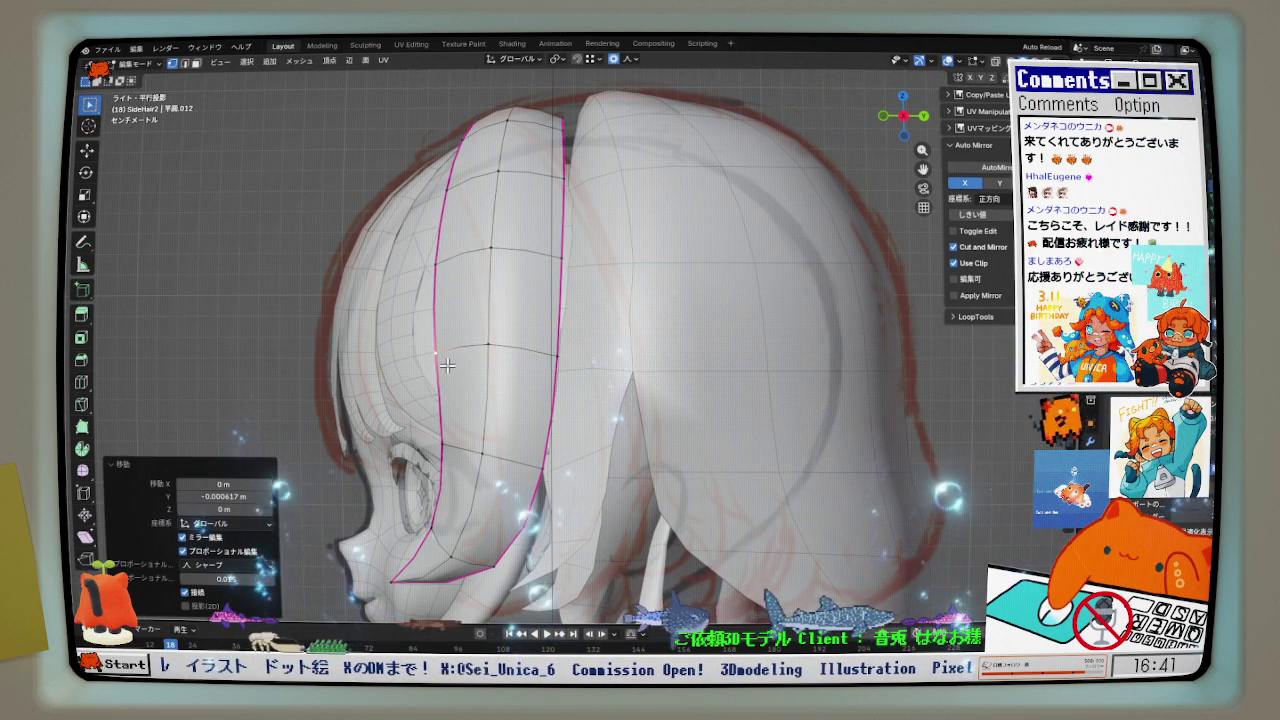
pyautogui.scroll(-1, 453, 369)
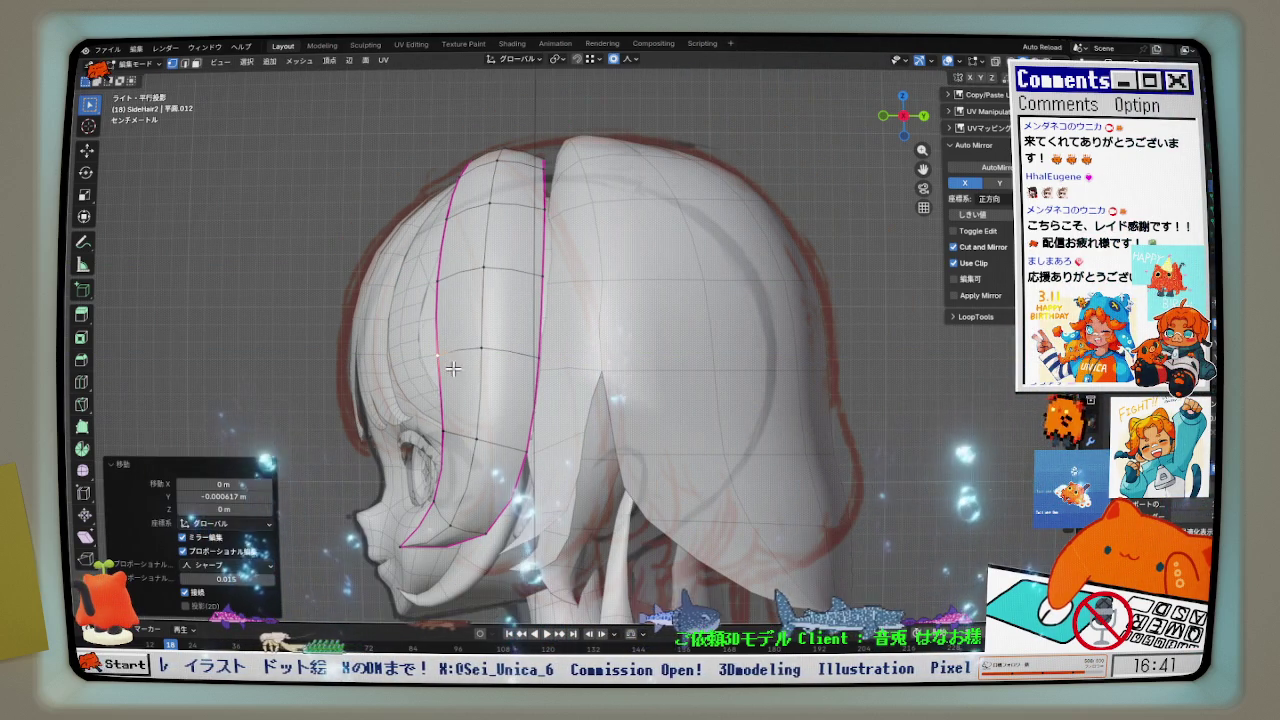
# - Vertex-slide the vertex at factor 0.075 and exit SideHair2 editing
pyautogui.press('g')
pyautogui.press('g')
pyautogui.click(560, 294)
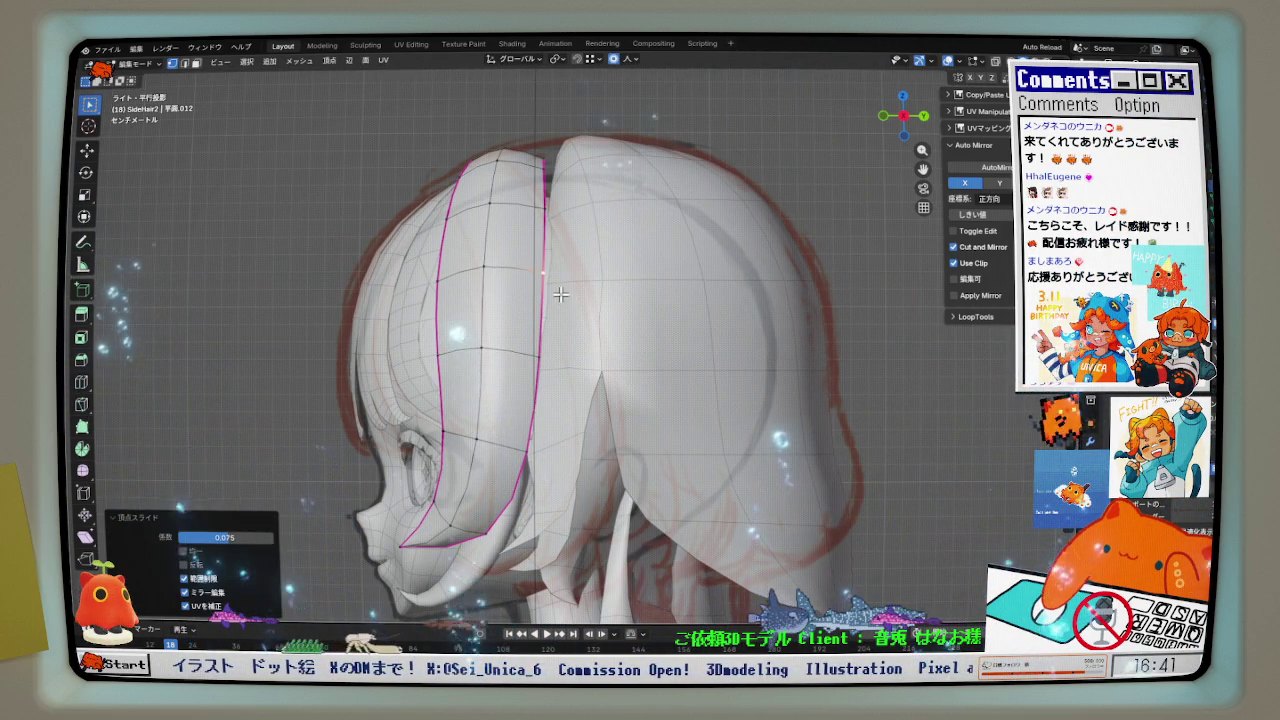
pyautogui.scroll(-2, 555, 300)
pyautogui.hotkey('ctrl', 'Tab')
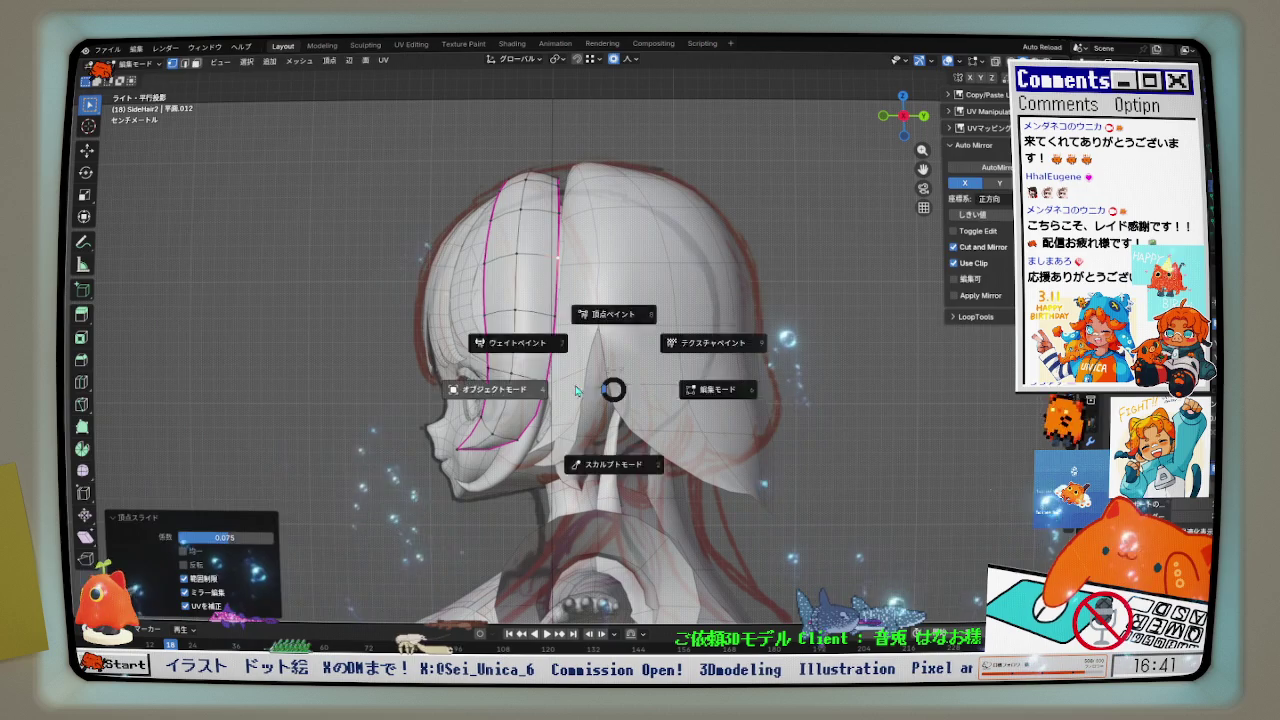
# - Enter Edit Mode on the back hair in right orthographic view with X-ray on
pyautogui.click(530, 343)
pyautogui.click(660, 300)
pyautogui.press('Tab')
pyautogui.scroll(3, 550, 213)
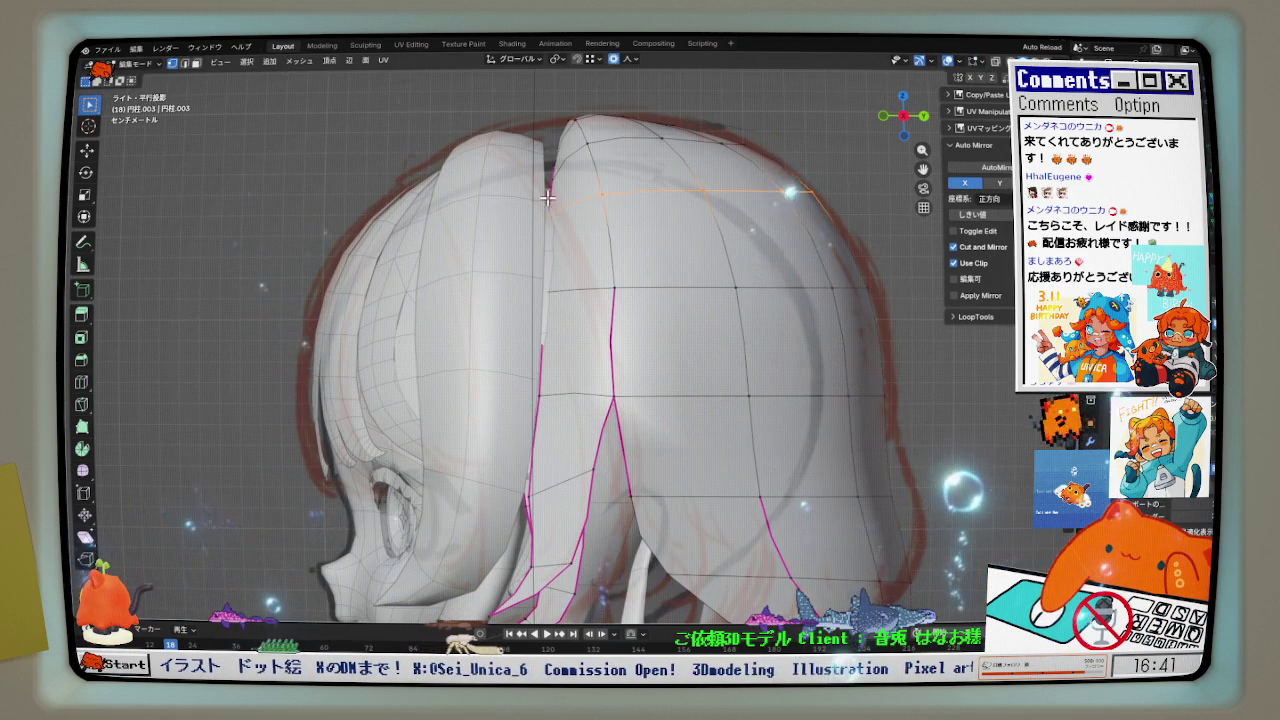
pyautogui.moveTo(557, 204); pyautogui.dragTo(577, 235, button='middle')
pyautogui.press('KP_3')
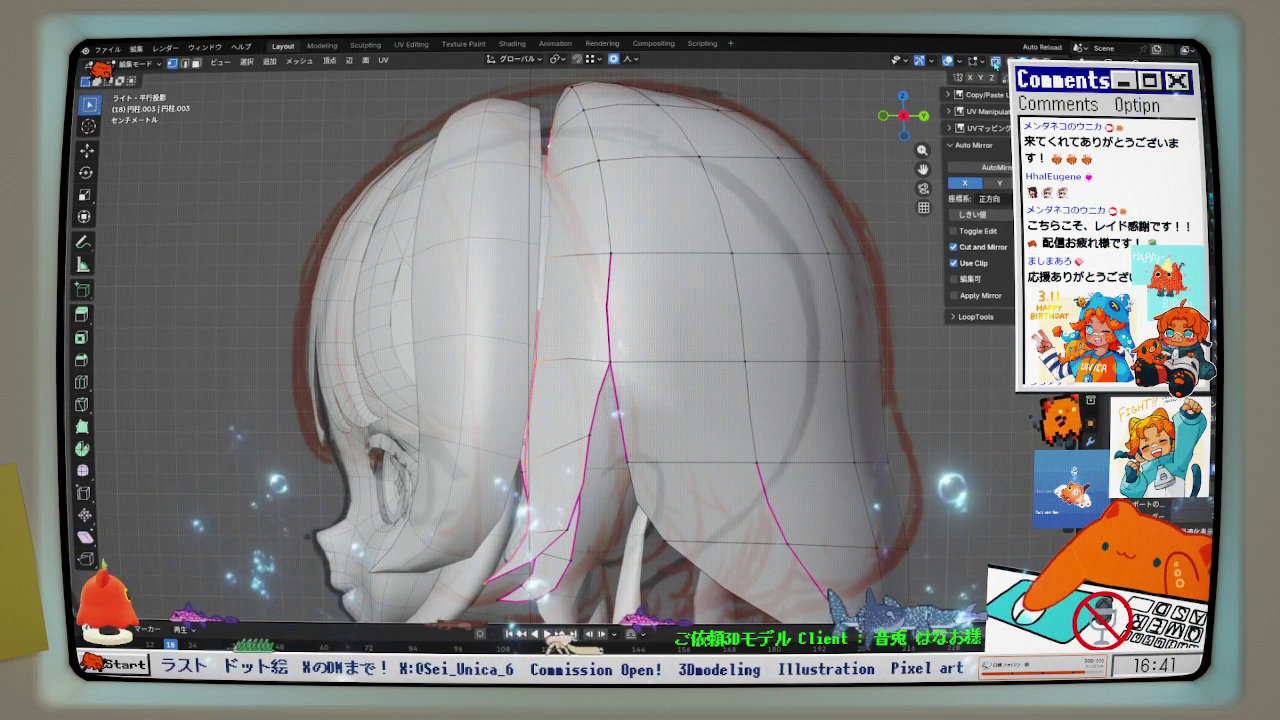
pyautogui.click(996, 64)
# - Select the back hair's vertical edge loop and shift it front-to-back along Y
pyautogui.moveTo(502, 113); pyautogui.dragTo(565, 228)
pyautogui.moveTo(553, 356); pyautogui.dragTo(554, 356)
pyautogui.press('g')
pyautogui.press('y')
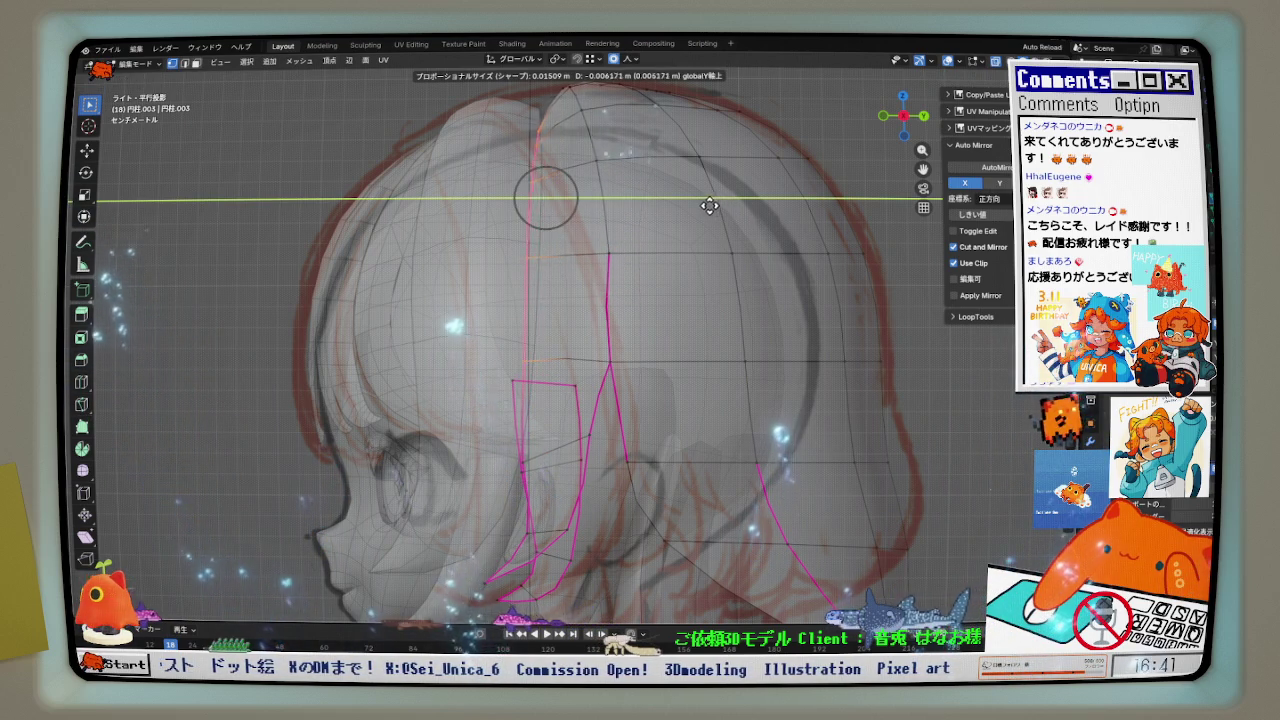
pyautogui.click(699, 203)
pyautogui.scroll(-2, 672, 207)
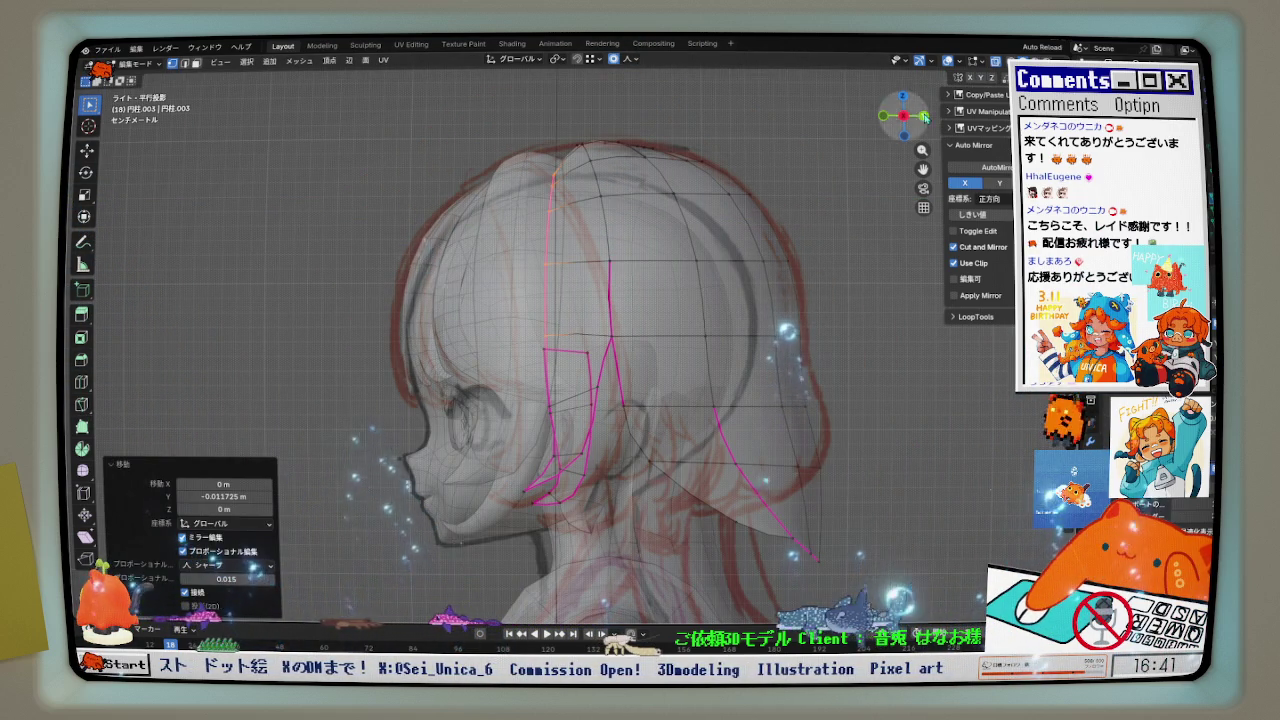
pyautogui.click(995, 63)
pyautogui.scroll(1, 641, 315)
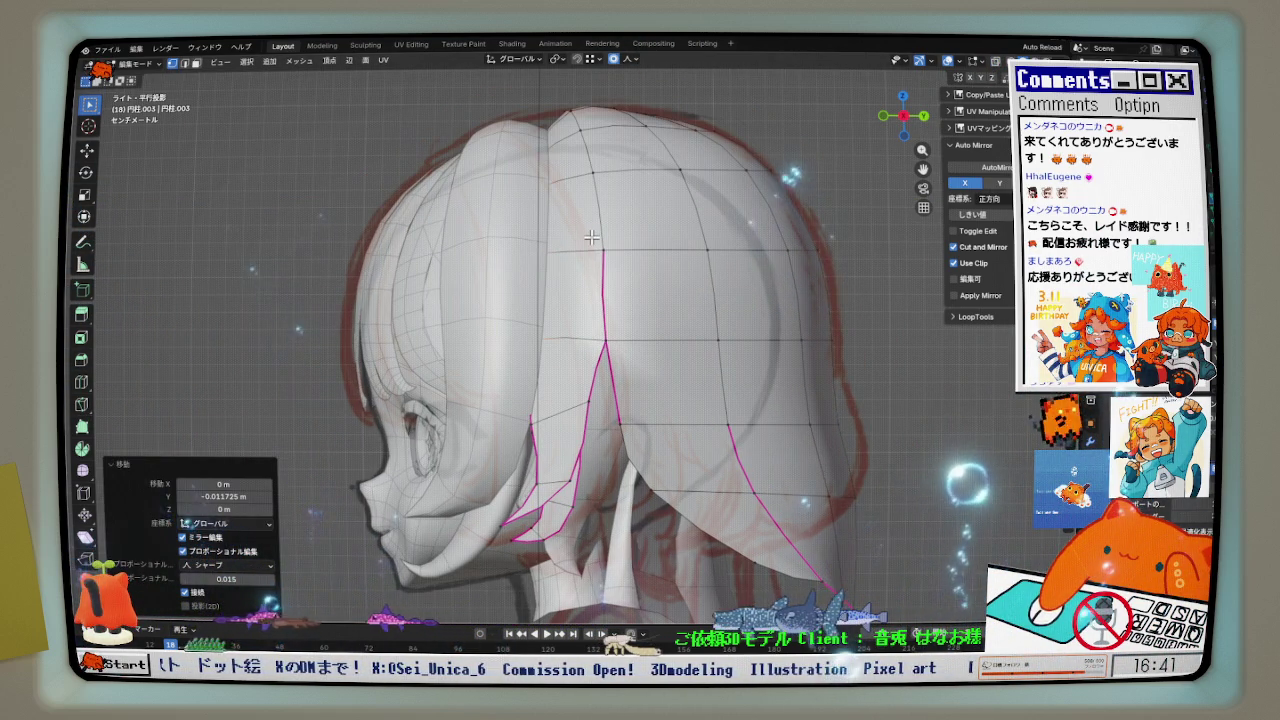
pyautogui.press('g')
pyautogui.click(617, 278)
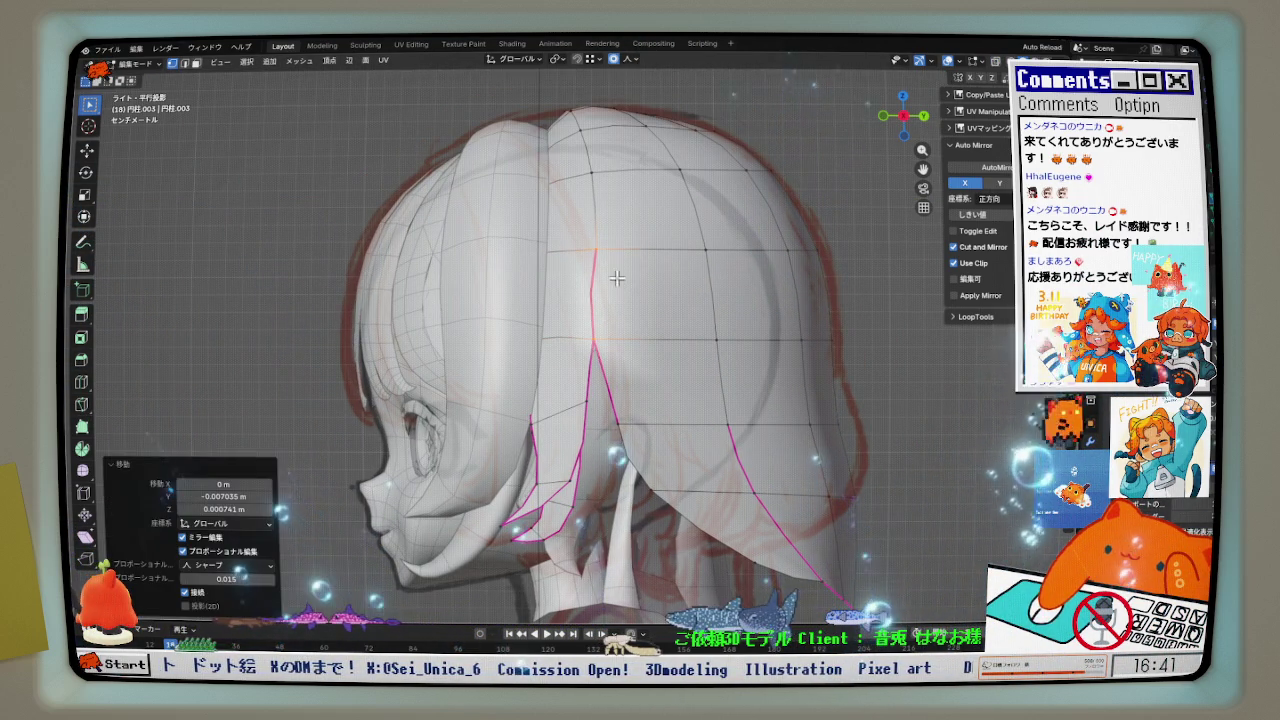
# - Move the vertices near the hair top and crease line along Y
pyautogui.click(578, 138)
pyautogui.press('g')
pyautogui.press('y')
pyautogui.click(598, 204)
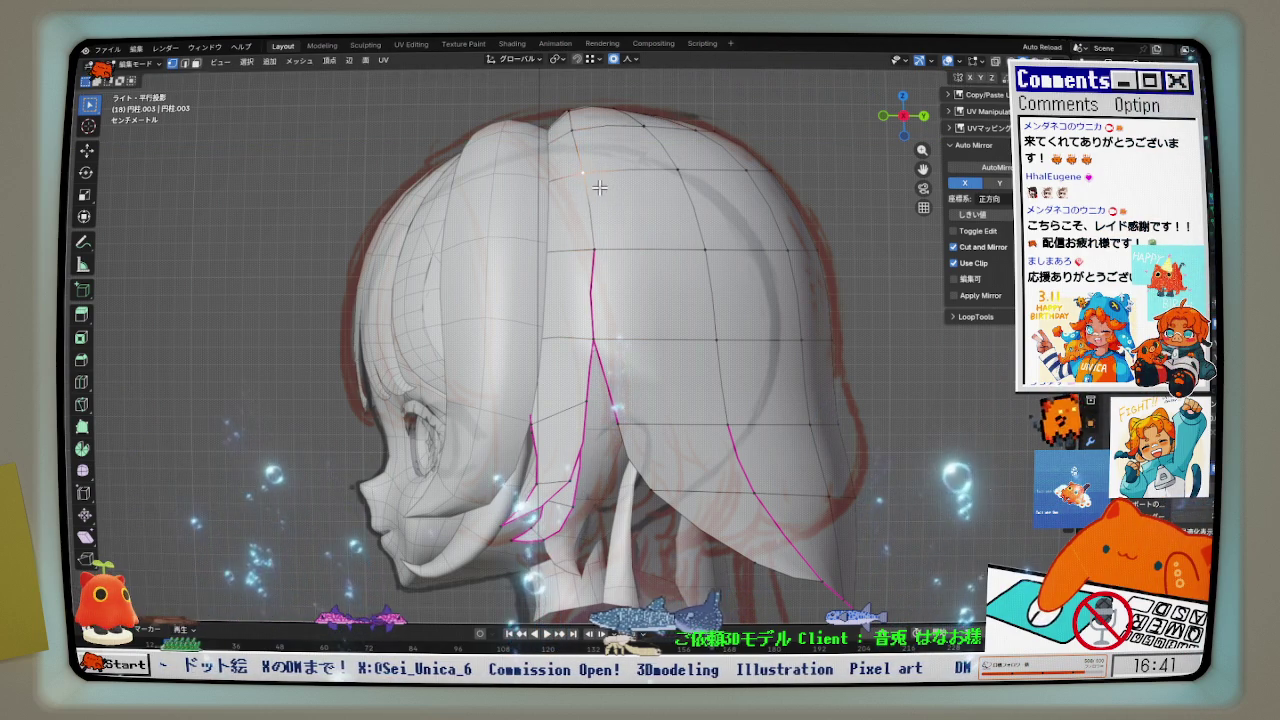
pyautogui.click(593, 250)
pyautogui.press('g')
pyautogui.press('y')
pyautogui.click(600, 260)
# - Frame the neck and shoulders and nudge the selection front-to-back along Y
pyautogui.scroll(-1, 605, 254)
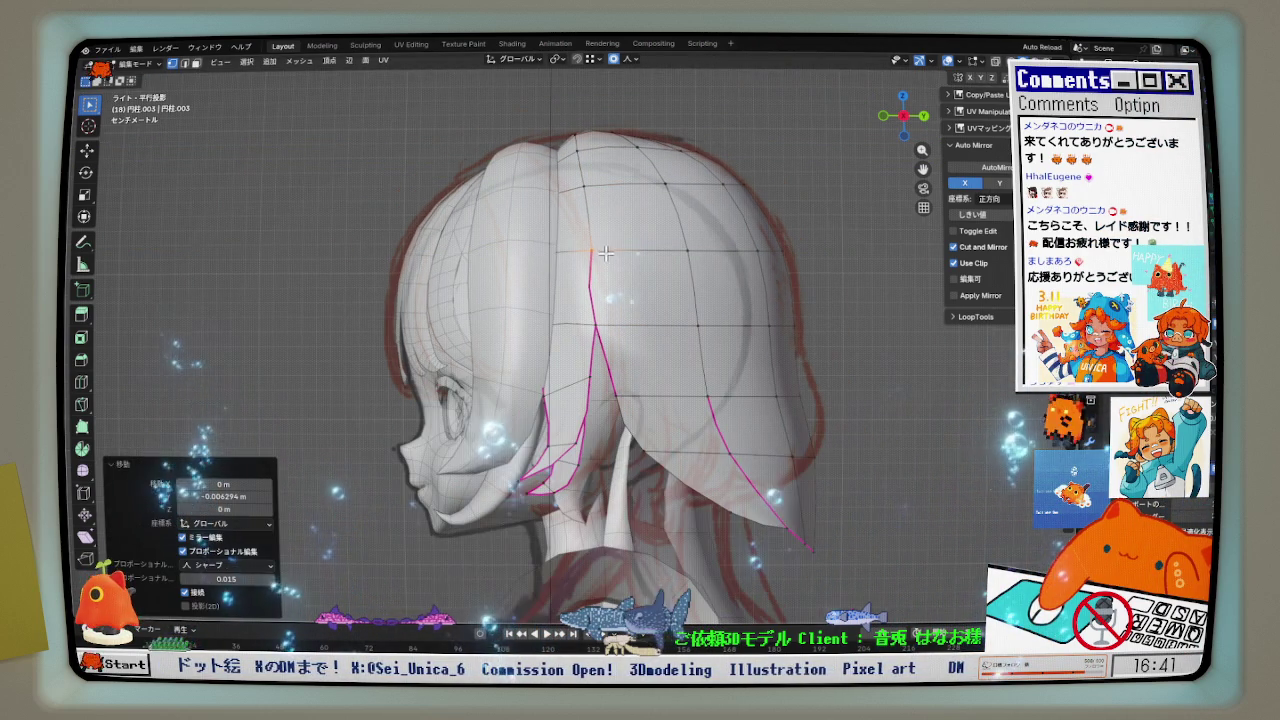
pyautogui.keyDown('shift'); pyautogui.moveTo(640, 408); pyautogui.dragTo(636, 340, button='middle'); pyautogui.keyUp('shift')
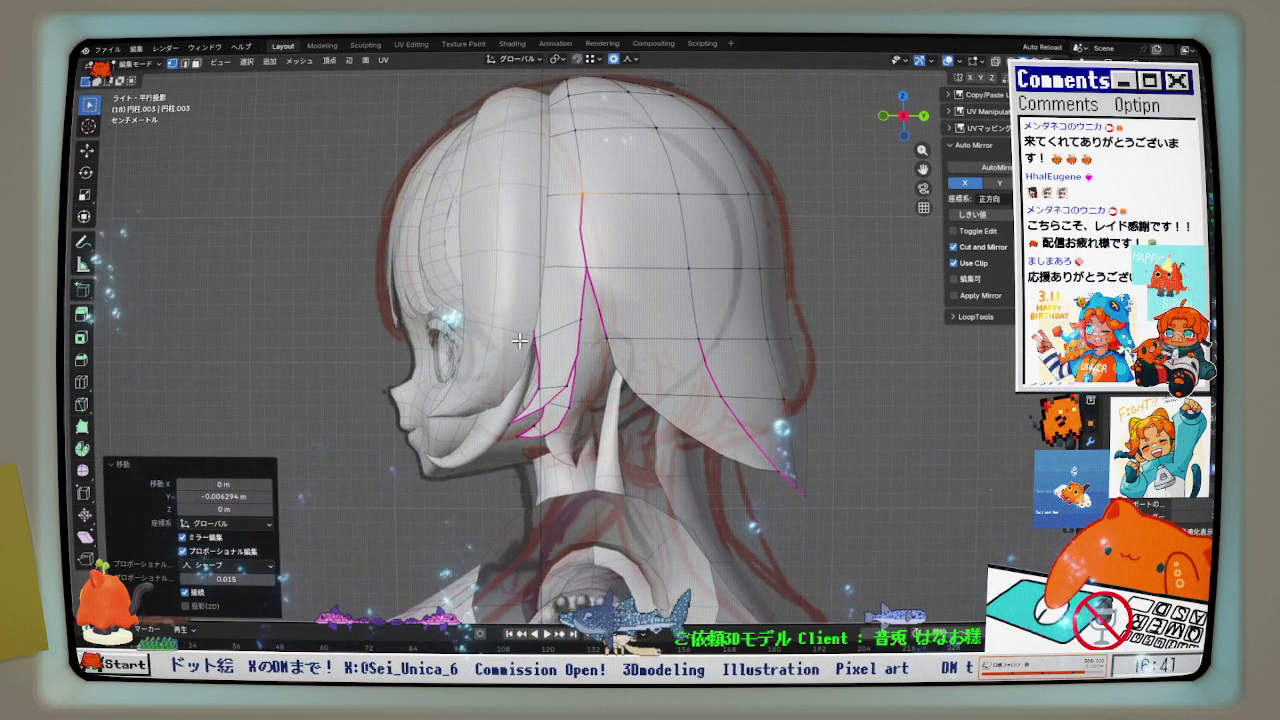
pyautogui.scroll(2, 629, 343)
pyautogui.press('g')
pyautogui.press('y')
pyautogui.click(558, 356)
# - Select a loop on the lower hair strand and move it along Y
pyautogui.moveTo(558, 356); pyautogui.dragTo(507, 377, button='middle')
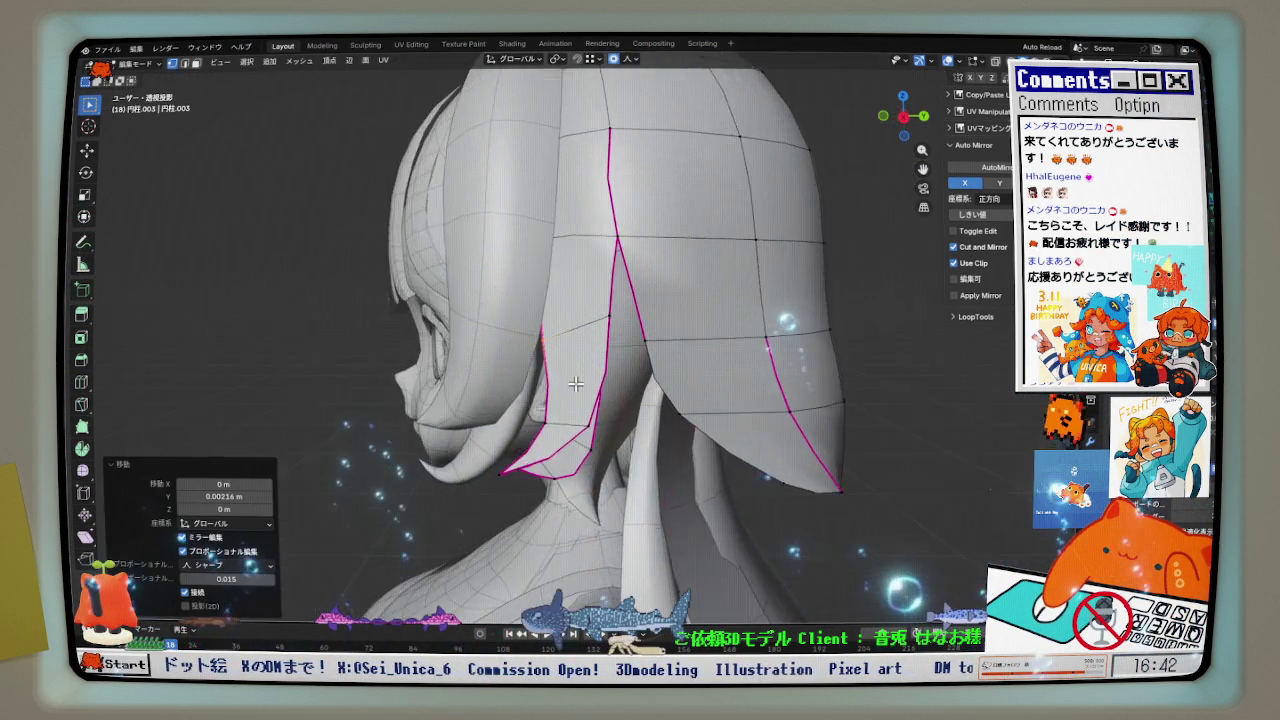
pyautogui.moveTo(621, 395)
pyautogui.mouseDown(button='middle')
pyautogui.moveTo(569, 371)
pyautogui.moveTo(560, 343)
pyautogui.moveTo(604, 355)
pyautogui.mouseUp(button='middle')
pyautogui.keyDown('alt'); pyautogui.click(569, 371); pyautogui.keyUp('alt')
pyautogui.press('g')
pyautogui.press('y')
pyautogui.click(572, 349)
pyautogui.scroll(-3, 572, 349)
# - Edit the Hair 1.002 piece and move its selection along Y with proportional editing
pyautogui.press('q')
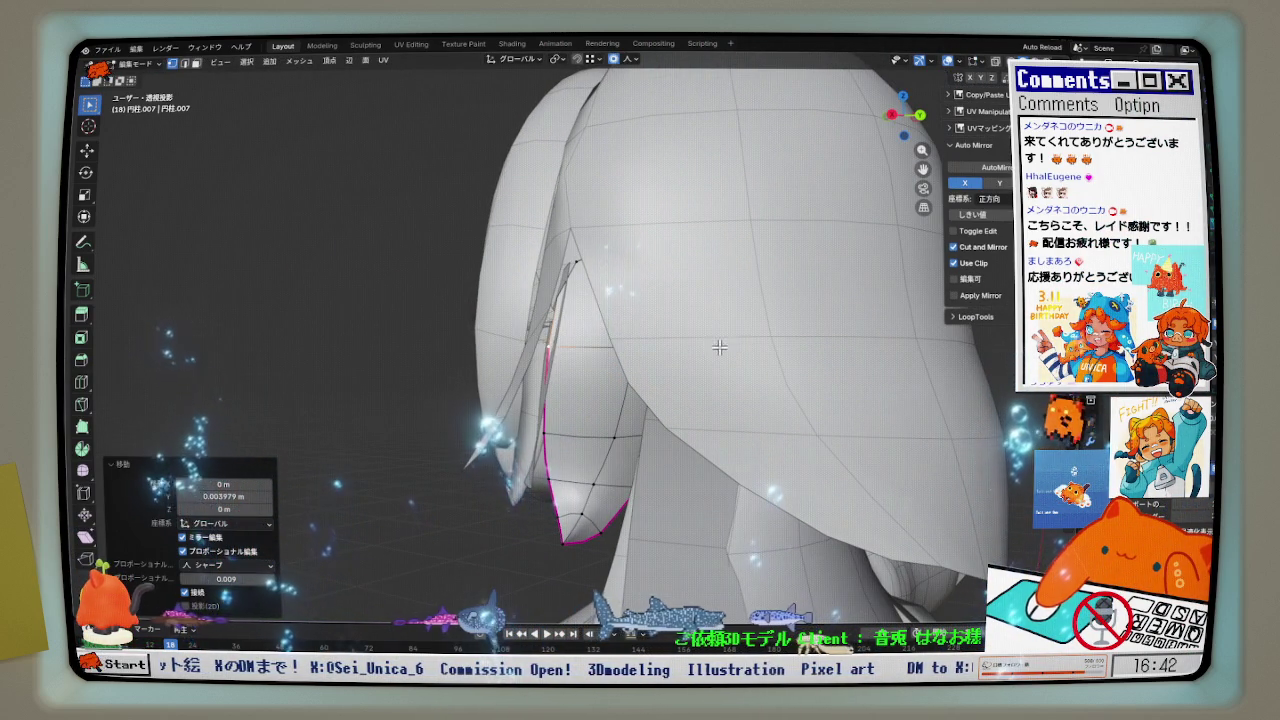
pyautogui.press('Tab')
pyautogui.click(566, 370)
pyautogui.hotkey('ctrl', 'Tab')
pyautogui.click(565, 341)
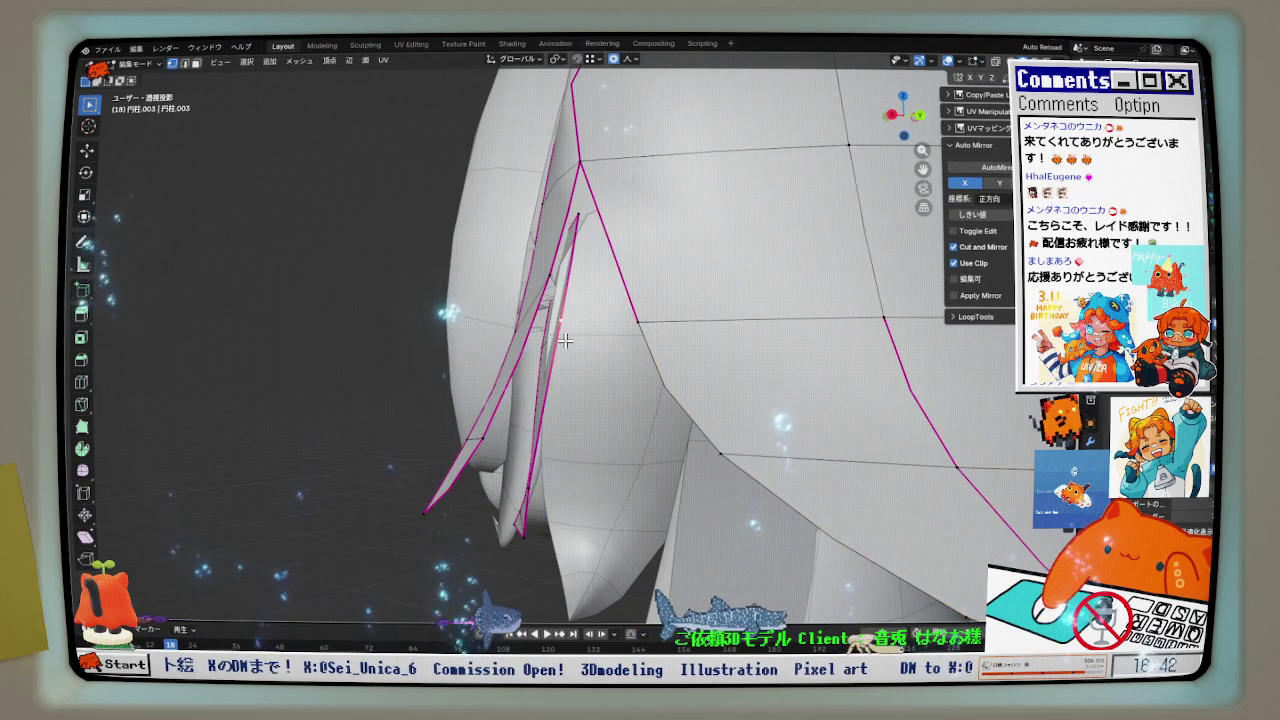
pyautogui.press('g')
pyautogui.press('y')
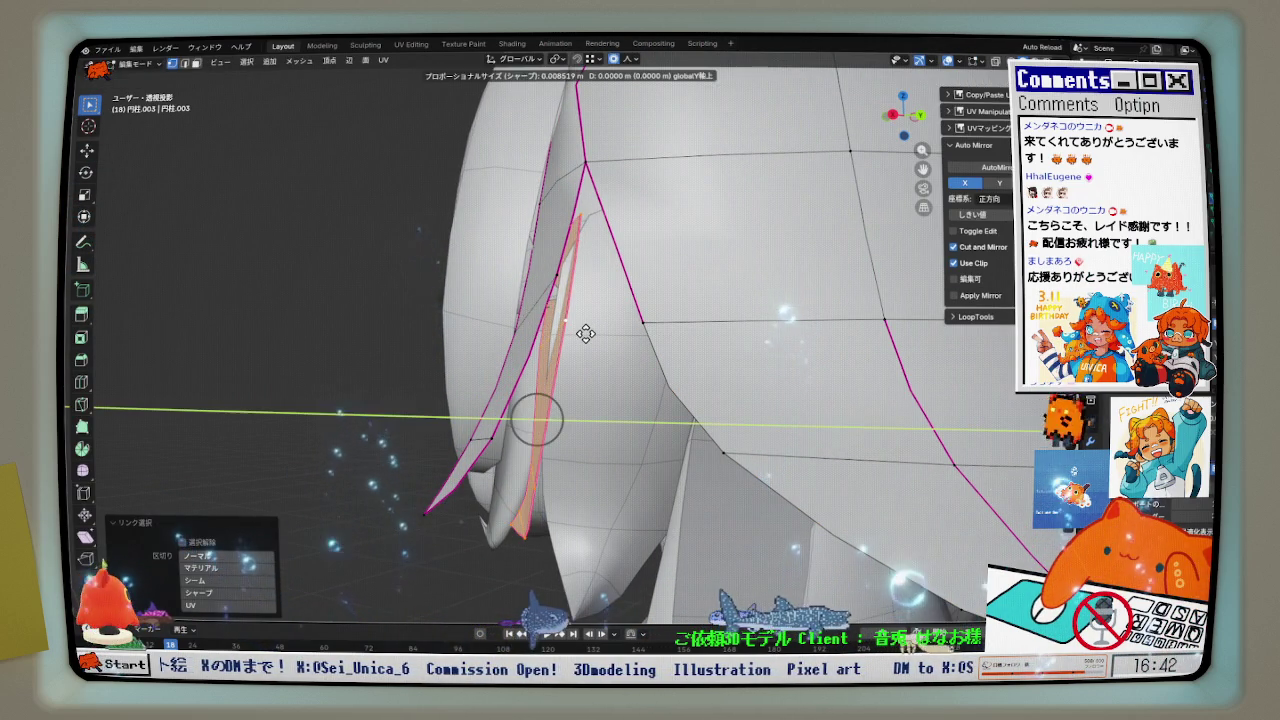
pyautogui.click(576, 333)
# - Check the hair from the right orthographic side view and return to Object Mode
pyautogui.moveTo(576, 333); pyautogui.dragTo(631, 345, button='middle')
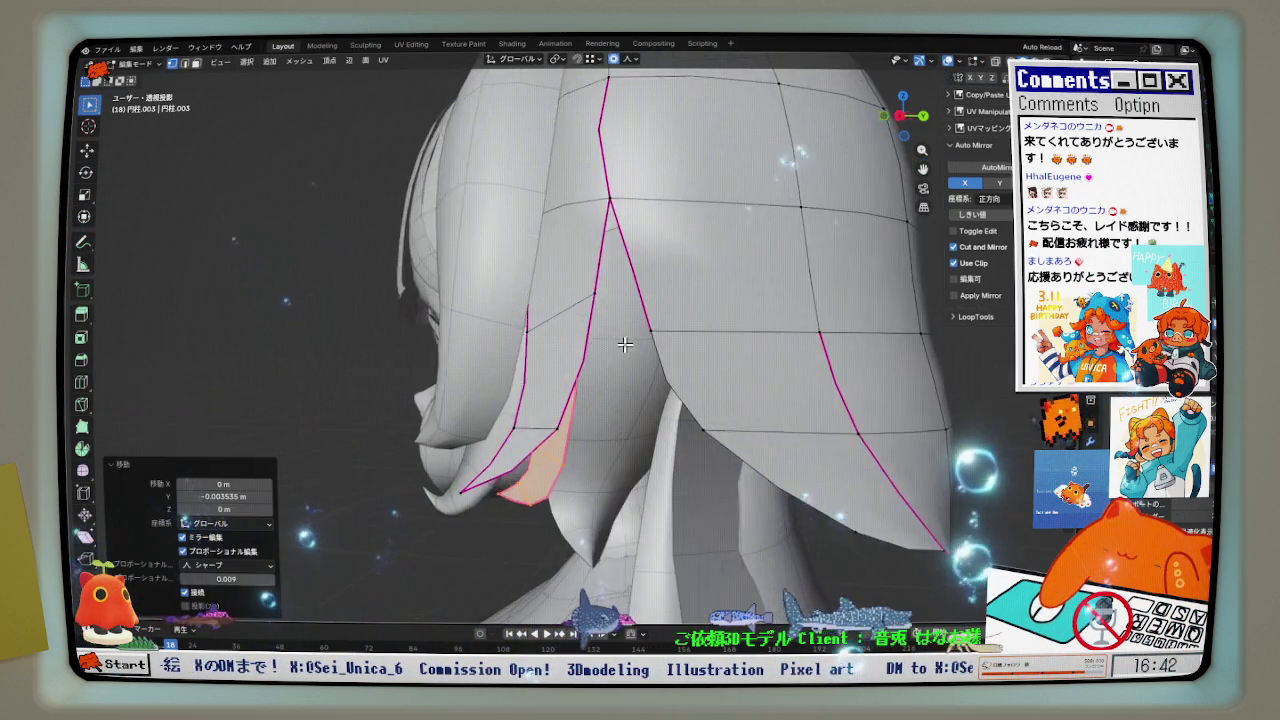
pyautogui.press('KP_3')
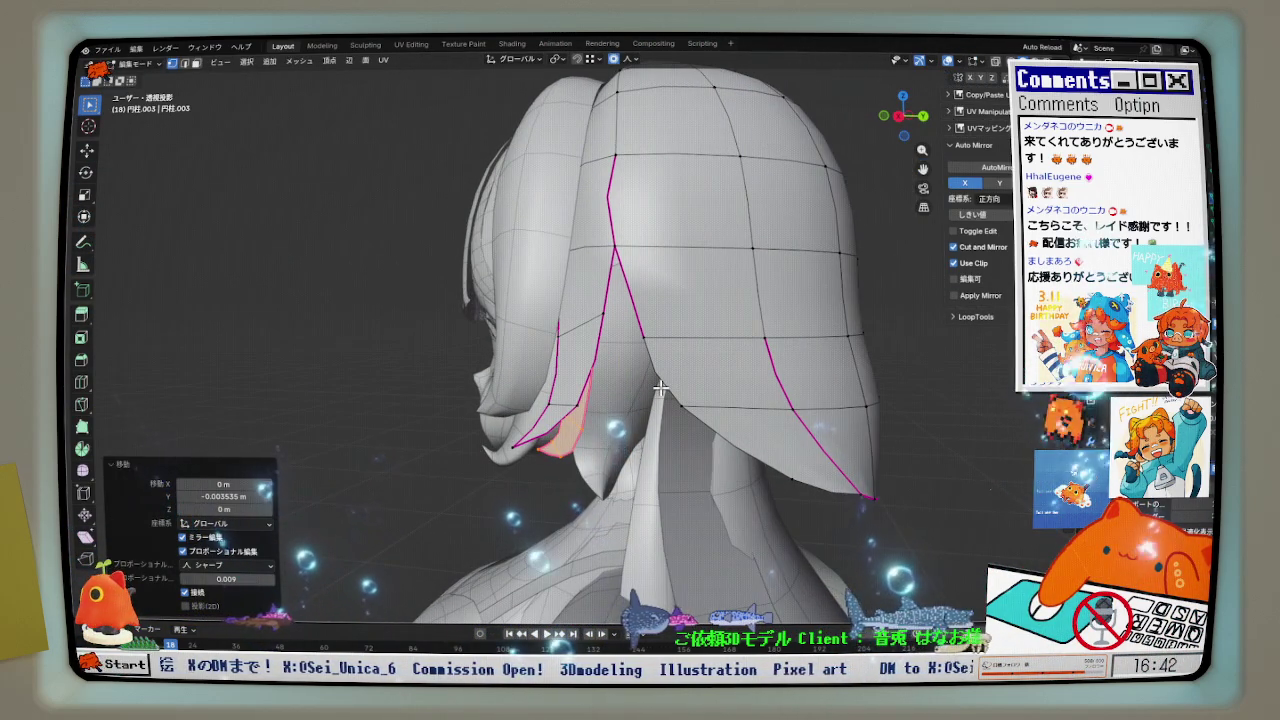
pyautogui.press('KP_5')
pyautogui.press('Tab')
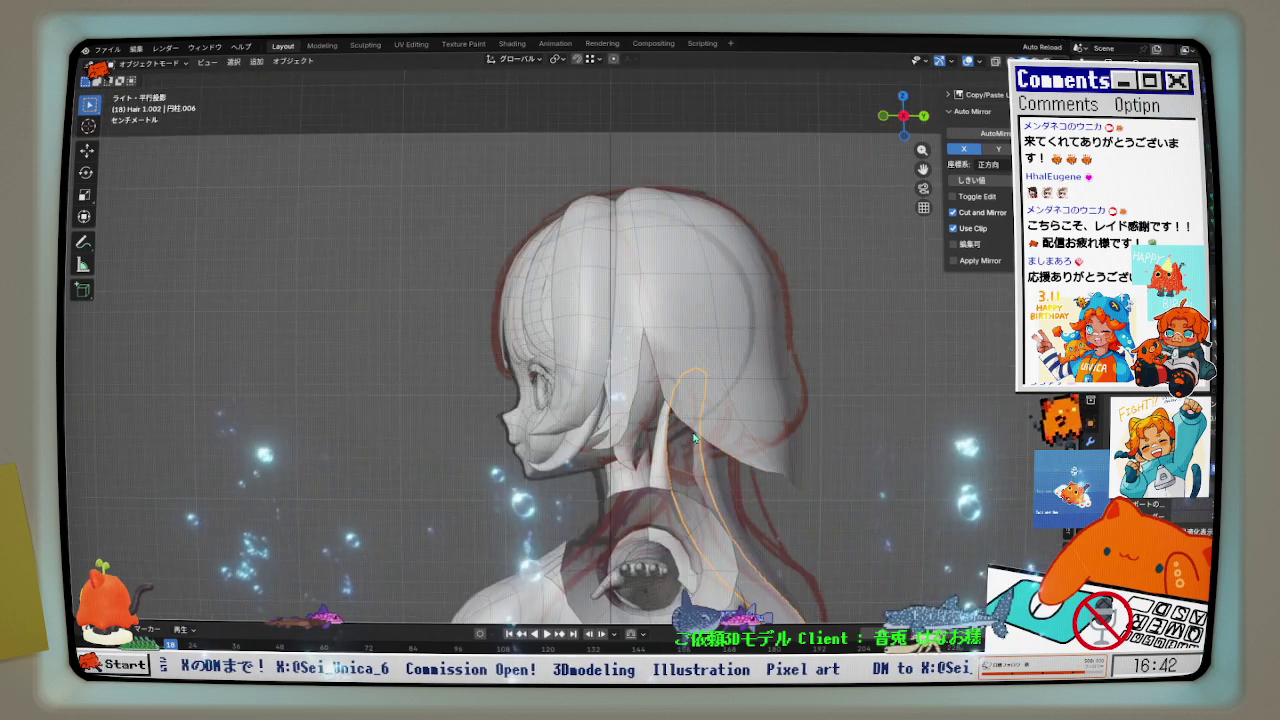
# - Inspect the hair from behind and open another hair strand in Edit Mode
pyautogui.moveTo(743, 400); pyautogui.dragTo(648, 395, button='middle')
pyautogui.moveTo(614, 470)
pyautogui.mouseDown(button='middle')
pyautogui.moveTo(686, 466)
pyautogui.moveTo(700, 450)
pyautogui.moveTo(716, 466)
pyautogui.moveTo(662, 452)
pyautogui.mouseUp(button='middle')
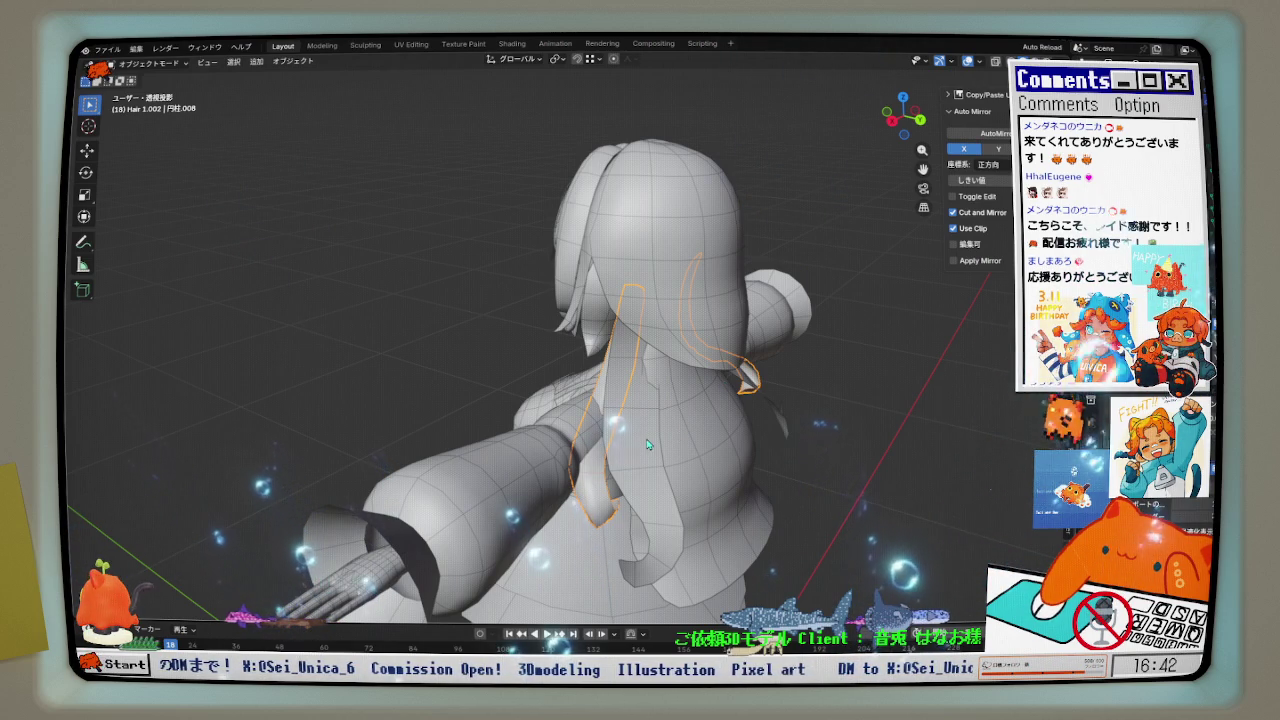
pyautogui.click(648, 444)
pyautogui.press('Tab')
pyautogui.moveTo(648, 444)
pyautogui.mouseDown(button='middle')
pyautogui.moveTo(744, 397)
pyautogui.moveTo(605, 354)
pyautogui.moveTo(733, 480)
pyautogui.moveTo(930, 462)
pyautogui.mouseUp(button='middle')
# - Nudge the strand's vertex −0.01768 m along Y, then select a back-hair edge loop
pyautogui.press('g')
pyautogui.press('y')
pyautogui.click(725, 399)
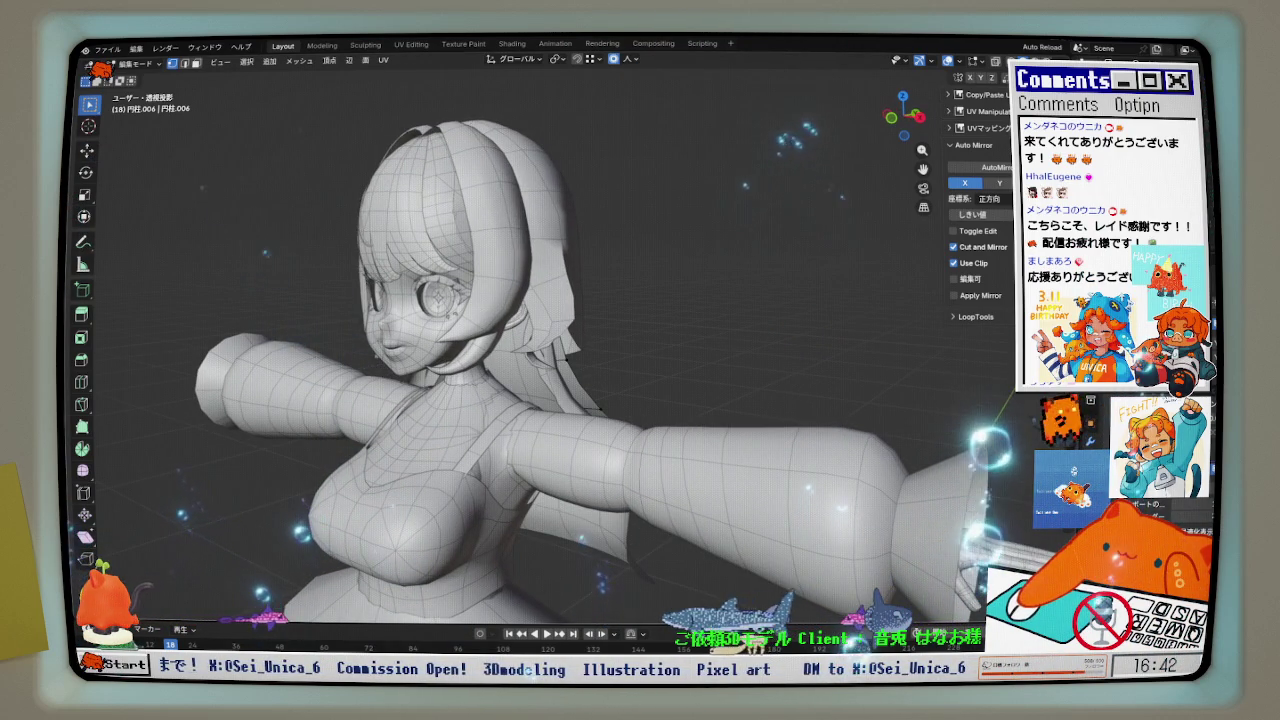
pyautogui.moveTo(800, 276); pyautogui.dragTo(657, 277, button='middle')
pyautogui.keyDown('alt'); pyautogui.click(645, 340); pyautogui.keyUp('alt')
pyautogui.scroll(3, 648, 343)
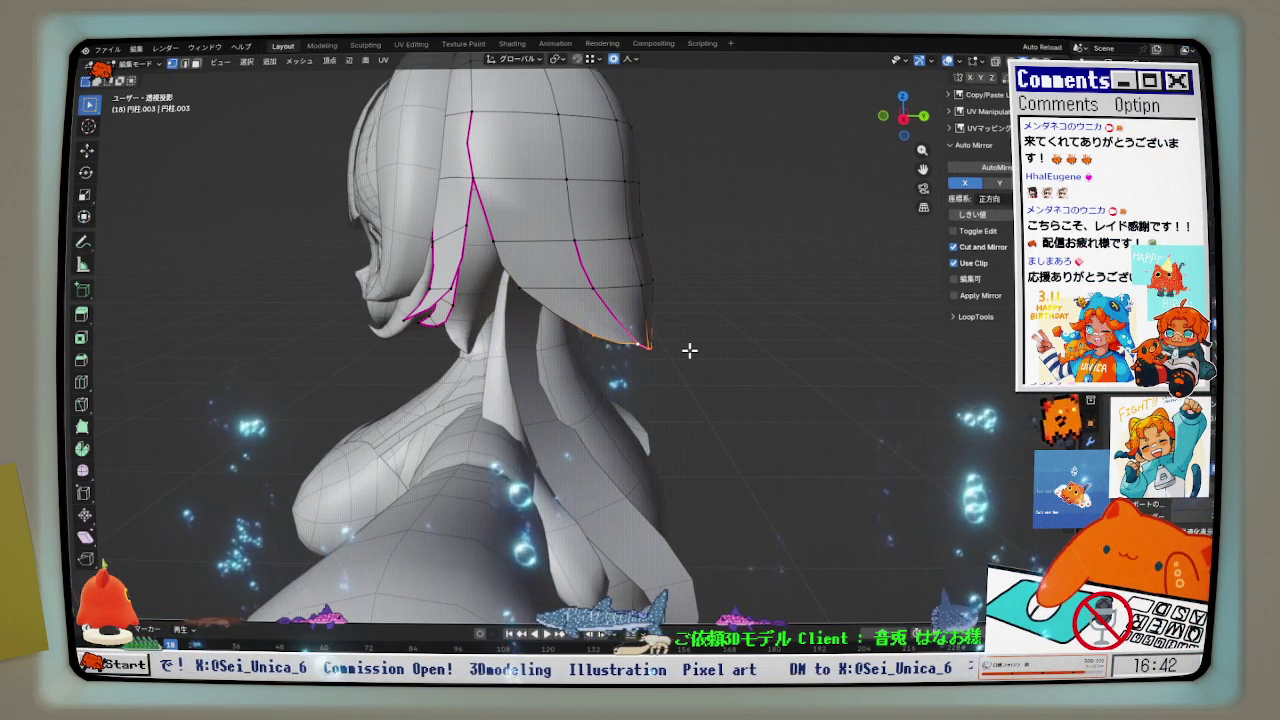
# - In right ortho view, hide and reveal hair faces, then push the lower loop back along Y
pyautogui.press('KP_3')
pyautogui.scroll(2, 680, 335)
pyautogui.rightClick(674, 323)
pyautogui.press('h')
pyautogui.hotkey('alt', 'h')
pyautogui.keyDown('shift'); pyautogui.moveTo(859, 329); pyautogui.dragTo(789, 342, button='middle'); pyautogui.keyUp('shift')
pyautogui.press('g')
pyautogui.press('y')
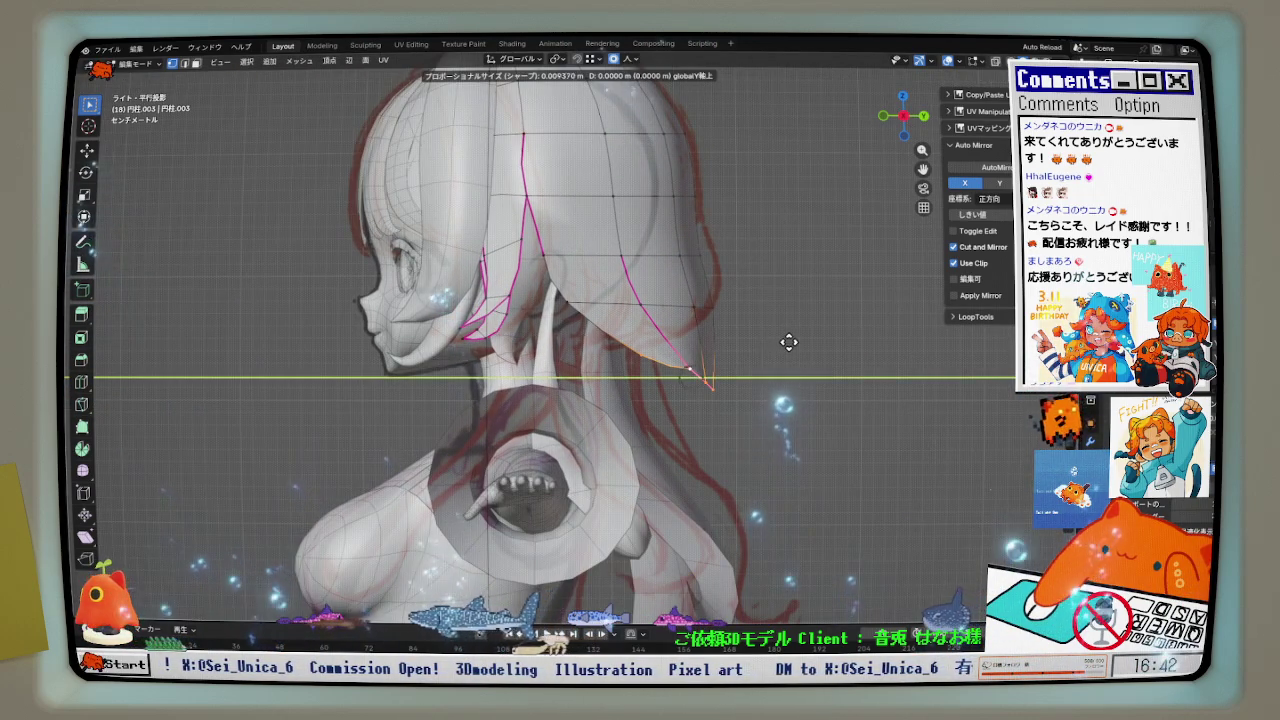
pyautogui.click(720, 366)
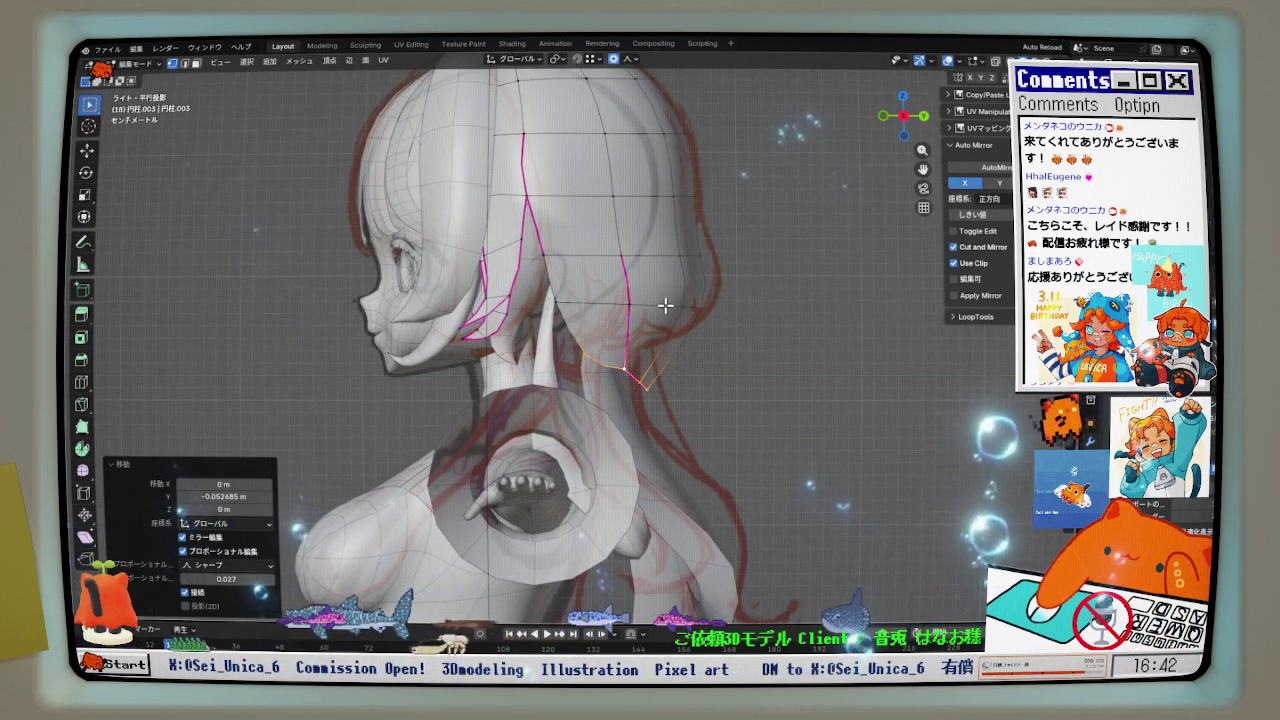
pyautogui.scroll(1, 700, 320)
pyautogui.scroll(1, 740, 330)
# - Nudge the back hair's lower edge toward the neck with several small Y moves
pyautogui.press('g')
pyautogui.press('y')
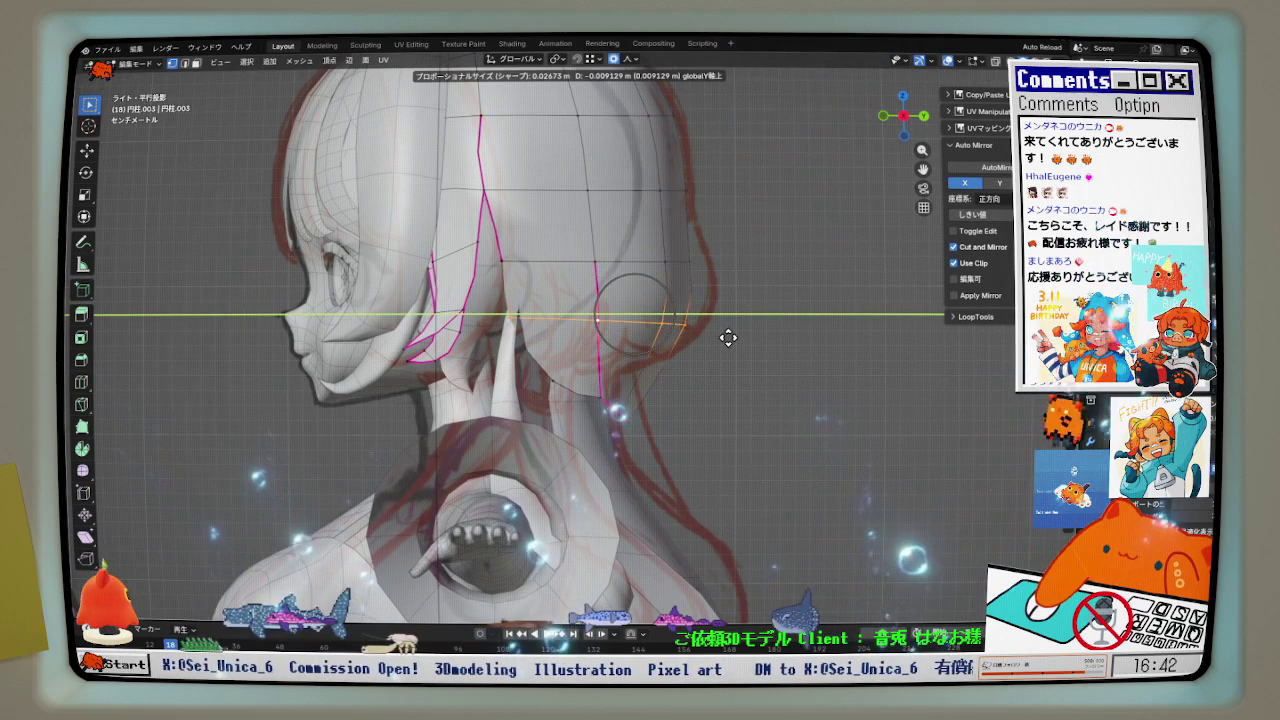
pyautogui.click(737, 340)
pyautogui.press('g')
pyautogui.press('y')
pyautogui.click(742, 343)
pyautogui.scroll(1, 578, 259)
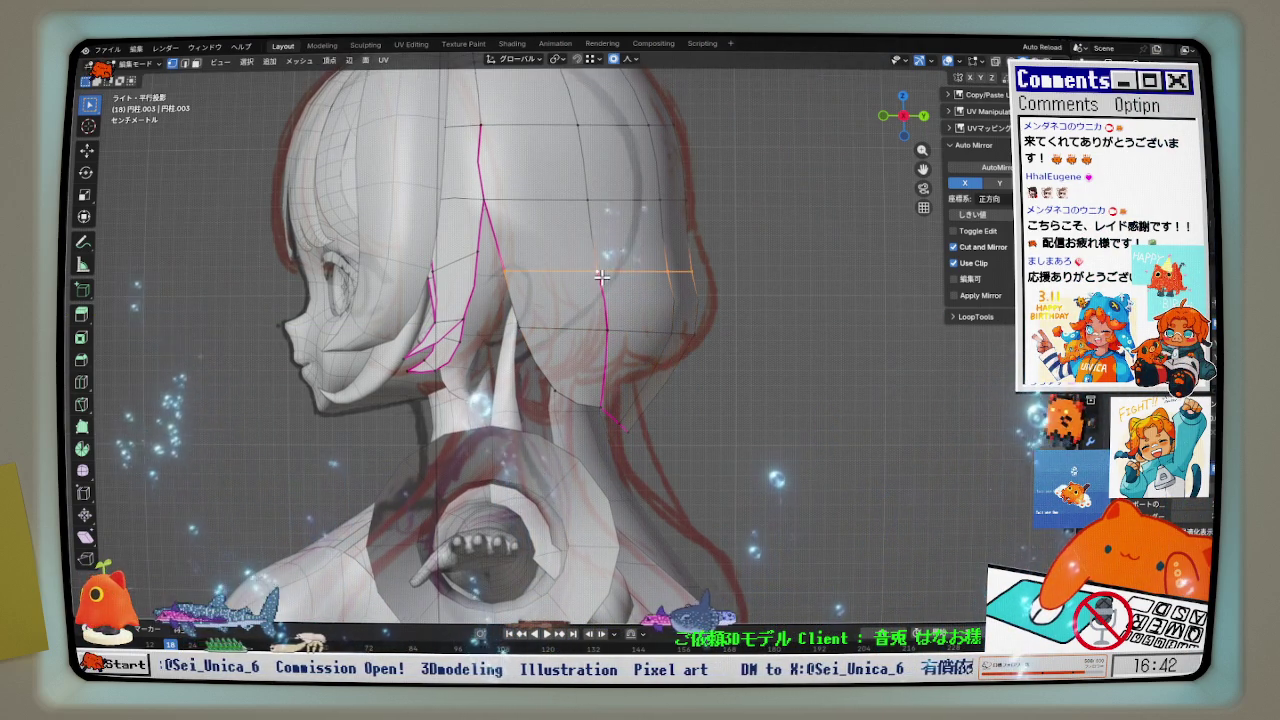
pyautogui.scroll(1, 575, 270)
pyautogui.press('g')
pyautogui.press('y')
pyautogui.click(566, 308)
# - Reduce the crease on the vertical edge loop by about 0.437
pyautogui.moveTo(566, 308); pyautogui.dragTo(574, 343, button='middle')
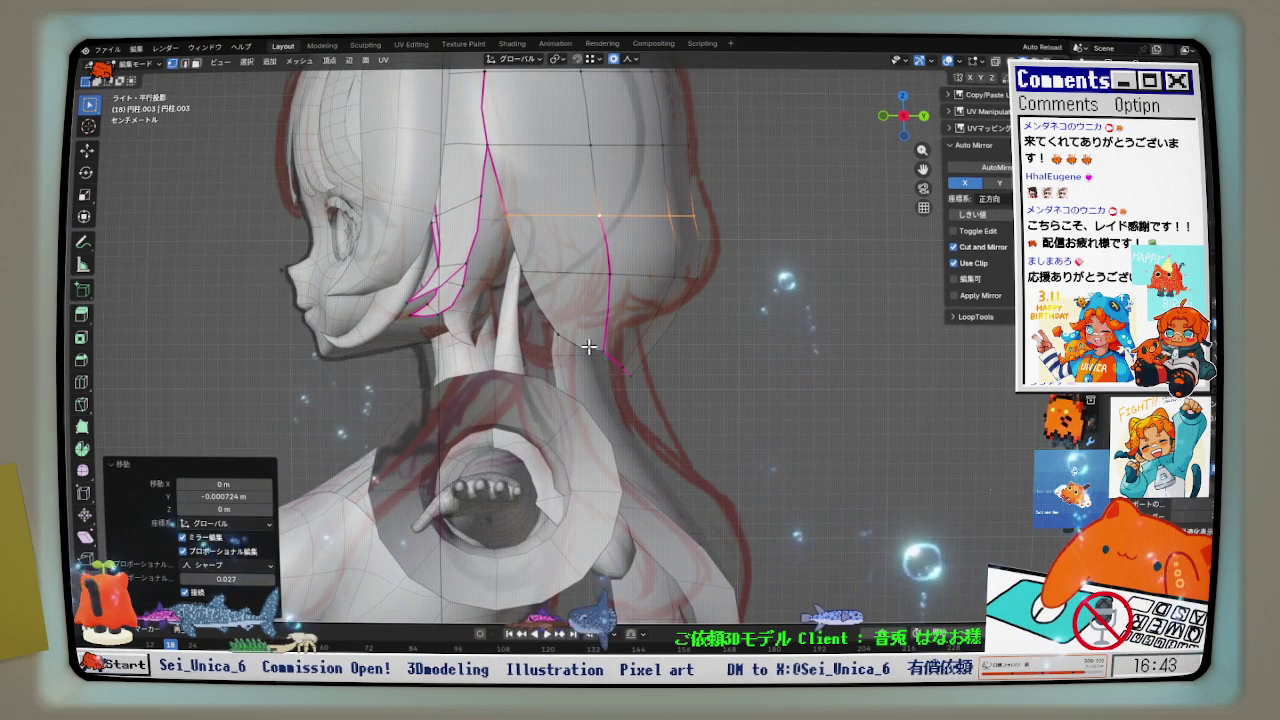
pyautogui.click(604, 340)
pyautogui.keyDown('alt'); pyautogui.click(600, 210); pyautogui.keyUp('alt')
pyautogui.hotkey('shift', 'e')
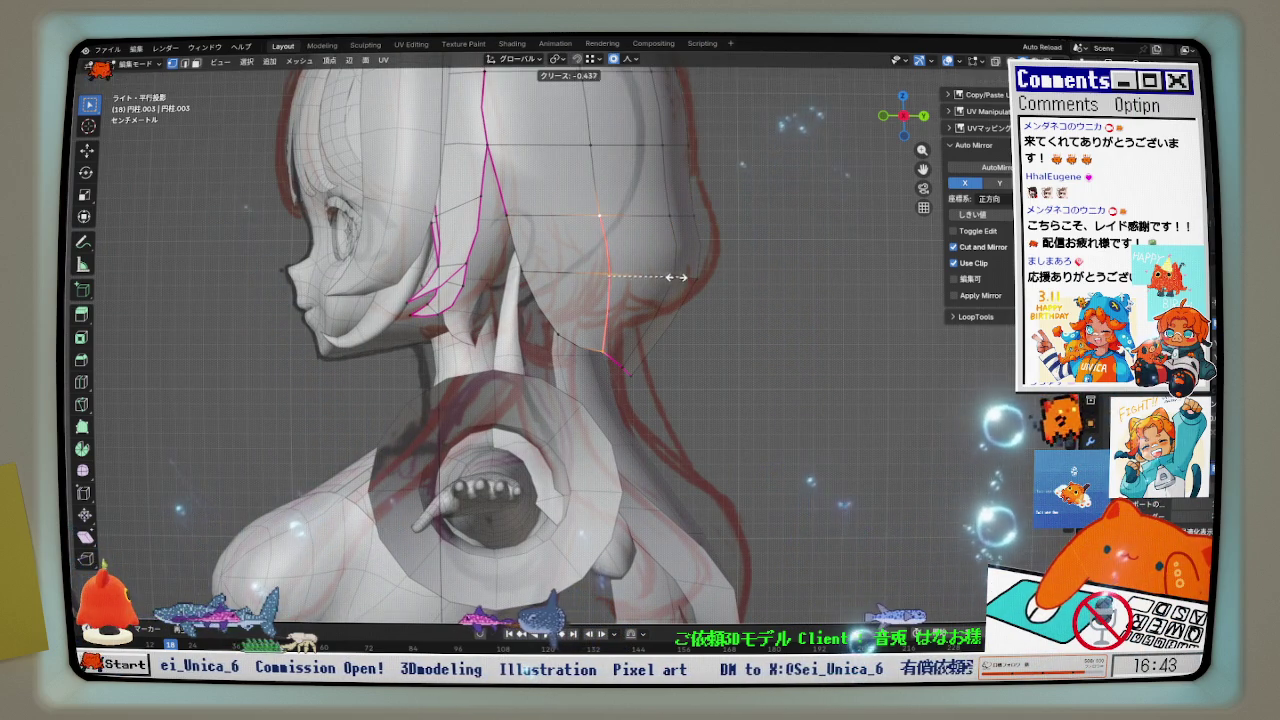
pyautogui.click(414, 471)
pyautogui.moveTo(600, 214)
pyautogui.mouseDown(button='middle')
pyautogui.moveTo(598, 399)
pyautogui.moveTo(566, 403)
pyautogui.moveTo(650, 305)
pyautogui.moveTo(660, 269)
pyautogui.moveTo(657, 294)
pyautogui.moveTo(607, 315)
pyautogui.mouseUp(button='middle')
pyautogui.press('z')
pyautogui.press('KP_3')
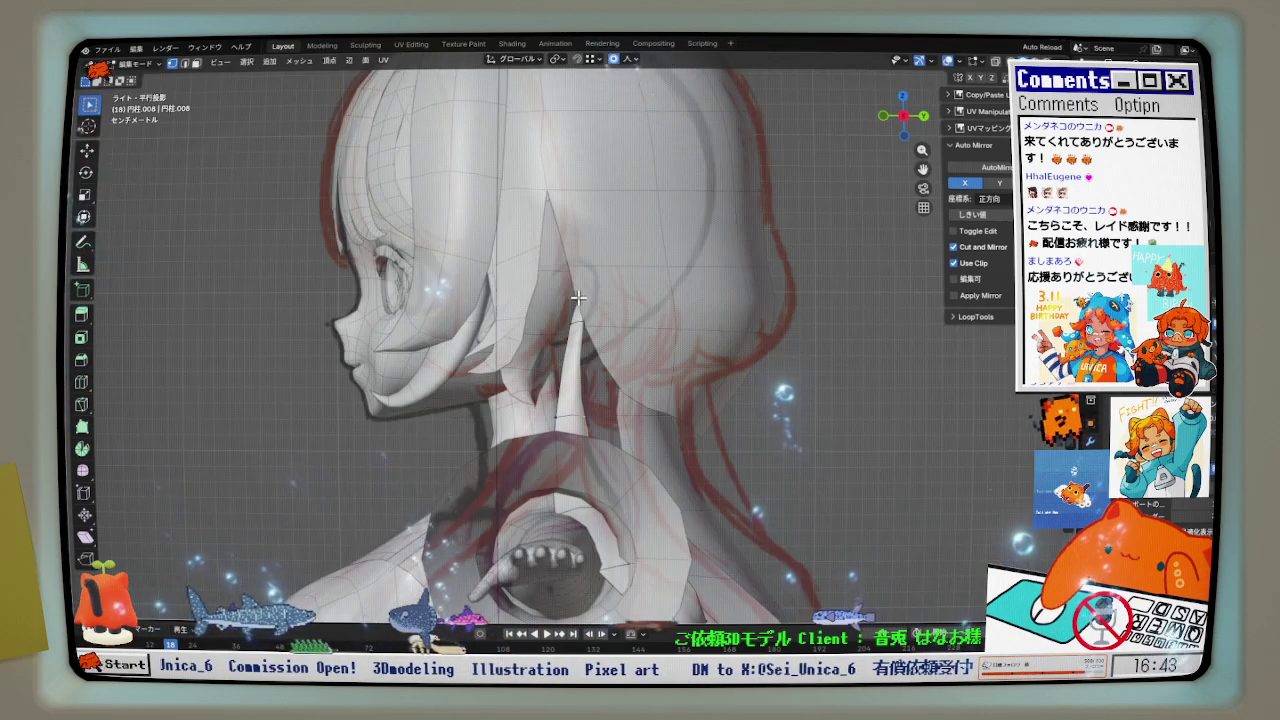
# - Turn on X-ray in orthographic side view and nudge the side strand along Y
pyautogui.press('z')
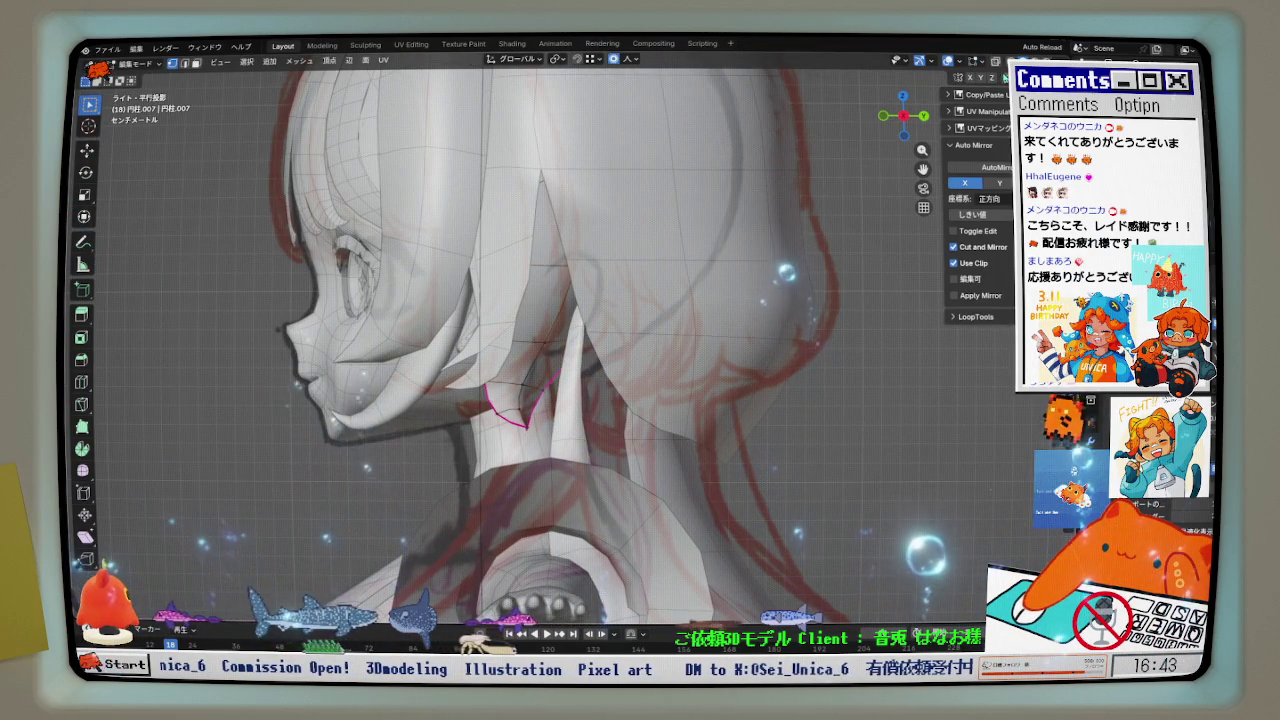
pyautogui.hotkey('alt', 'z')
pyautogui.press('y')
pyautogui.click(618, 338)
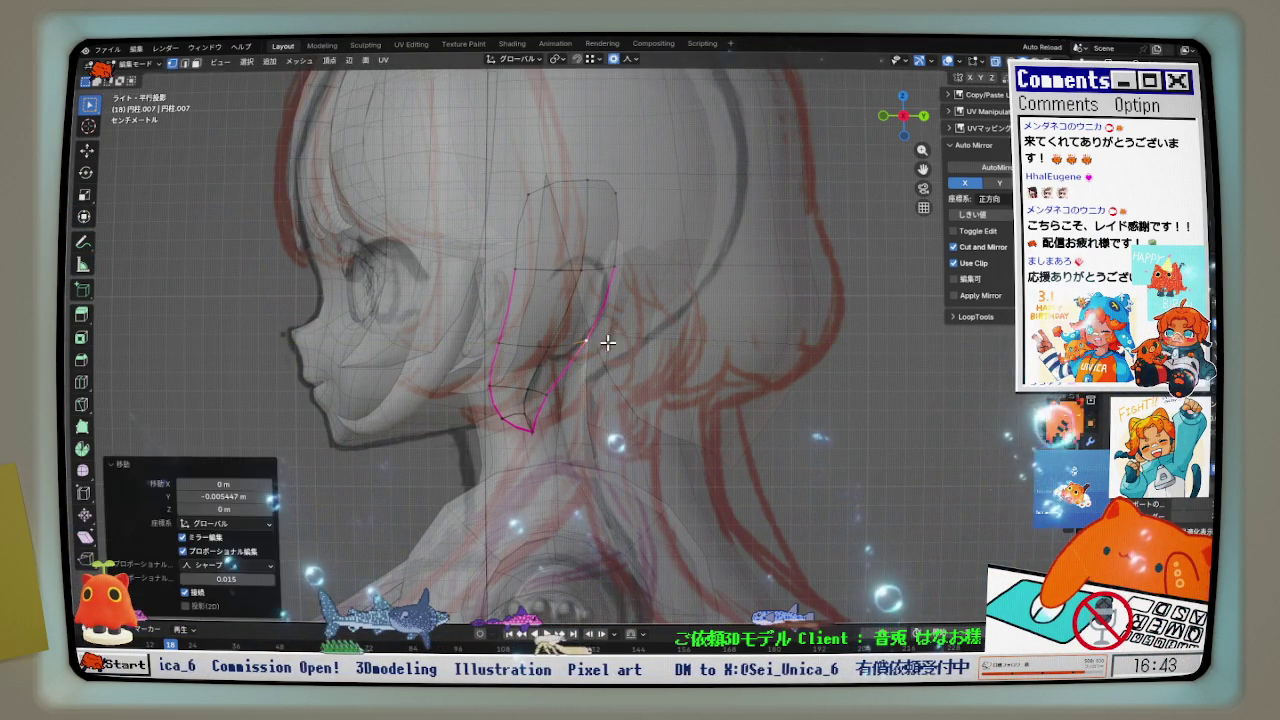
# - Shift the side-strand faces near the ear and jaw along Y to follow the red line art
pyautogui.click(603, 189)
pyautogui.press('g')
pyautogui.press('y')
pyautogui.click(569, 338)
pyautogui.click(525, 400)
pyautogui.press('g')
pyautogui.press('y')
pyautogui.click(534, 380)
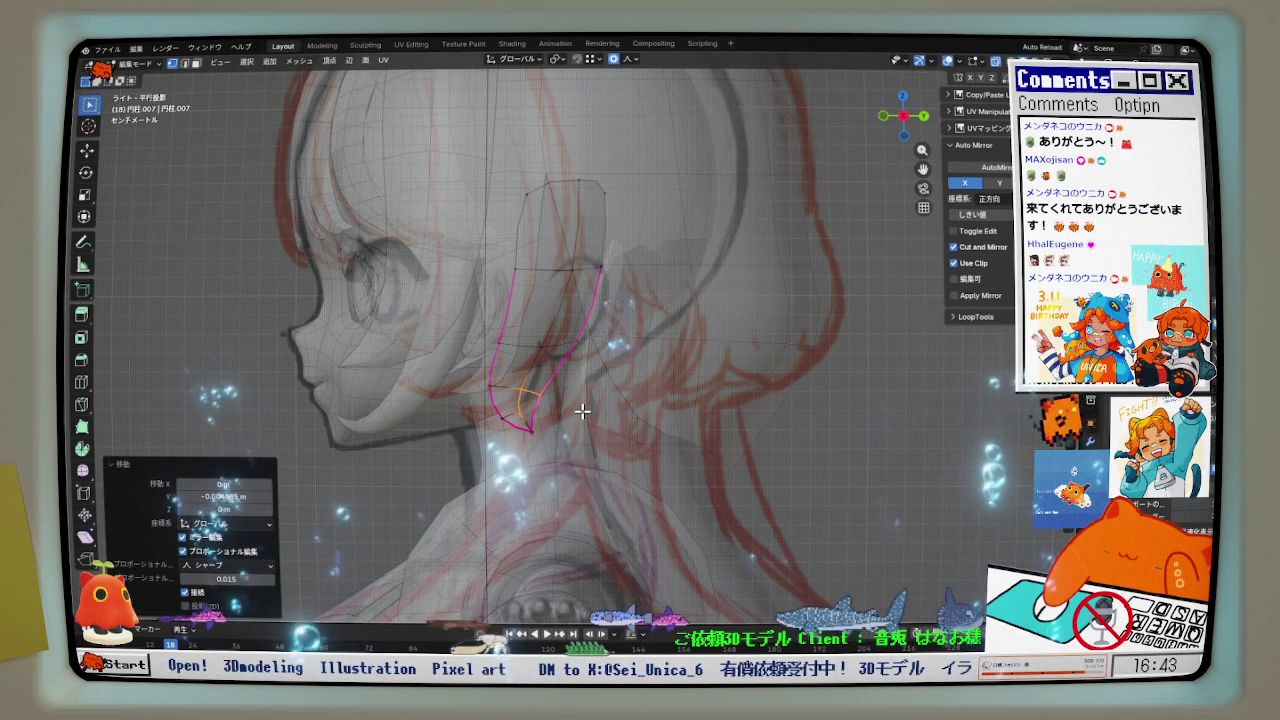
# - Toggle X-ray off and on and orbit to check the strand from the side
pyautogui.scroll(-1, 627, 380)
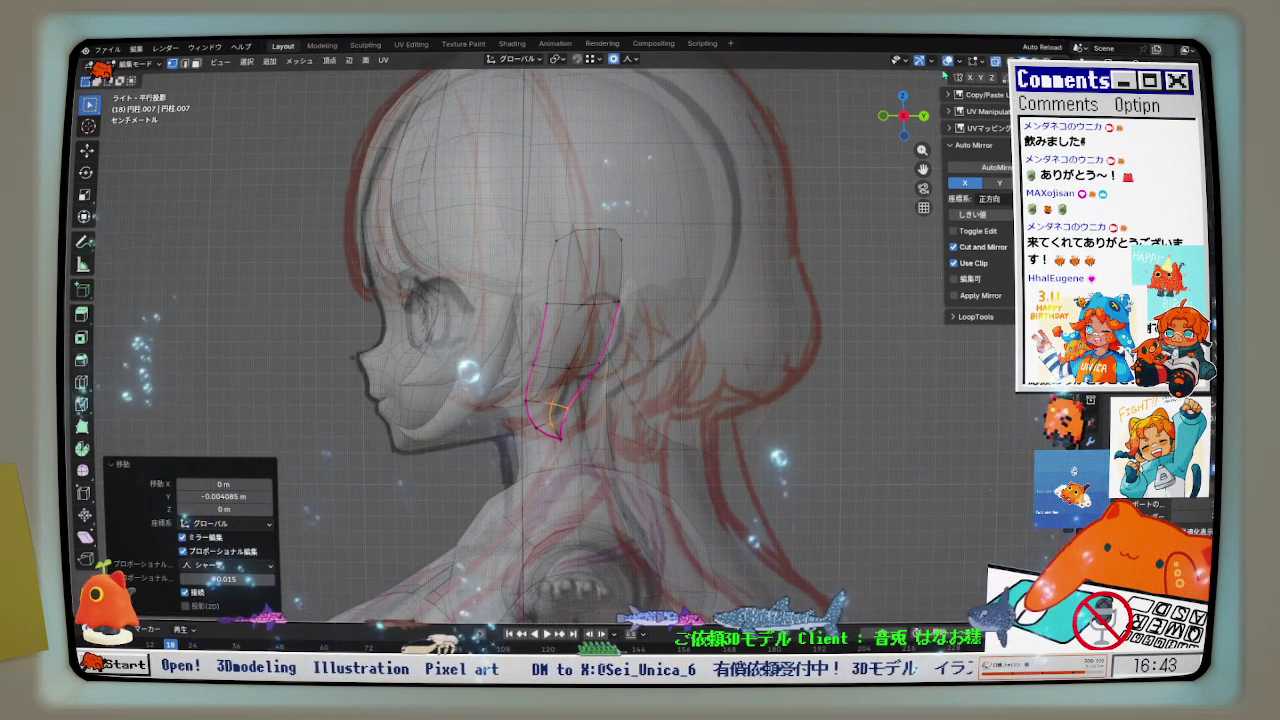
pyautogui.click(995, 62)
pyautogui.click(995, 62)
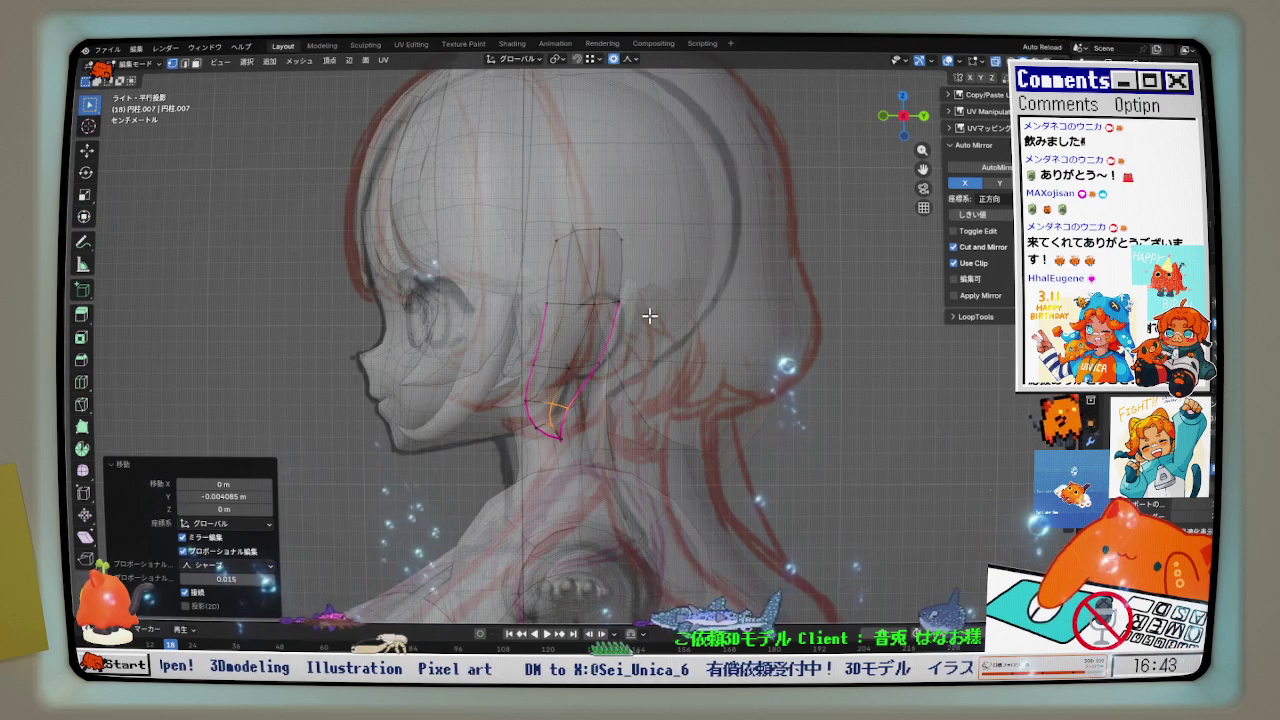
pyautogui.scroll(2, 680, 310)
pyautogui.scroll(2, 592, 309)
pyautogui.moveTo(580, 286)
pyautogui.mouseDown(button='middle')
pyautogui.moveTo(494, 283)
pyautogui.moveTo(555, 282)
pyautogui.moveTo(592, 309)
pyautogui.mouseUp(button='middle')
pyautogui.press('KP_3')
# - Shift the side-strand vertices along X to match the front reference
pyautogui.press('KP_1')
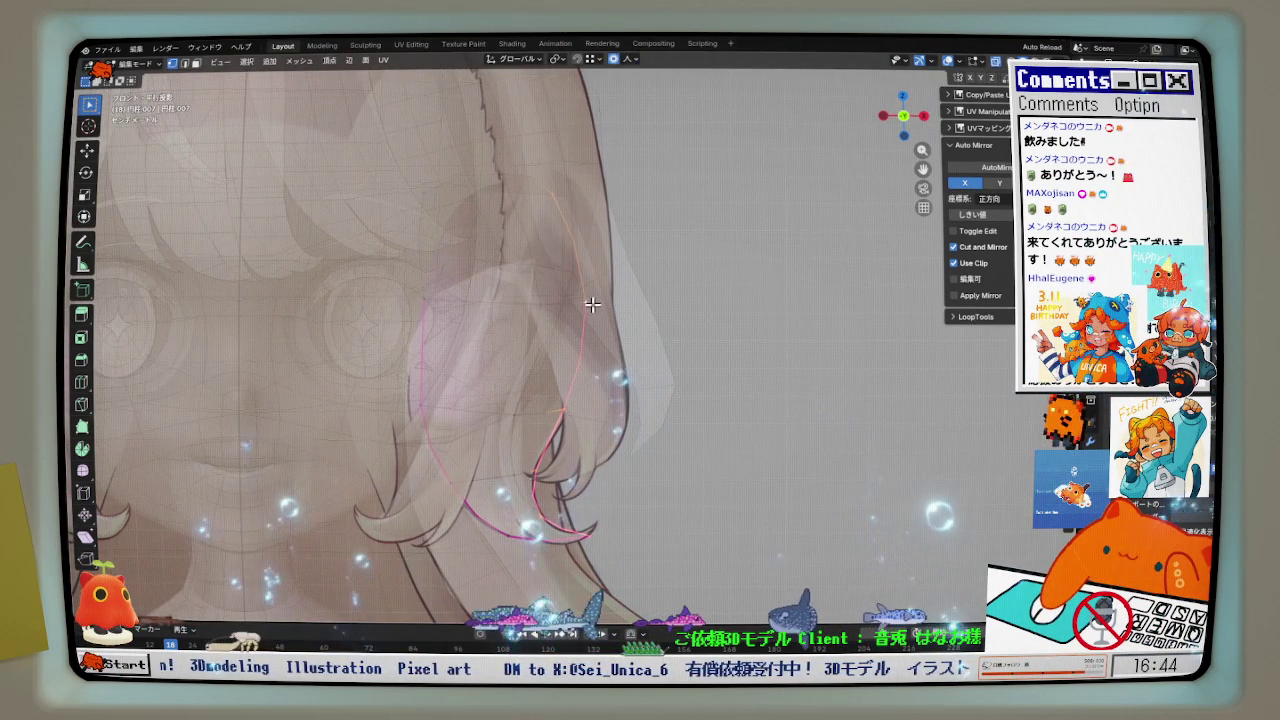
pyautogui.click(588, 306)
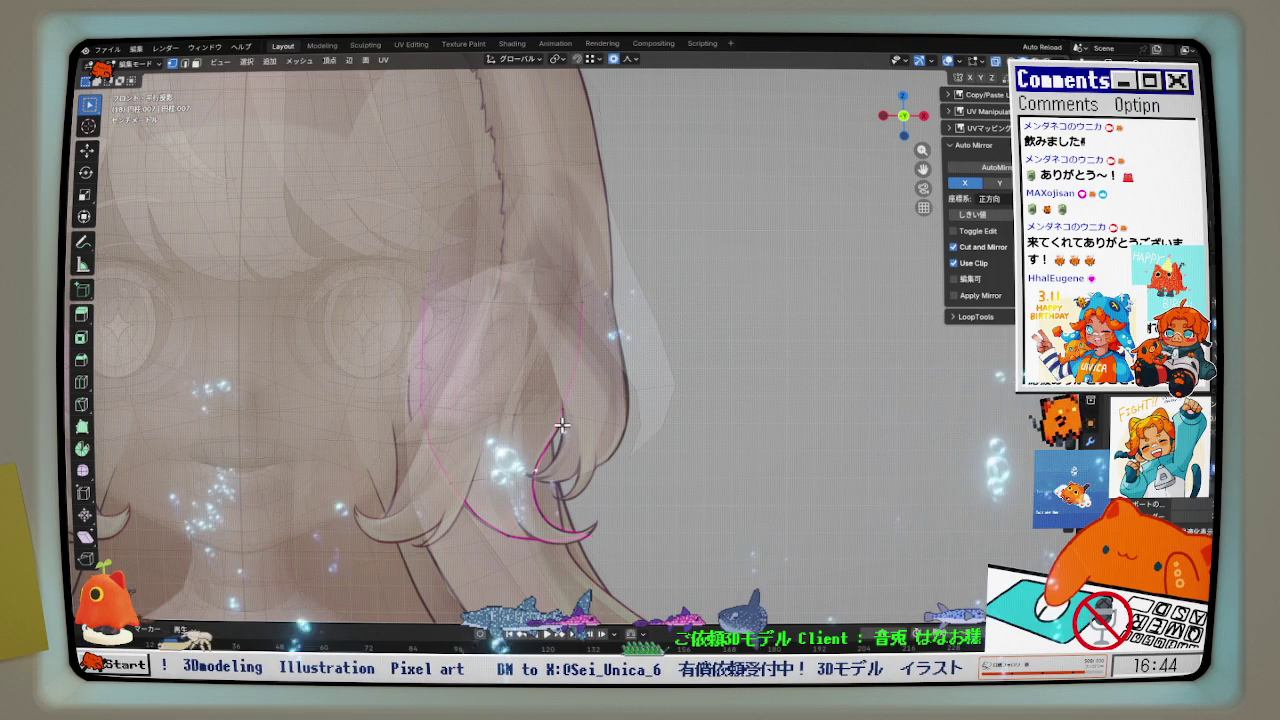
pyautogui.press('g')
pyautogui.press('x')
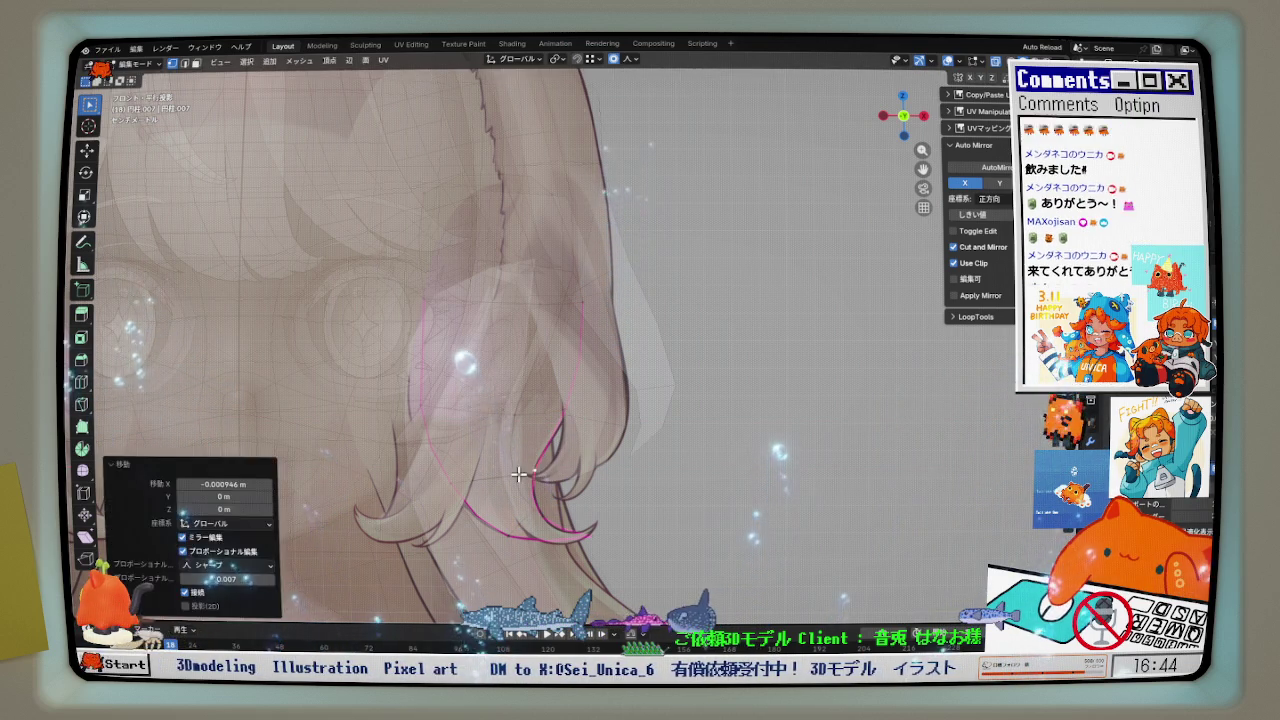
pyautogui.click(510, 474)
pyautogui.scroll(-4, 510, 474)
pyautogui.moveTo(510, 474)
pyautogui.mouseDown(button='middle')
pyautogui.moveTo(434, 423)
pyautogui.moveTo(386, 423)
pyautogui.mouseUp(button='middle')
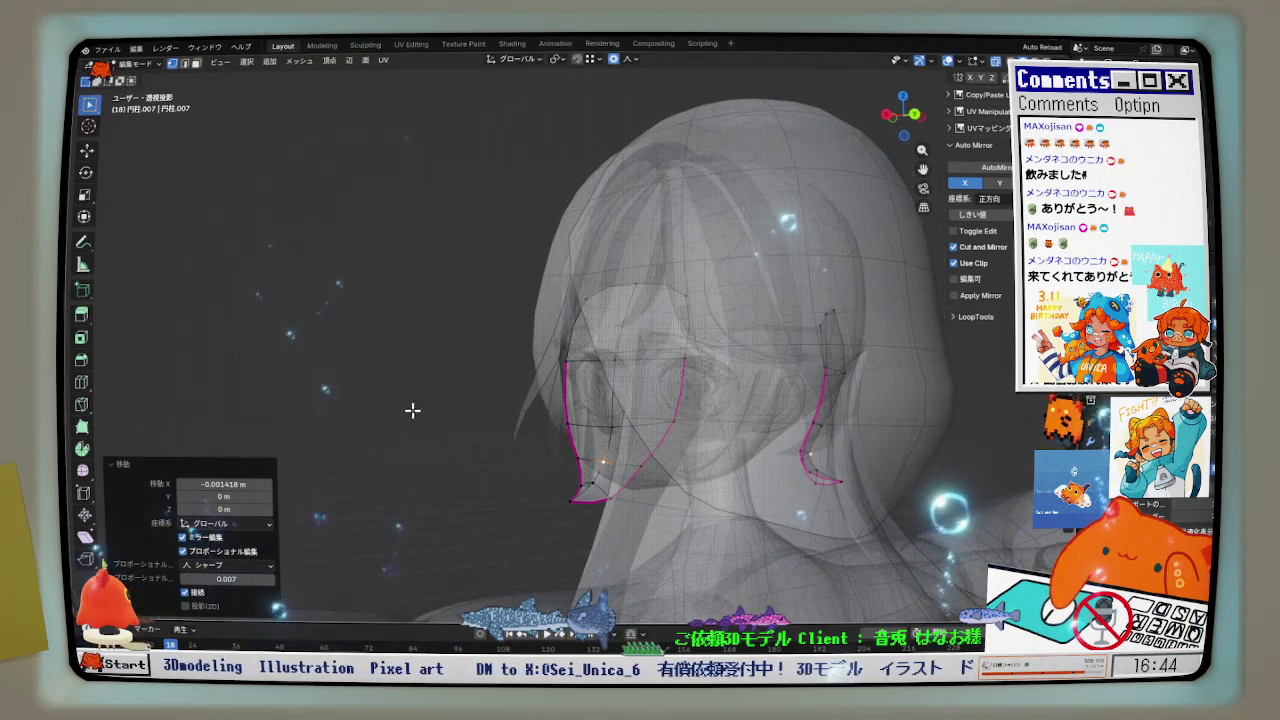
# - Fully crease two vertical edge loops on the side strand
pyautogui.keyDown('alt'); pyautogui.click(568, 326); pyautogui.keyUp('alt')
pyautogui.hotkey('shift', 'e')
pyautogui.click(493, 301)
pyautogui.keyDown('alt'); pyautogui.click(627, 285); pyautogui.keyUp('alt')
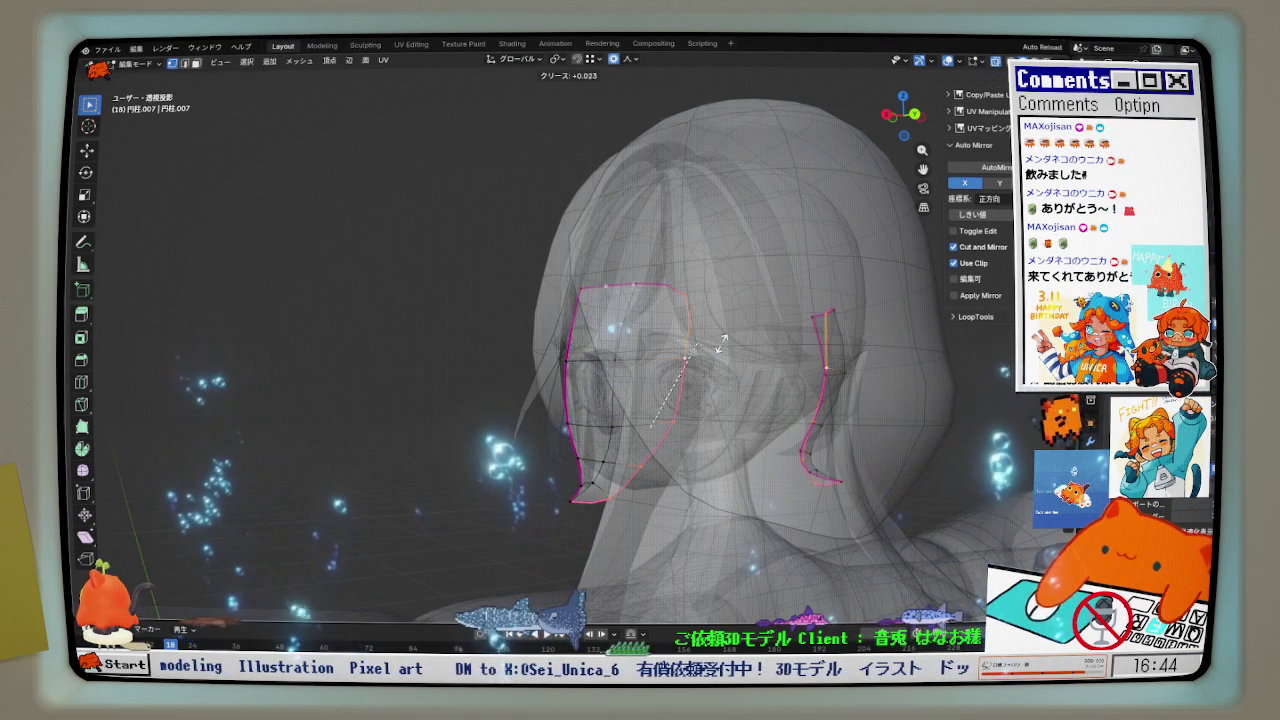
pyautogui.click(580, 387)
pyautogui.moveTo(580, 387); pyautogui.dragTo(918, 198, button='middle')
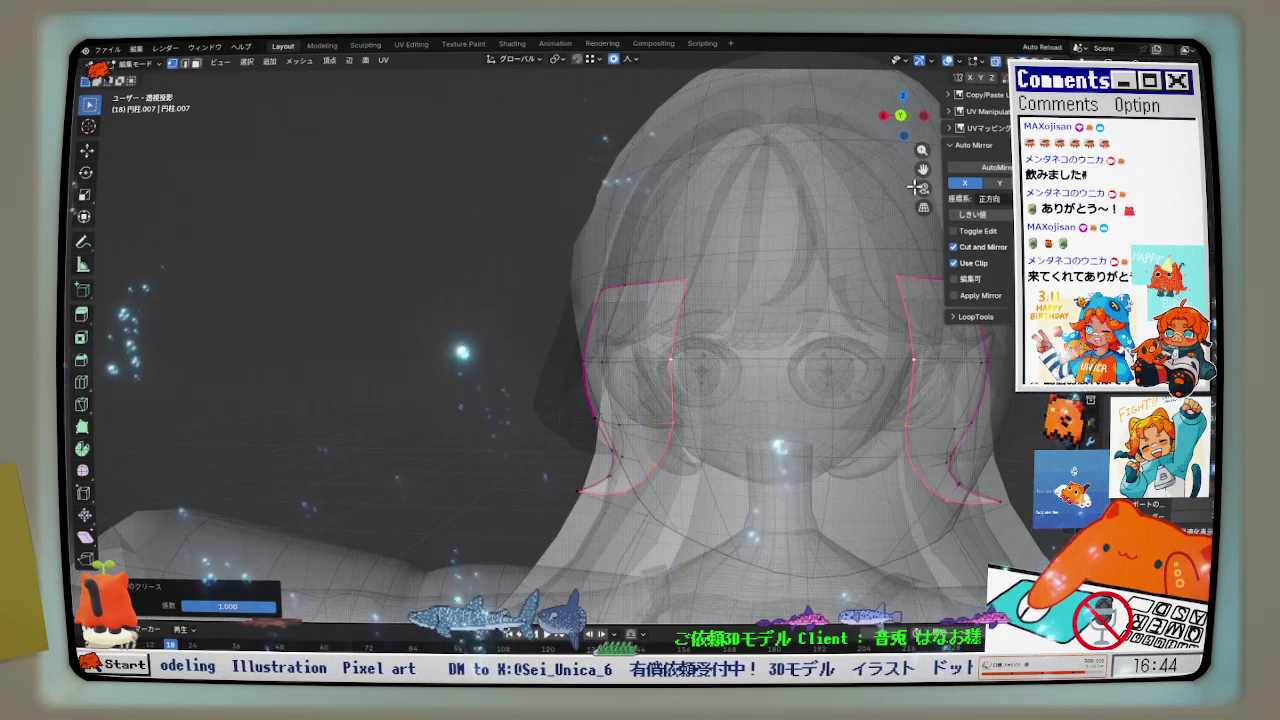
# - Move the strand along X to fit the back reference
pyautogui.click(901, 117)
pyautogui.press('g')
pyautogui.press('x')
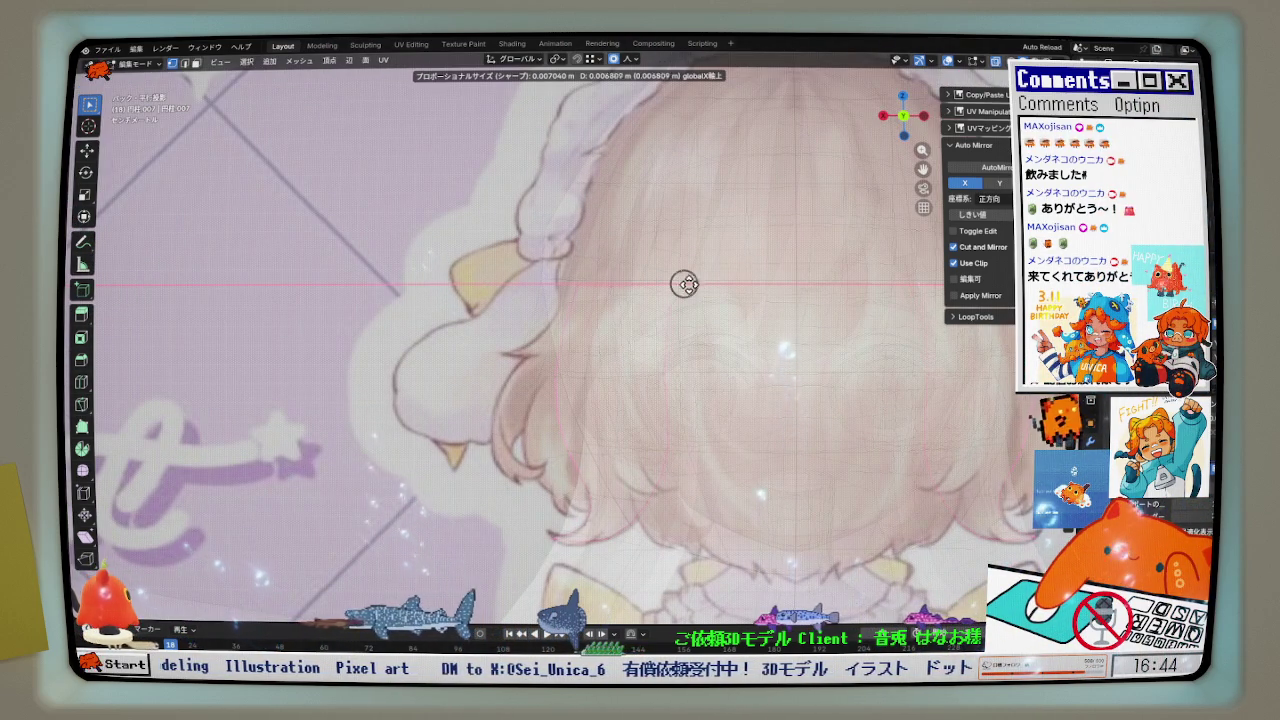
pyautogui.click(686, 285)
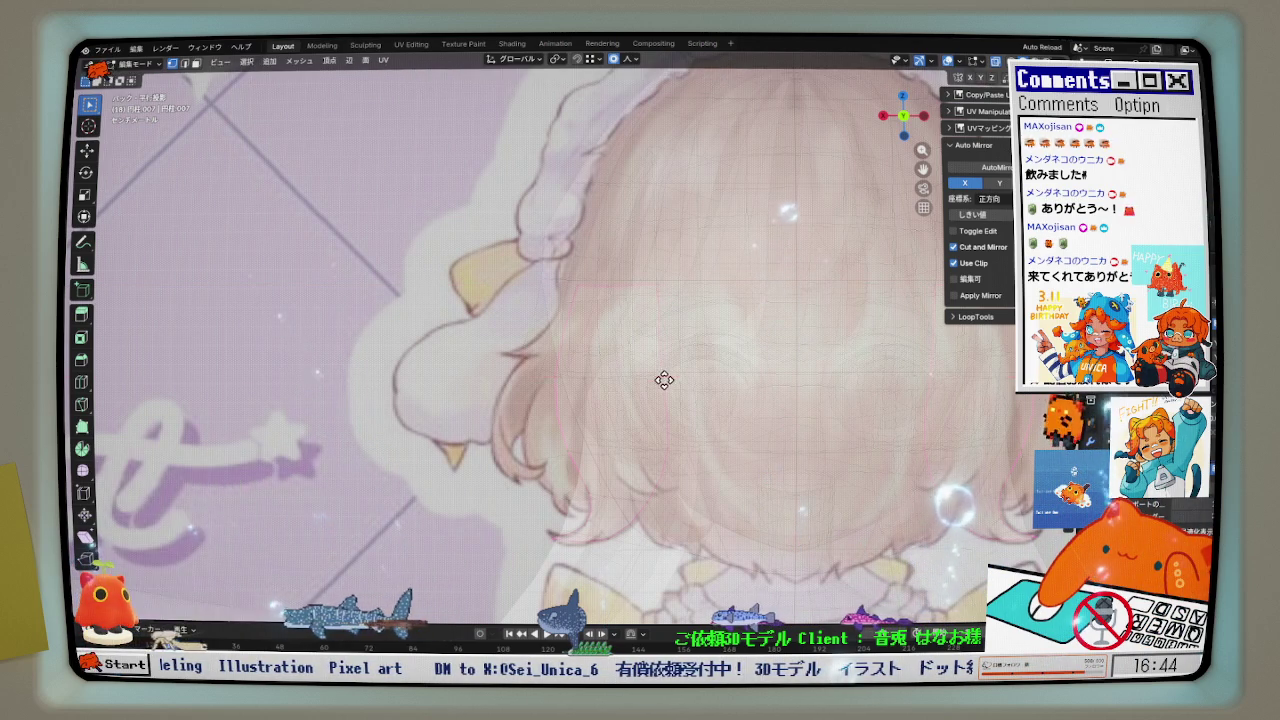
pyautogui.scroll(-4, 718, 366)
pyautogui.moveTo(640, 360)
pyautogui.mouseDown(button='middle')
pyautogui.moveTo(718, 366)
pyautogui.moveTo(556, 433)
pyautogui.moveTo(589, 461)
pyautogui.moveTo(622, 454)
pyautogui.mouseUp(button='middle')
pyautogui.scroll(3, 640, 390)
# - Push the strand vertices back along Y with proportional editing in side and front views
pyautogui.press('KP_3')
pyautogui.scroll(3, 620, 452)
pyautogui.press('g')
pyautogui.press('y')
pyautogui.click(620, 452)
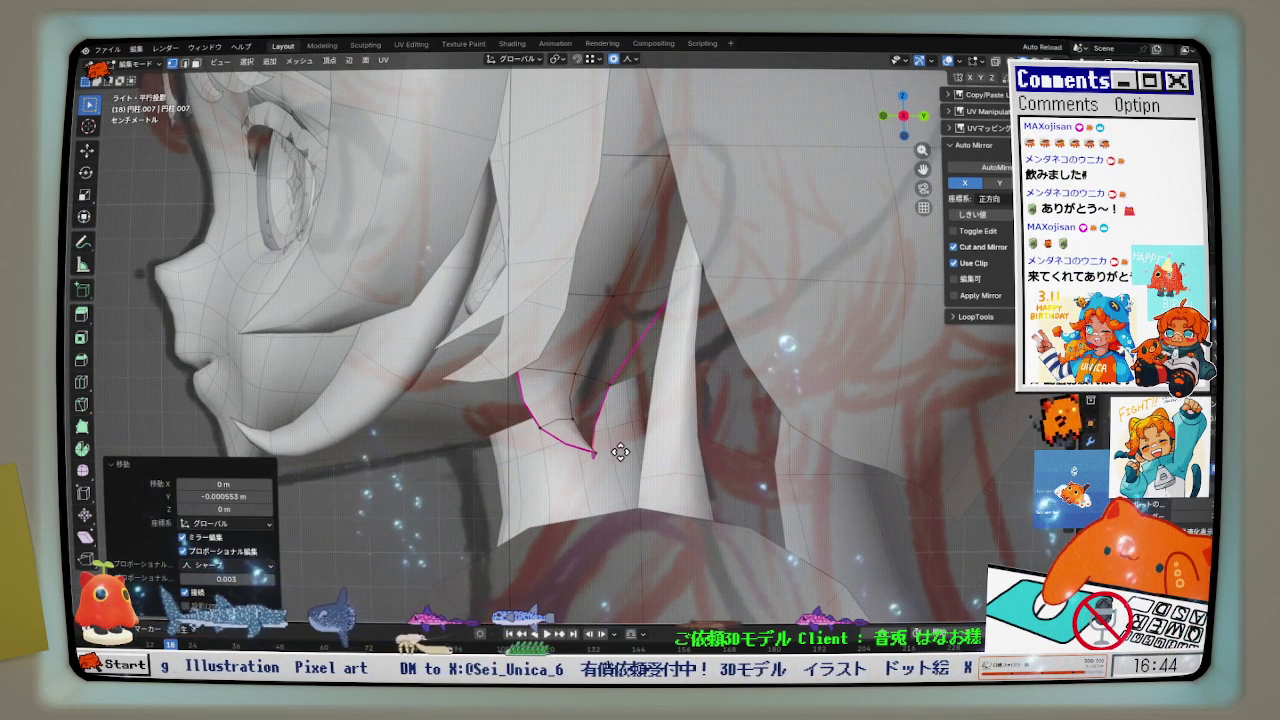
pyautogui.click(572, 418)
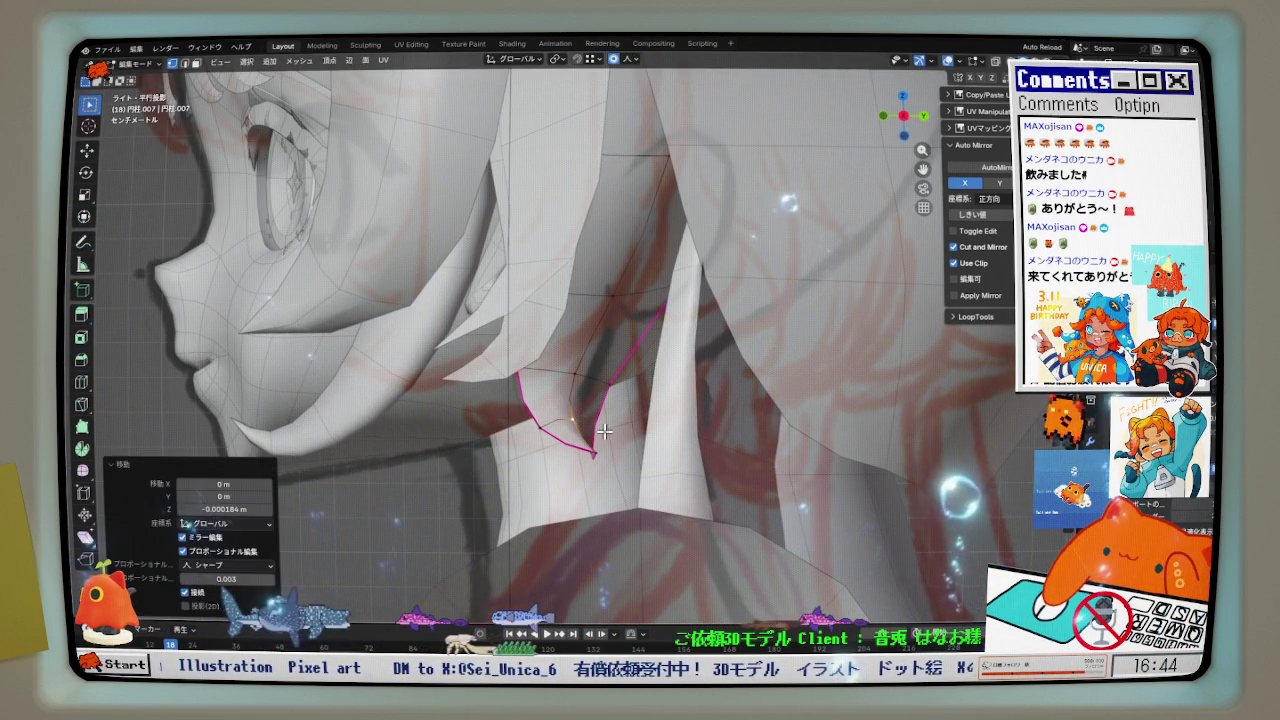
pyautogui.press('KP_1')
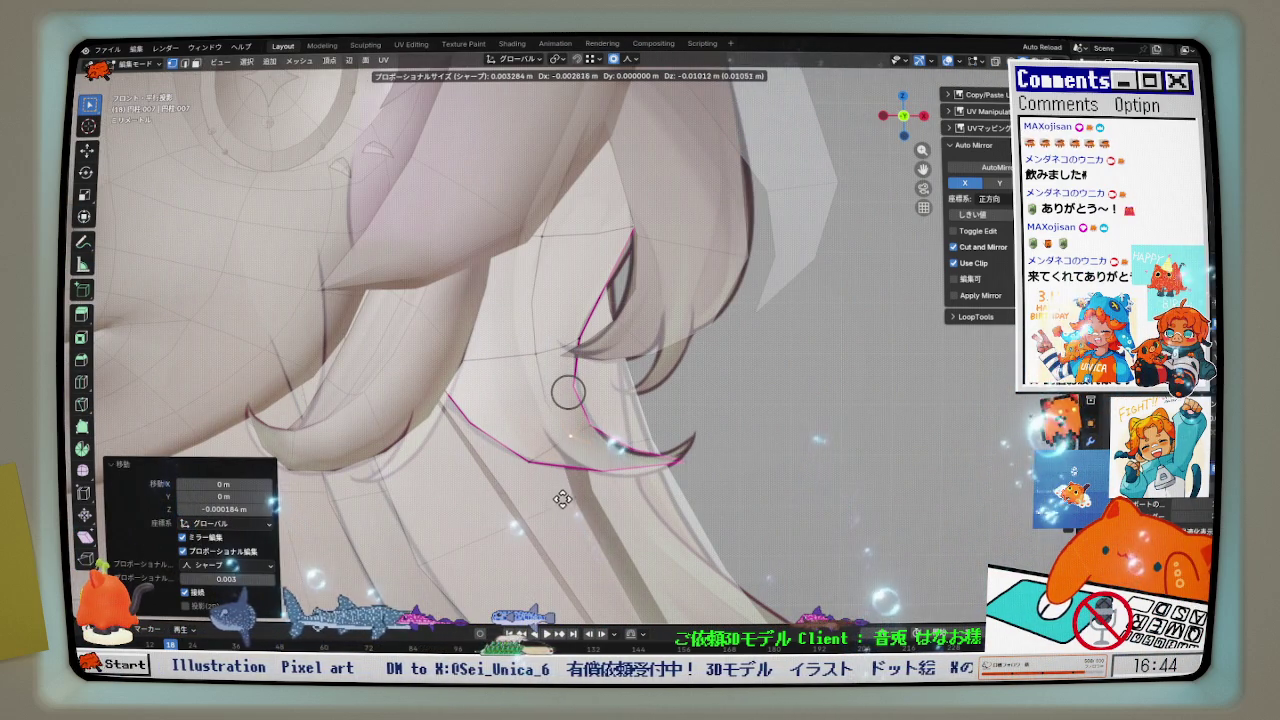
pyautogui.click(560, 503)
pyautogui.moveTo(682, 467)
pyautogui.mouseDown(button='middle')
pyautogui.moveTo(678, 278)
pyautogui.moveTo(558, 460)
pyautogui.moveTo(634, 377)
pyautogui.moveTo(582, 341)
pyautogui.mouseUp(button='middle')
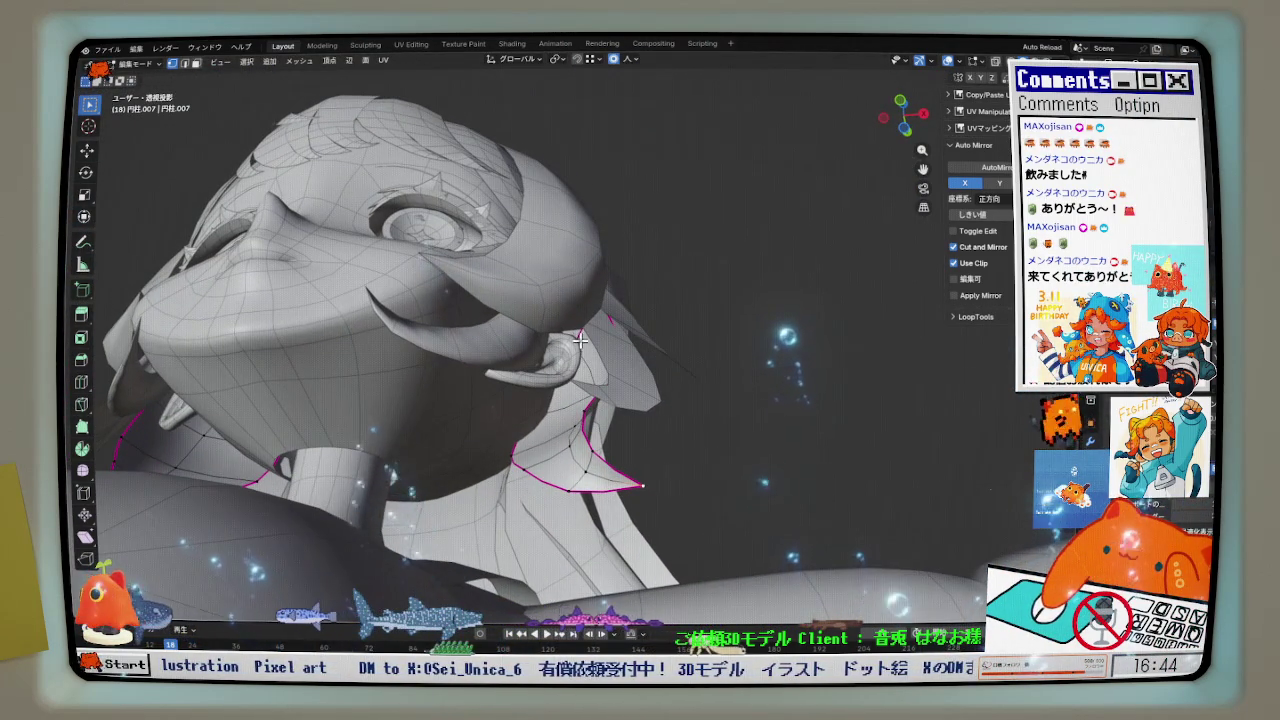
# - Zoom out and settle another Y move of the strand
pyautogui.scroll(2, 686, 369)
pyautogui.scroll(-13, 700, 373)
pyautogui.scroll(-8, 700, 373)
pyautogui.scroll(-2, 680, 368)
pyautogui.scroll(-5, 678, 367)
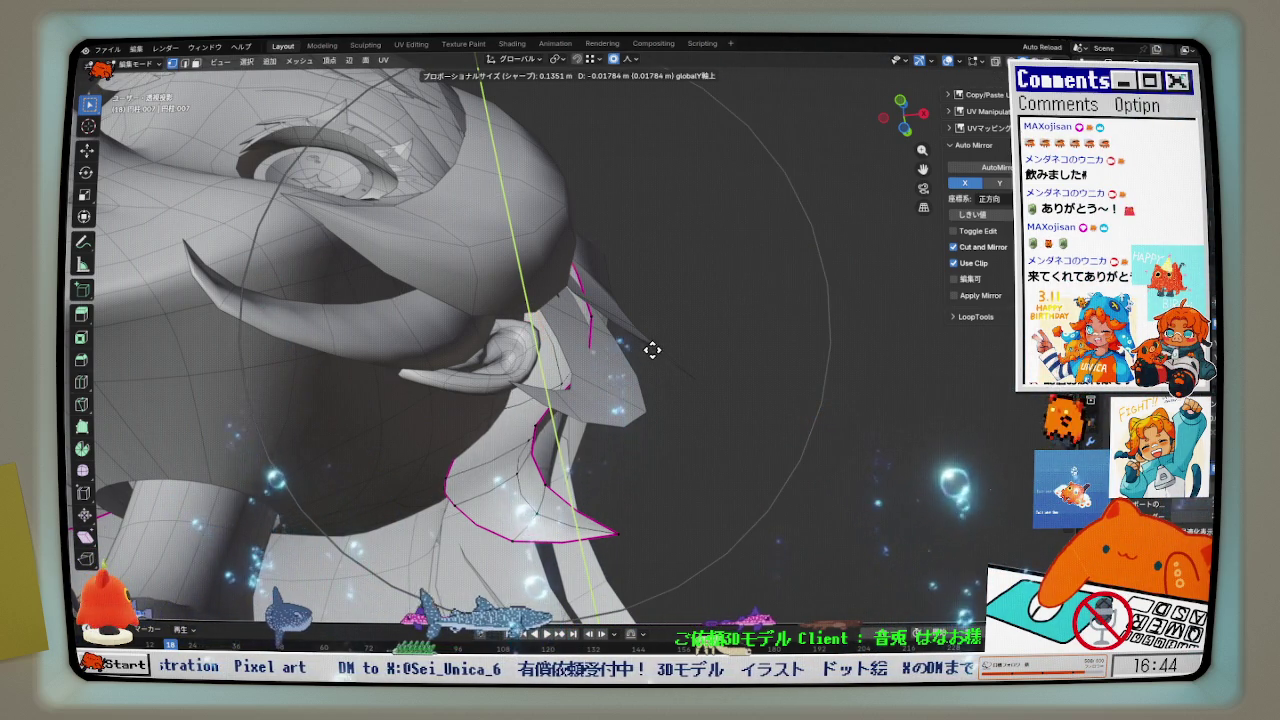
pyautogui.click(646, 340)
pyautogui.moveTo(646, 340)
pyautogui.mouseDown(button='middle')
pyautogui.moveTo(440, 435)
pyautogui.moveTo(570, 427)
pyautogui.mouseUp(button='middle')
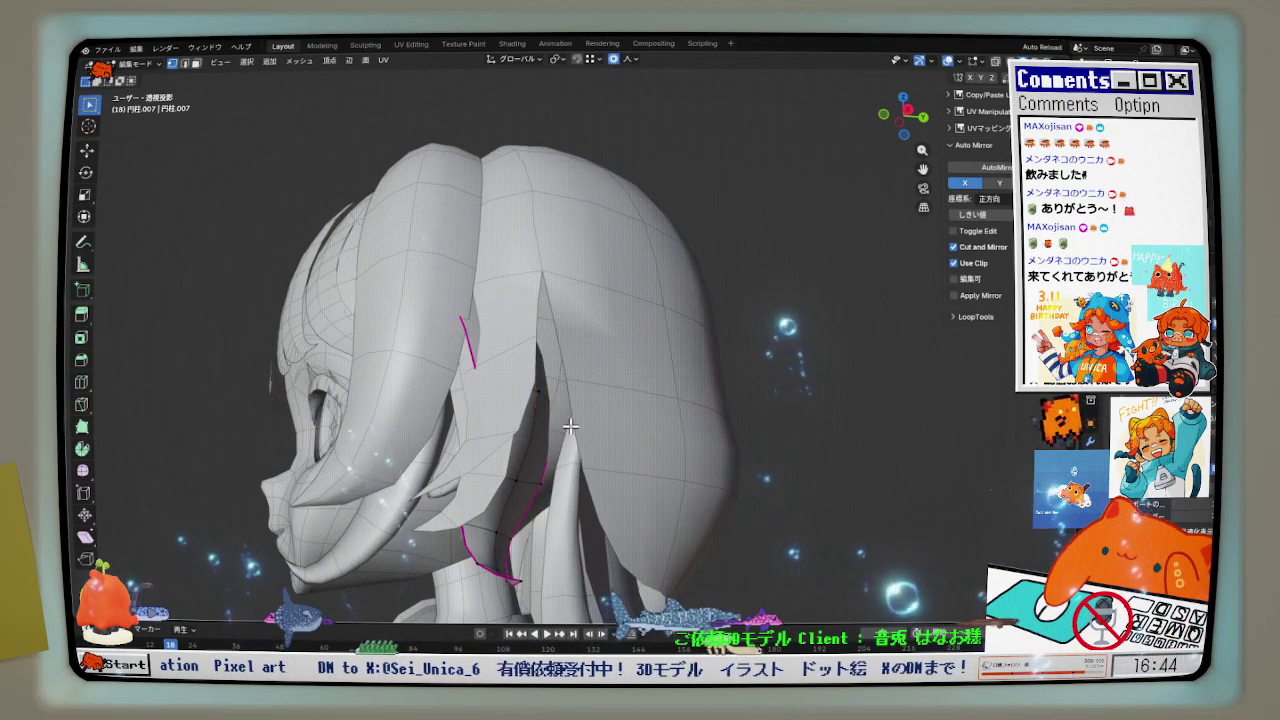
# - Nudge the strand once more along Y at falloff size 0.135 and check the right side
pyautogui.press('g')
pyautogui.press('y')
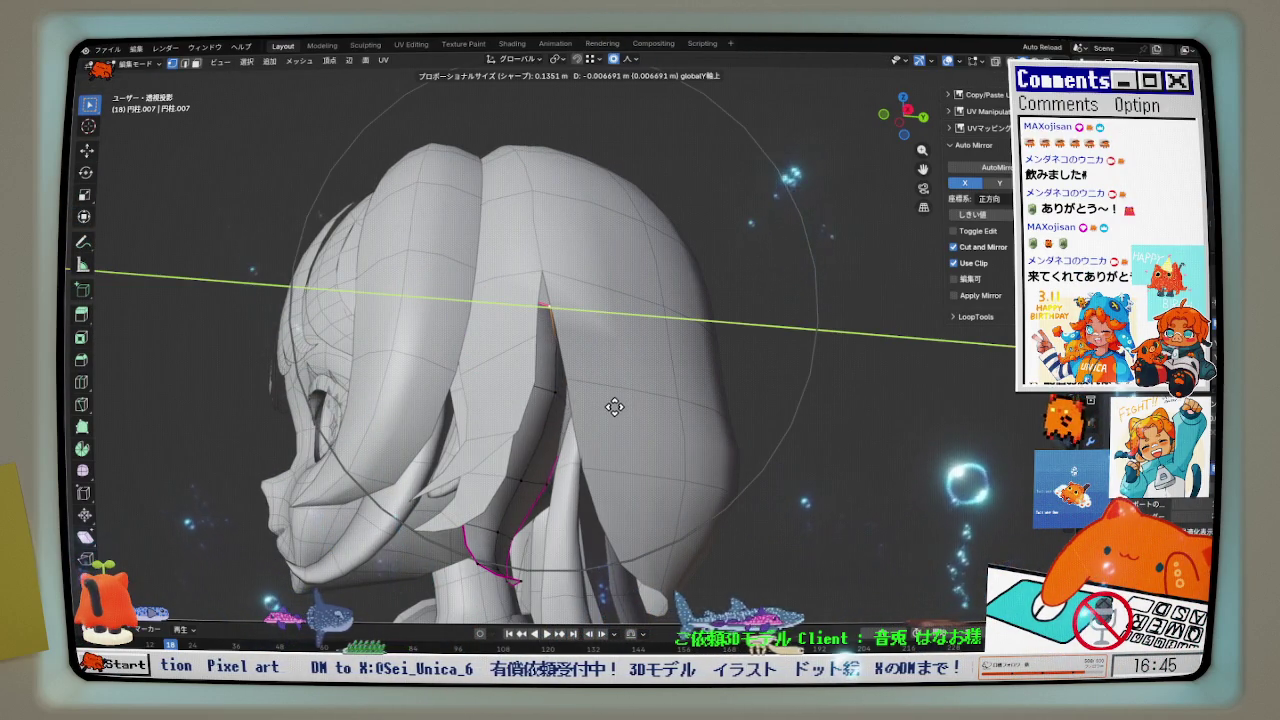
pyautogui.click(614, 408)
pyautogui.moveTo(614, 408); pyautogui.dragTo(608, 443, button='middle')
pyautogui.press('KP_3')
pyautogui.hotkey('ctrl', 'Tab')
pyautogui.click(600, 443)
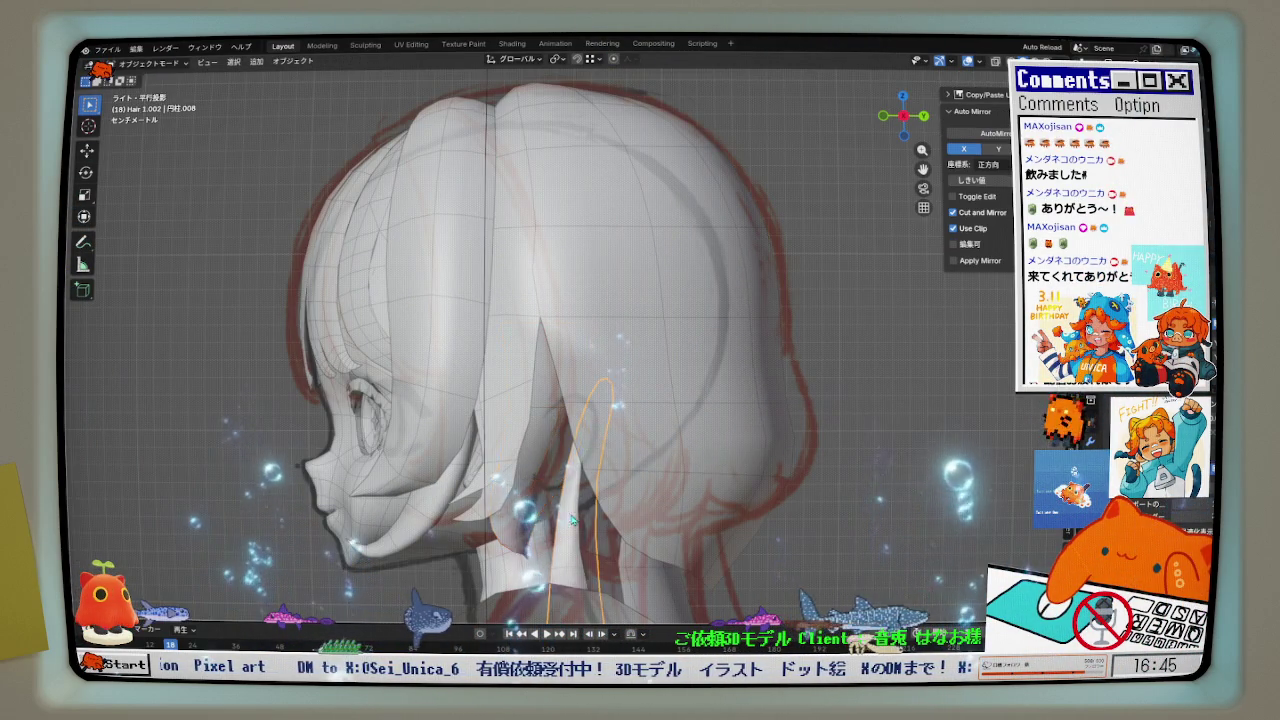
# - In X-ray, move the 円柱.008 strand 0.011095 m along Y at falloff size 0.198
pyautogui.click(674, 513)
pyautogui.scroll(-5, 608, 420)
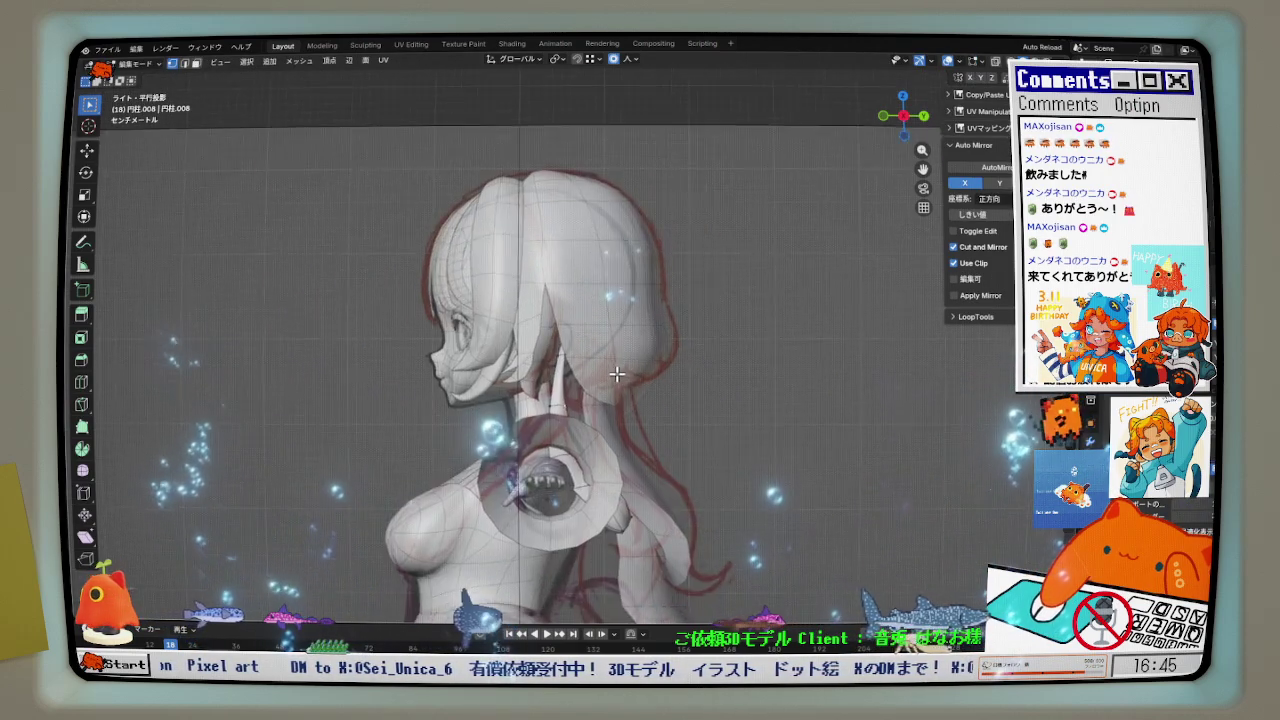
pyautogui.click(996, 61)
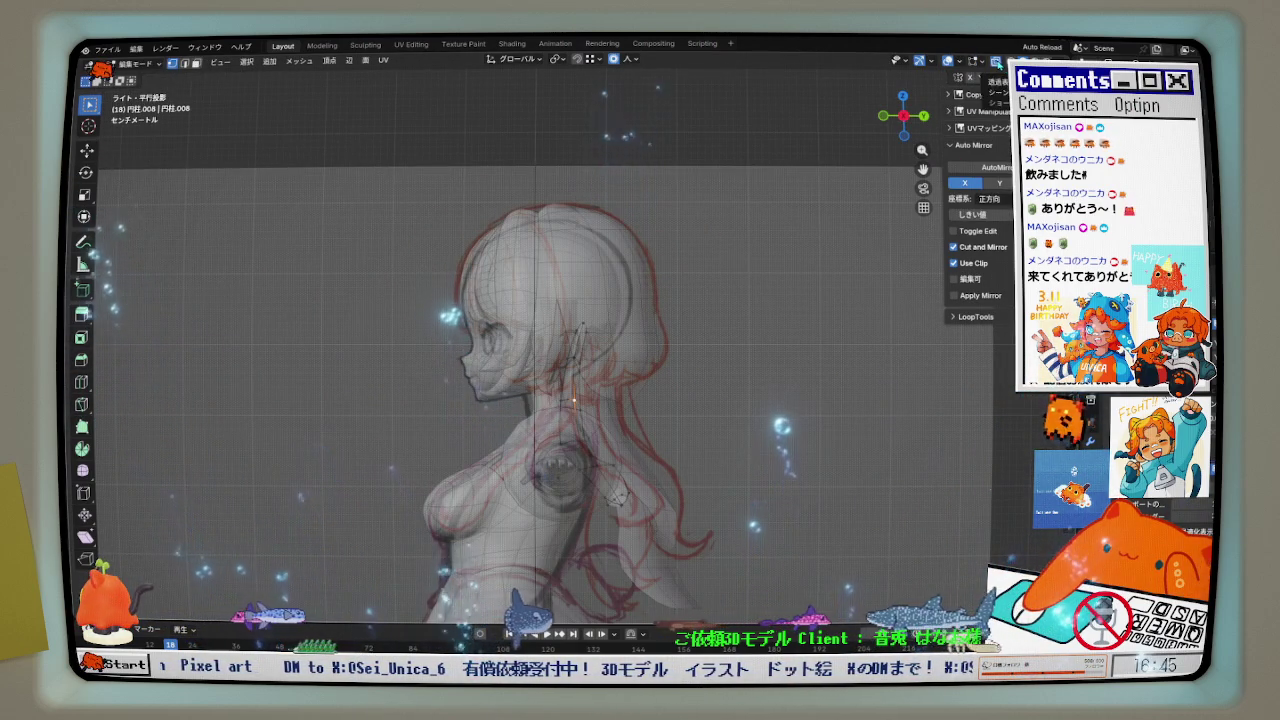
pyautogui.scroll(2, 523, 463)
pyautogui.scroll(2, 585, 443)
pyautogui.press('g')
pyautogui.press('y')
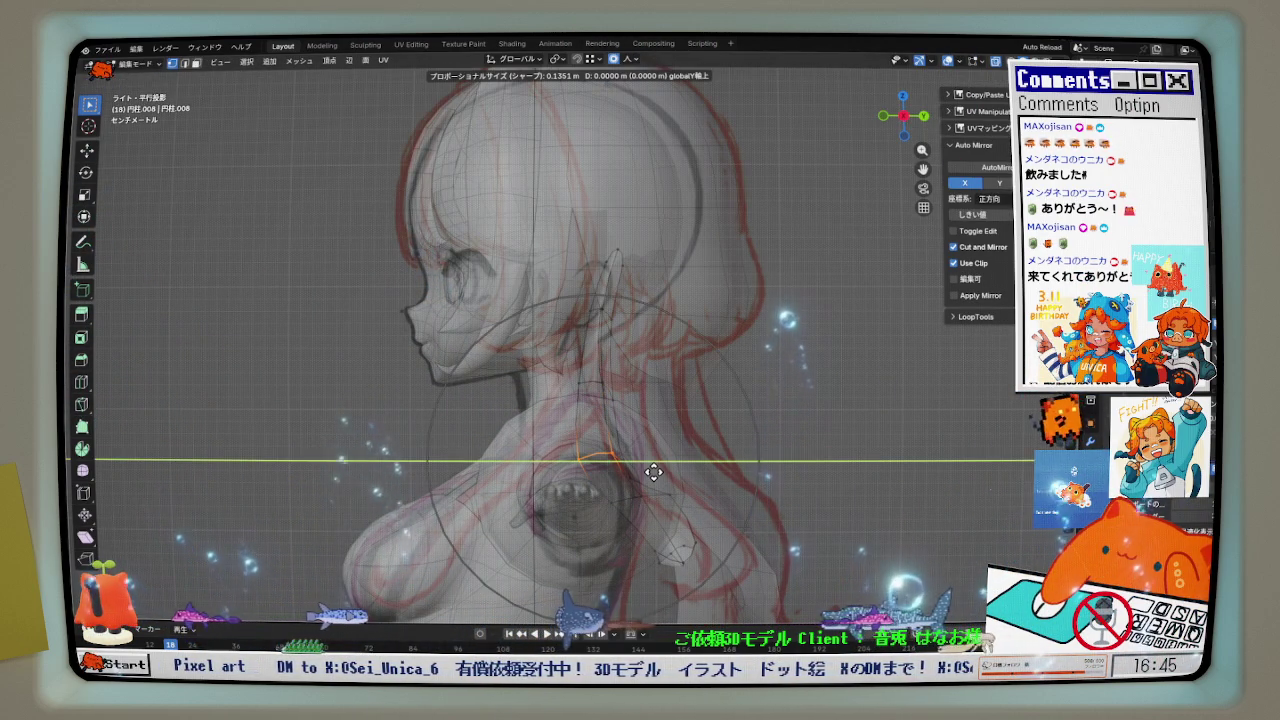
pyautogui.click(665, 473)
pyautogui.moveTo(660, 471)
pyautogui.mouseDown(button='middle')
pyautogui.moveTo(614, 523)
pyautogui.moveTo(667, 483)
pyautogui.moveTo(762, 482)
pyautogui.mouseUp(button='middle')
pyautogui.hotkey('alt', 'z')
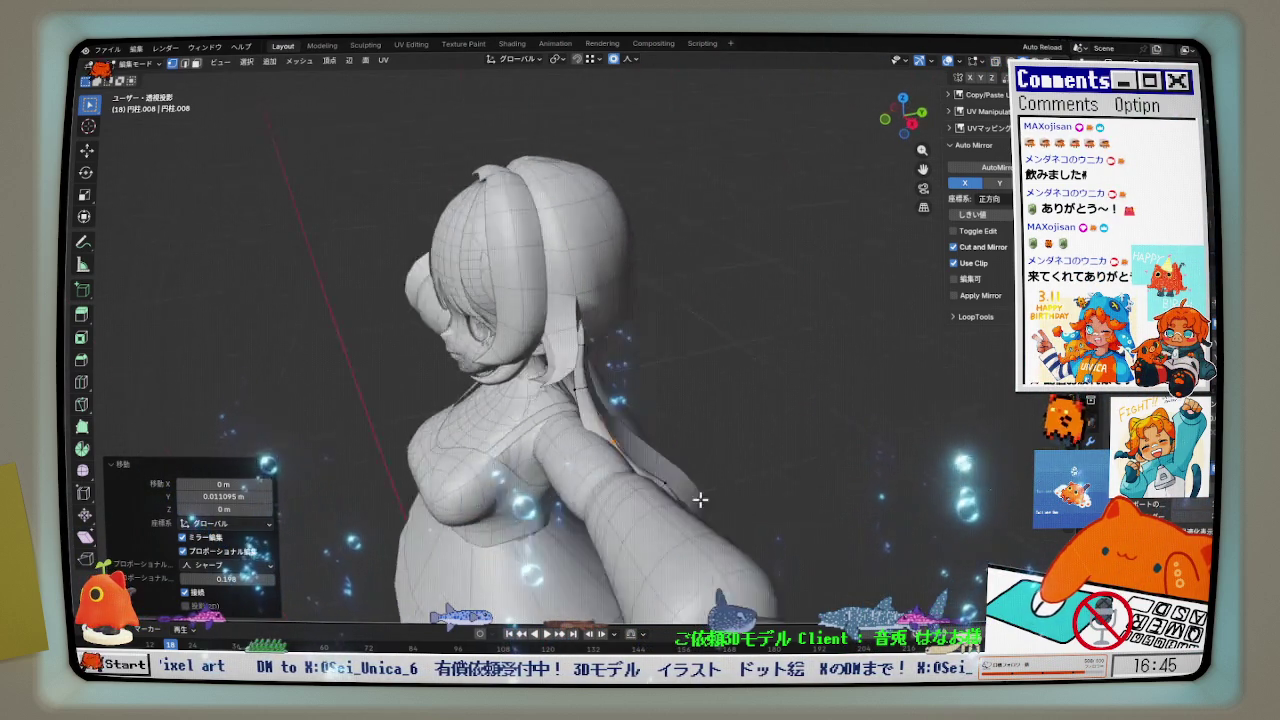
# - Leave Edit Mode, put the rig in Pose Mode in front view, and select upper_arm.L
pyautogui.press('Tab')
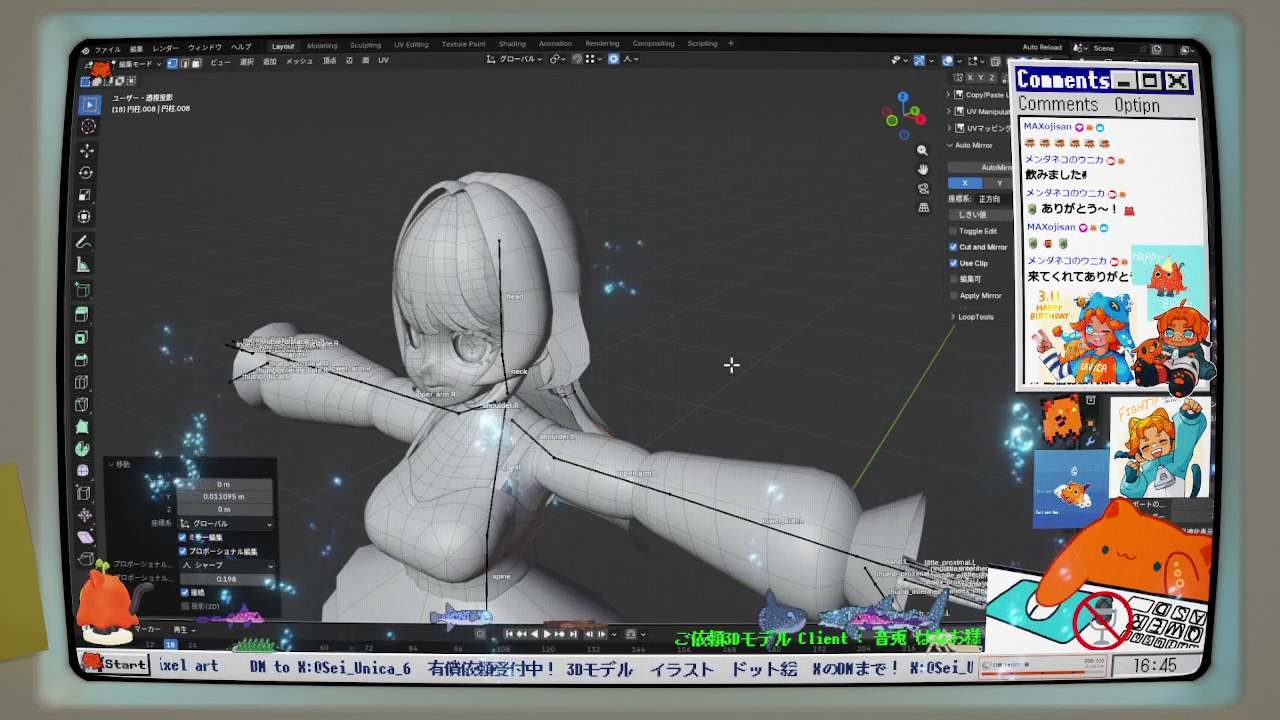
pyautogui.press('KP_1')
pyautogui.hotkey('alt', 'z')
pyautogui.hotkey('ctrl', 'Tab')
pyautogui.click(614, 459)
pyautogui.scroll(-2, 706, 307)
# - Try rotating the upper arms down, undoing back to the T-pose
pyautogui.press('r')
pyautogui.click(915, 221)
pyautogui.hotkey('ctrl', 'z')
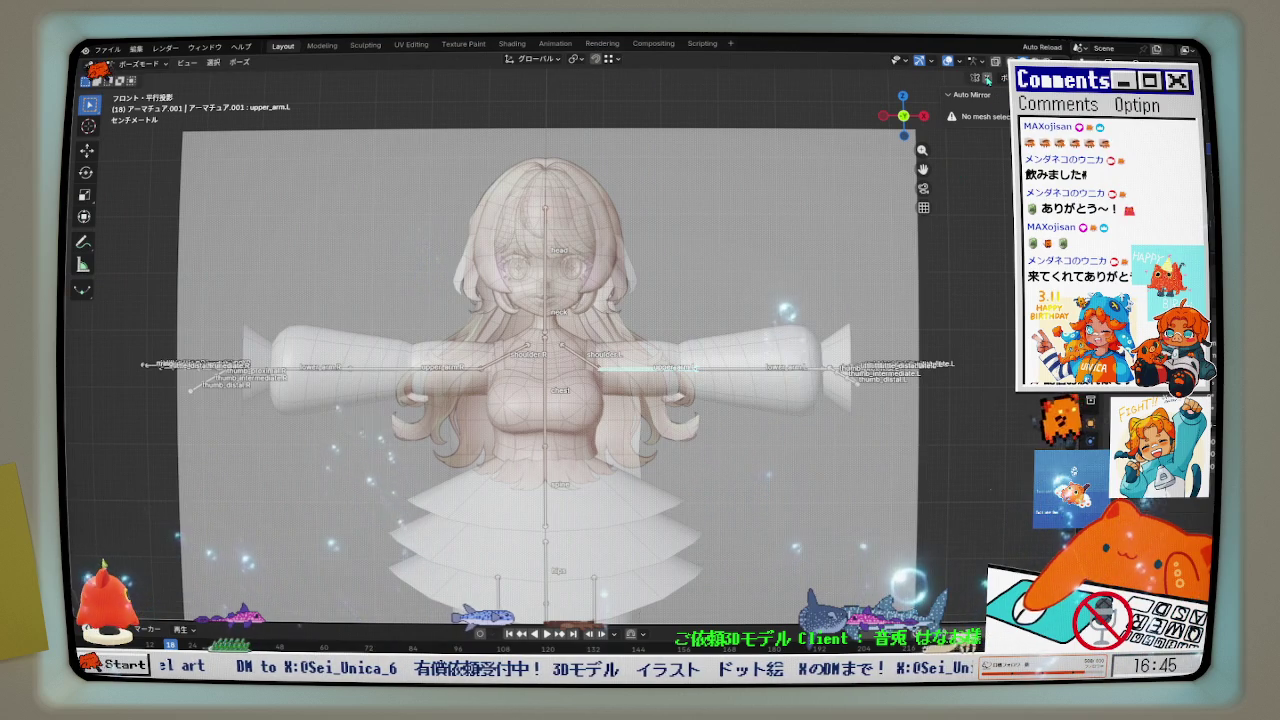
pyautogui.press('r')
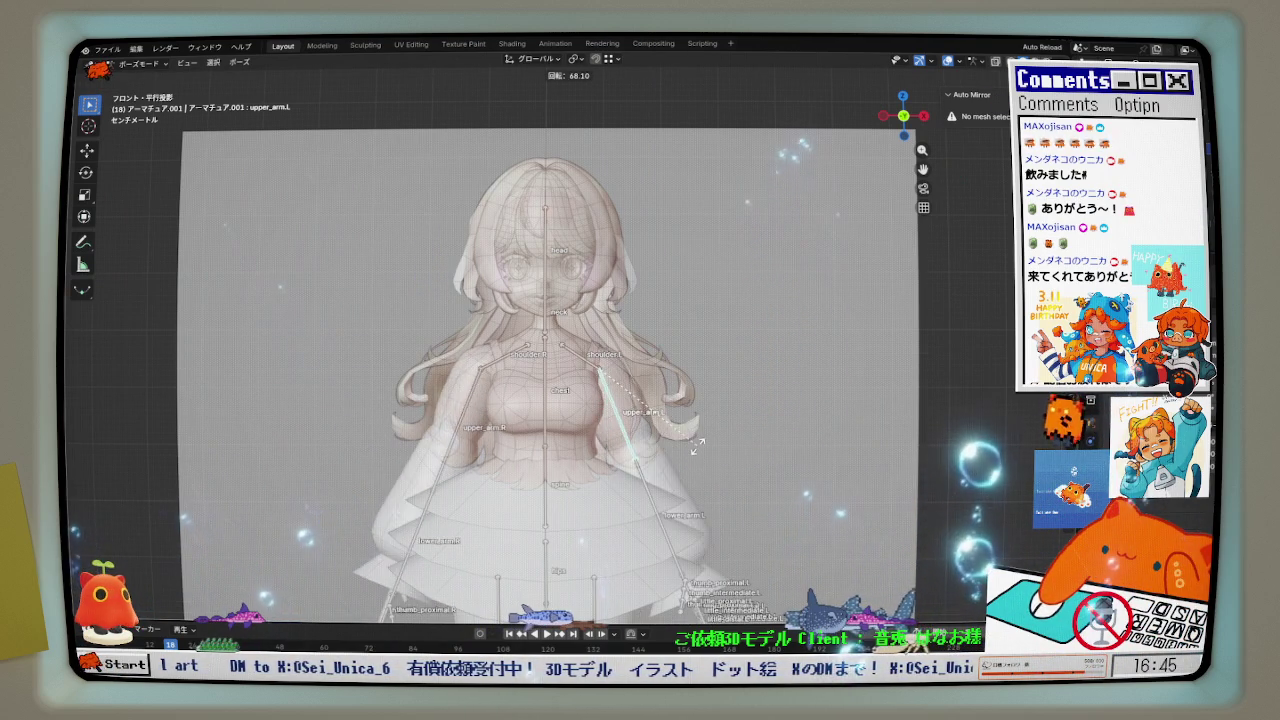
pyautogui.click(724, 372)
pyautogui.hotkey('ctrl', 'z')
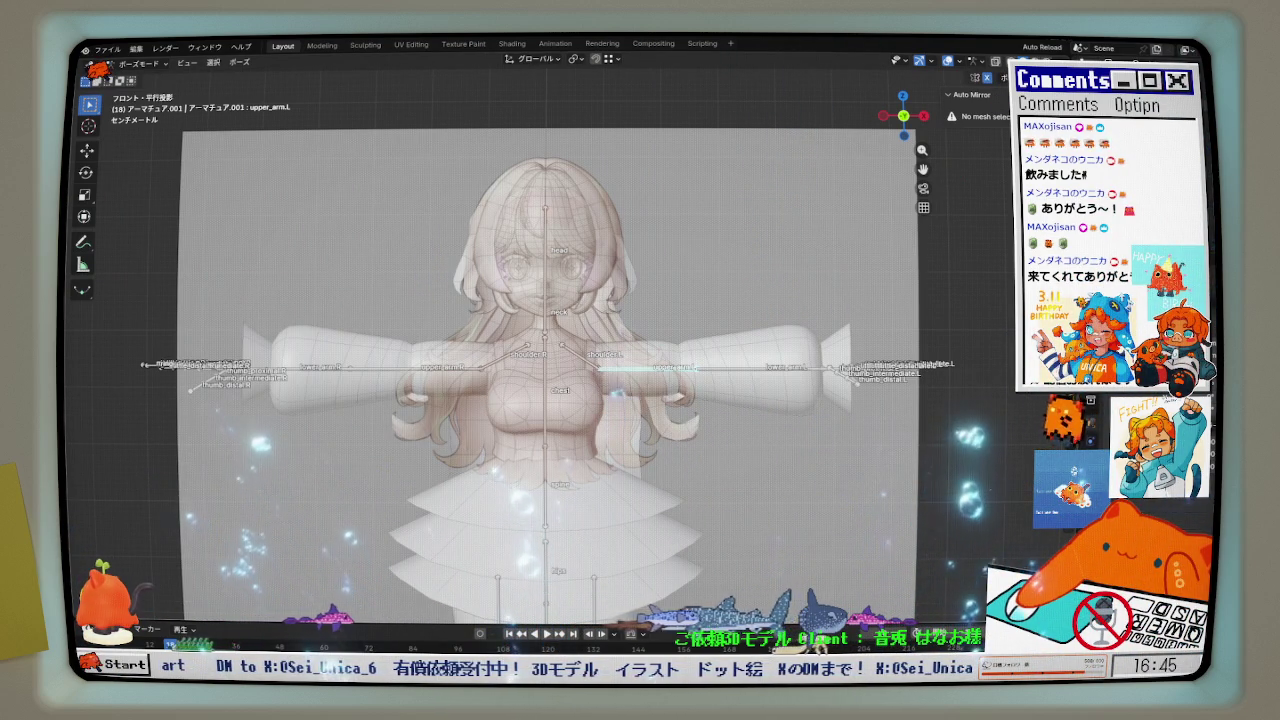
# - Swing the upper arms down about 64.8°, then put Body.004 into Edit Mode
pyautogui.scroll(4, 645, 292)
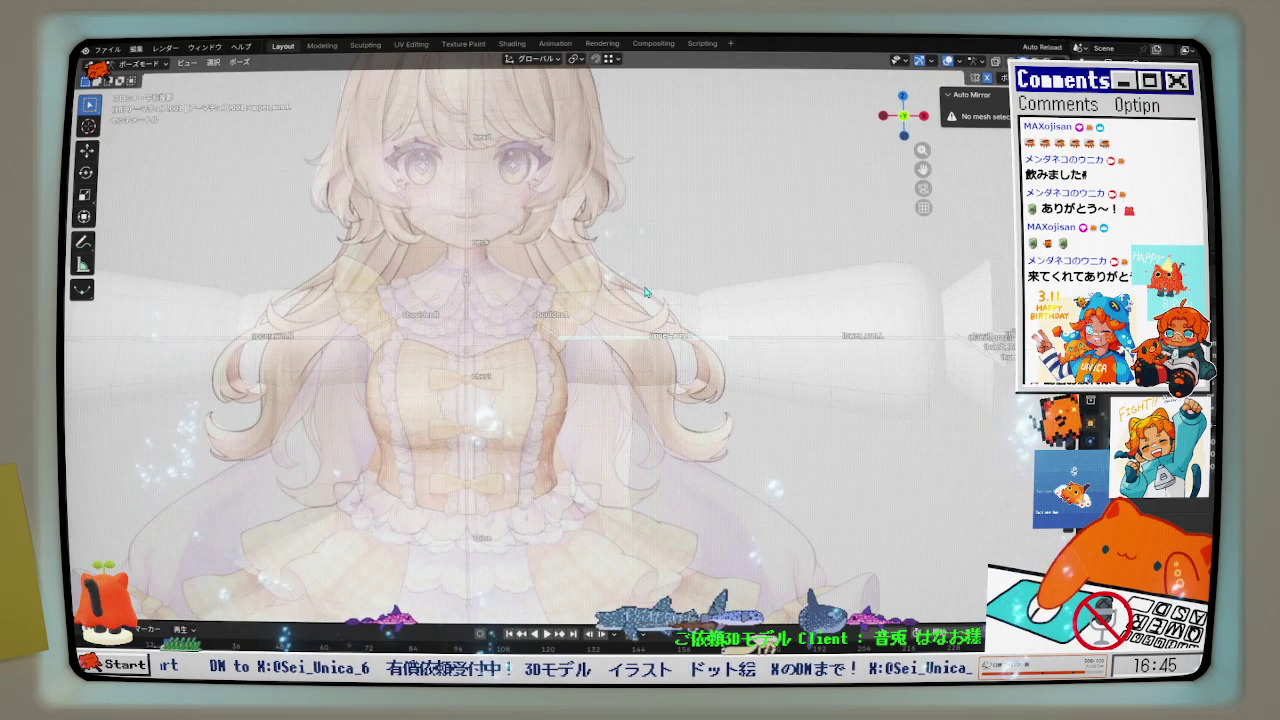
pyautogui.press('r')
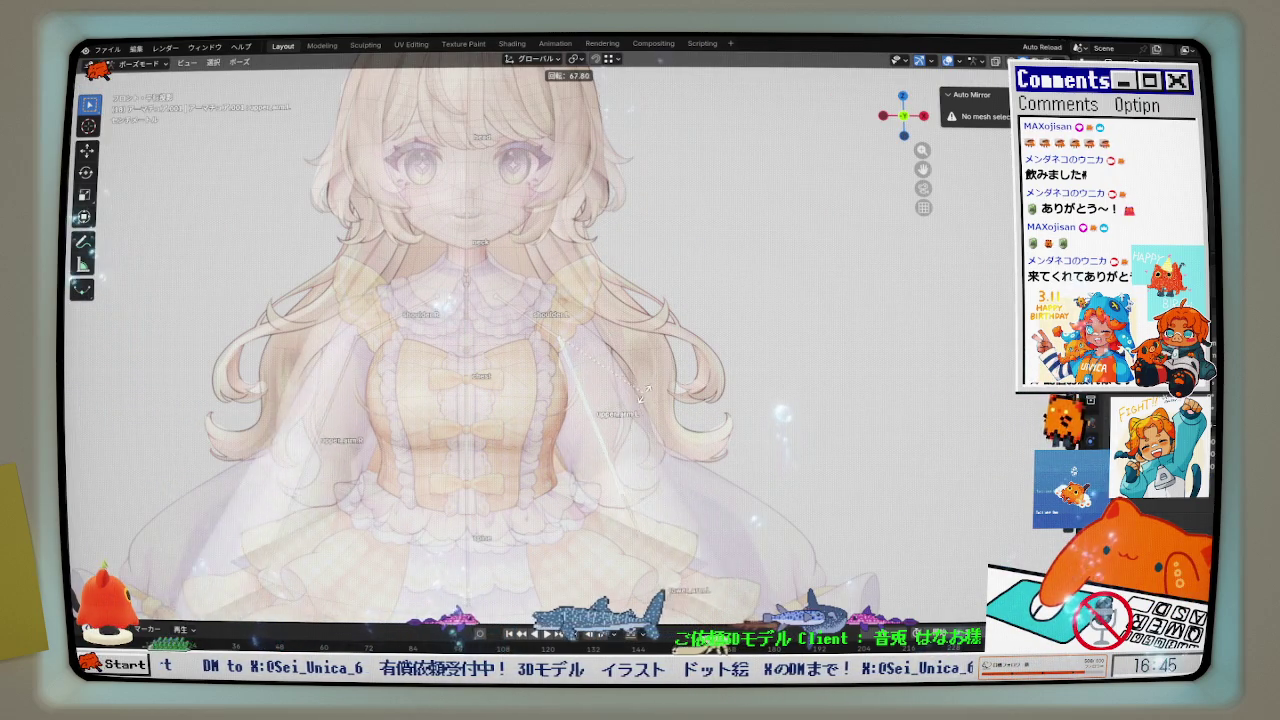
pyautogui.click(655, 392)
pyautogui.scroll(2, 620, 350)
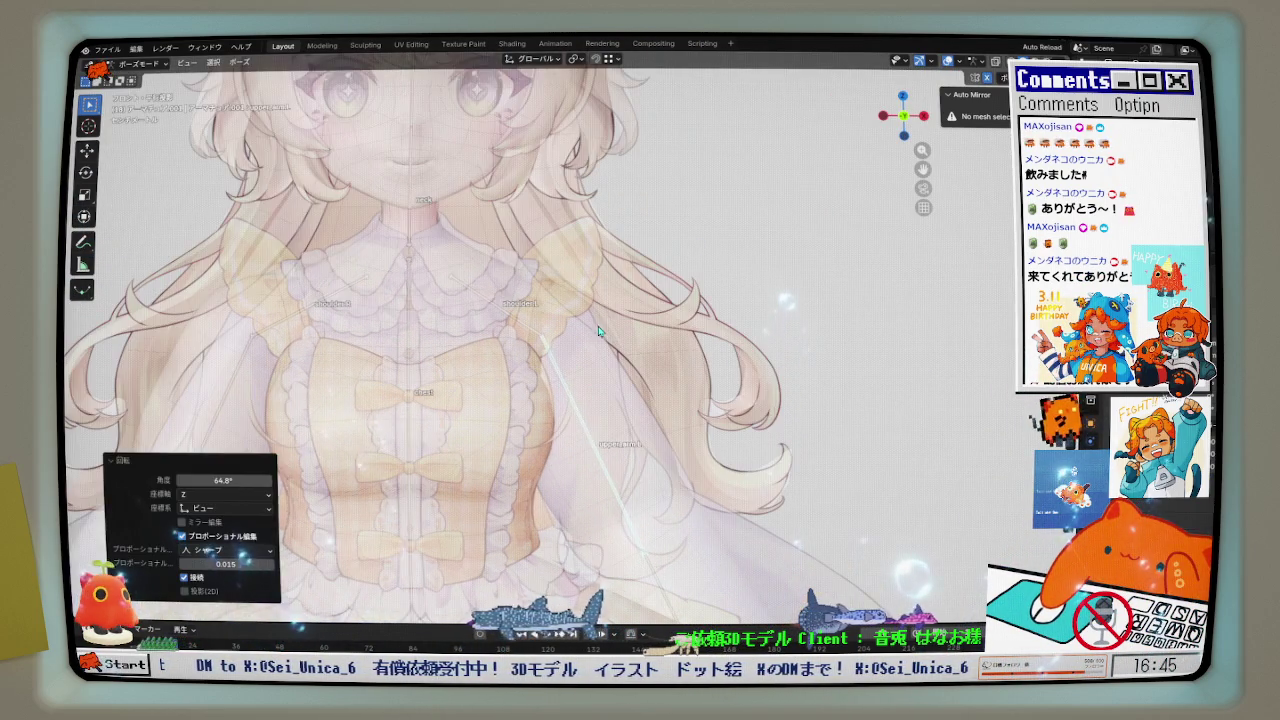
pyautogui.hotkey('ctrl', 'z')
pyautogui.scroll(2, 592, 323)
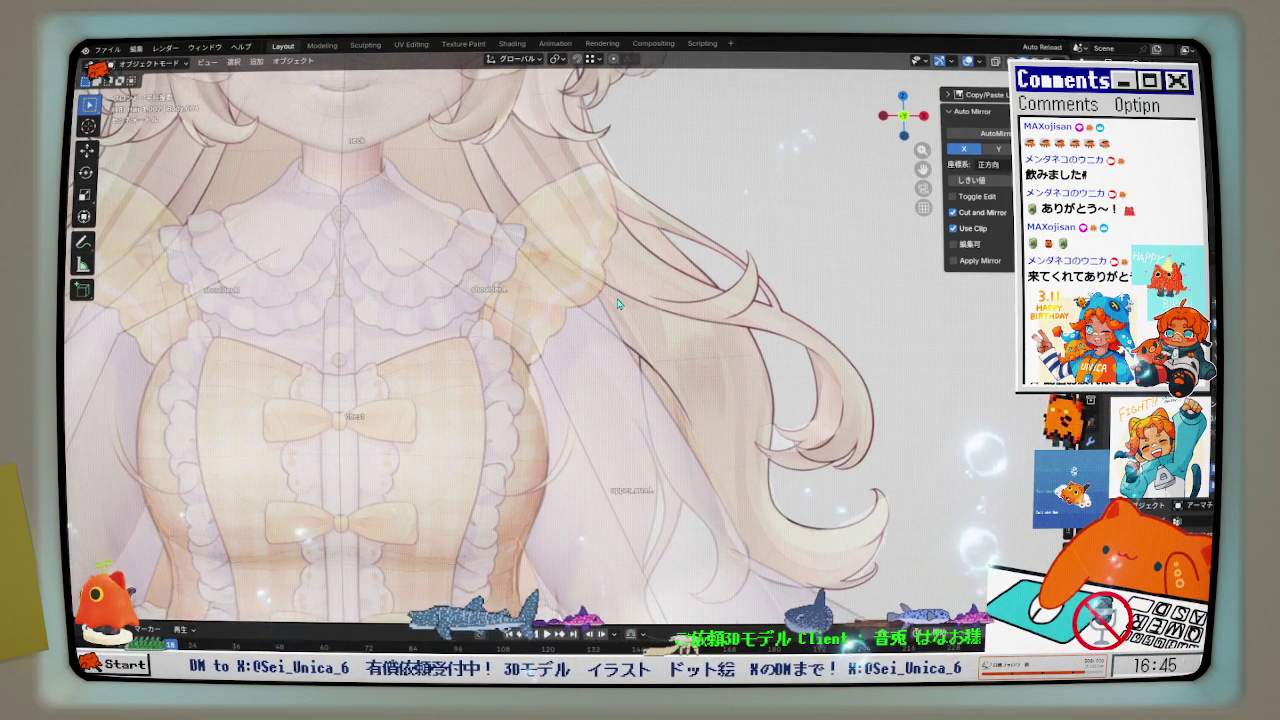
pyautogui.hotkey('ctrl', 'Tab')
pyautogui.click(641, 286)
# - Shrink Body.004's chest and shoulder vertices inward by −0.0175 m with proportional editing
pyautogui.moveTo(641, 286); pyautogui.dragTo(686, 229, button='middle')
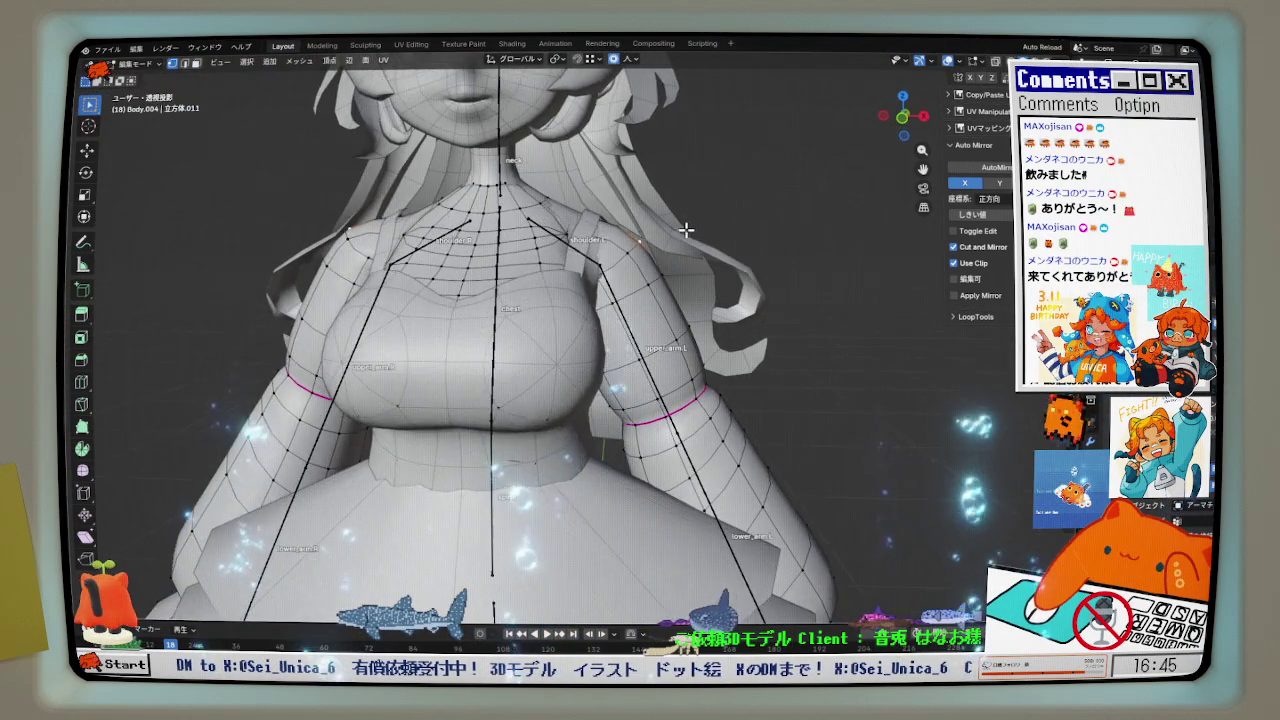
pyautogui.scroll(1, 686, 225)
pyautogui.hotkey('alt', 's')
pyautogui.scroll(4, 685, 229)
pyautogui.scroll(3, 685, 229)
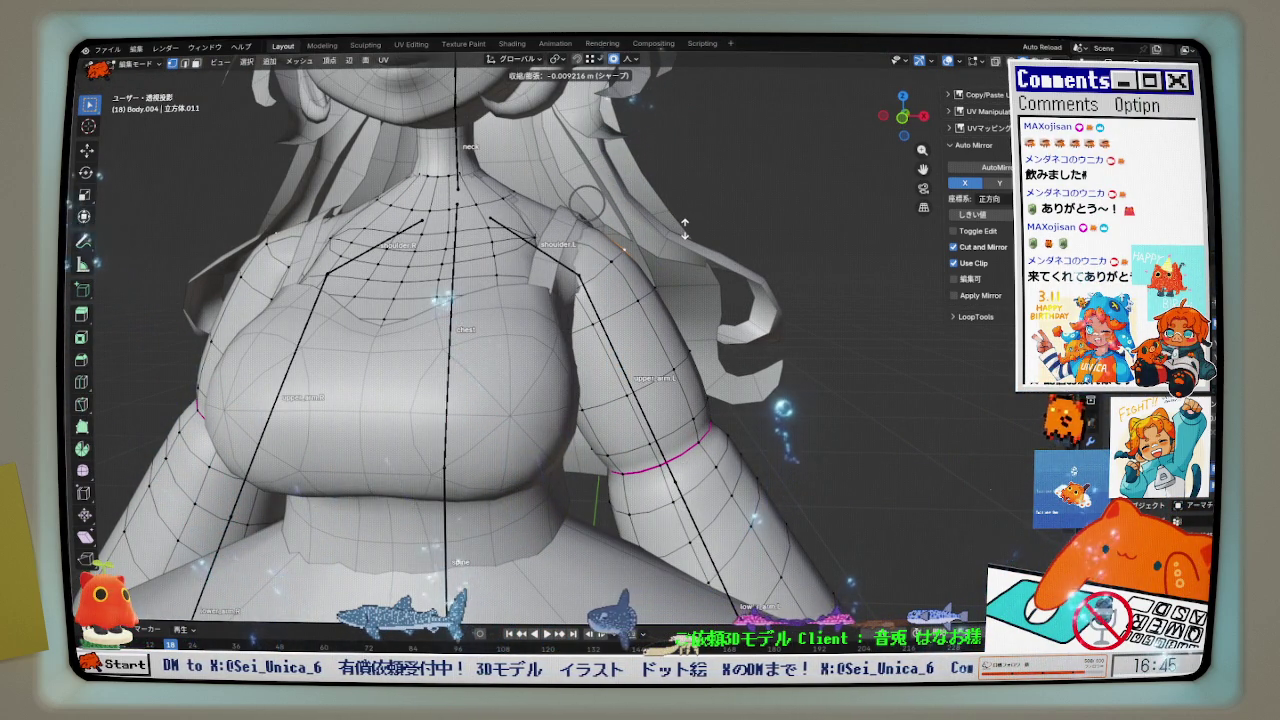
pyautogui.click(690, 235)
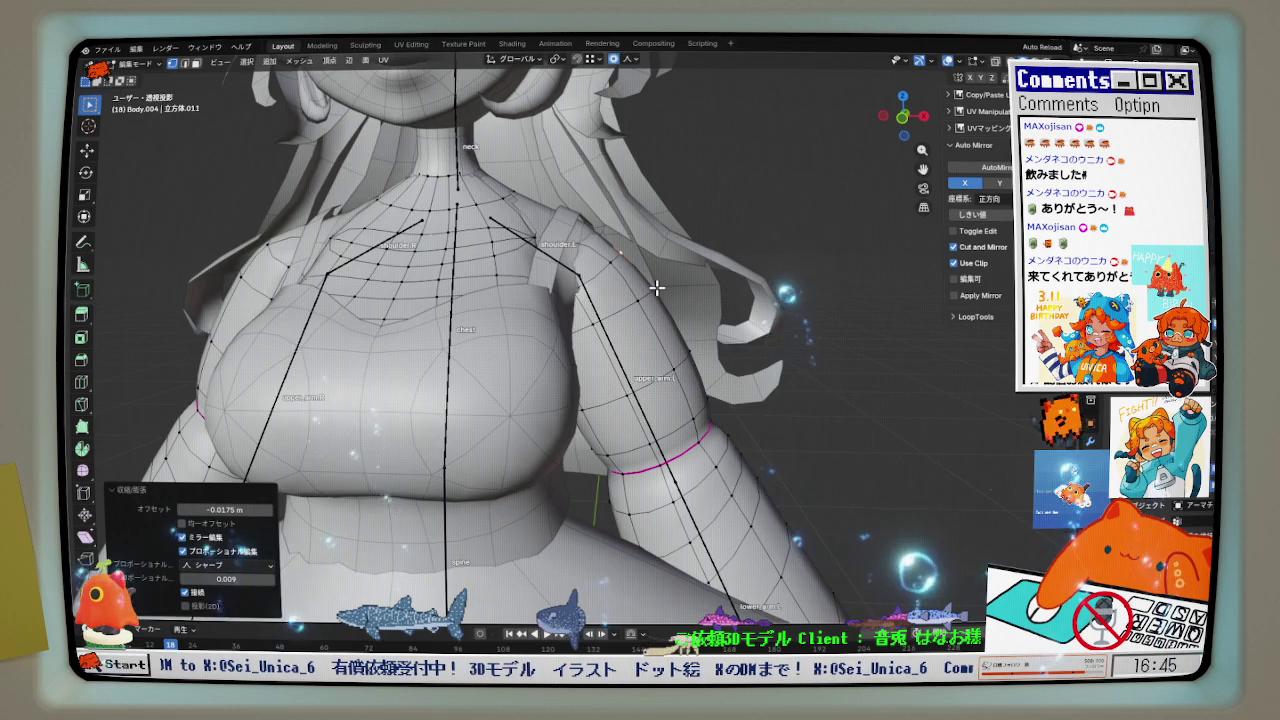
pyautogui.scroll(-4, 656, 288)
# - Briefly return to Object Mode, then re-enter Edit Mode and shrink the chest another −0.000945 m
pyautogui.hotkey('ctrl', 'Tab')
pyautogui.click(674, 313)
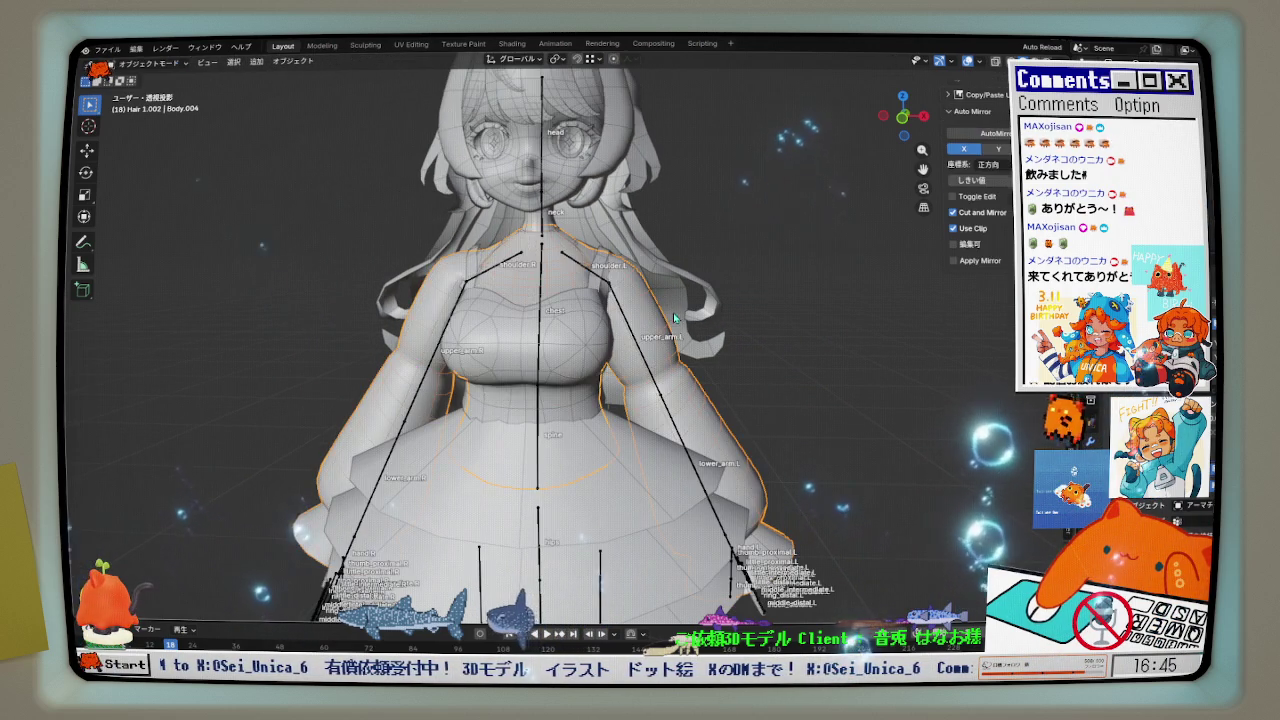
pyautogui.press('Tab')
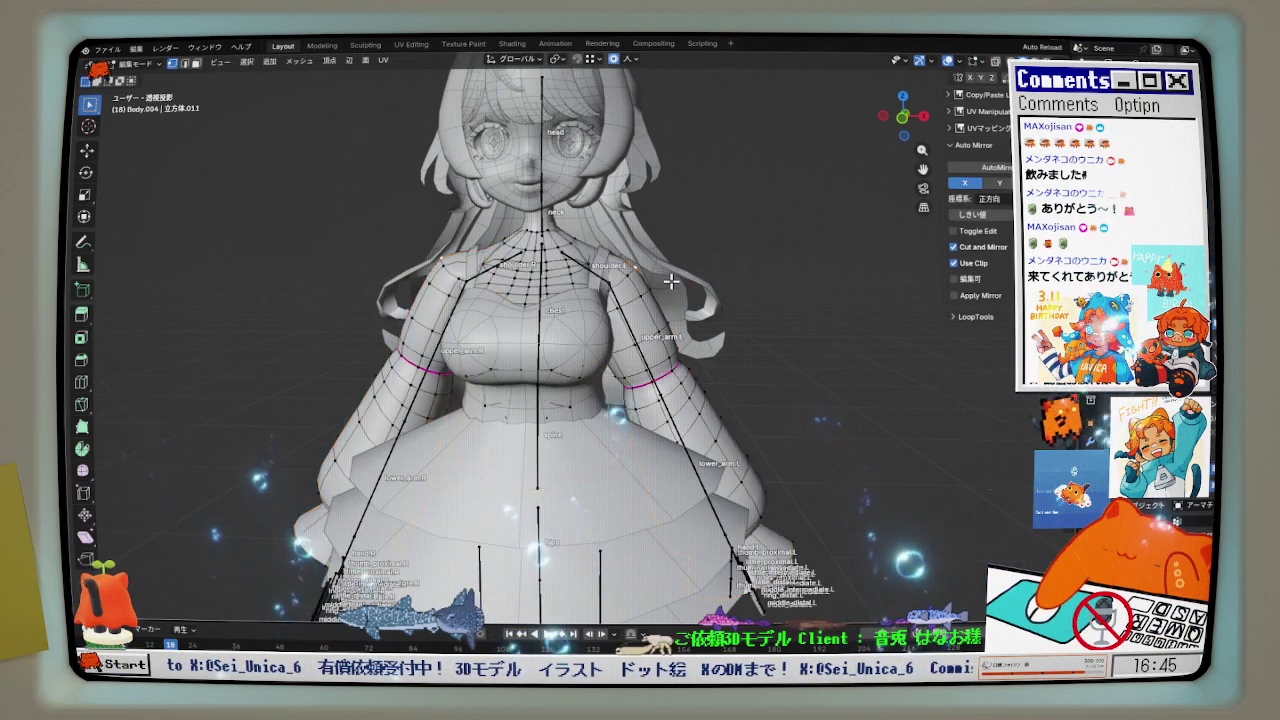
pyautogui.scroll(4, 646, 289)
pyautogui.hotkey('alt', 's')
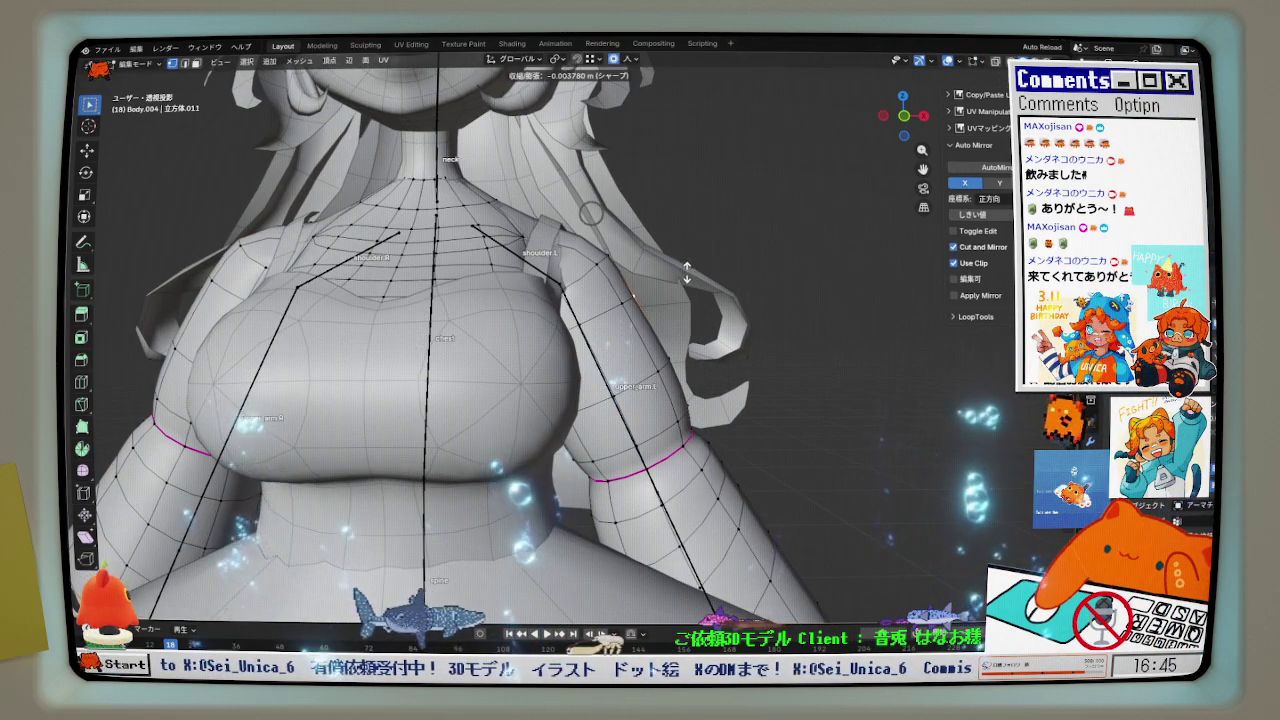
pyautogui.click(591, 266)
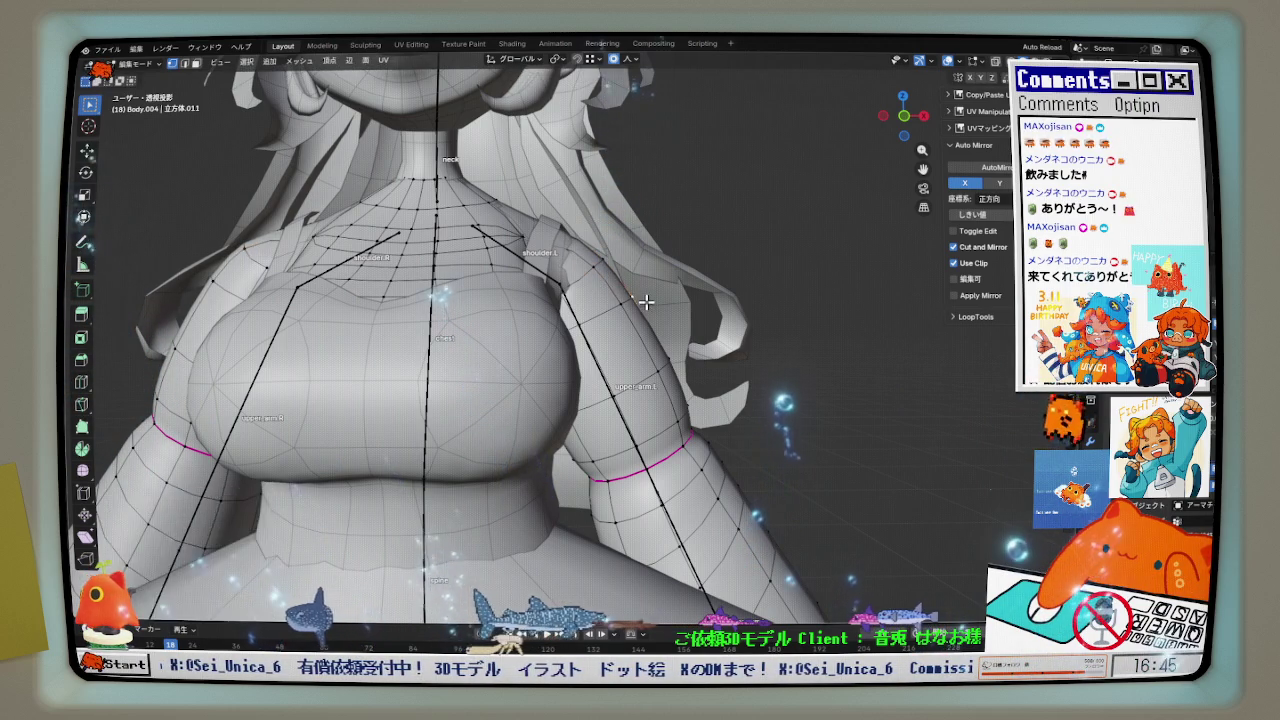
pyautogui.scroll(-2, 643, 294)
pyautogui.scroll(-2, 651, 306)
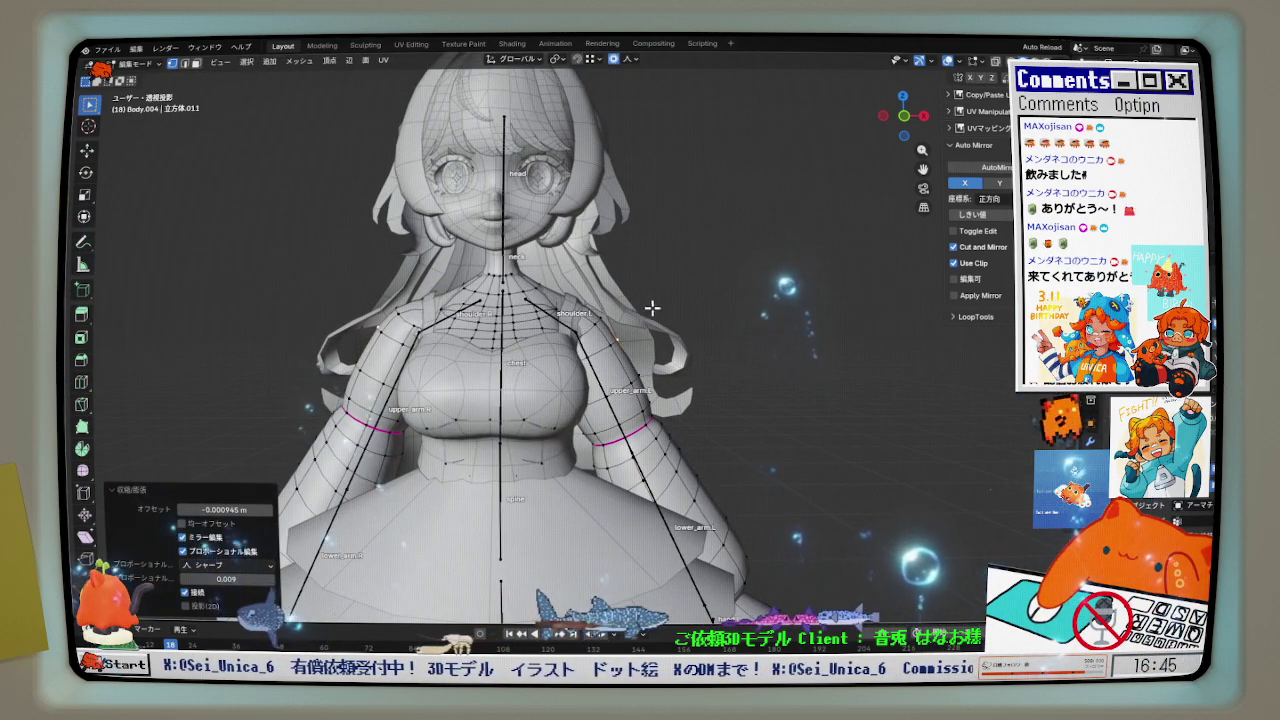
# - Return to Object Mode and orbit to view the model from the side
pyautogui.press('Tab')
pyautogui.click(602, 285)
pyautogui.moveTo(602, 285); pyautogui.dragTo(612, 291, button='middle')
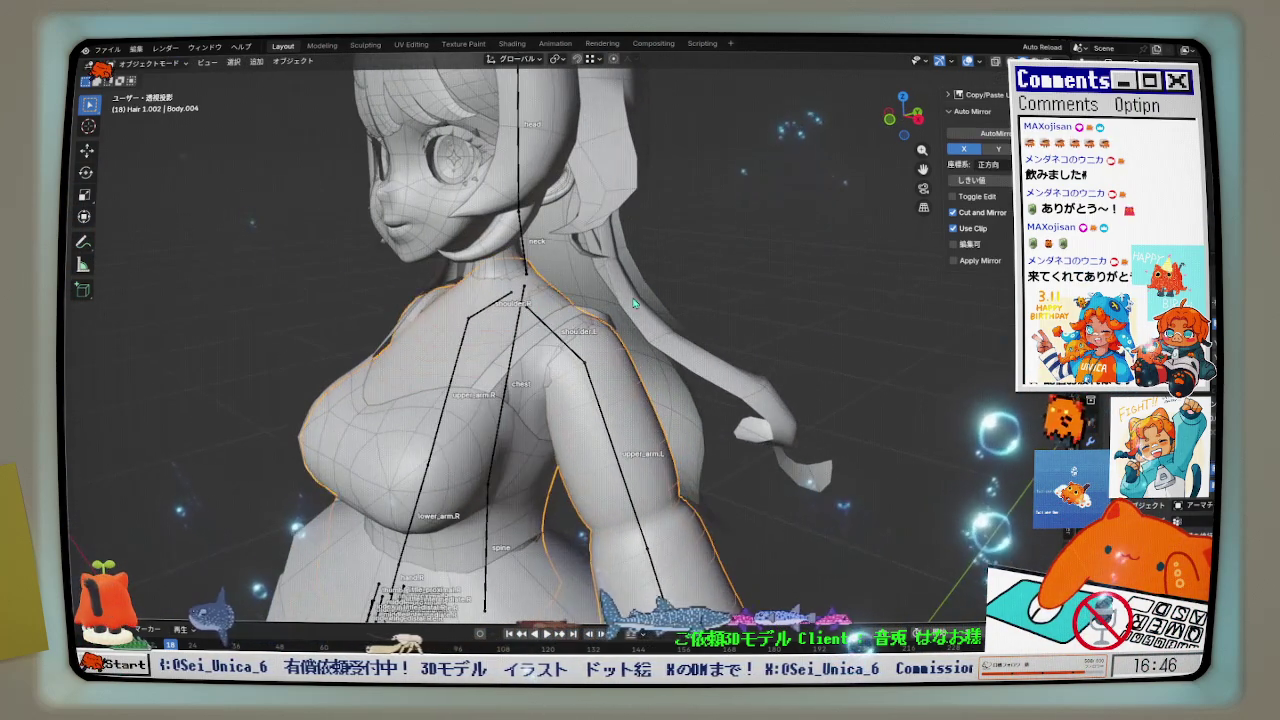
# - Edit the hair strand behind the neck in a right-side orthographic X-ray view
pyautogui.click(612, 291)
pyautogui.hotkey('ctrl', 'Tab')
pyautogui.click(690, 292)
pyautogui.moveTo(690, 292); pyautogui.dragTo(945, 130, button='middle')
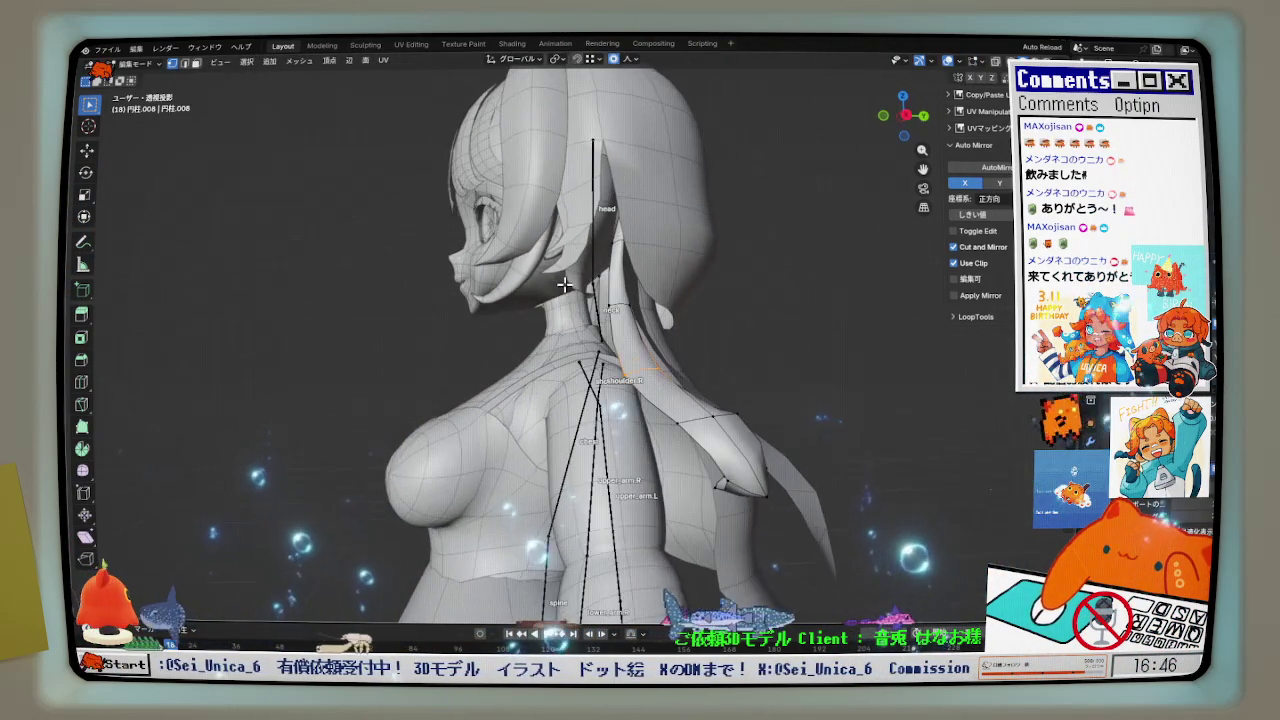
pyautogui.hotkey('alt', 'z')
pyautogui.moveTo(654, 209); pyautogui.dragTo(618, 207, button='middle')
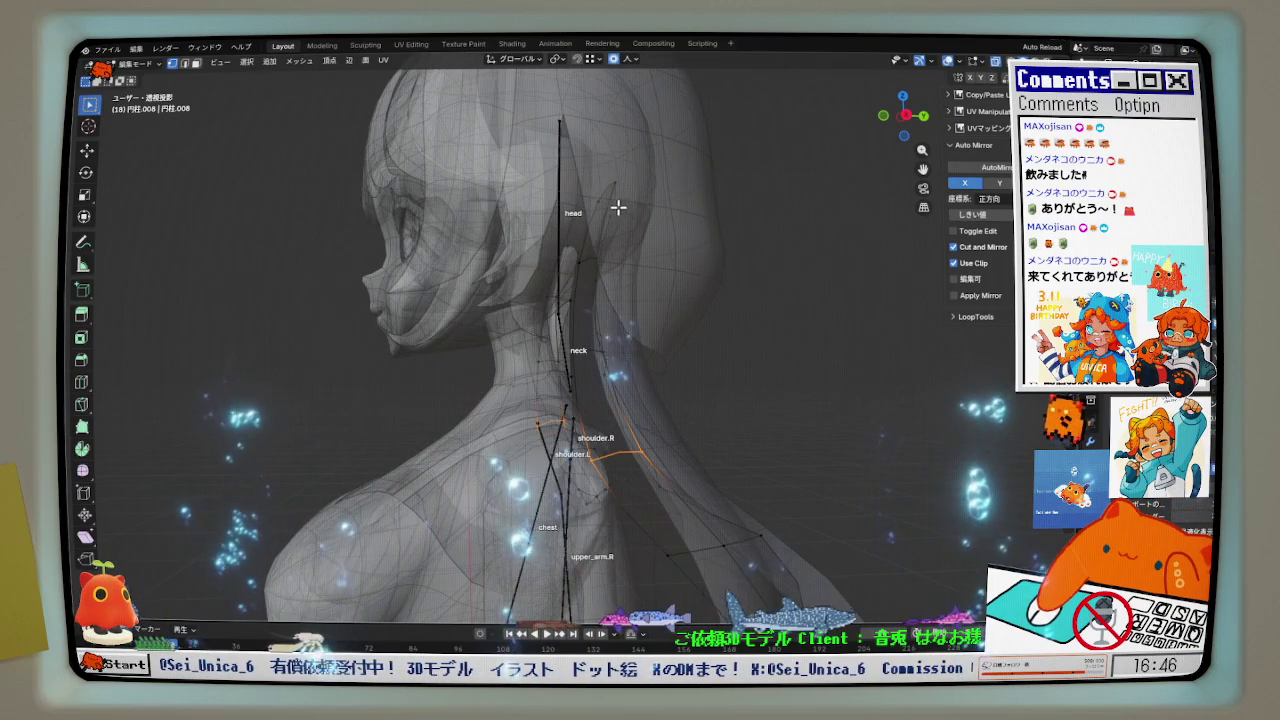
pyautogui.click(997, 62)
pyautogui.moveTo(700, 330); pyautogui.dragTo(642, 352, button='middle')
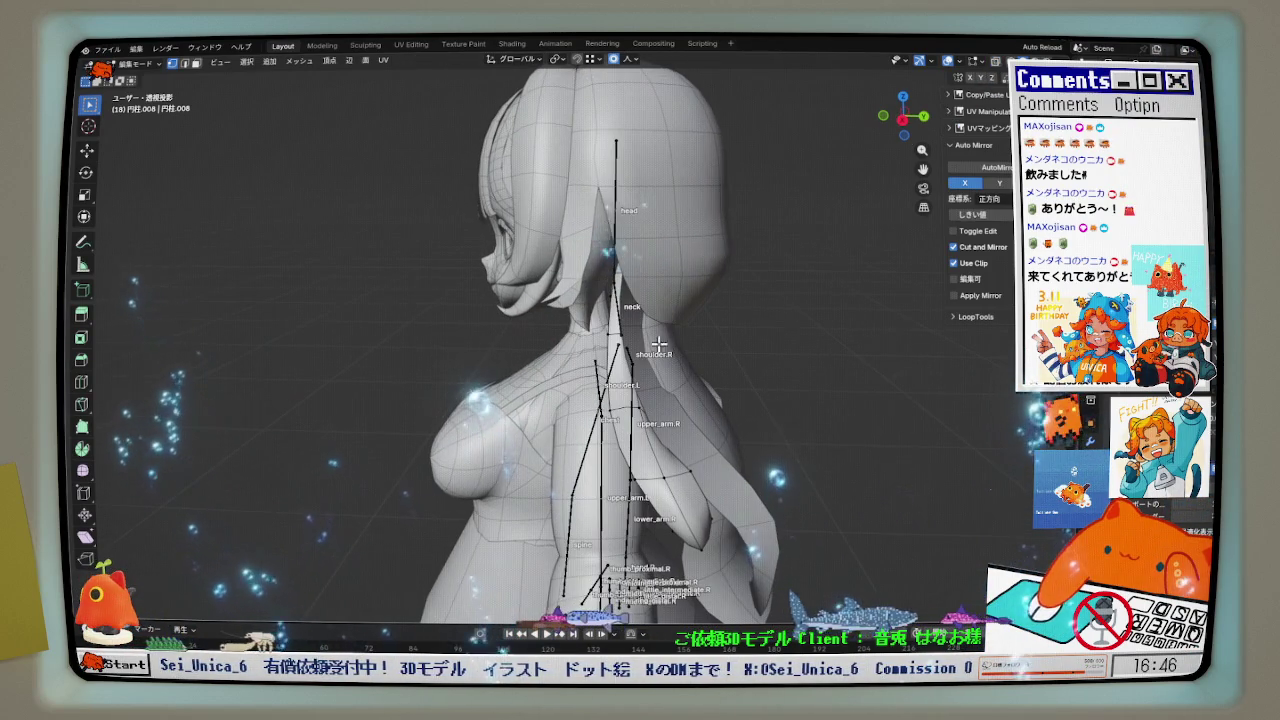
pyautogui.press('KP_3')
pyautogui.hotkey('alt', 'z')
# - Shift the strand −0.00353 m along Y toward the side-view reference outline
pyautogui.press('g')
pyautogui.press('y')
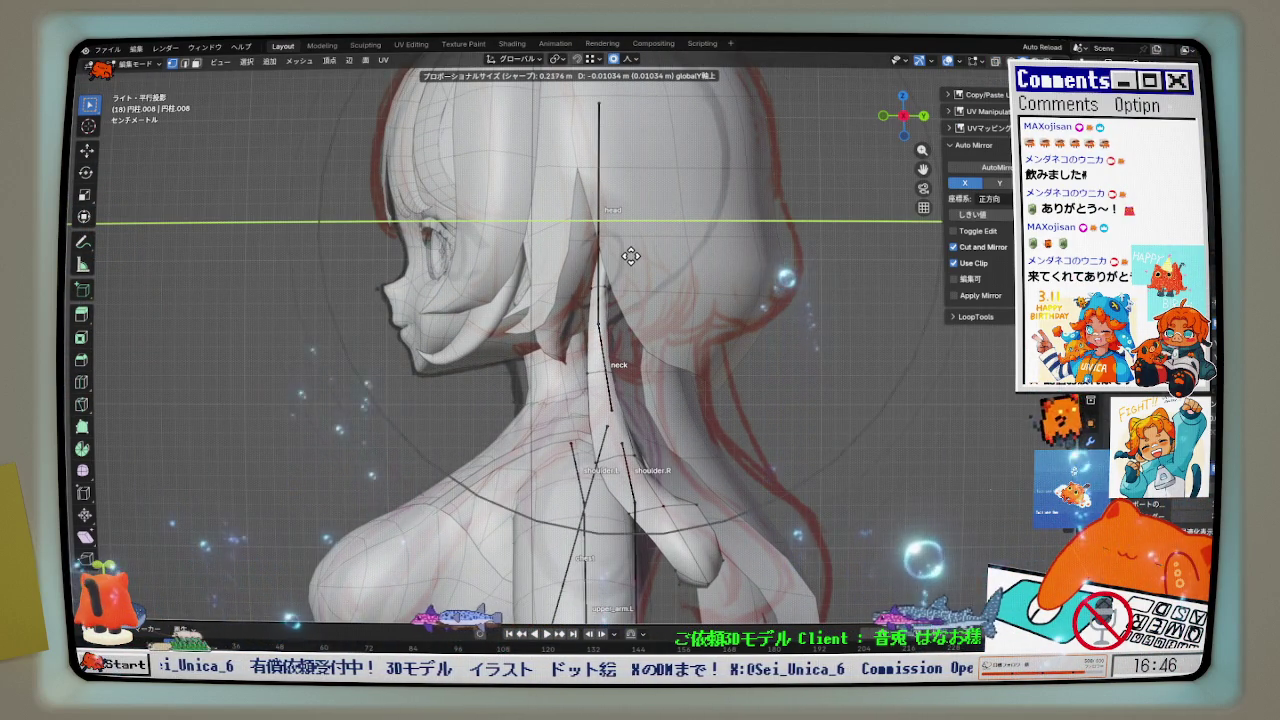
pyautogui.moveTo(660, 259); pyautogui.dragTo(614, 258)
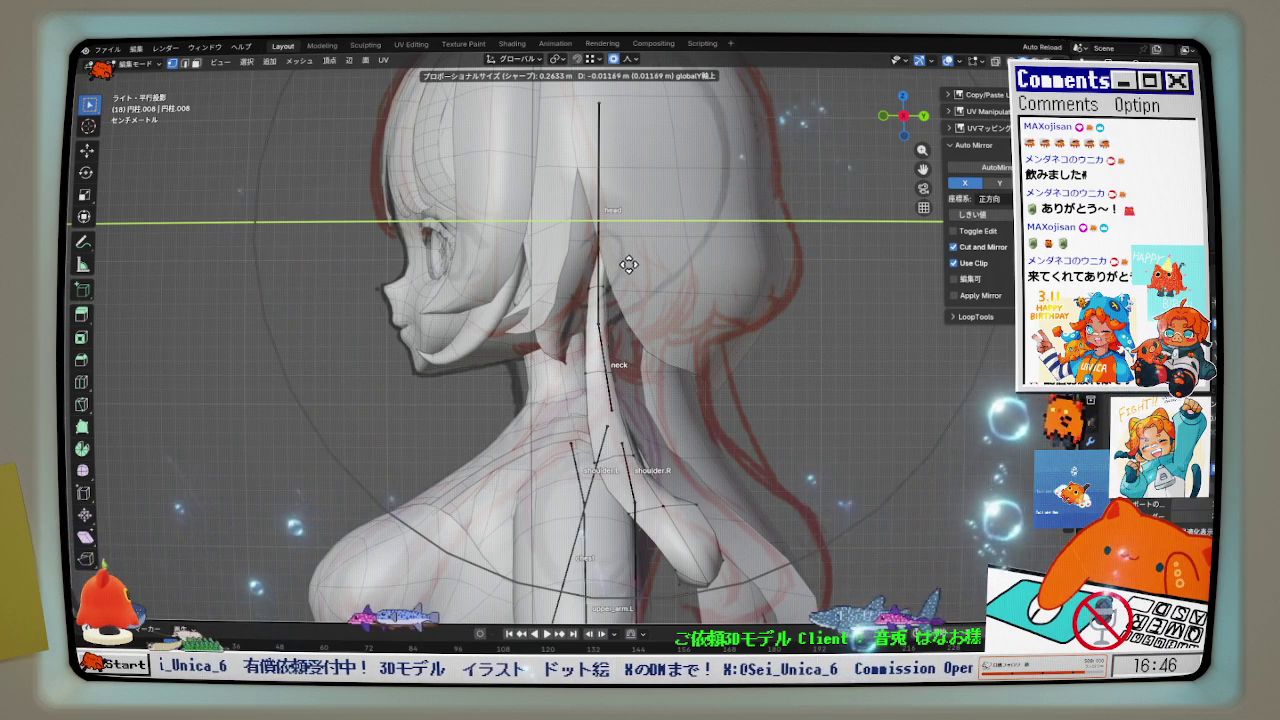
pyautogui.click(614, 258)
pyautogui.moveTo(614, 260)
pyautogui.mouseDown(button='middle')
pyautogui.moveTo(621, 339)
pyautogui.moveTo(610, 248)
pyautogui.mouseUp(button='middle')
pyautogui.hotkey('alt', 'z')
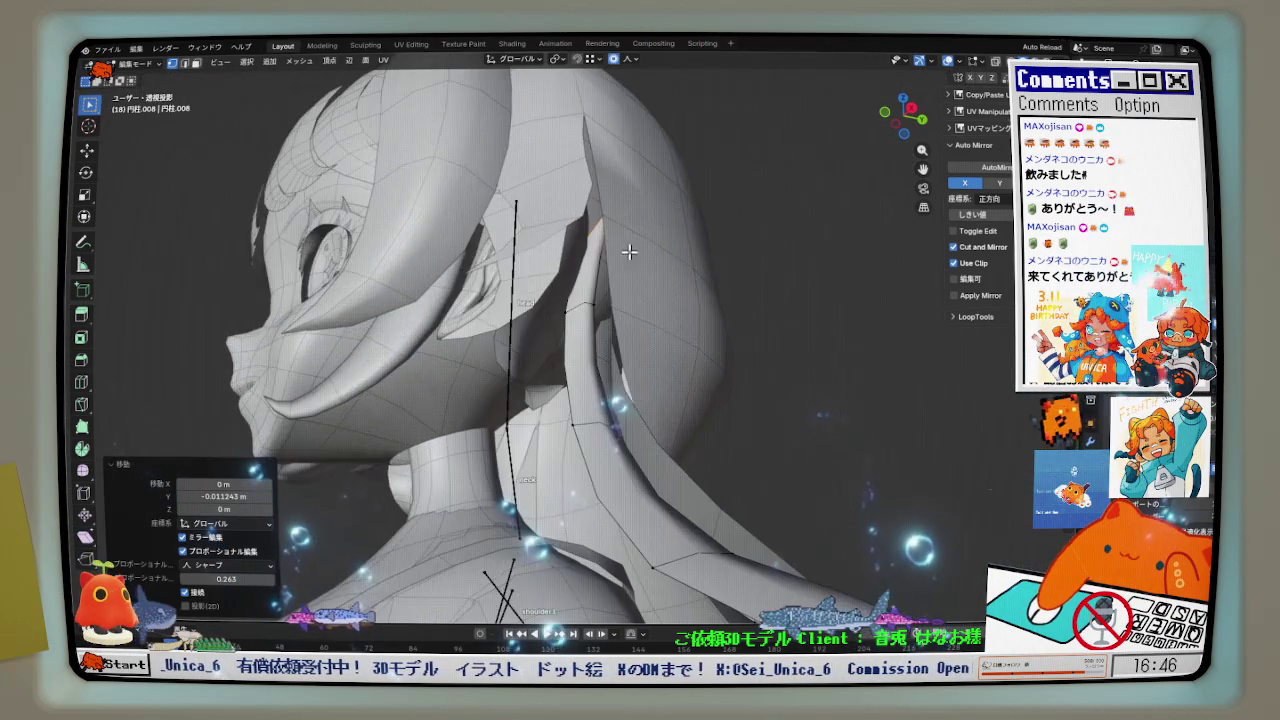
pyautogui.scroll(2, 590, 232)
pyautogui.moveTo(590, 232)
pyautogui.mouseDown(button='middle')
pyautogui.moveTo(623, 266)
pyautogui.moveTo(594, 157)
pyautogui.moveTo(601, 266)
pyautogui.moveTo(523, 274)
pyautogui.moveTo(901, 136)
pyautogui.mouseUp(button='middle')
pyautogui.hotkey('alt', 'z')
# - Extend the strand's tip upward and nudge its vertices along Y to follow the reference
pyautogui.click(905, 120)
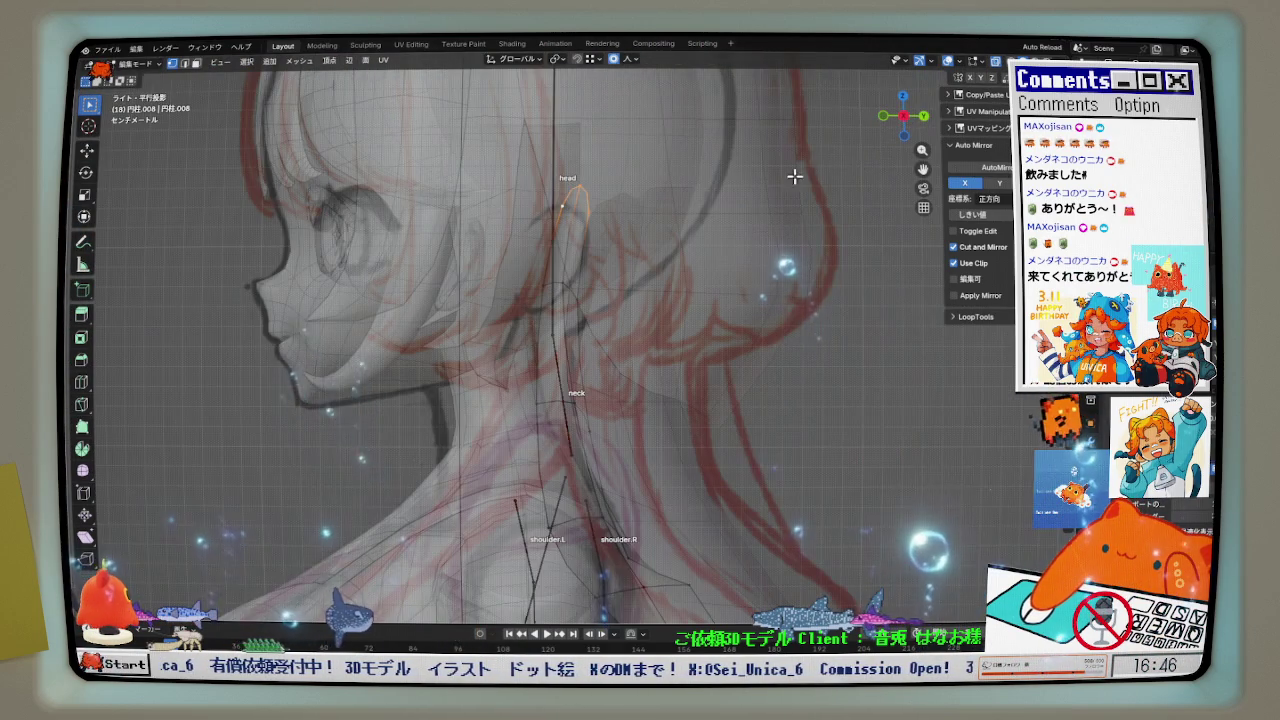
pyautogui.press('g')
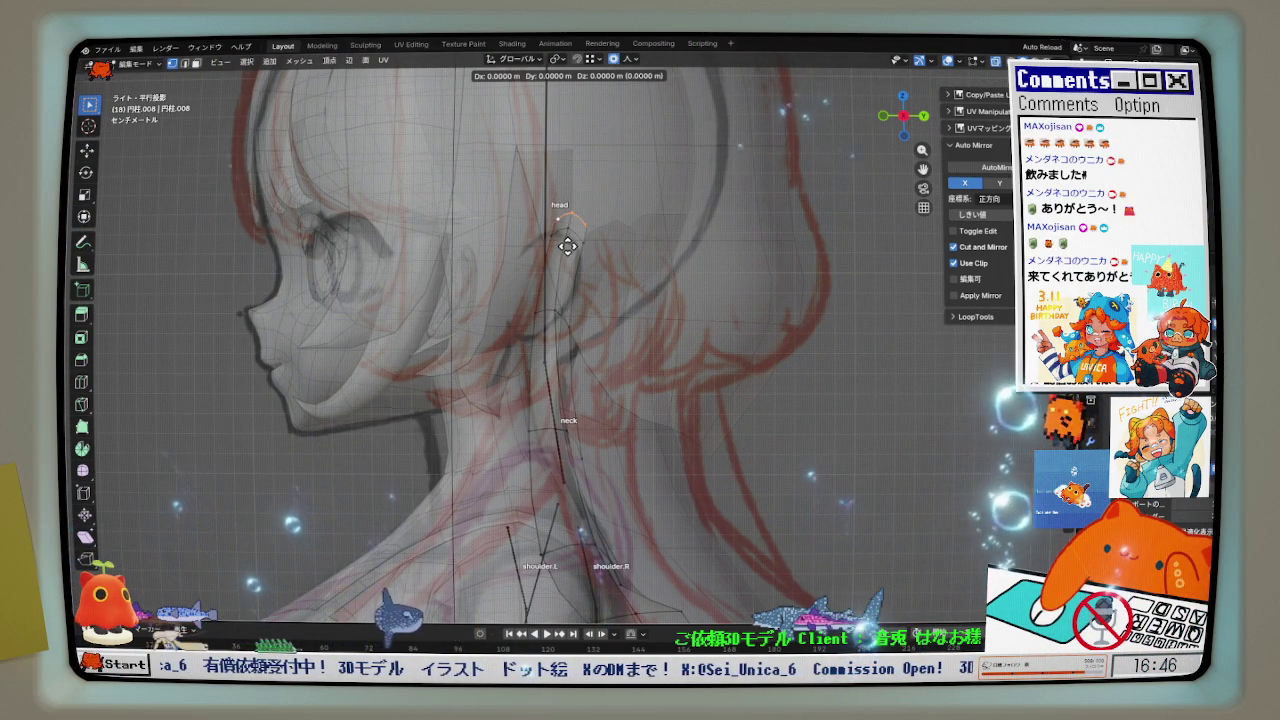
pyautogui.click(581, 147)
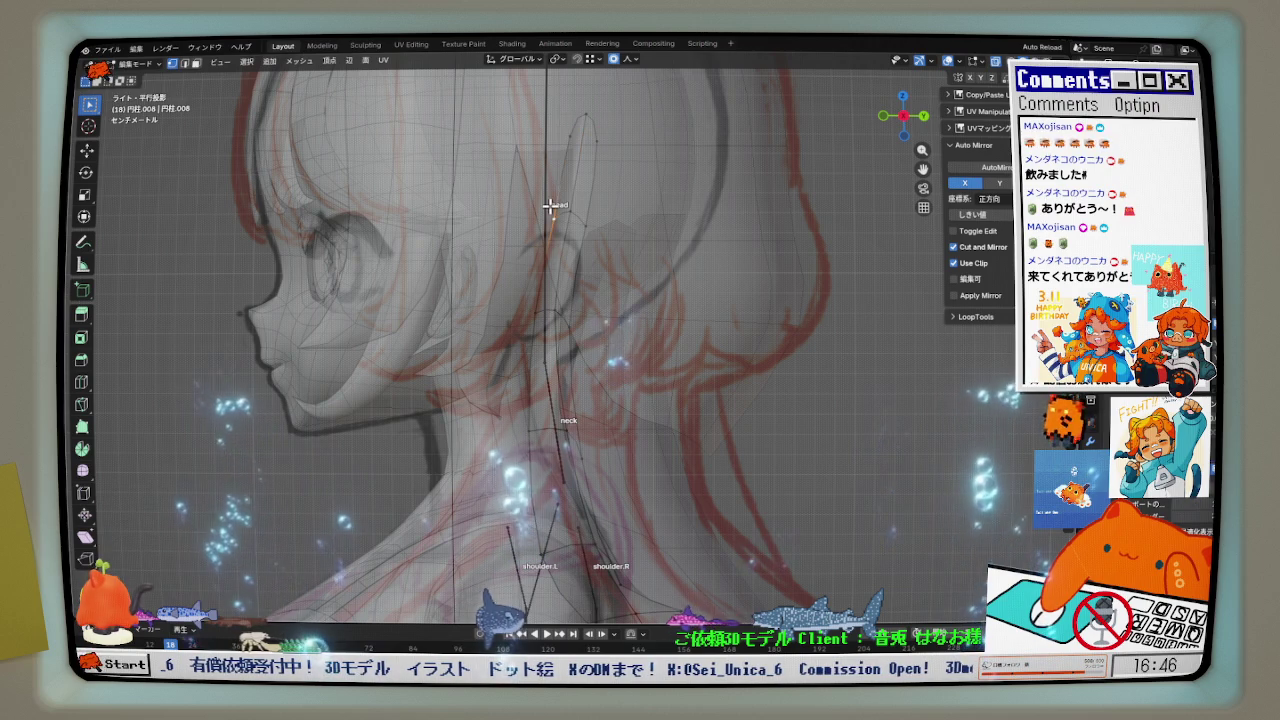
pyautogui.press('g')
pyautogui.press('y')
pyautogui.click(575, 212)
pyautogui.press('g')
pyautogui.press('y')
pyautogui.click(600, 245)
pyautogui.press('g')
pyautogui.press('y')
pyautogui.click(594, 328)
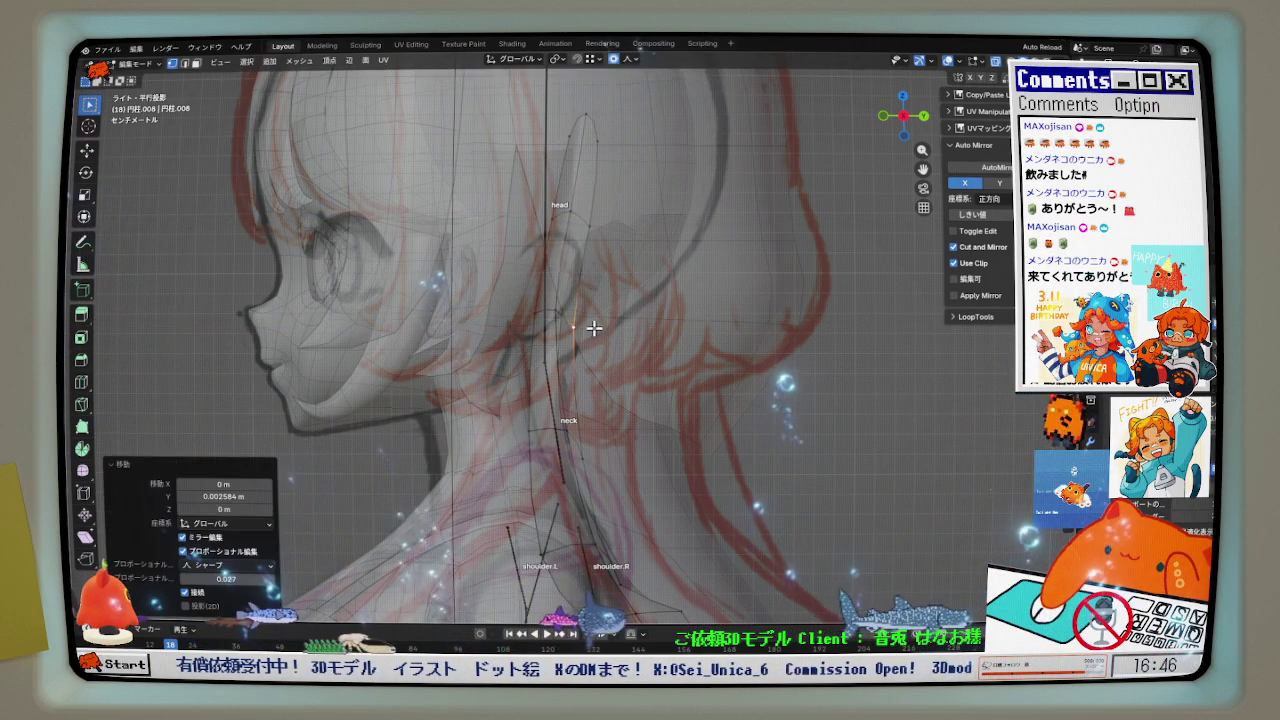
# - Check the strand from perspective views and confirm its final Y-axis adjustment
pyautogui.scroll(-3, 594, 328)
pyautogui.hotkey('alt', 'z')
pyautogui.moveTo(680, 323); pyautogui.dragTo(714, 271, button='middle')
pyautogui.scroll(2, 714, 260)
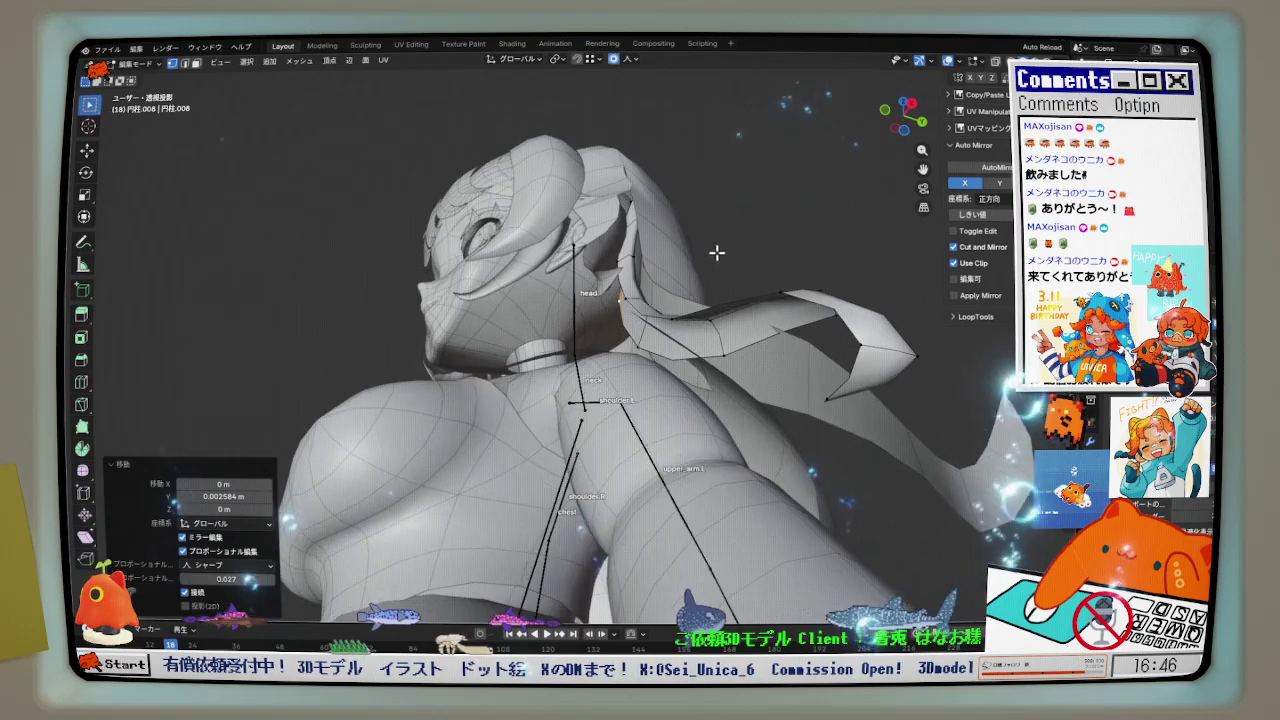
pyautogui.scroll(2, 613, 172)
pyautogui.moveTo(646, 218)
pyautogui.mouseDown(button='middle')
pyautogui.moveTo(680, 246)
pyautogui.moveTo(648, 296)
pyautogui.mouseUp(button='middle')
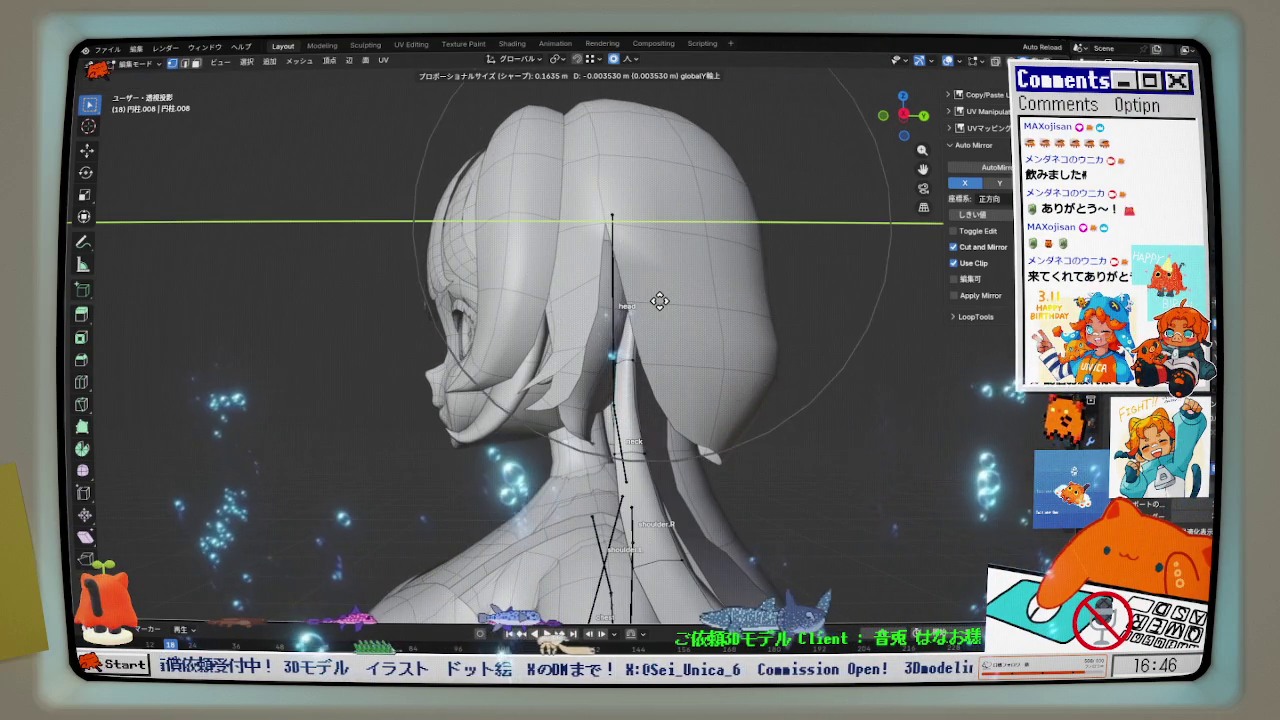
pyautogui.click(659, 300)
pyautogui.scroll(-3, 659, 300)
# - Select the back hair piece 円柱.004 and switch to editing it
pyautogui.moveTo(659, 300)
pyautogui.mouseDown(button='middle')
pyautogui.moveTo(633, 428)
pyautogui.moveTo(674, 343)
pyautogui.mouseUp(button='middle')
pyautogui.click(674, 350)
pyautogui.moveTo(674, 417)
pyautogui.mouseDown(button='middle')
pyautogui.moveTo(646, 418)
pyautogui.moveTo(637, 397)
pyautogui.moveTo(573, 359)
pyautogui.moveTo(680, 306)
pyautogui.moveTo(744, 344)
pyautogui.moveTo(757, 380)
pyautogui.moveTo(734, 389)
pyautogui.moveTo(656, 369)
pyautogui.moveTo(606, 459)
pyautogui.moveTo(685, 470)
pyautogui.moveTo(750, 455)
pyautogui.mouseUp(button='middle')
pyautogui.click(690, 393)
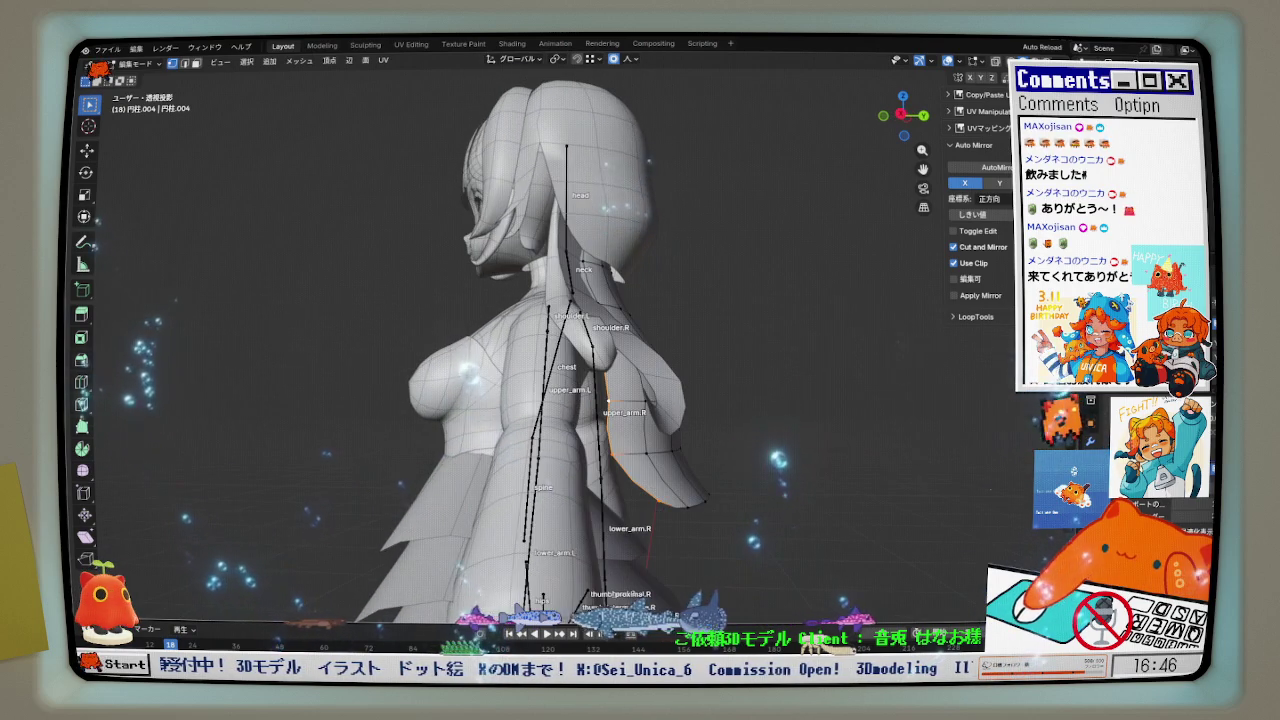
# - In X-ray, move edge paths down both sides of the back hair 0.019216 m along Y
pyautogui.click(996, 62)
pyautogui.moveTo(608, 254)
pyautogui.mouseDown(button='middle')
pyautogui.moveTo(546, 257)
pyautogui.moveTo(583, 271)
pyautogui.mouseUp(button='middle')
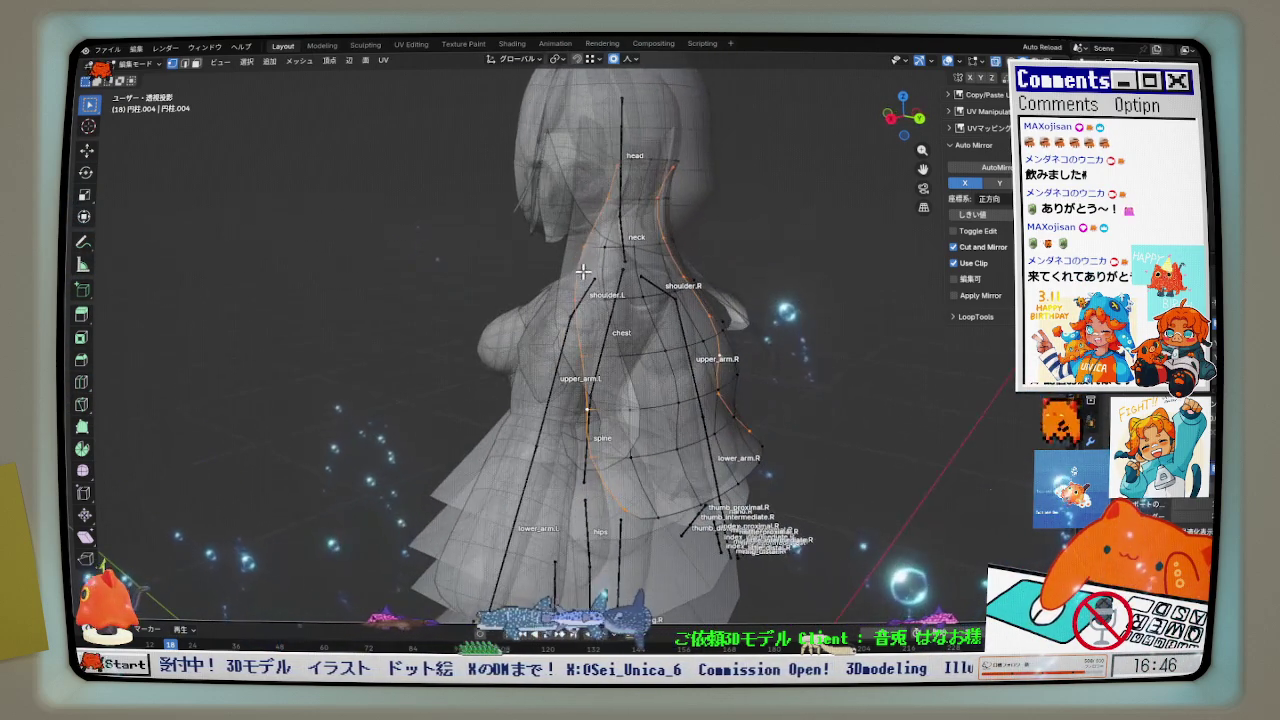
pyautogui.keyDown('ctrl'); pyautogui.click(615, 515); pyautogui.keyUp('ctrl')
pyautogui.keyDown('ctrl'); pyautogui.click(715, 458); pyautogui.keyUp('ctrl')
pyautogui.press('g')
pyautogui.press('y')
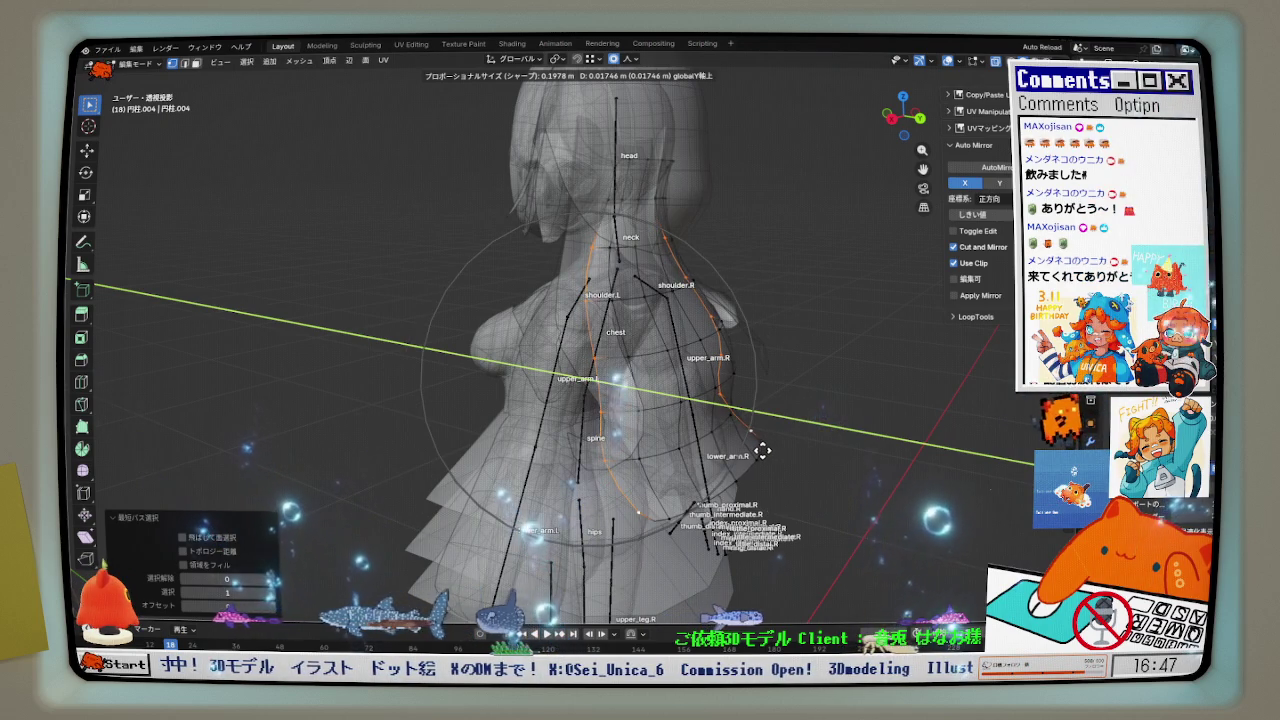
pyautogui.click(762, 451)
# - Inspect the back hair without X-ray and begin another Y-axis move of the edges
pyautogui.moveTo(766, 449); pyautogui.dragTo(700, 452, button='middle')
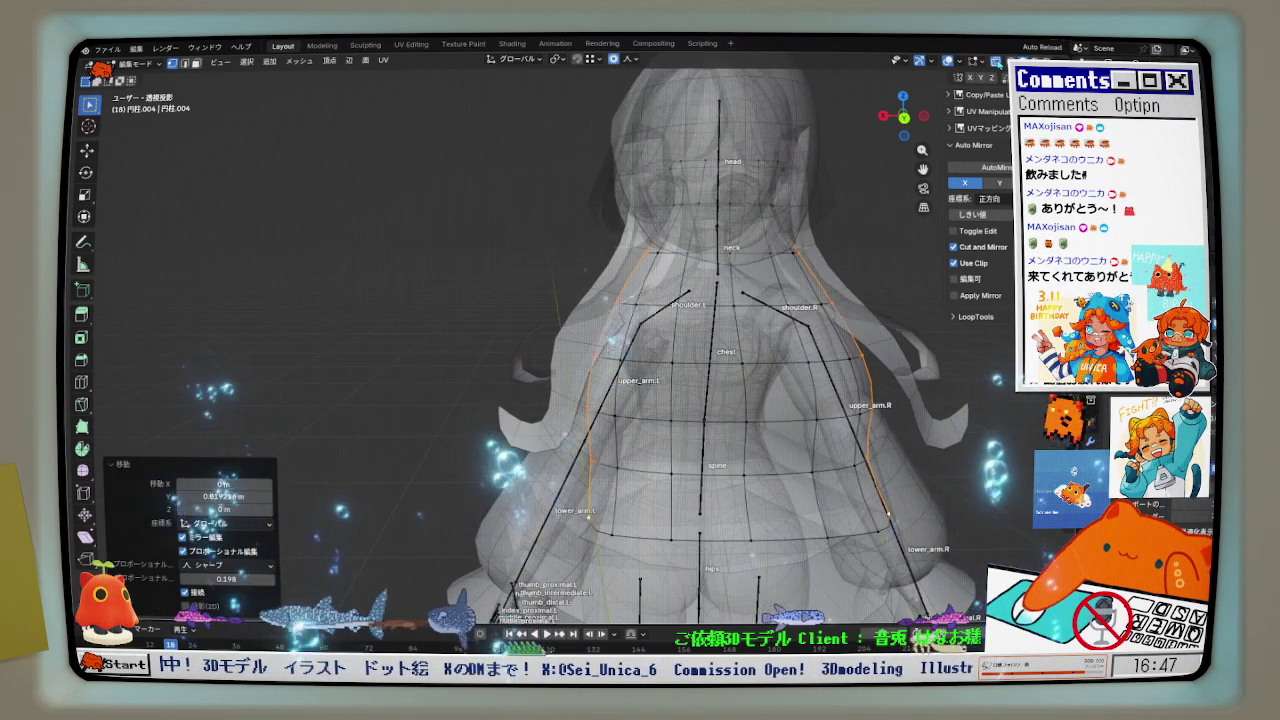
pyautogui.hotkey('alt', 'z')
pyautogui.moveTo(640, 300); pyautogui.dragTo(690, 296, button='middle')
pyautogui.press('g')
pyautogui.press('y')
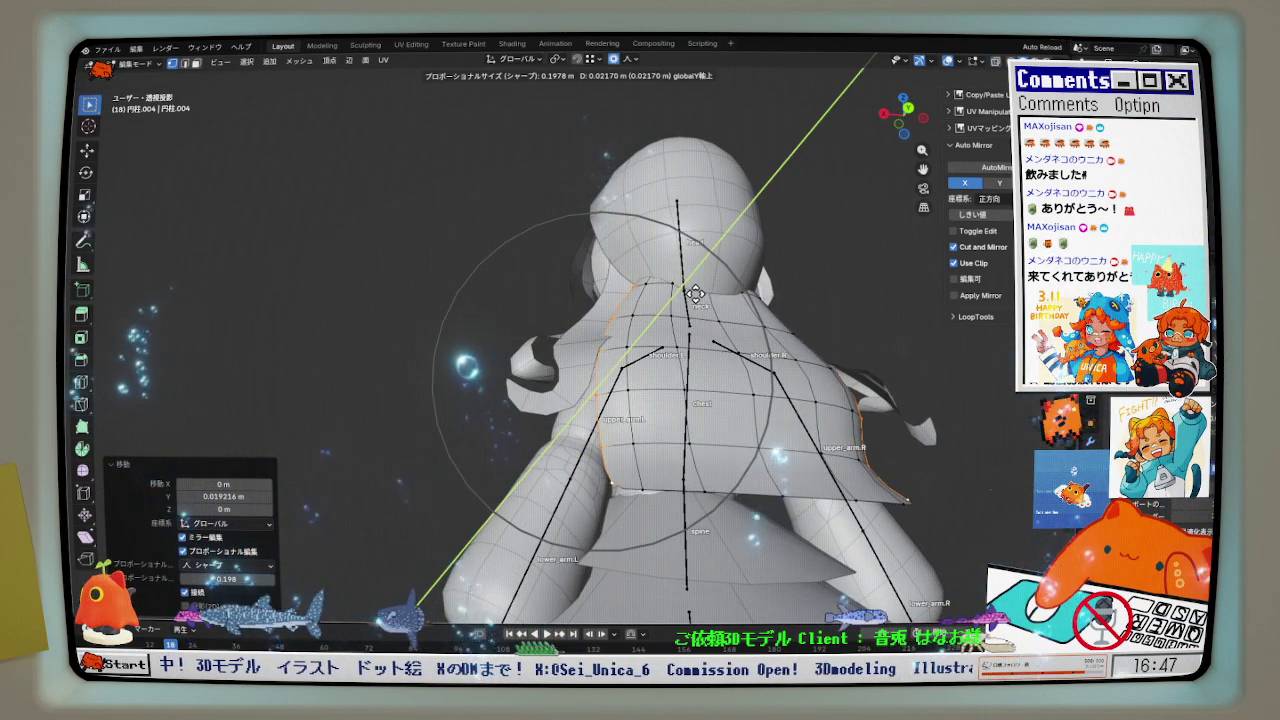
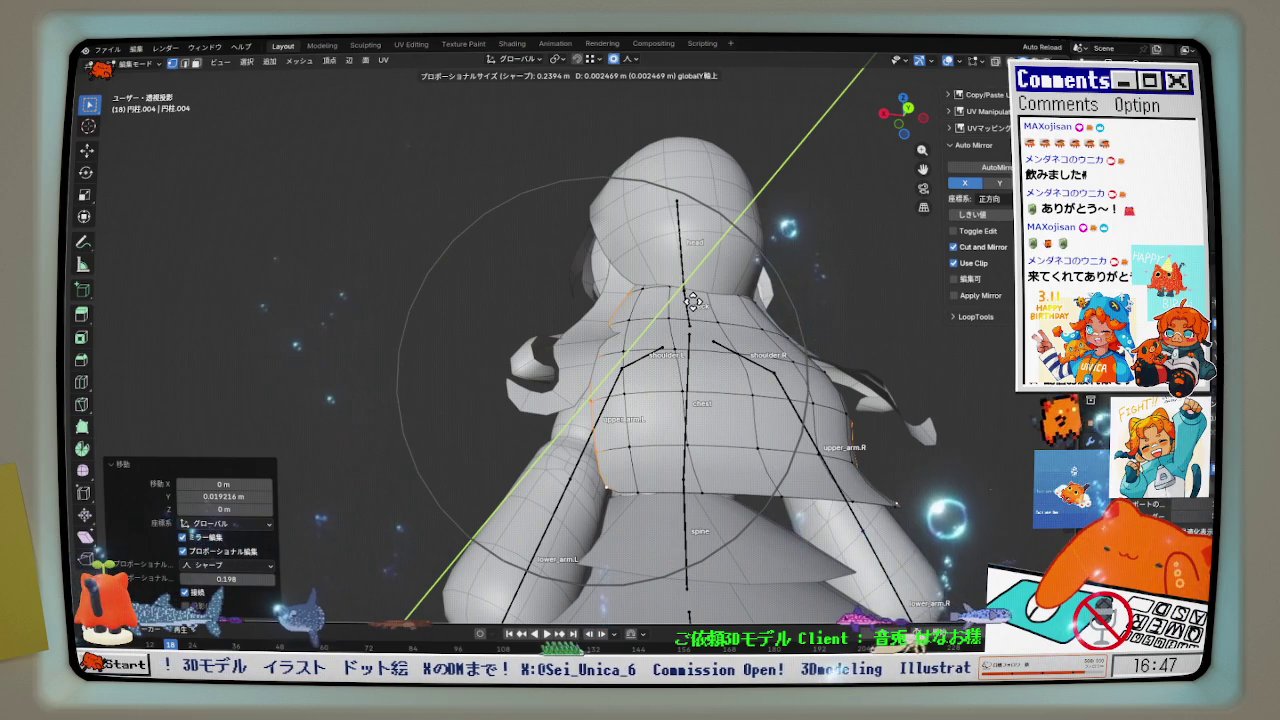
# - Finish the first Y nudge of the hair and reopen the Hair object in Edit Mode
pyautogui.click(692, 300)
pyautogui.moveTo(692, 300)
pyautogui.mouseDown(button='middle')
pyautogui.moveTo(864, 369)
pyautogui.moveTo(866, 409)
pyautogui.moveTo(760, 471)
pyautogui.moveTo(750, 435)
pyautogui.moveTo(791, 369)
pyautogui.mouseUp(button='middle')
pyautogui.press('Tab')
pyautogui.click(633, 372)
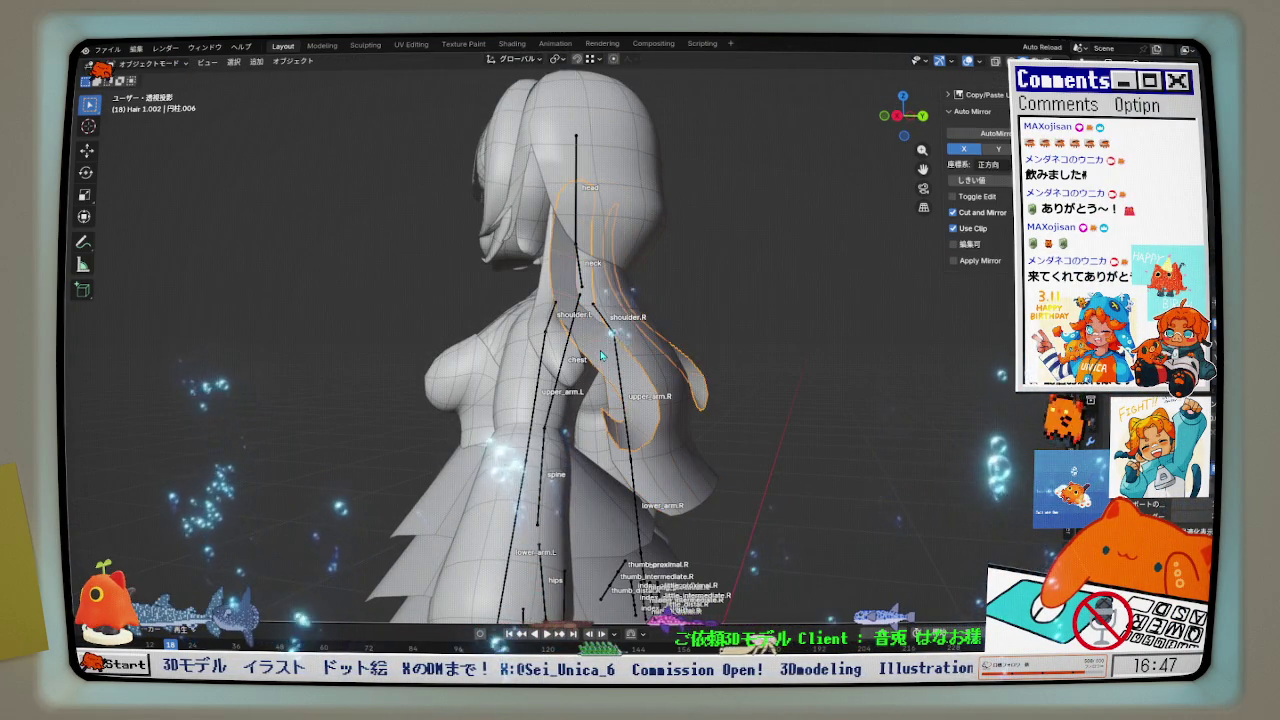
pyautogui.press('Tab')
pyautogui.moveTo(601, 355)
pyautogui.mouseDown(button='middle')
pyautogui.moveTo(684, 394)
pyautogui.moveTo(578, 380)
pyautogui.moveTo(615, 380)
pyautogui.mouseUp(button='middle')
pyautogui.press('`')
# - Move the hair vertices along Y and set proportional falloff to Smooth
pyautogui.press('g')
pyautogui.press('y')
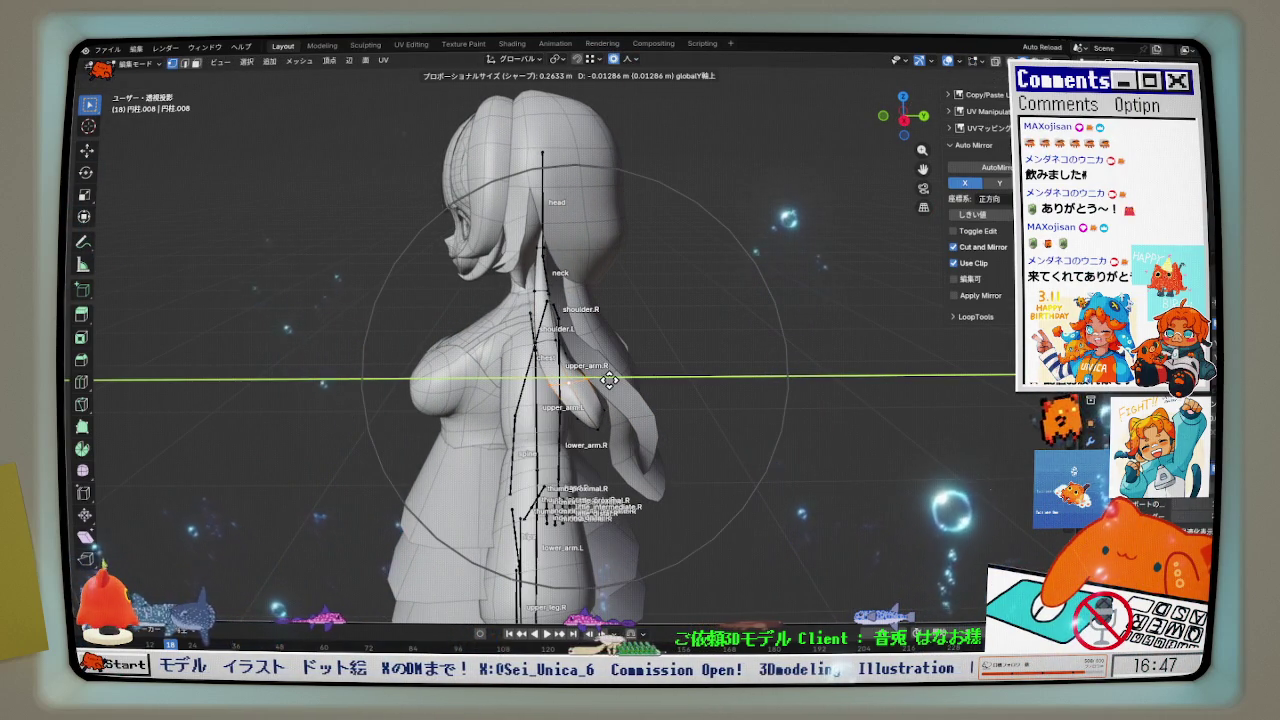
pyautogui.click(622, 200)
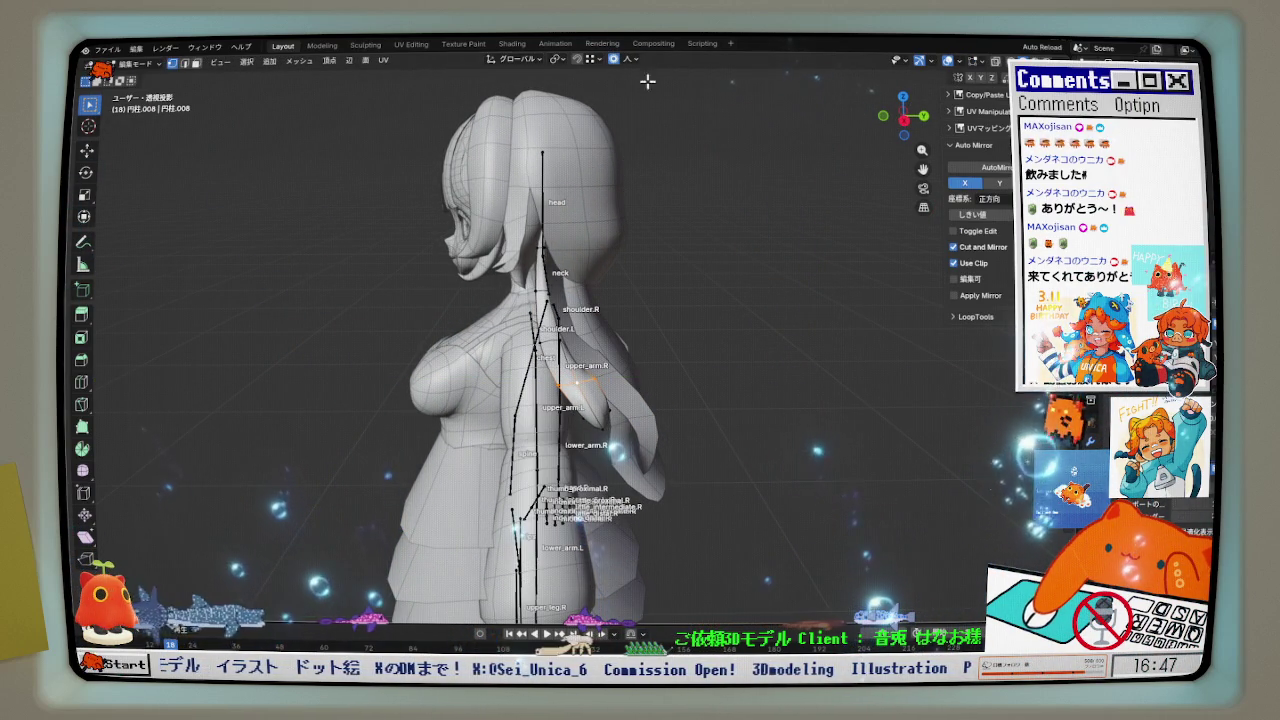
pyautogui.click(630, 59)
pyautogui.click(620, 166)
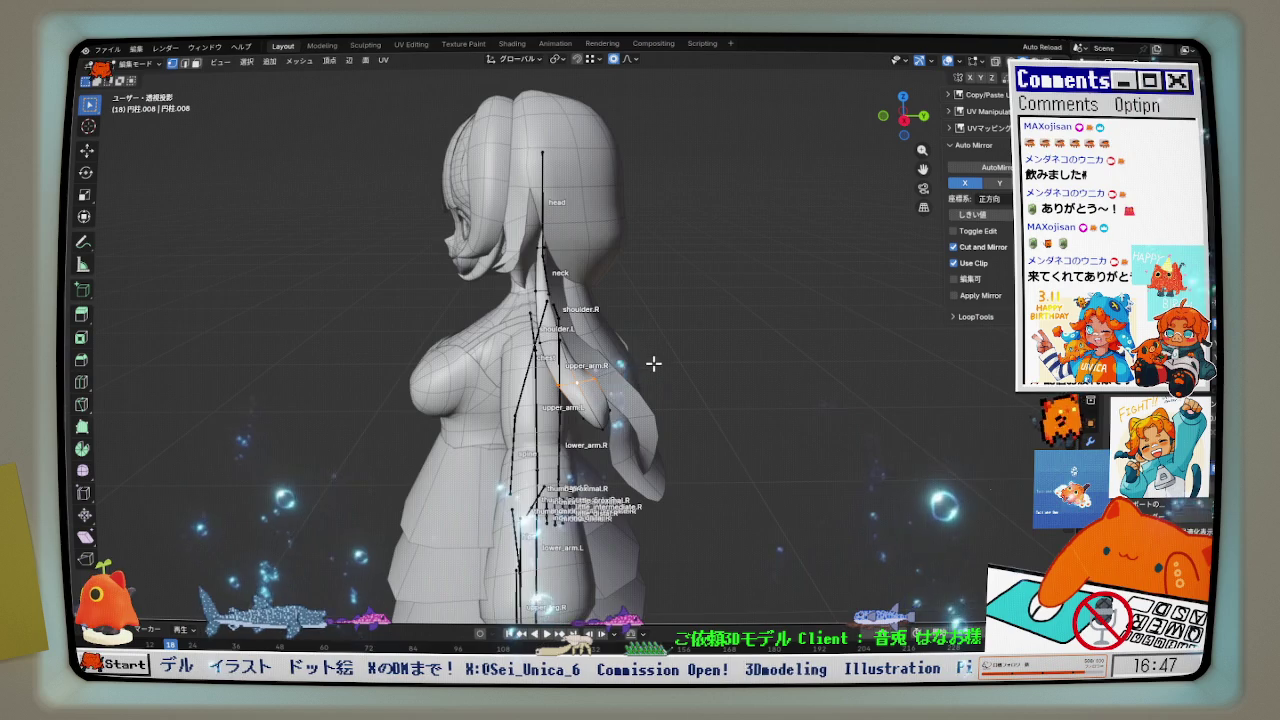
pyautogui.scroll(3, 653, 363)
pyautogui.moveTo(666, 374)
pyautogui.mouseDown(button='middle')
pyautogui.moveTo(665, 353)
pyautogui.moveTo(618, 508)
pyautogui.moveTo(600, 520)
pyautogui.moveTo(654, 432)
pyautogui.mouseUp(button='middle')
# - Pull the hair strand back along Y in two proportional moves
pyautogui.press('g')
pyautogui.press('y')
pyautogui.click(660, 356)
pyautogui.press('g')
pyautogui.press('y')
pyautogui.click(562, 538)
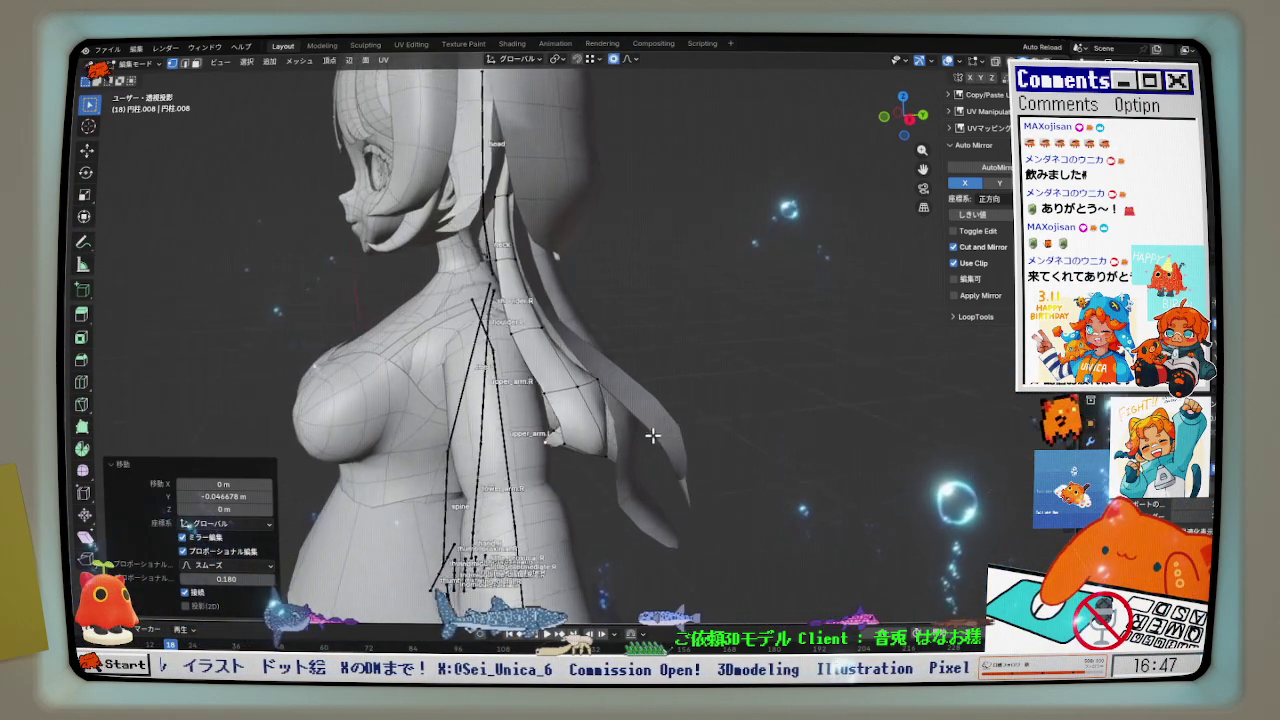
# - Check the hair from front and side views, then return to Edit Mode
pyautogui.press('KP_1')
pyautogui.scroll(3, 611, 388)
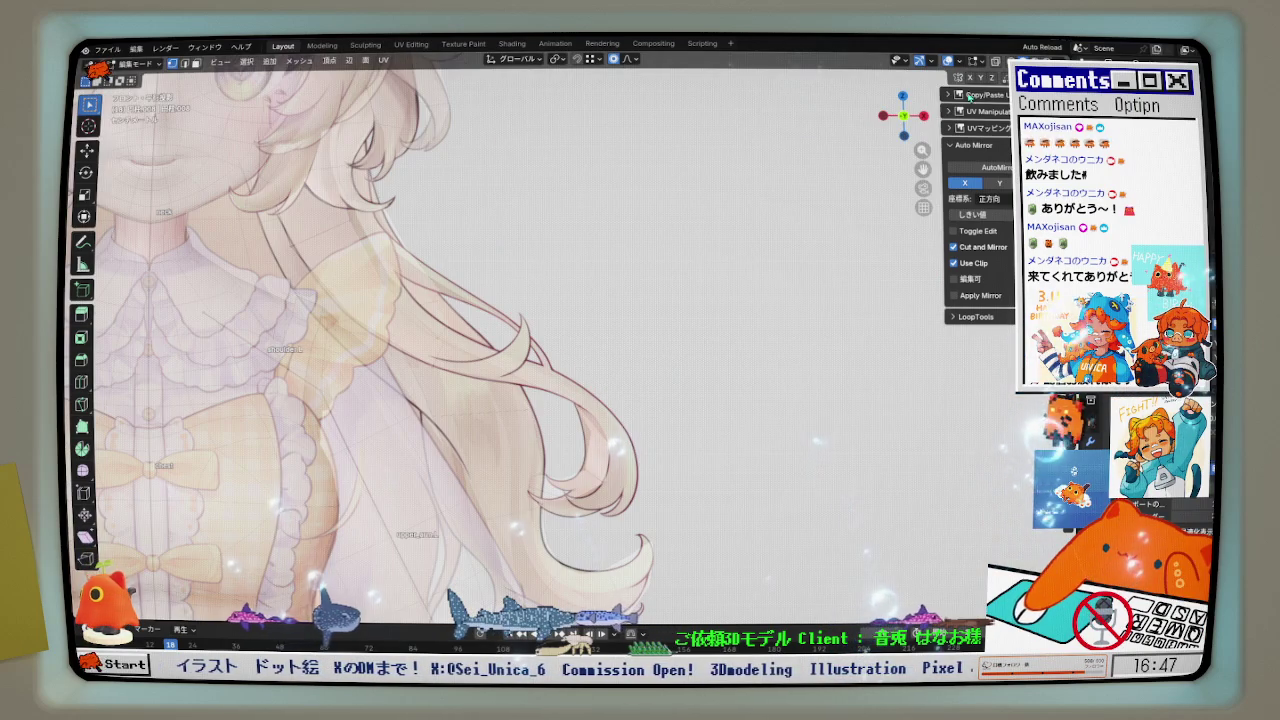
pyautogui.moveTo(611, 388)
pyautogui.mouseDown(button='middle')
pyautogui.moveTo(330, 412)
pyautogui.moveTo(437, 423)
pyautogui.mouseUp(button='middle')
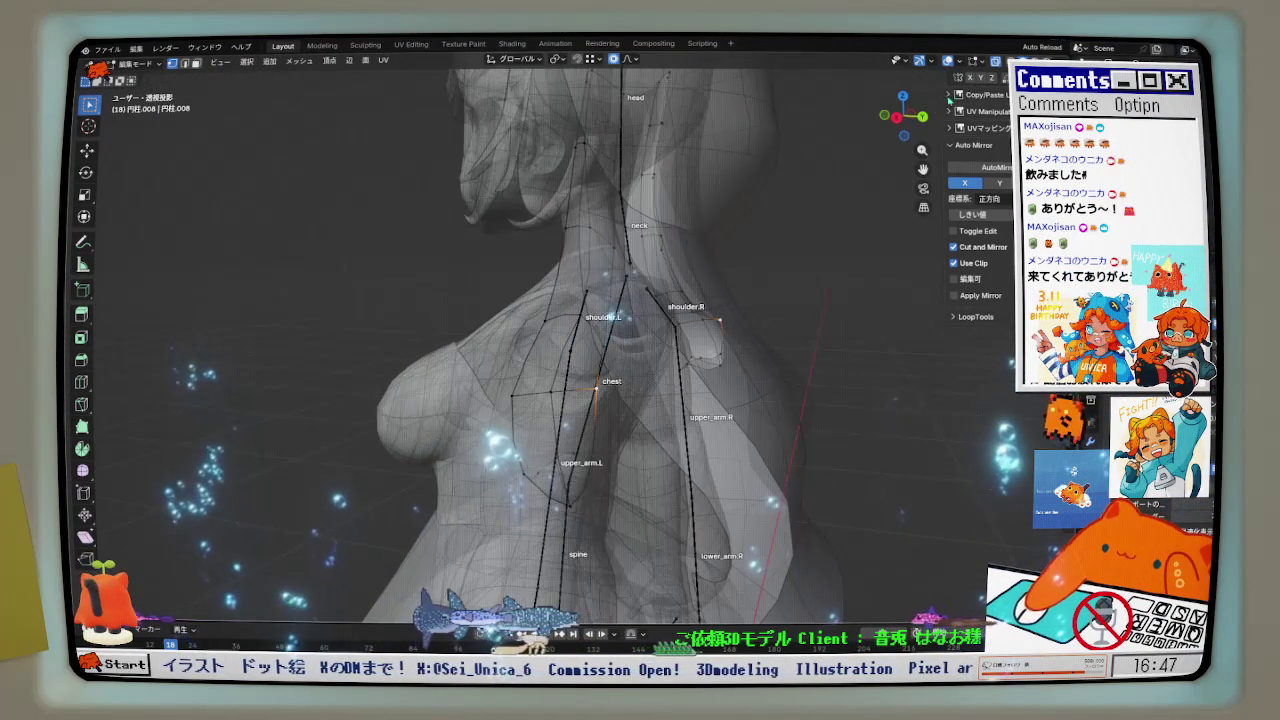
pyautogui.moveTo(596, 389); pyautogui.dragTo(645, 390, button='middle')
pyautogui.press('Tab')
pyautogui.hotkey('ctrl', 'Tab')
pyautogui.click(660, 395)
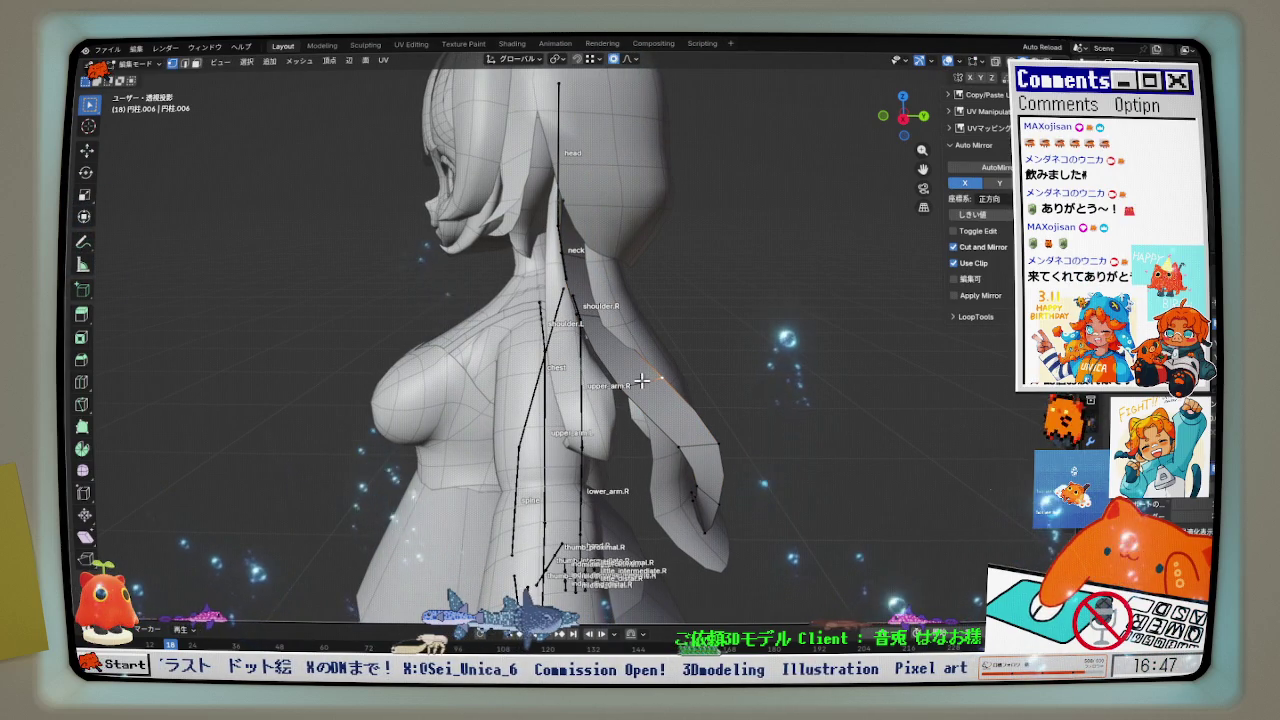
# - Move the strand off the arm along Y, including a -0.009801 m nudge
pyautogui.press('g')
pyautogui.press('y')
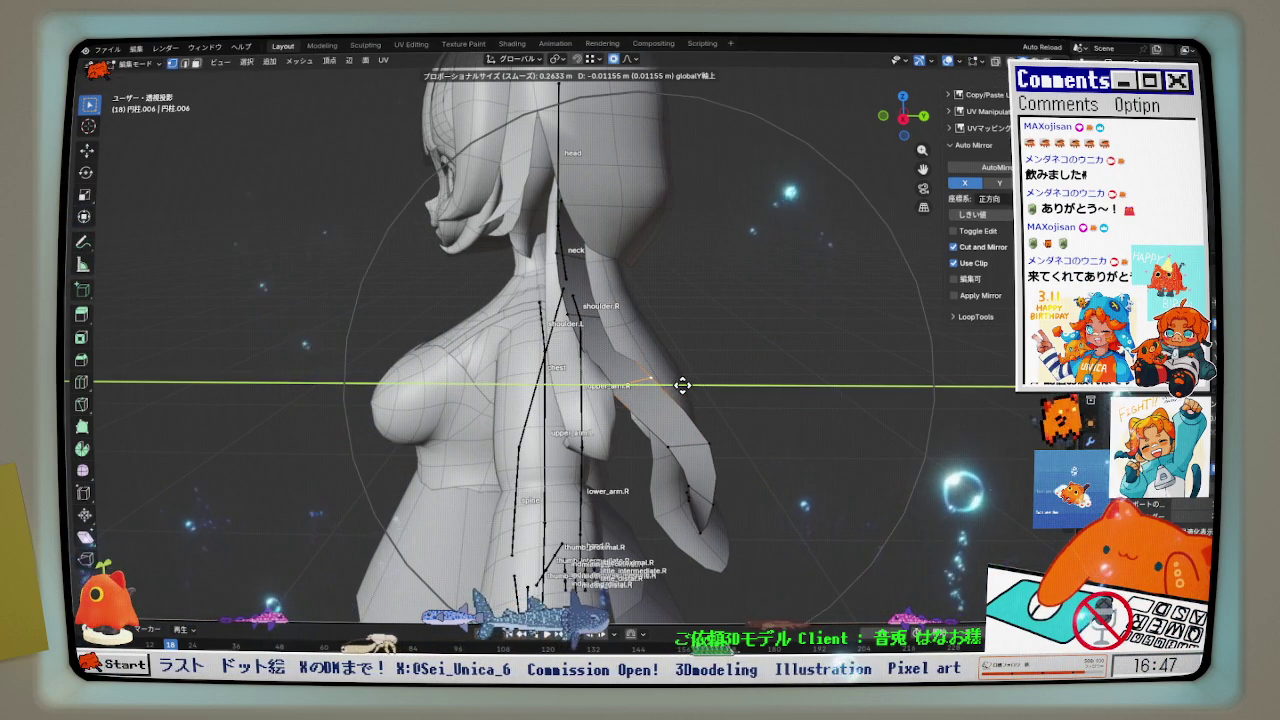
pyautogui.click(667, 388)
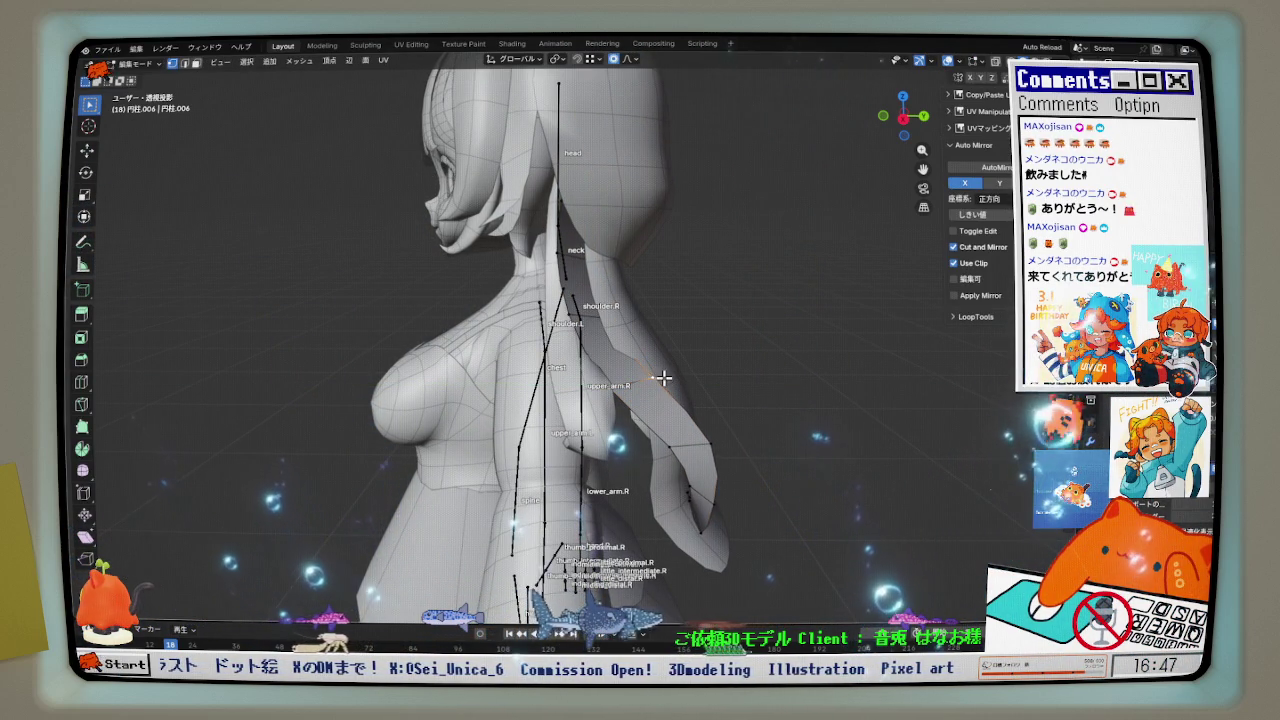
pyautogui.press('g')
pyautogui.press('y')
pyautogui.scroll(5, 664, 378)
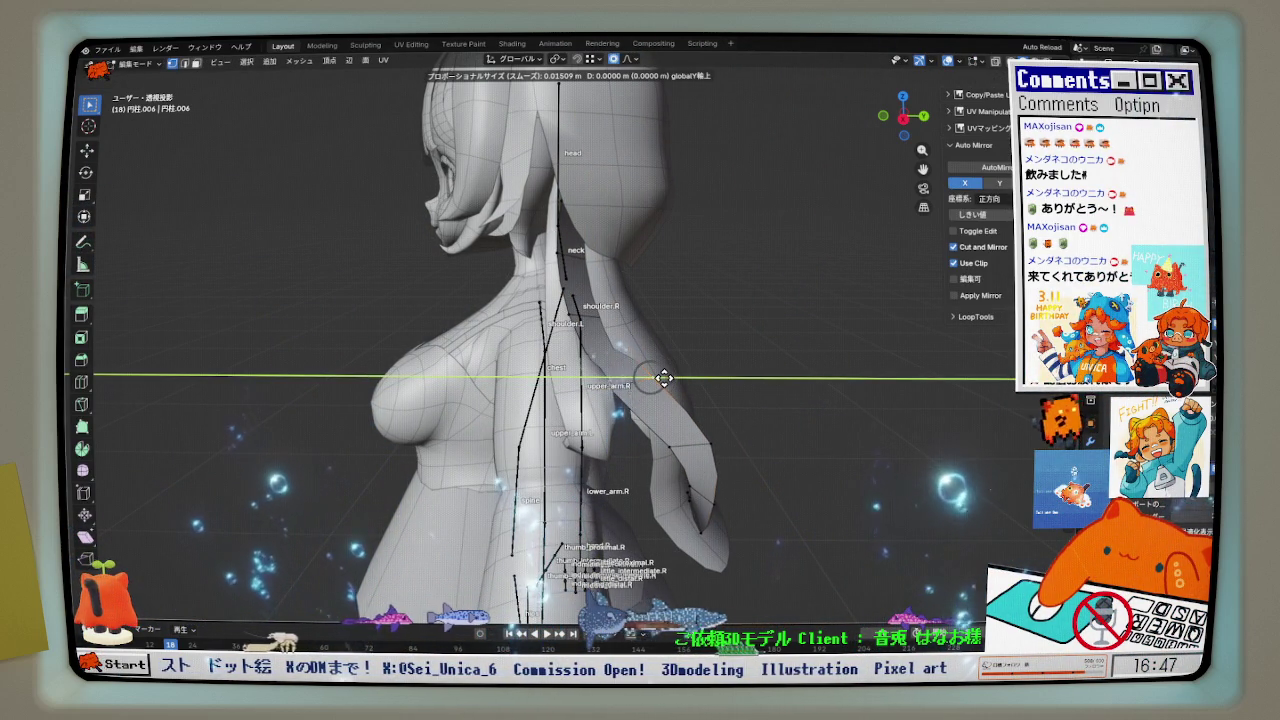
pyautogui.moveTo(628, 390); pyautogui.dragTo(609, 421, button='middle')
pyautogui.click(609, 421)
# - Nudge the strand along Y again and adjust it near the neck
pyautogui.press('g')
pyautogui.press('y')
pyautogui.press('Escape')
pyautogui.click(661, 470)
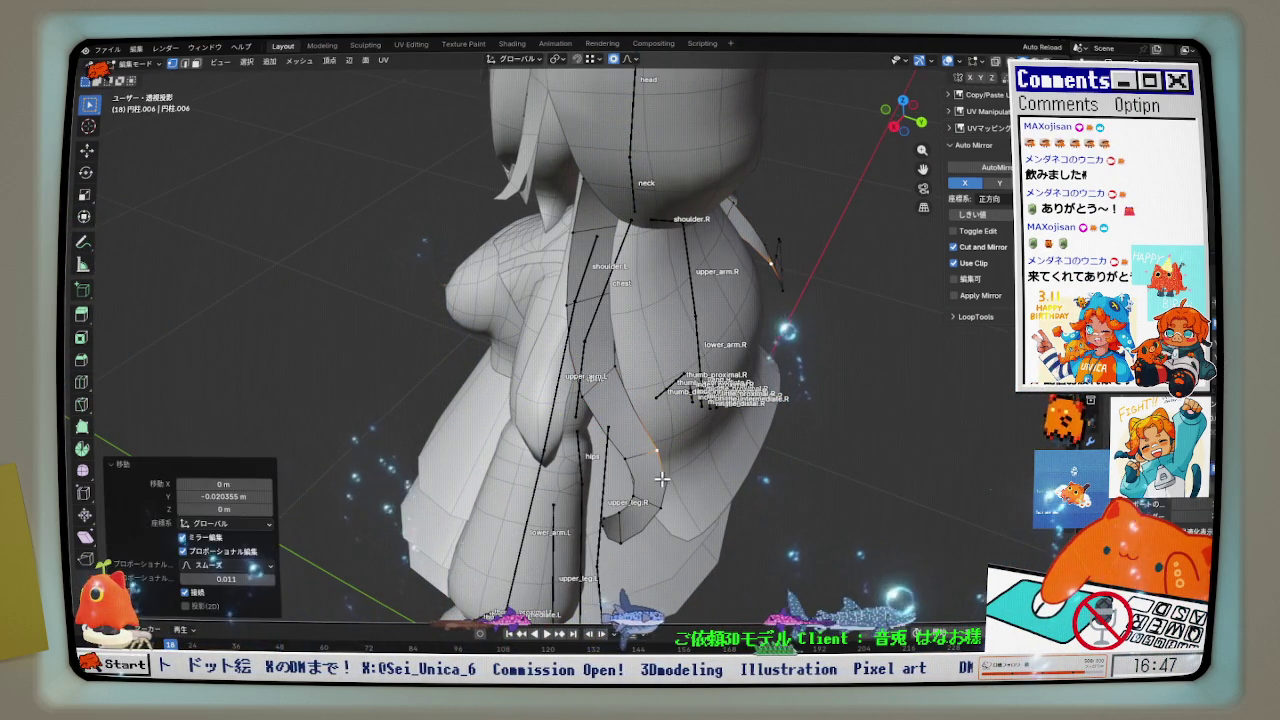
pyautogui.moveTo(651, 451)
pyautogui.mouseDown(button='middle')
pyautogui.moveTo(656, 433)
pyautogui.moveTo(873, 418)
pyautogui.moveTo(703, 423)
pyautogui.mouseUp(button='middle')
pyautogui.scroll(5, 535, 192)
pyautogui.moveTo(535, 192)
pyautogui.mouseDown(button='middle')
pyautogui.moveTo(500, 278)
pyautogui.moveTo(577, 229)
pyautogui.moveTo(562, 287)
pyautogui.mouseUp(button='middle')
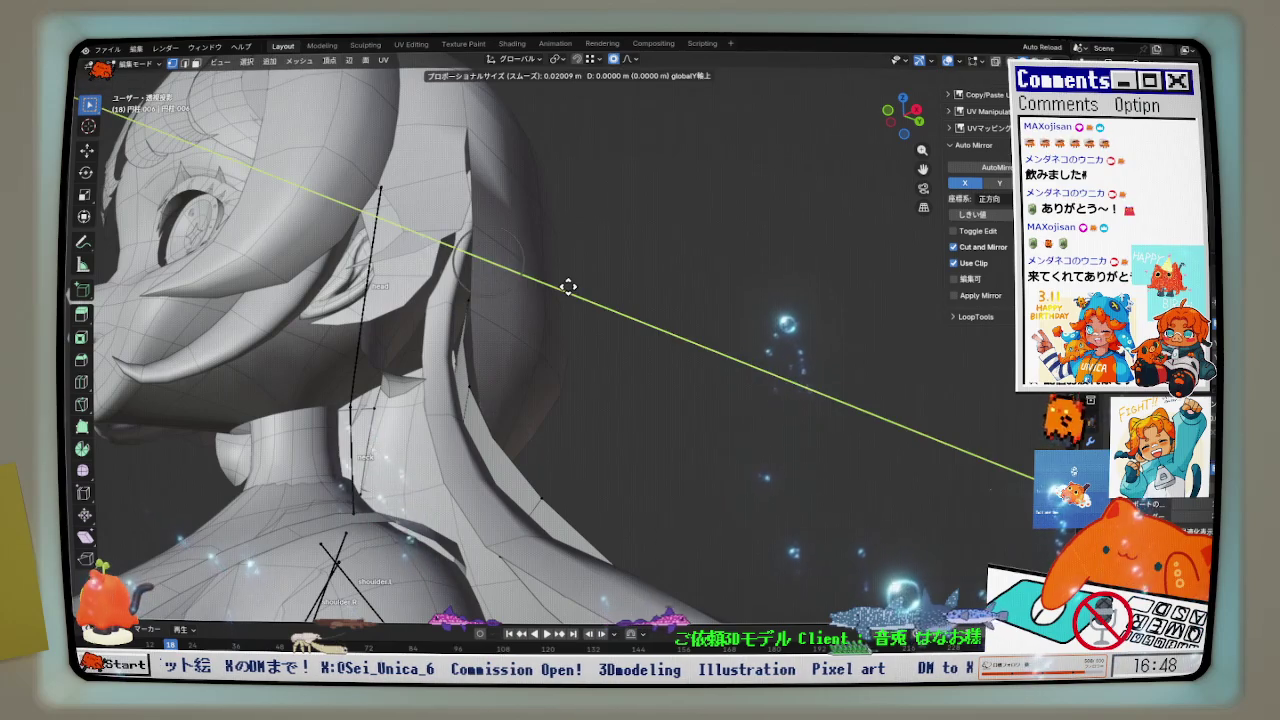
pyautogui.click(557, 288)
# - Select the strand vertex near the shoulder and move it along Y
pyautogui.scroll(-5, 555, 292)
pyautogui.moveTo(557, 297)
pyautogui.mouseDown(button='middle')
pyautogui.moveTo(537, 371)
pyautogui.moveTo(515, 390)
pyautogui.moveTo(551, 377)
pyautogui.moveTo(537, 389)
pyautogui.mouseUp(button='middle')
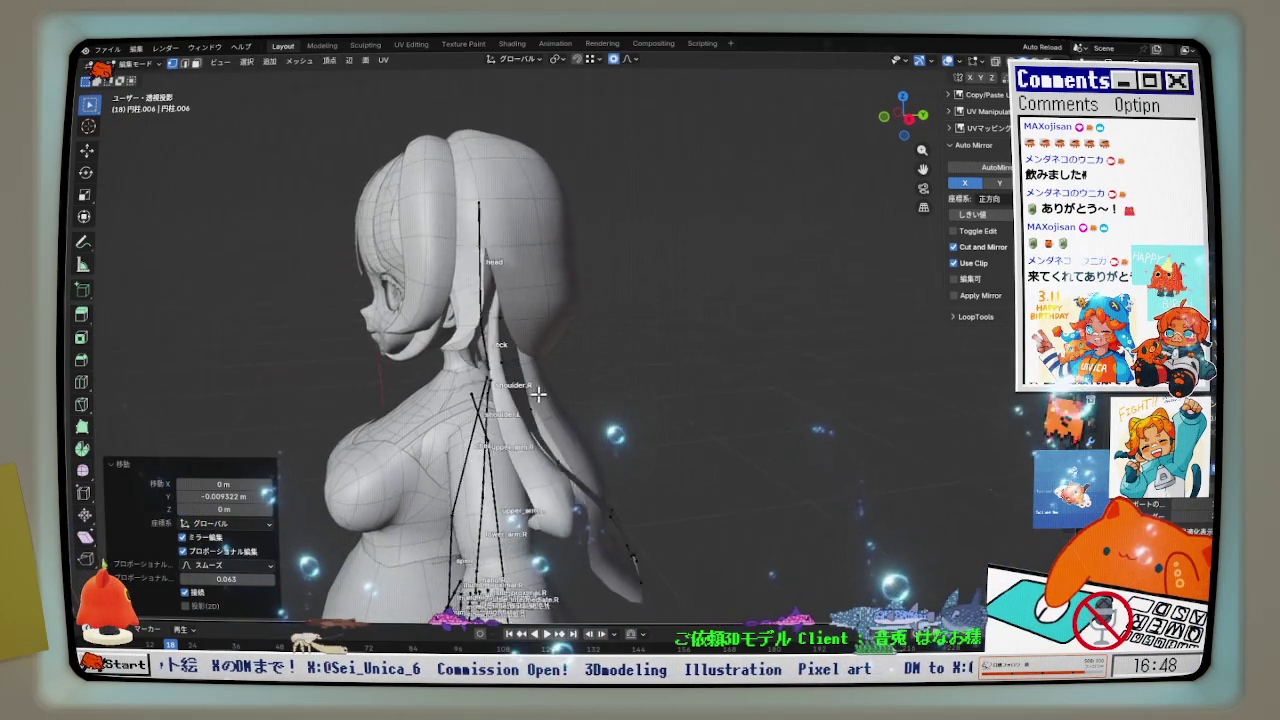
pyautogui.scroll(3, 585, 432)
pyautogui.moveTo(585, 432); pyautogui.dragTo(555, 414, button='middle')
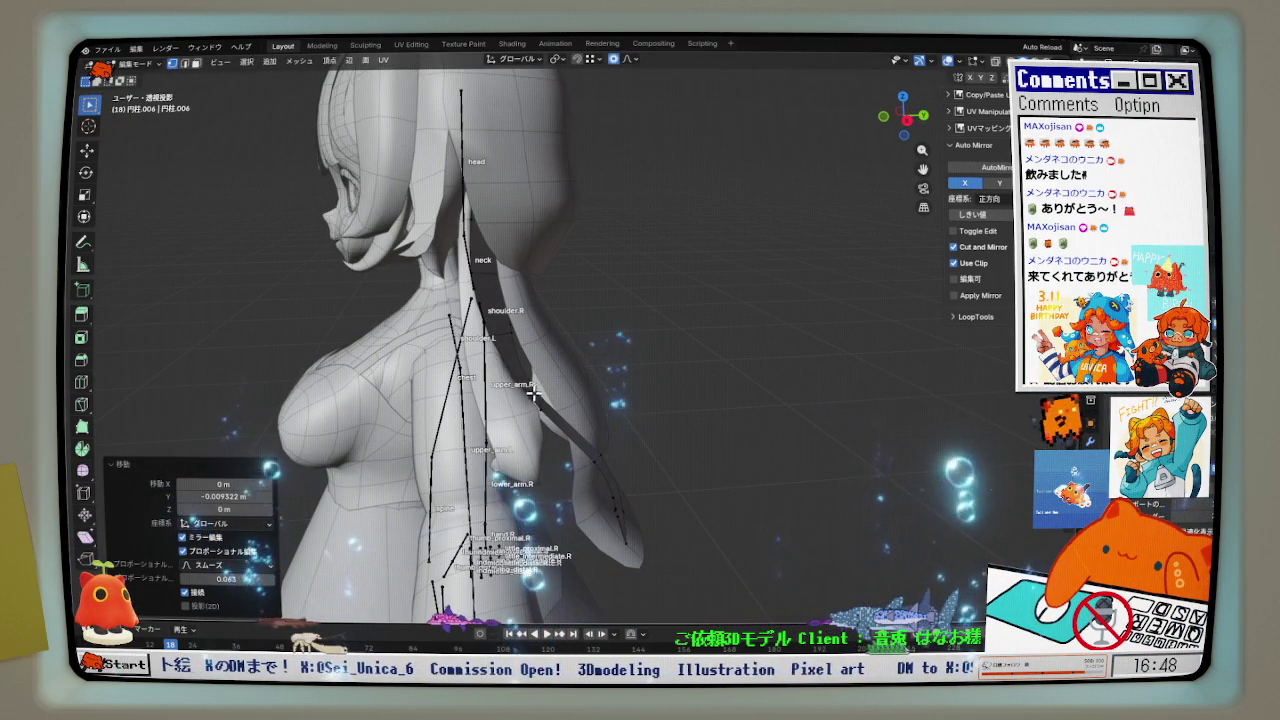
pyautogui.click(499, 337)
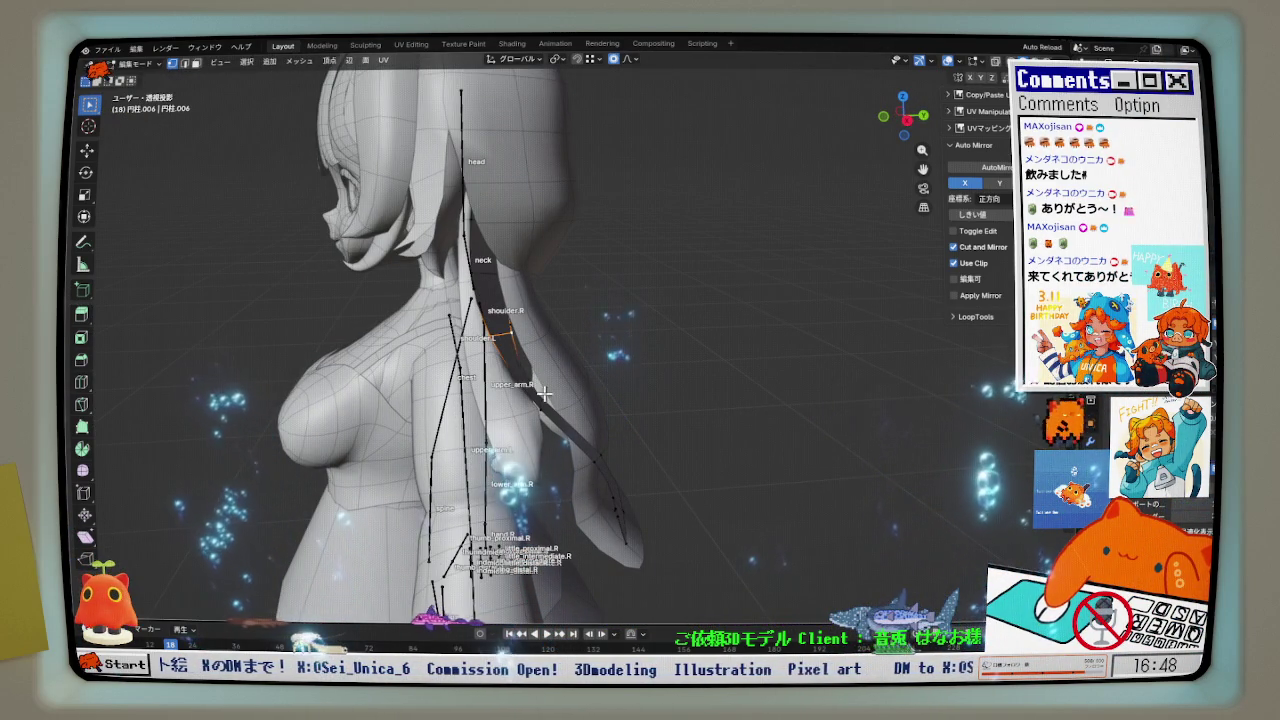
pyautogui.press('g')
pyautogui.press('y')
pyautogui.click(602, 404)
# - Return to Object Mode and view the model from the front and in perspective
pyautogui.moveTo(594, 406)
pyautogui.mouseDown(button='middle')
pyautogui.moveTo(493, 421)
pyautogui.moveTo(766, 417)
pyautogui.mouseUp(button='middle')
pyautogui.press('Tab')
pyautogui.press('KP_1')
pyautogui.scroll(-2, 658, 411)
pyautogui.moveTo(658, 411)
pyautogui.mouseDown(button='middle')
pyautogui.moveTo(702, 422)
pyautogui.moveTo(793, 371)
pyautogui.mouseUp(button='middle')
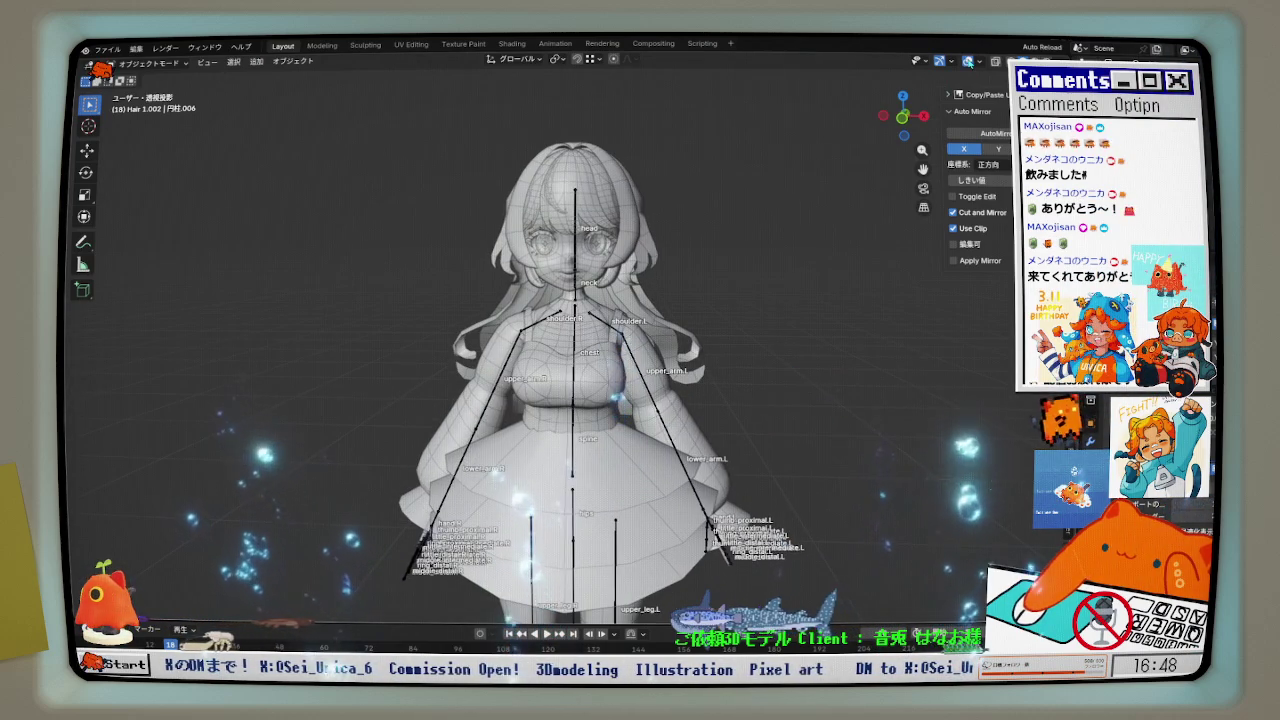
# - Hide viewport overlays and view the gray-shaded character head-on
pyautogui.hotkey('shift', 'alt', 'z')
pyautogui.moveTo(580, 300); pyautogui.dragTo(609, 298, button='middle')
pyautogui.scroll(-2, 609, 298)
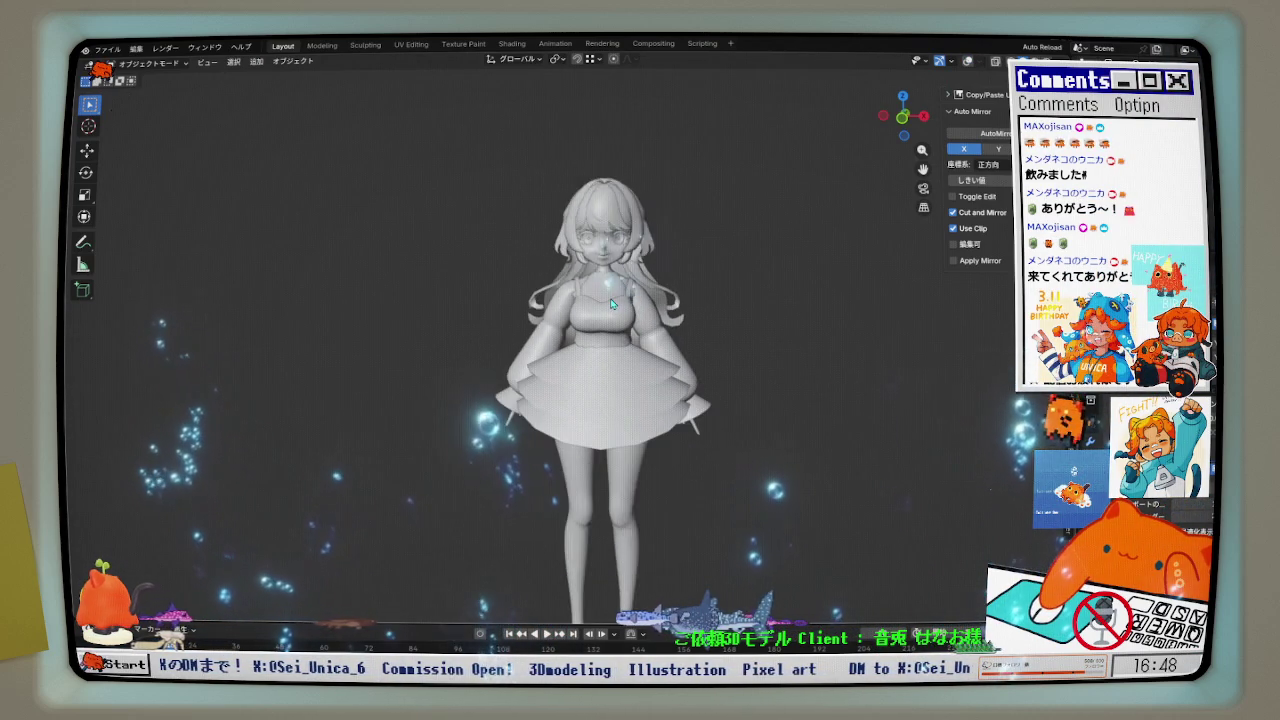
pyautogui.scroll(-2, 612, 304)
pyautogui.scroll(3, 618, 276)
pyautogui.scroll(2, 618, 276)
# - Inspect the model from three-quarter, side and overhead angles, then select the side hair
pyautogui.moveTo(618, 276)
pyautogui.mouseDown(button='middle')
pyautogui.moveTo(549, 363)
pyautogui.moveTo(460, 360)
pyautogui.moveTo(614, 362)
pyautogui.mouseUp(button='middle')
pyautogui.scroll(-1, 641, 351)
pyautogui.scroll(-2, 641, 351)
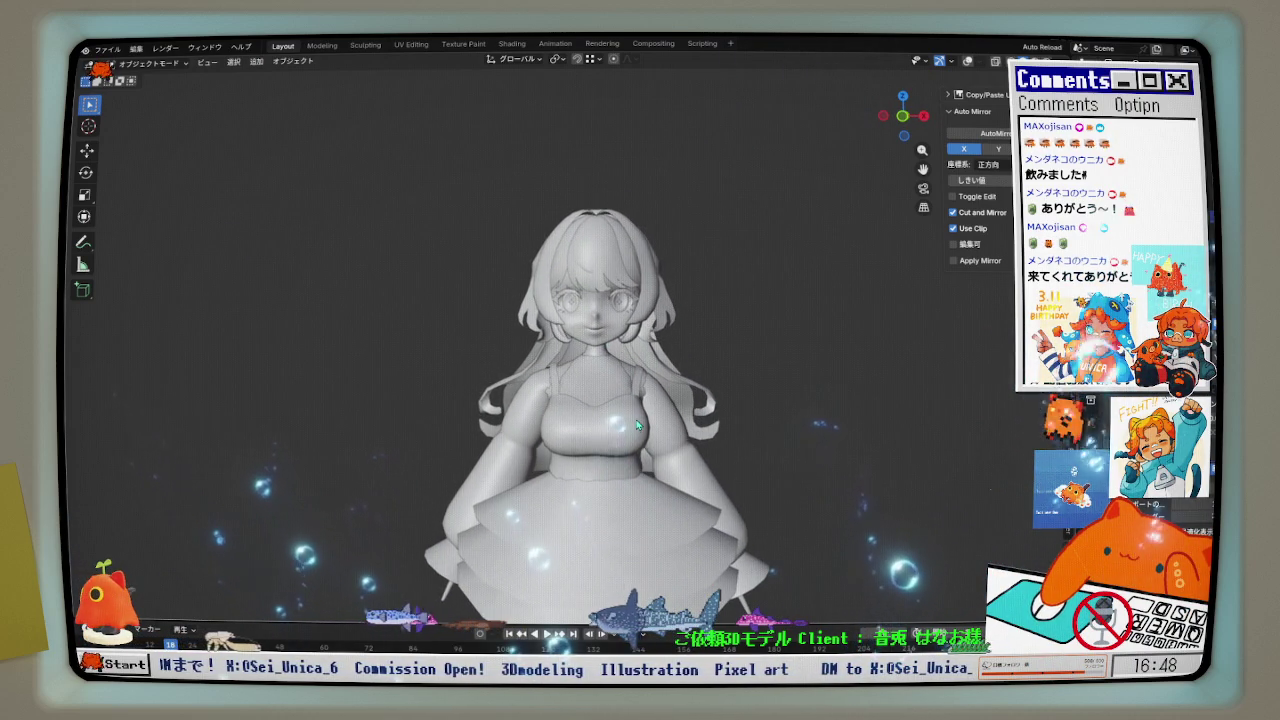
pyautogui.moveTo(611, 330)
pyautogui.mouseDown(button='middle')
pyautogui.moveTo(477, 427)
pyautogui.moveTo(76, 416)
pyautogui.moveTo(160, 400)
pyautogui.mouseUp(button='middle')
pyautogui.scroll(3, 743, 236)
pyautogui.moveTo(743, 236); pyautogui.dragTo(785, 181, button='middle')
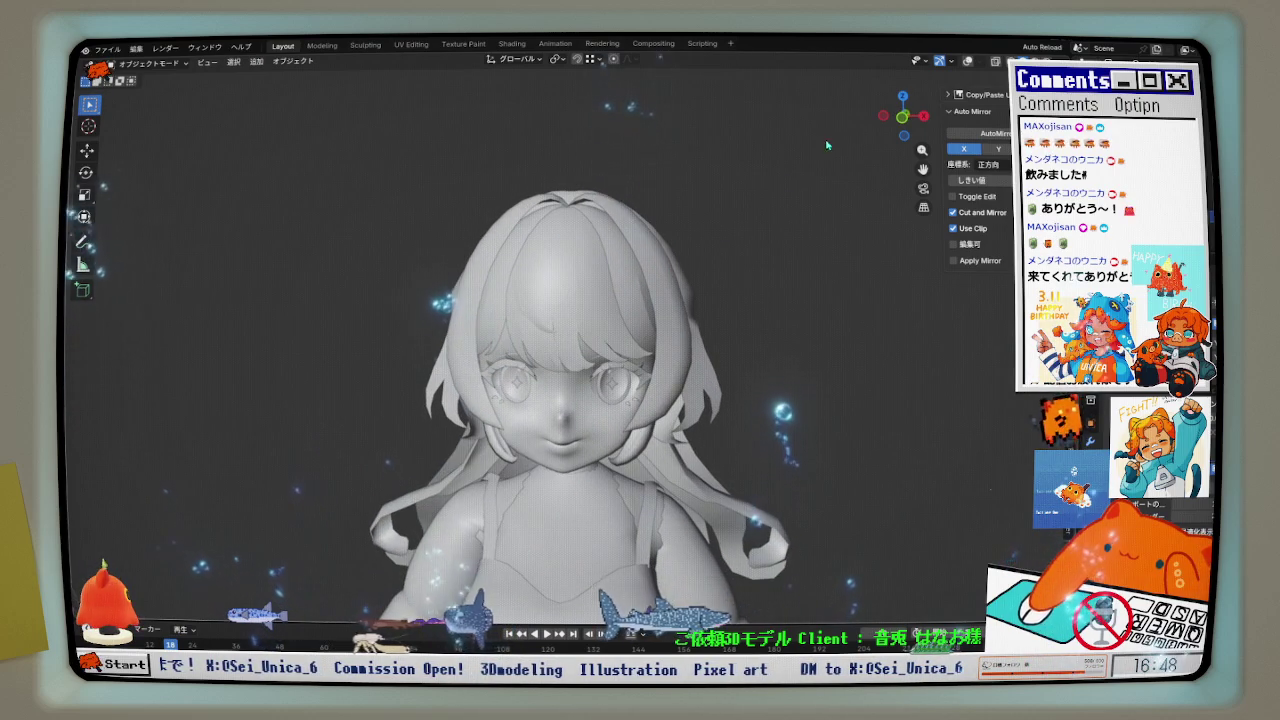
pyautogui.click(968, 61)
# - Enter Edit Mode on SideHair2, select the linked strip, and isolate it in Local View
pyautogui.scroll(2, 548, 218)
pyautogui.click(548, 218)
pyautogui.press('Tab')
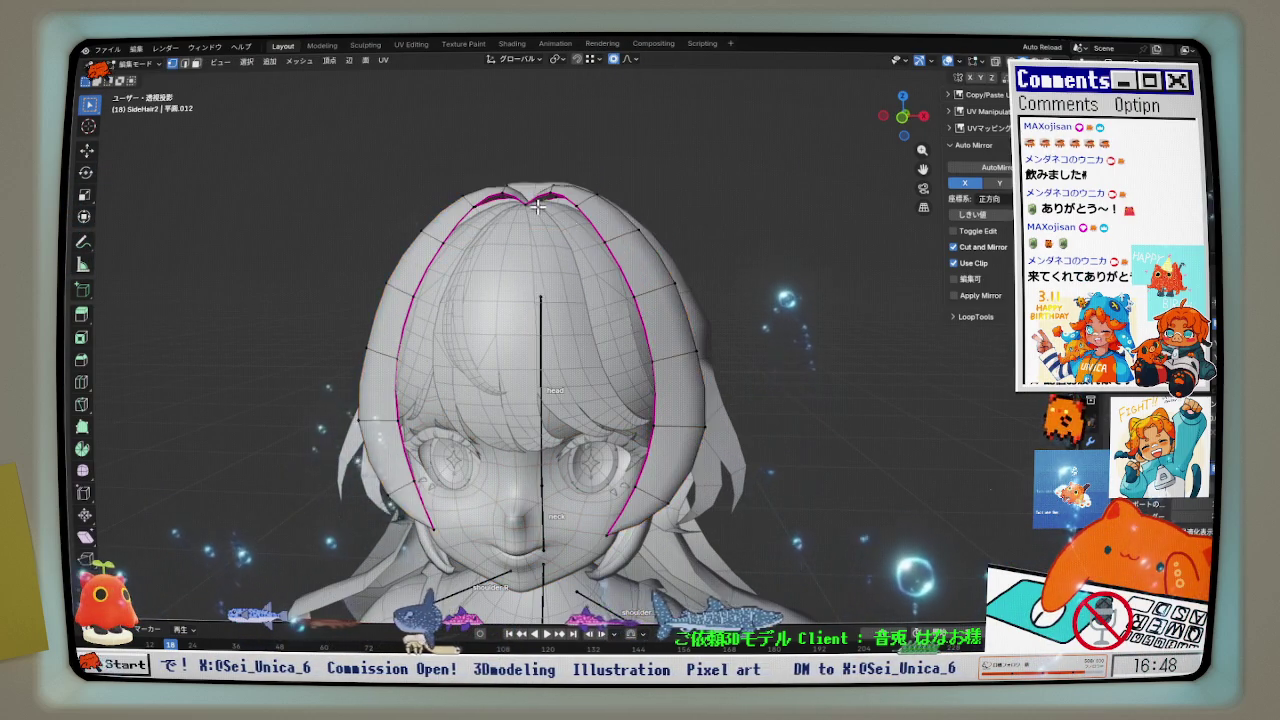
pyautogui.scroll(2, 548, 218)
pyautogui.scroll(2, 522, 211)
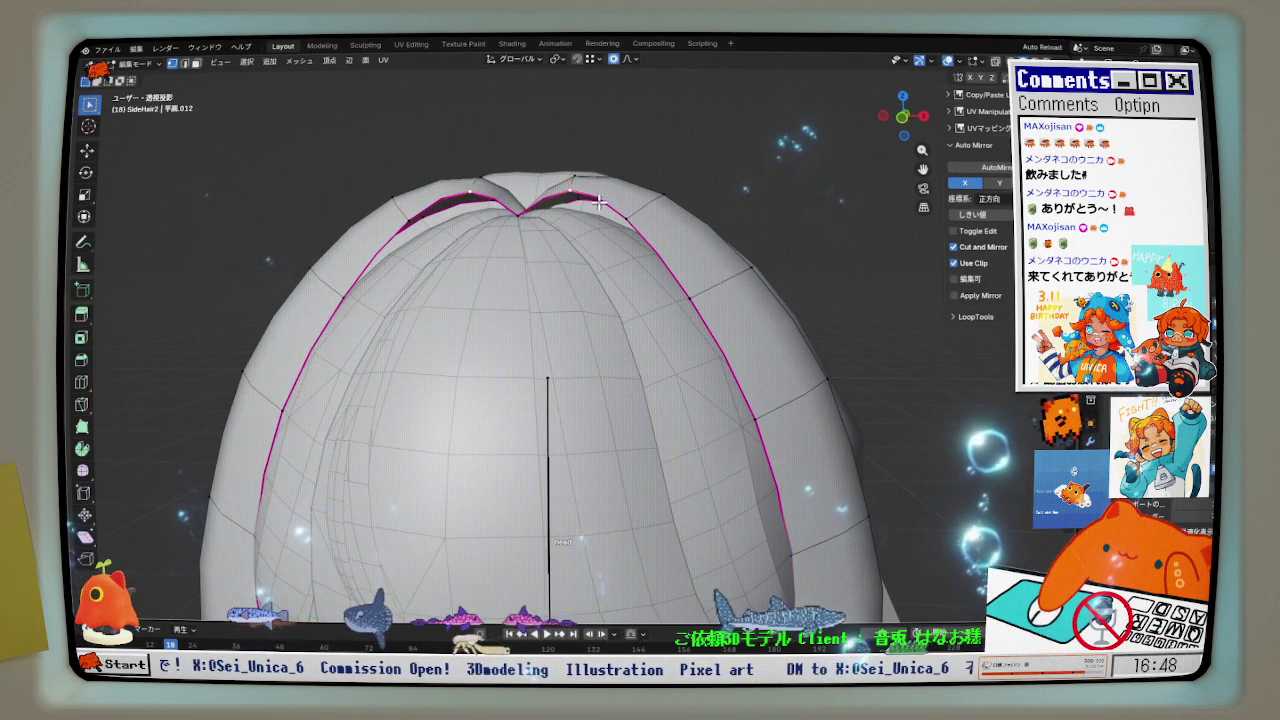
pyautogui.scroll(-4, 706, 293)
pyautogui.press('l')
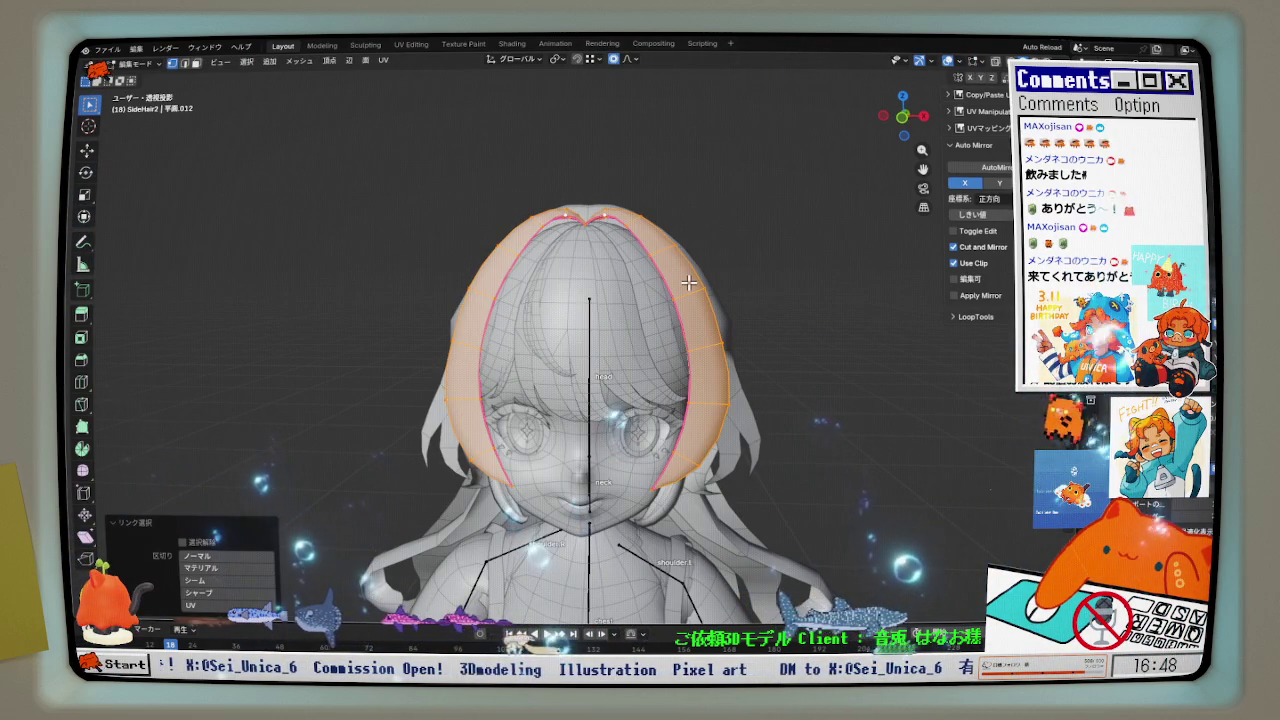
pyautogui.press('KP_Divide')
pyautogui.hotkey('alt', 'a')
# - Orbit around the isolated hair arch and add one centred lengthwise edge loop
pyautogui.moveTo(614, 163); pyautogui.dragTo(592, 147, button='middle')
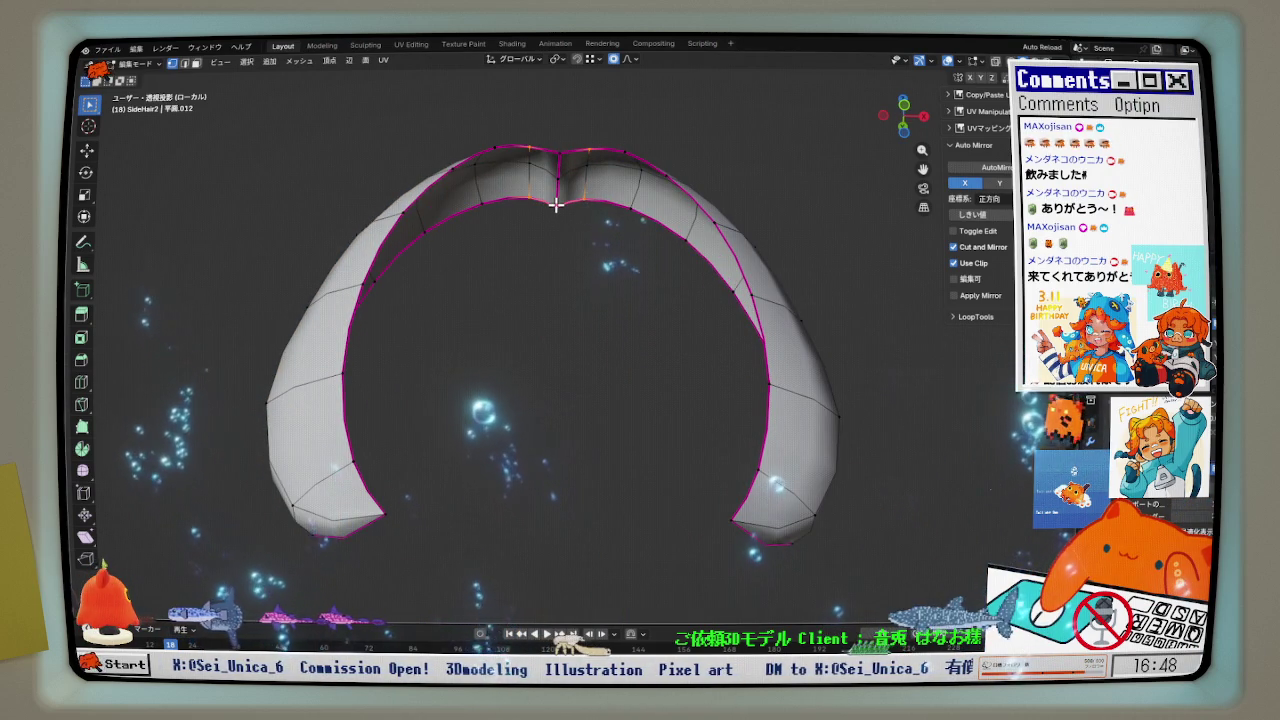
pyautogui.moveTo(592, 205)
pyautogui.mouseDown(button='middle')
pyautogui.moveTo(614, 208)
pyautogui.moveTo(603, 148)
pyautogui.mouseUp(button='middle')
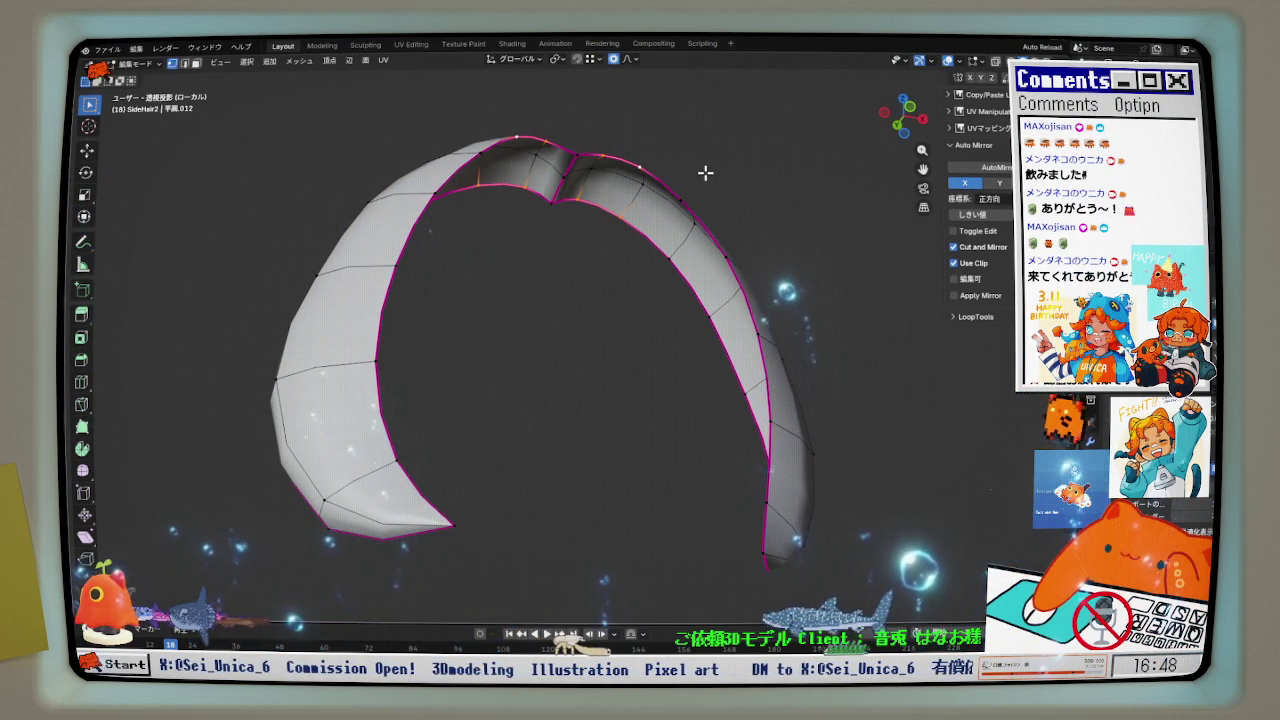
pyautogui.click(657, 200)
pyautogui.moveTo(657, 200)
pyautogui.mouseDown(button='middle')
pyautogui.moveTo(837, 389)
pyautogui.moveTo(717, 237)
pyautogui.moveTo(734, 306)
pyautogui.moveTo(730, 292)
pyautogui.mouseUp(button='middle')
pyautogui.scroll(5, 837, 389)
pyautogui.scroll(-5, 851, 409)
pyautogui.scroll(3, 692, 289)
pyautogui.hotkey('ctrl', 'r')
pyautogui.click(686, 279)
pyautogui.rightClick(686, 279)
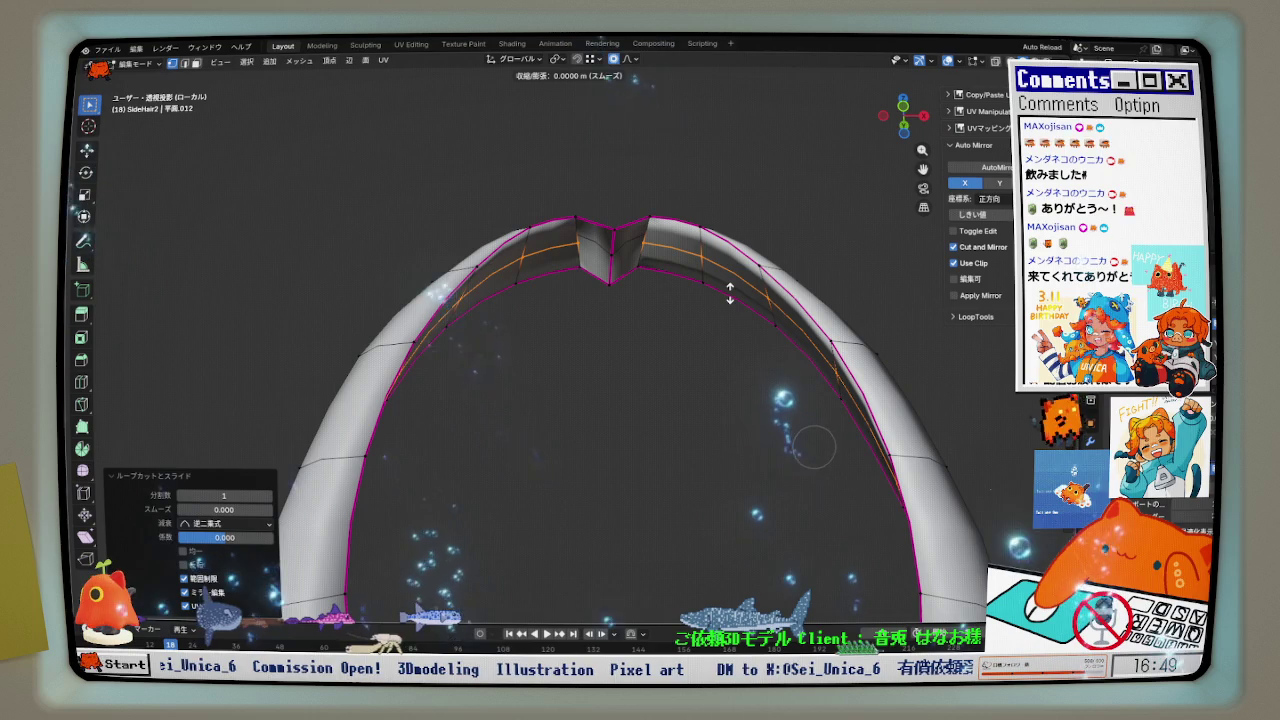
# - Push the new edge loop outward and lower the arch's tip vertices
pyautogui.click(749, 268)
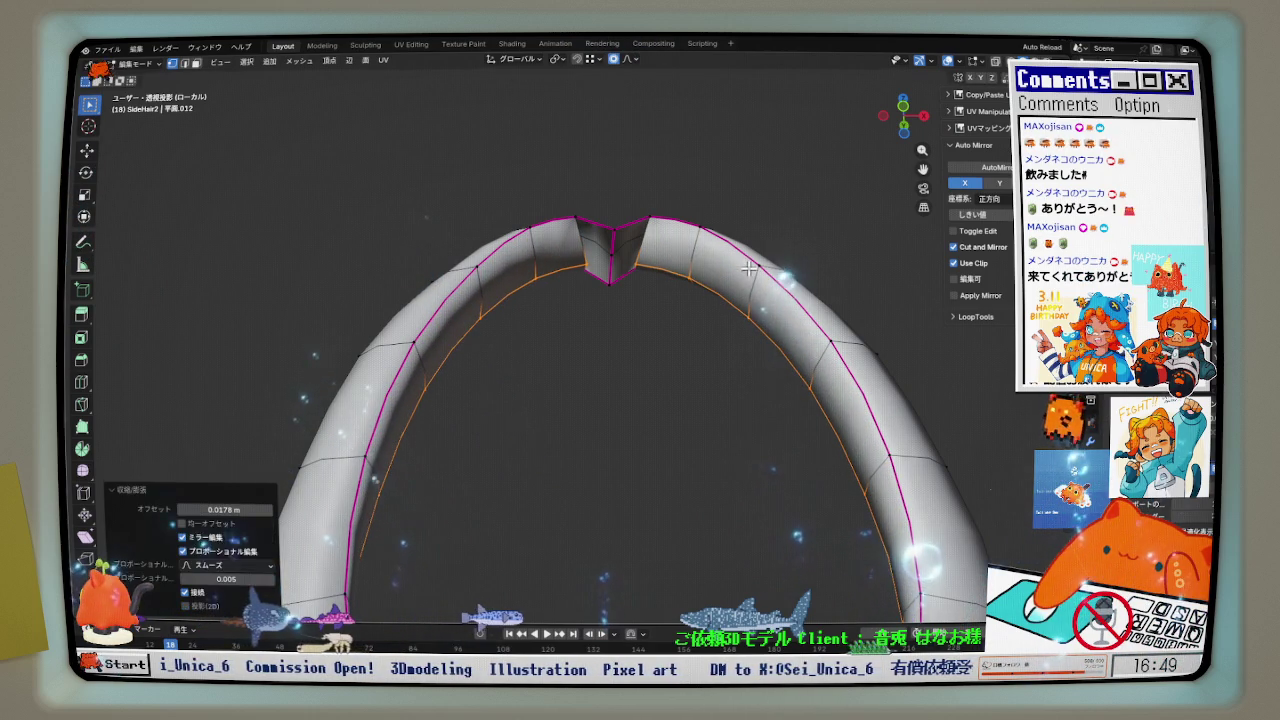
pyautogui.click(638, 261)
pyautogui.moveTo(614, 283)
pyautogui.mouseDown(button='middle')
pyautogui.moveTo(629, 223)
pyautogui.moveTo(651, 343)
pyautogui.moveTo(641, 256)
pyautogui.mouseUp(button='middle')
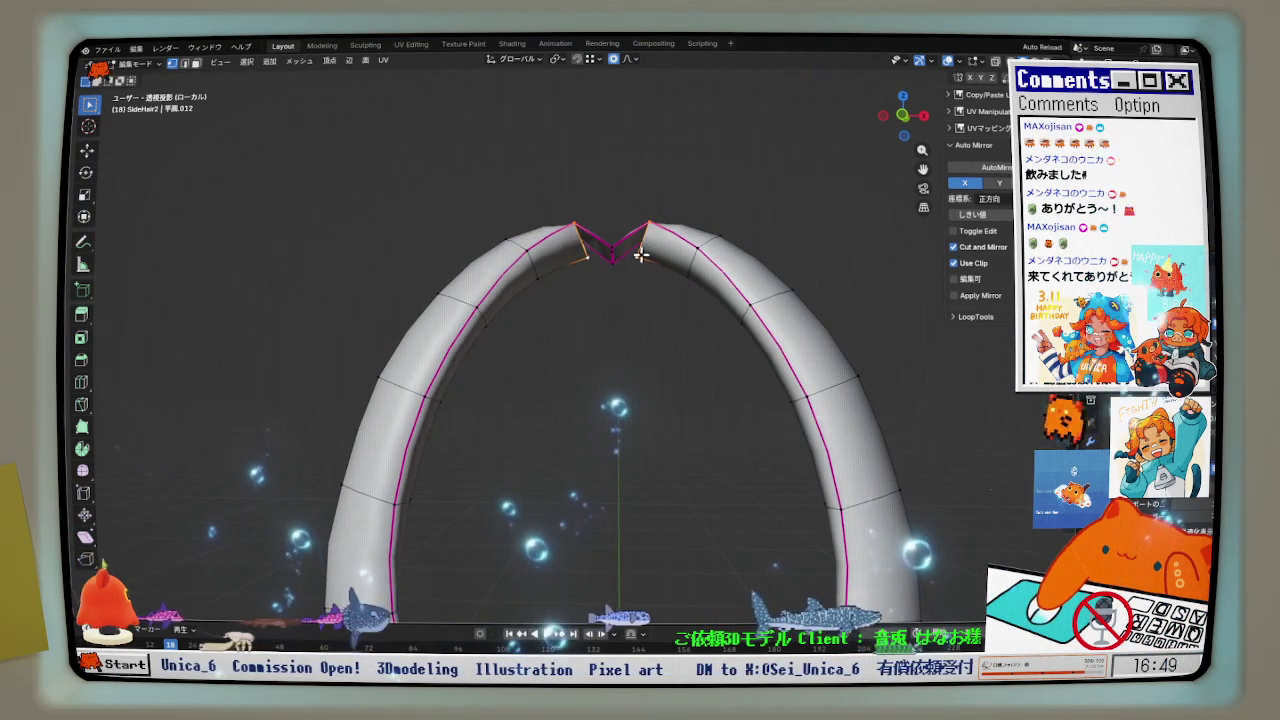
pyautogui.scroll(2, 641, 256)
pyautogui.press('g')
pyautogui.click(641, 293)
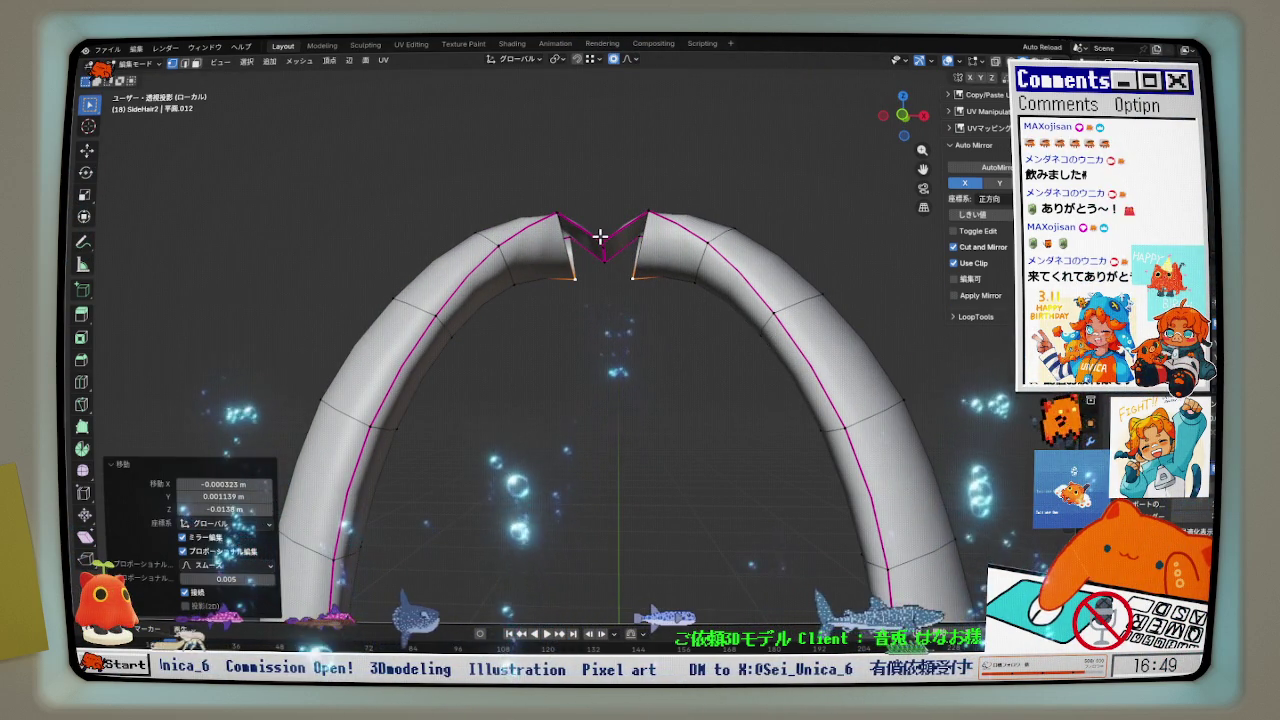
# - Reshape the arch peak proportionally and subdivide the centre peak vertex
pyautogui.moveTo(617, 231)
pyautogui.mouseDown(button='middle')
pyautogui.moveTo(650, 203)
pyautogui.moveTo(640, 222)
pyautogui.moveTo(669, 214)
pyautogui.moveTo(669, 194)
pyautogui.moveTo(667, 218)
pyautogui.mouseUp(button='middle')
pyautogui.click(650, 206)
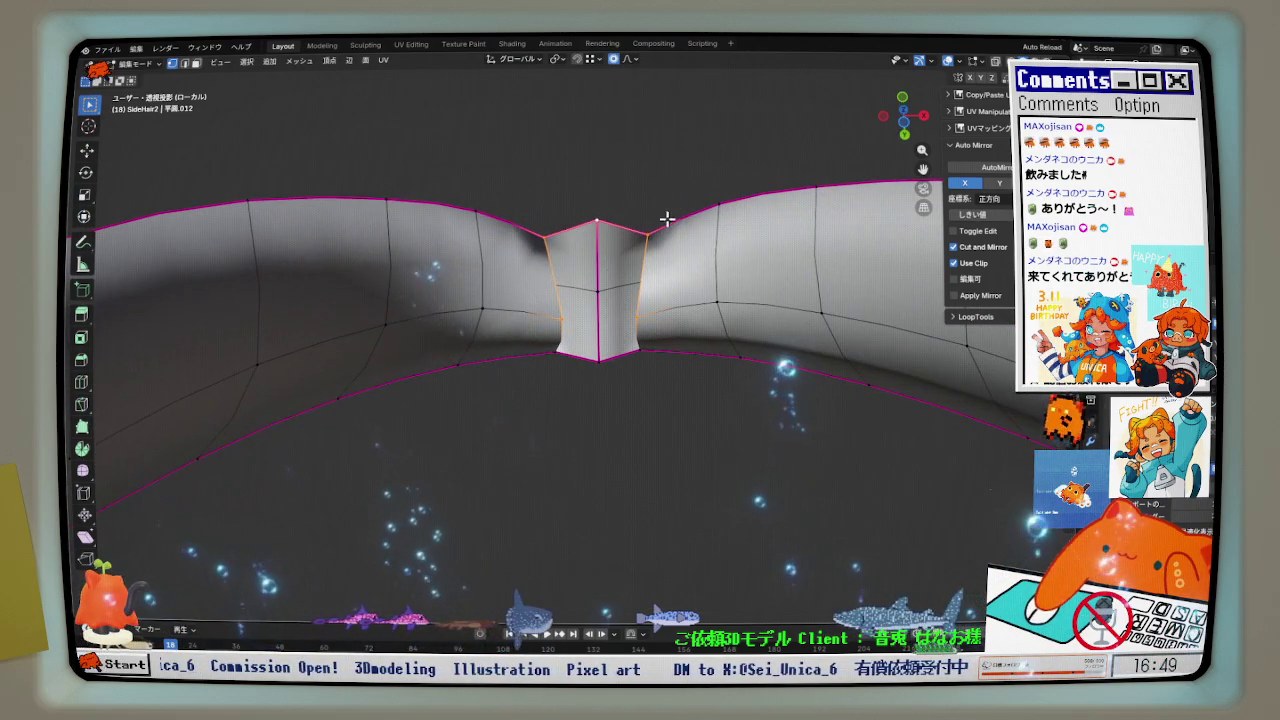
pyautogui.click(661, 277)
pyautogui.click(650, 233)
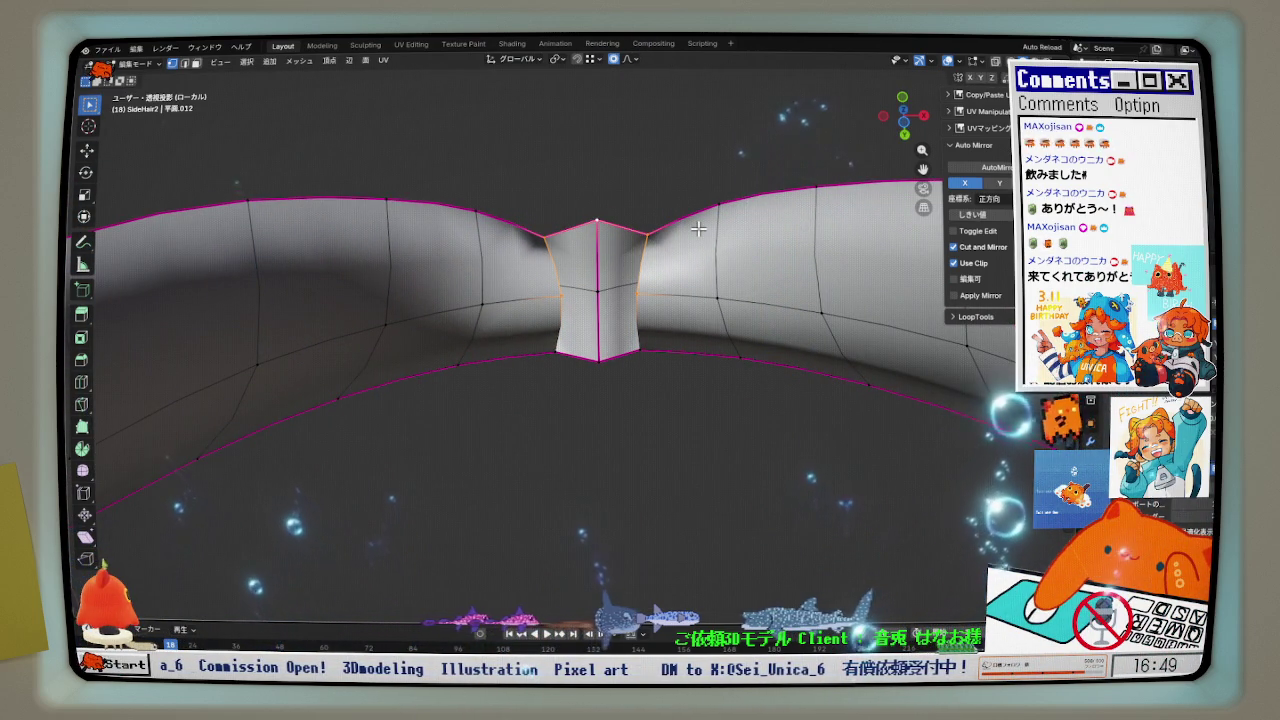
pyautogui.hotkey('ctrl', 'z')
pyautogui.rightClick(600, 262)
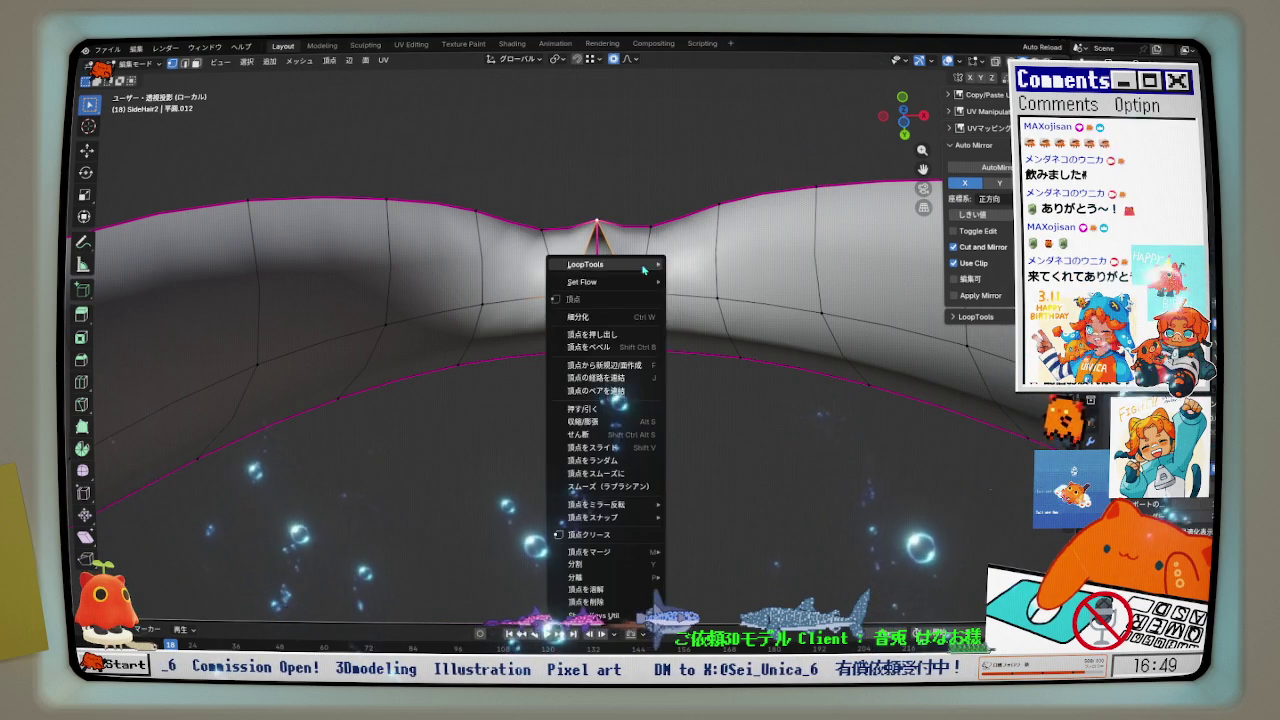
pyautogui.click(601, 316)
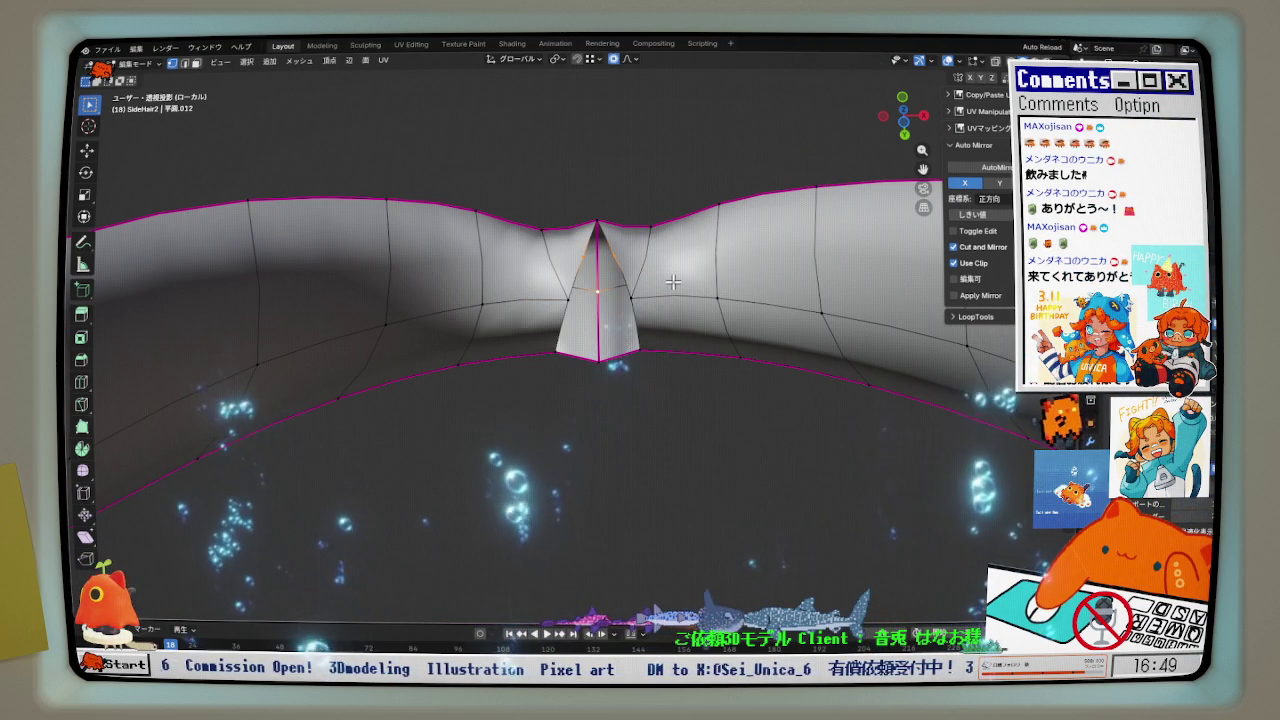
# - Raise the peak and move the centre vertex along Y to shape the strip
pyautogui.moveTo(630, 258); pyautogui.dragTo(632, 290, button='middle')
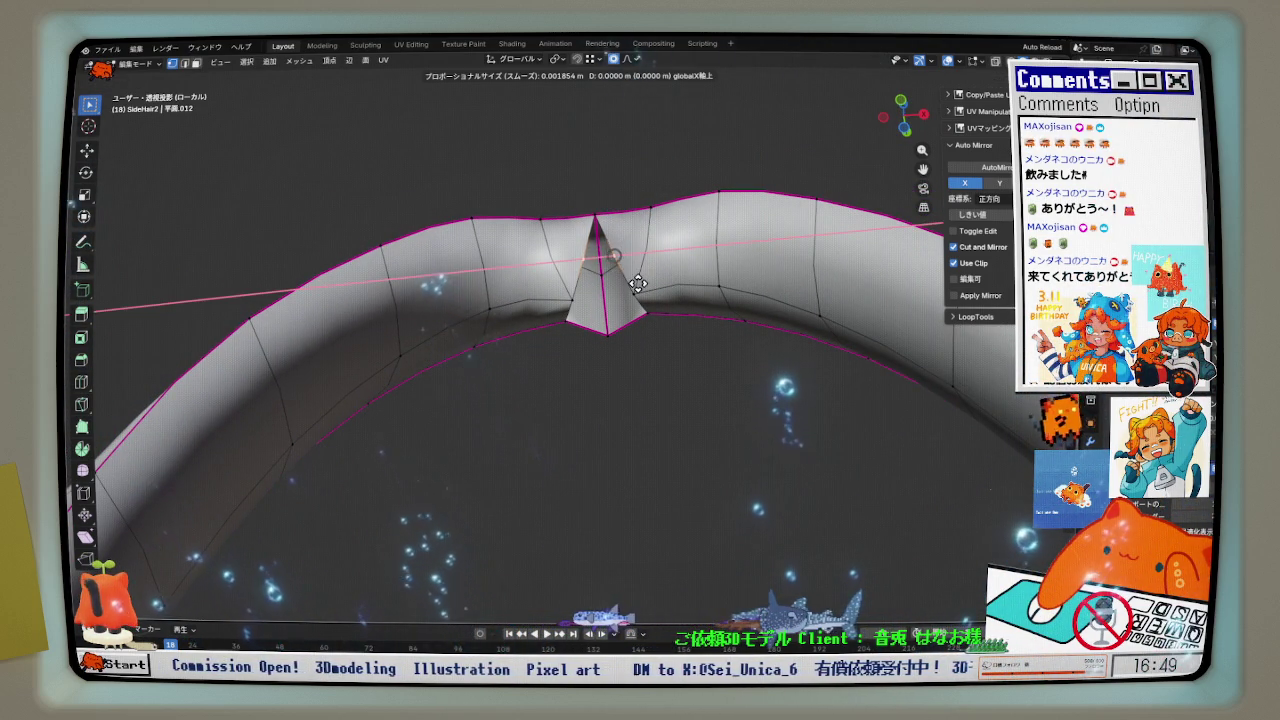
pyautogui.click(618, 284)
pyautogui.moveTo(618, 284); pyautogui.dragTo(645, 363, button='middle')
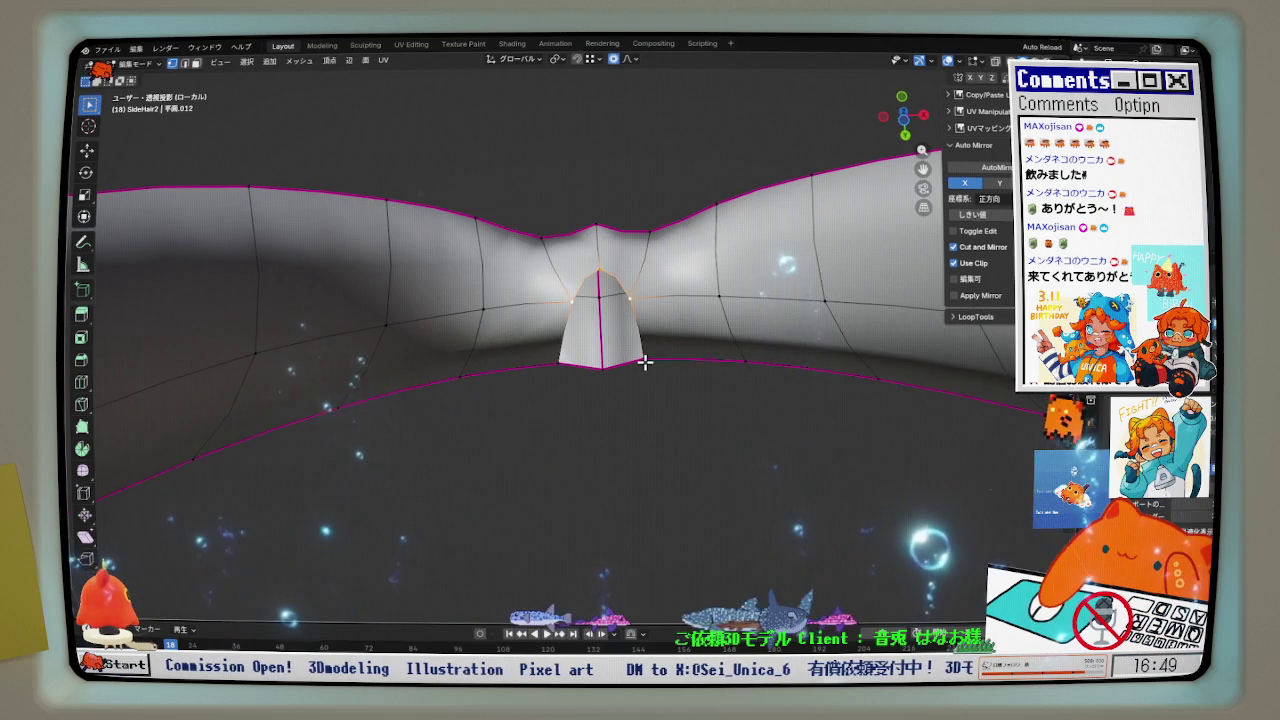
pyautogui.click(600, 275)
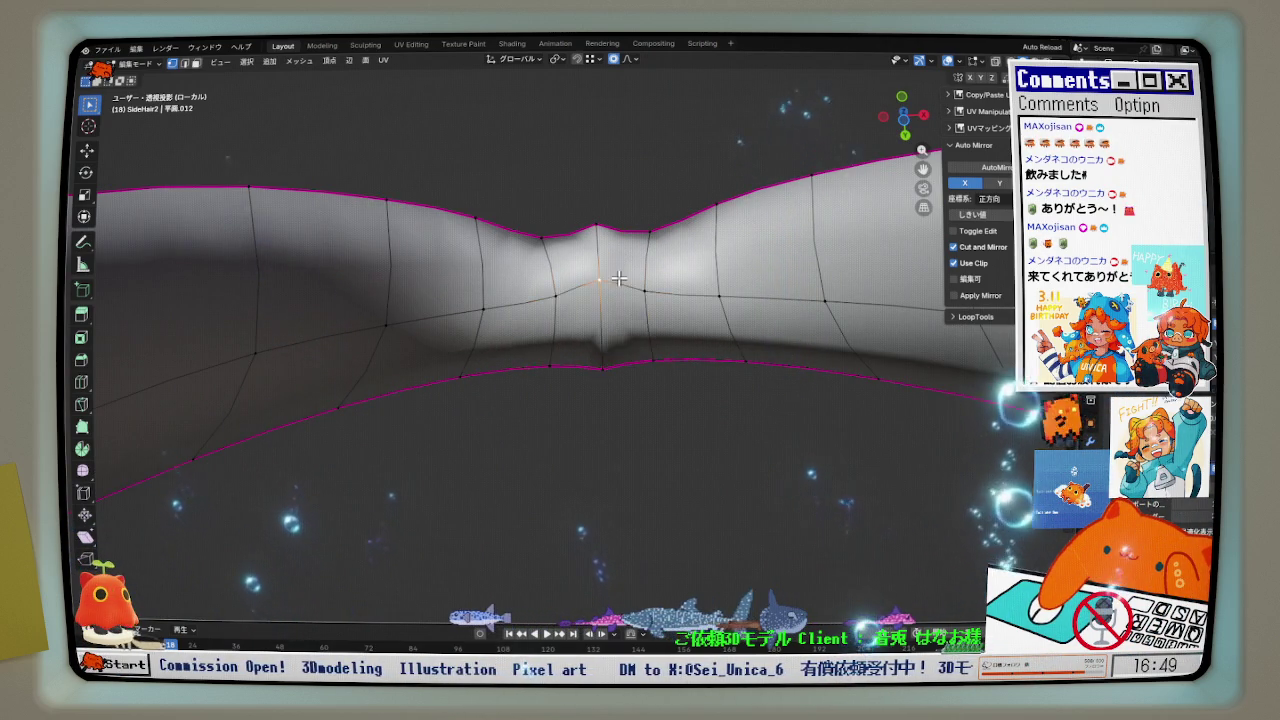
pyautogui.press('g')
pyautogui.press('y')
pyautogui.click(618, 290)
pyautogui.moveTo(618, 290)
pyautogui.mouseDown(button='middle')
pyautogui.moveTo(647, 366)
pyautogui.moveTo(737, 466)
pyautogui.moveTo(760, 534)
pyautogui.moveTo(751, 466)
pyautogui.moveTo(724, 486)
pyautogui.mouseUp(button='middle')
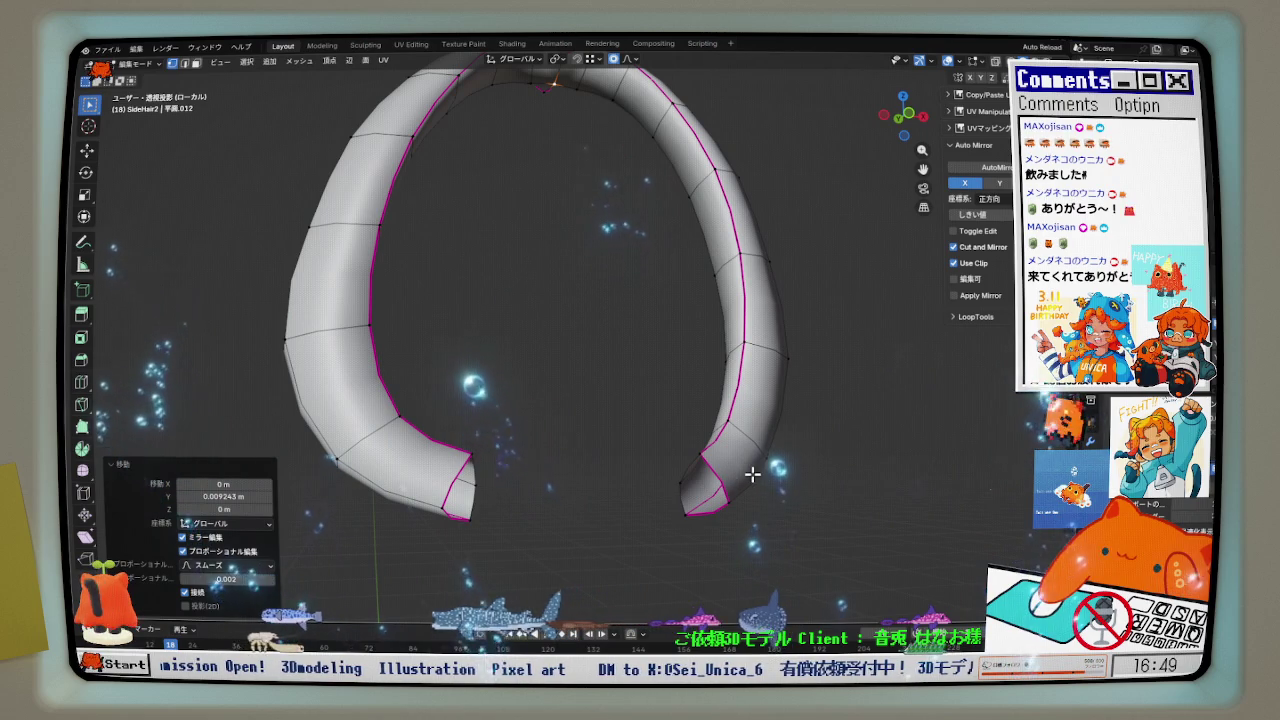
# - Scale both tube ends to 0 for pointed tips, exit Local View, and nudge tips along Y
pyautogui.hotkey('ctrl', 's')
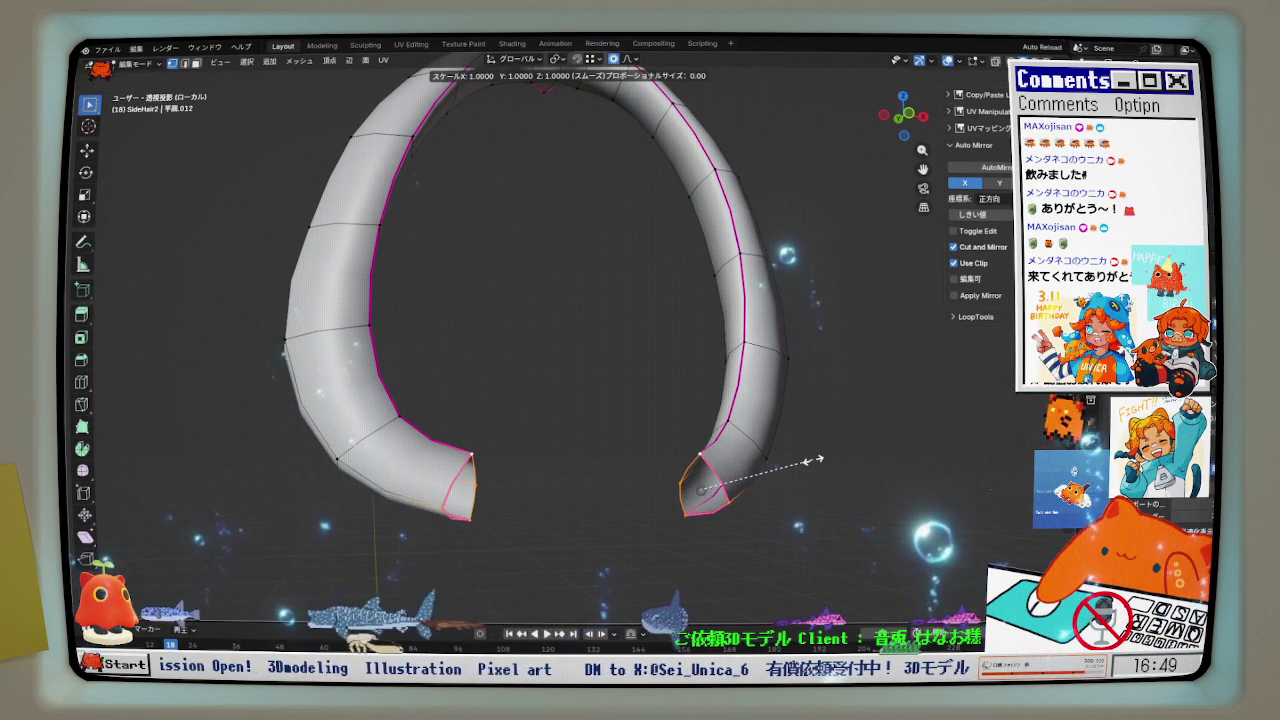
pyautogui.write('0')
pyautogui.press('Return')
pyautogui.press('KP_Divide')
pyautogui.scroll(3, 771, 460)
pyautogui.moveTo(771, 460)
pyautogui.mouseDown(button='middle')
pyautogui.moveTo(700, 486)
pyautogui.moveTo(666, 473)
pyautogui.moveTo(694, 451)
pyautogui.moveTo(710, 458)
pyautogui.moveTo(517, 161)
pyautogui.moveTo(534, 163)
pyautogui.moveTo(522, 202)
pyautogui.mouseUp(button='middle')
pyautogui.press('g')
pyautogui.press('y')
pyautogui.click(666, 473)
pyautogui.hotkey('alt', 'z')
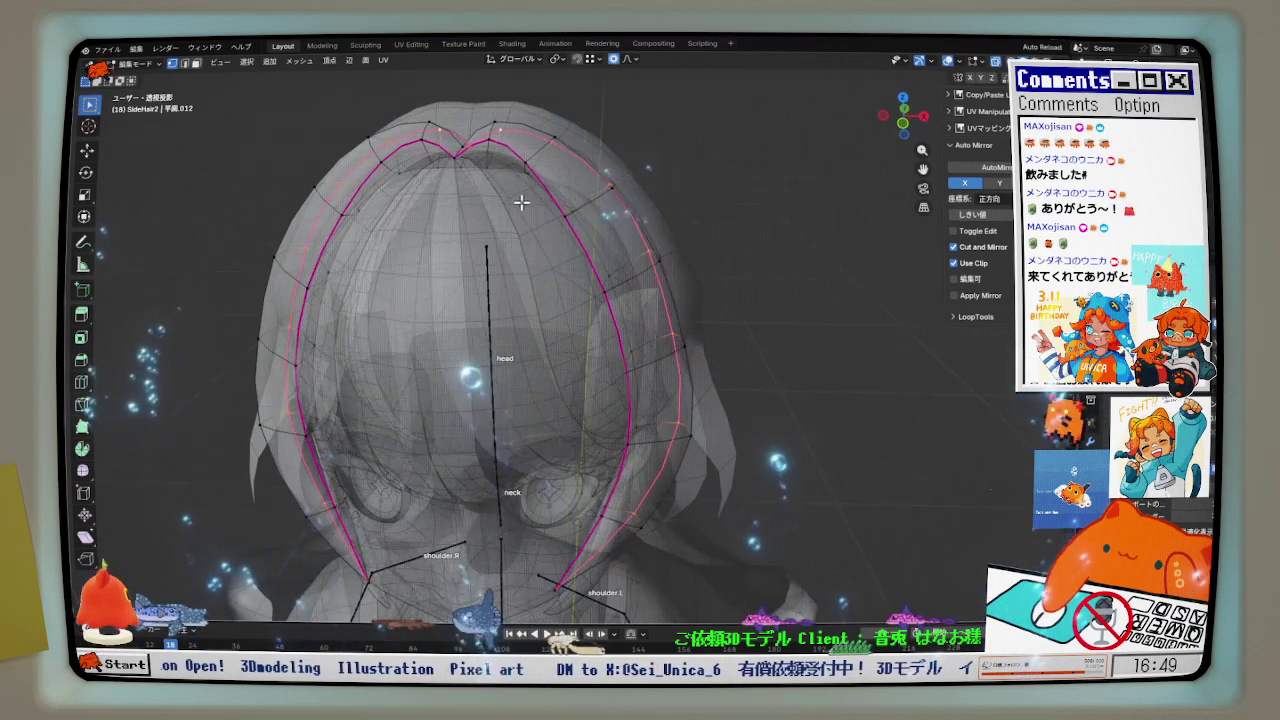
# - Crease the selected edge loop and move the hair-top vertices in front view
pyautogui.hotkey('shift', 'e')
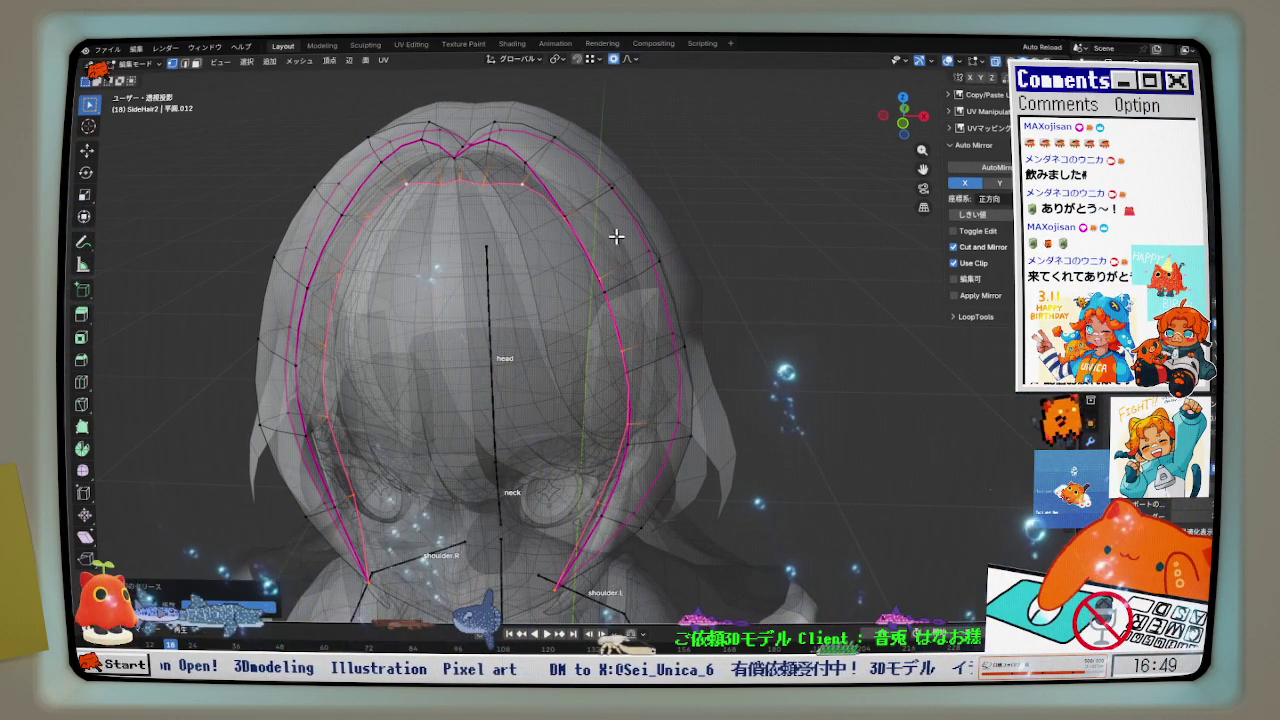
pyautogui.press('KP_1')
pyautogui.scroll(5, 476, 187)
pyautogui.press('g')
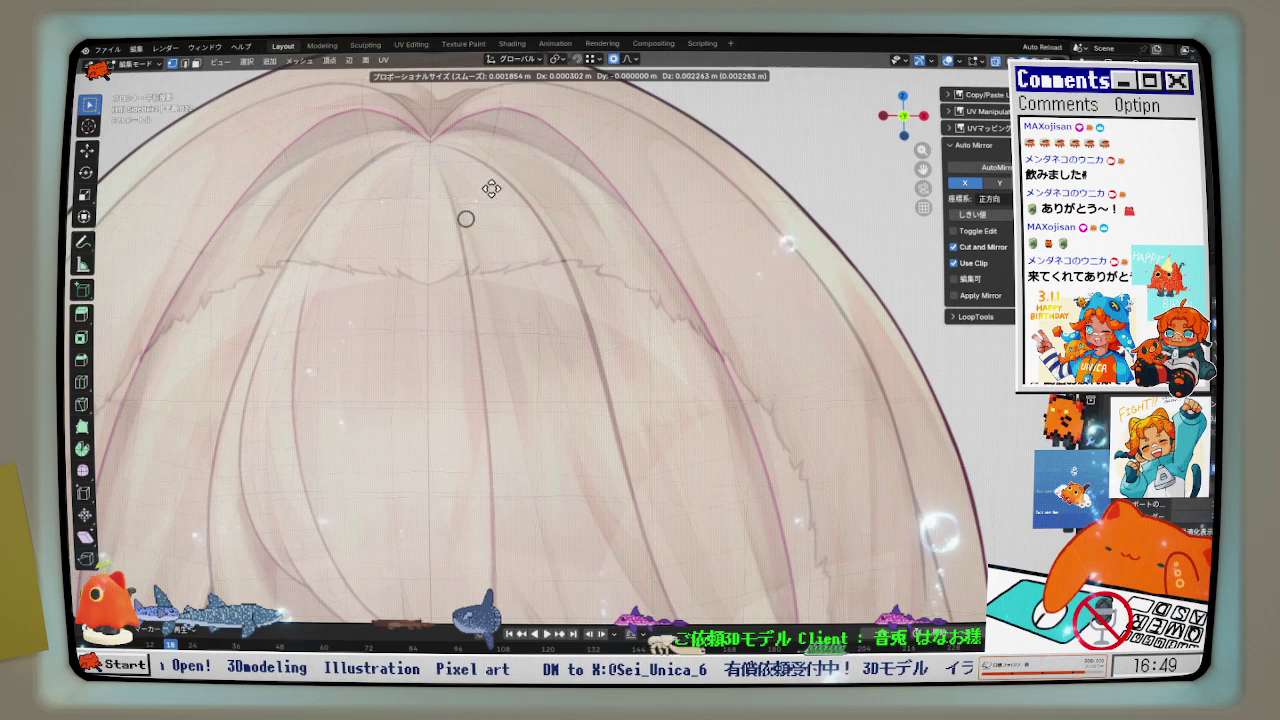
pyautogui.click(507, 131)
pyautogui.scroll(-3, 551, 190)
pyautogui.moveTo(551, 190)
pyautogui.mouseDown(button='middle')
pyautogui.moveTo(560, 217)
pyautogui.moveTo(535, 240)
pyautogui.moveTo(571, 217)
pyautogui.moveTo(643, 206)
pyautogui.moveTo(573, 256)
pyautogui.moveTo(592, 172)
pyautogui.mouseUp(button='middle')
pyautogui.hotkey('alt', 'z')
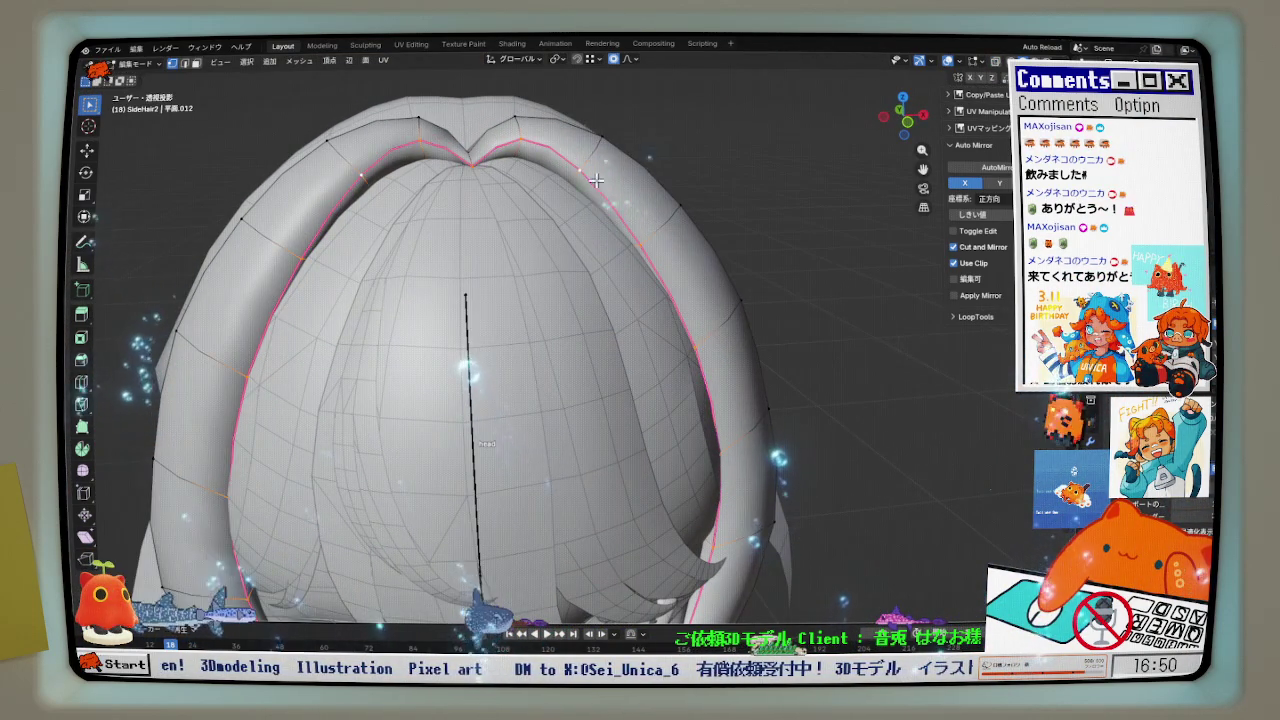
# - Mark the selected hair edges as sharp and check them in front view
pyautogui.hotkey('ctrl', 'e')
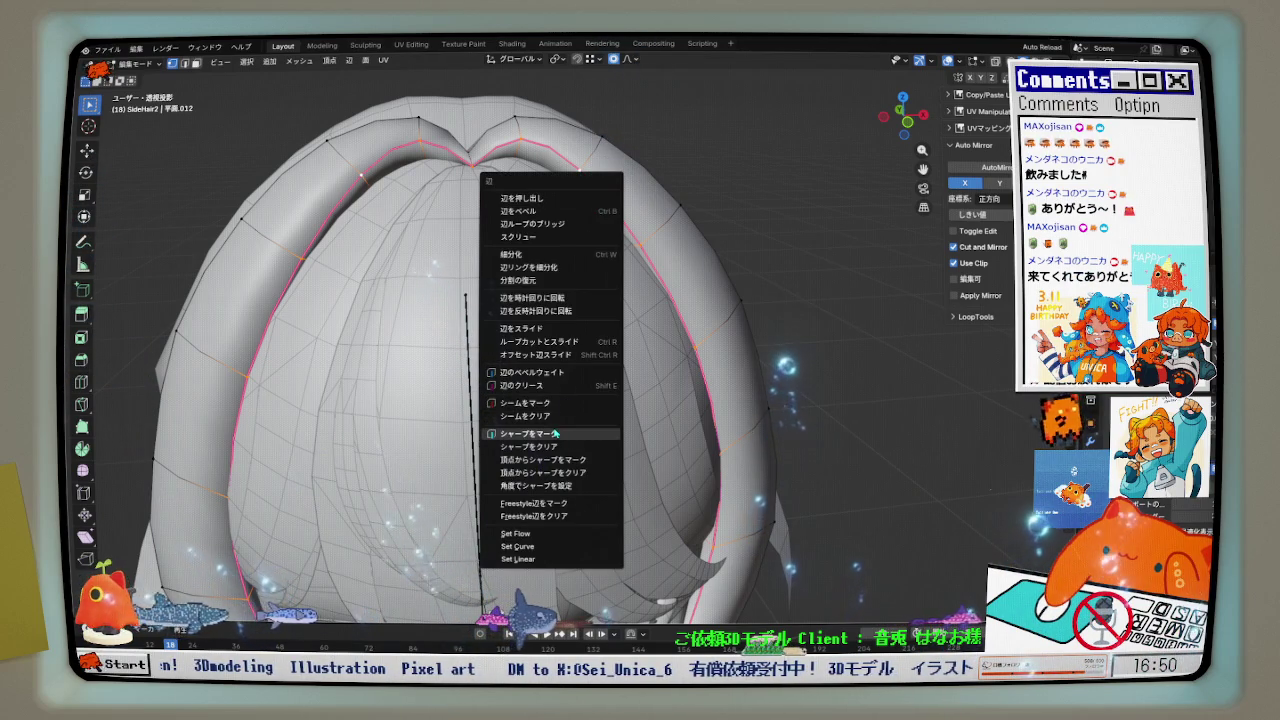
pyautogui.click(553, 433)
pyautogui.moveTo(611, 241)
pyautogui.mouseDown(button='middle')
pyautogui.moveTo(505, 259)
pyautogui.moveTo(532, 188)
pyautogui.moveTo(545, 219)
pyautogui.mouseUp(button='middle')
pyautogui.press('KP_1')
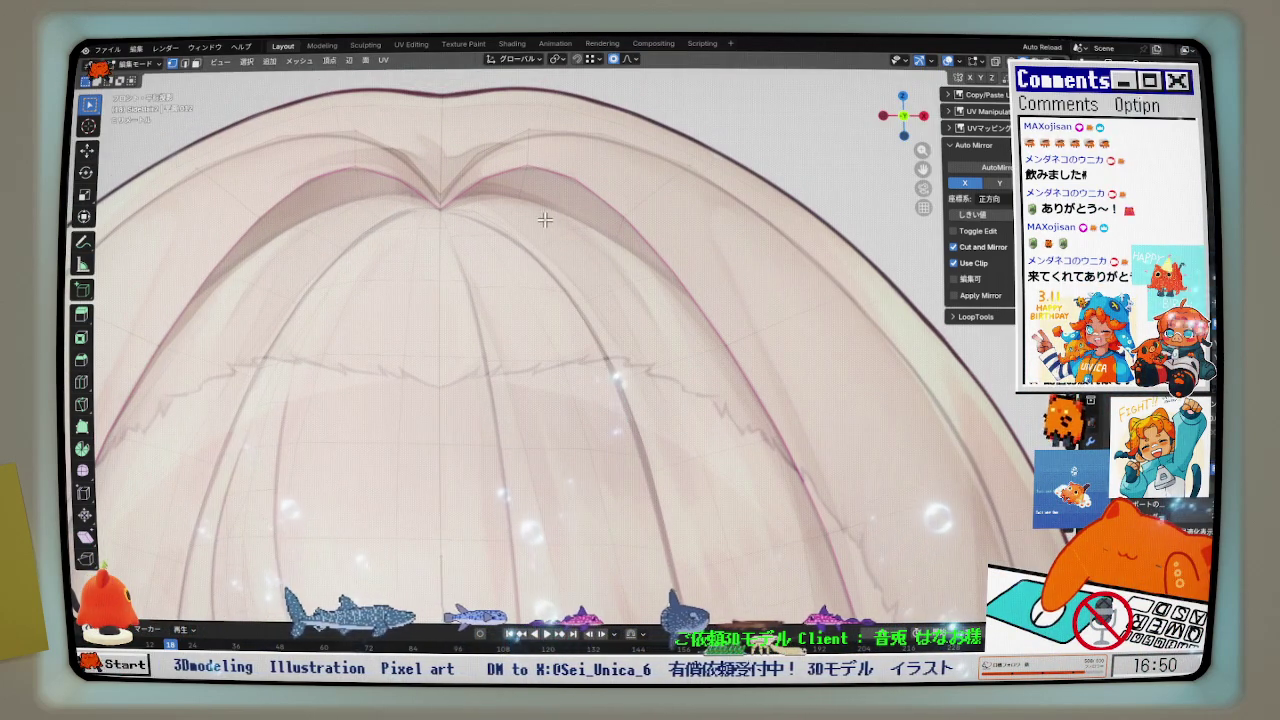
# - Toggle see-through display to compare the hair mesh against the front reference
pyautogui.click(948, 62)
pyautogui.click(948, 62)
pyautogui.click(948, 62)
pyautogui.click(948, 62)
pyautogui.scroll(2, 700, 284)
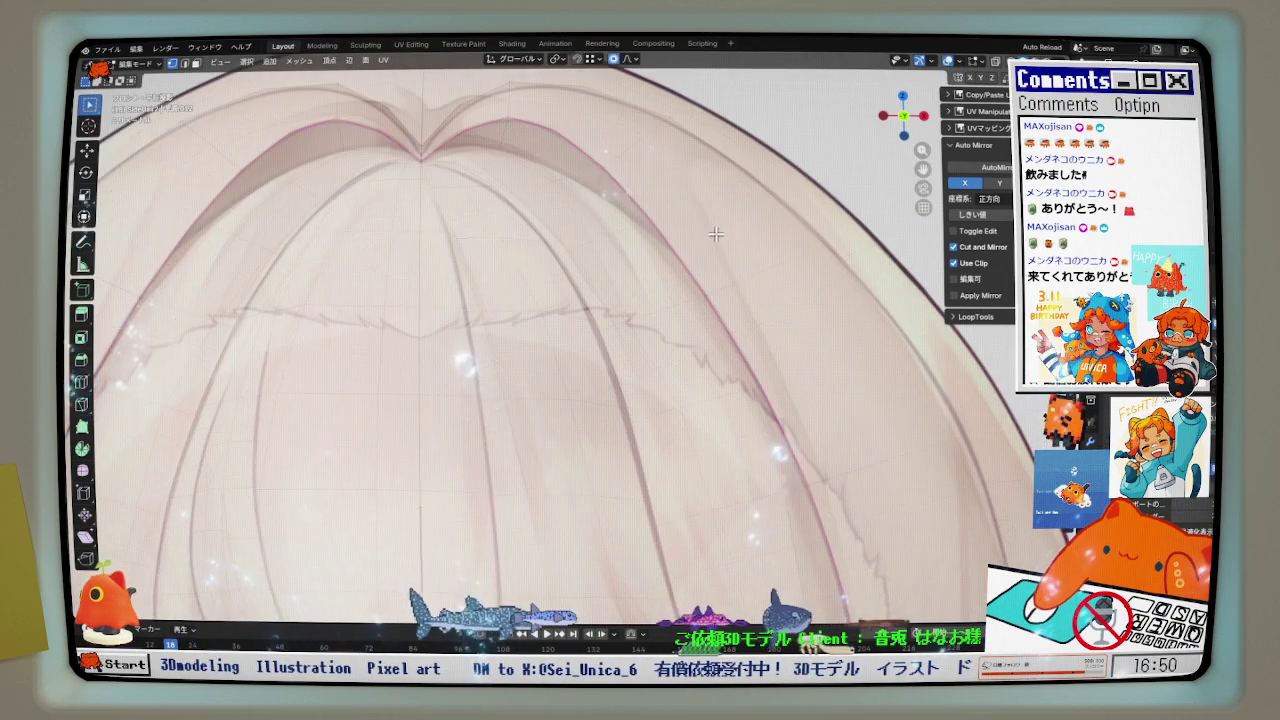
pyautogui.scroll(1, 700, 284)
pyautogui.click(995, 63)
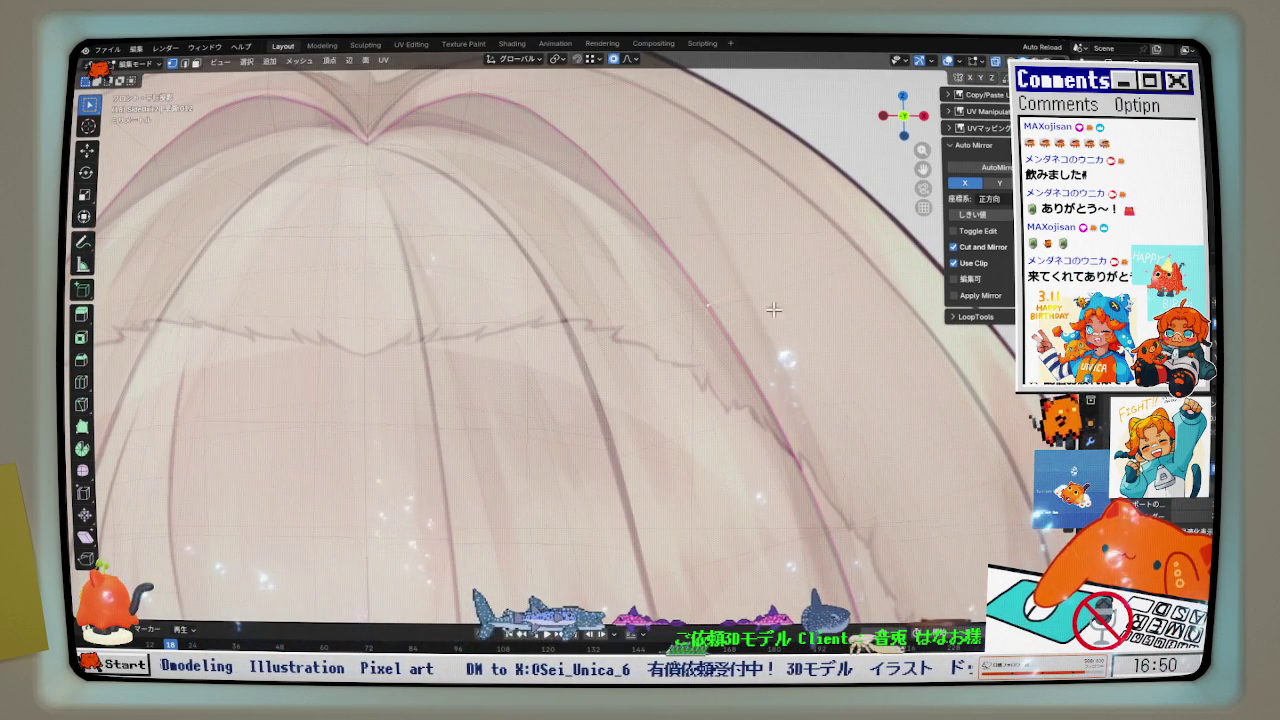
pyautogui.scroll(-2, 708, 343)
pyautogui.moveTo(708, 343)
pyautogui.mouseDown(button='middle')
pyautogui.moveTo(753, 358)
pyautogui.moveTo(709, 363)
pyautogui.mouseUp(button='middle')
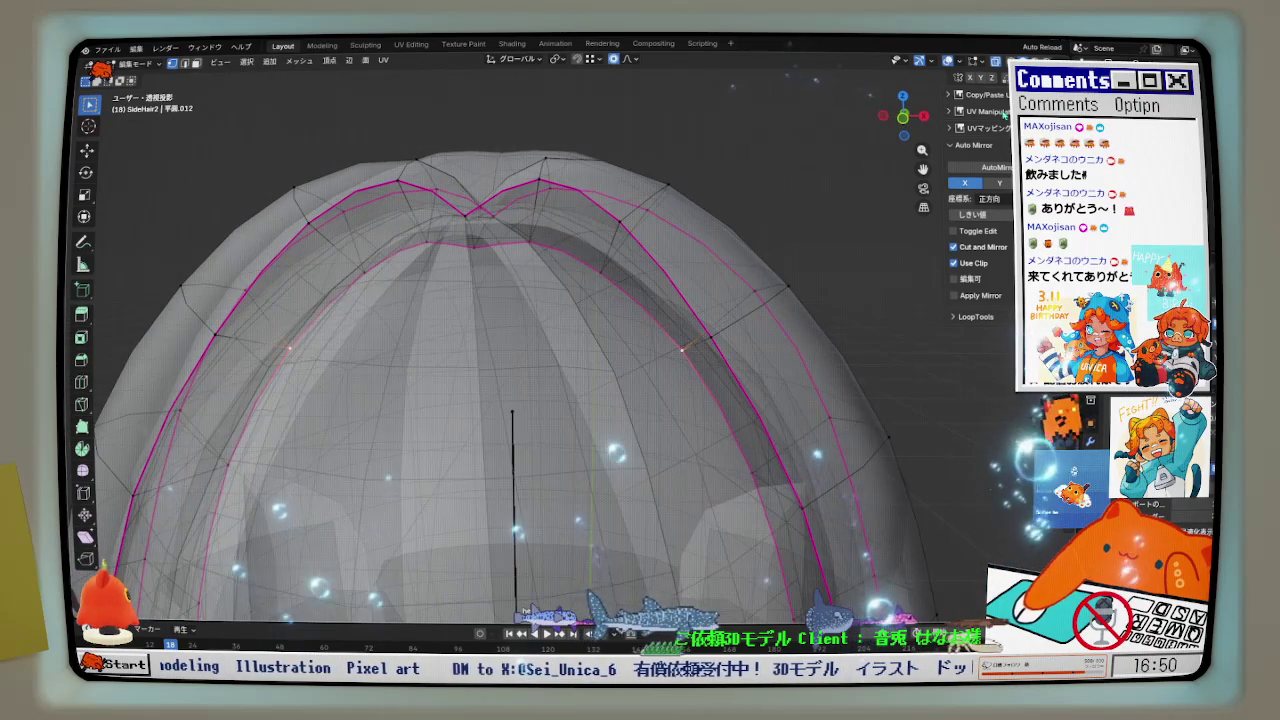
# - Move the hair outline along Y and recheck it over the front reference
pyautogui.hotkey('alt', 'z')
pyautogui.scroll(3, 720, 337)
pyautogui.press('g')
pyautogui.press('y')
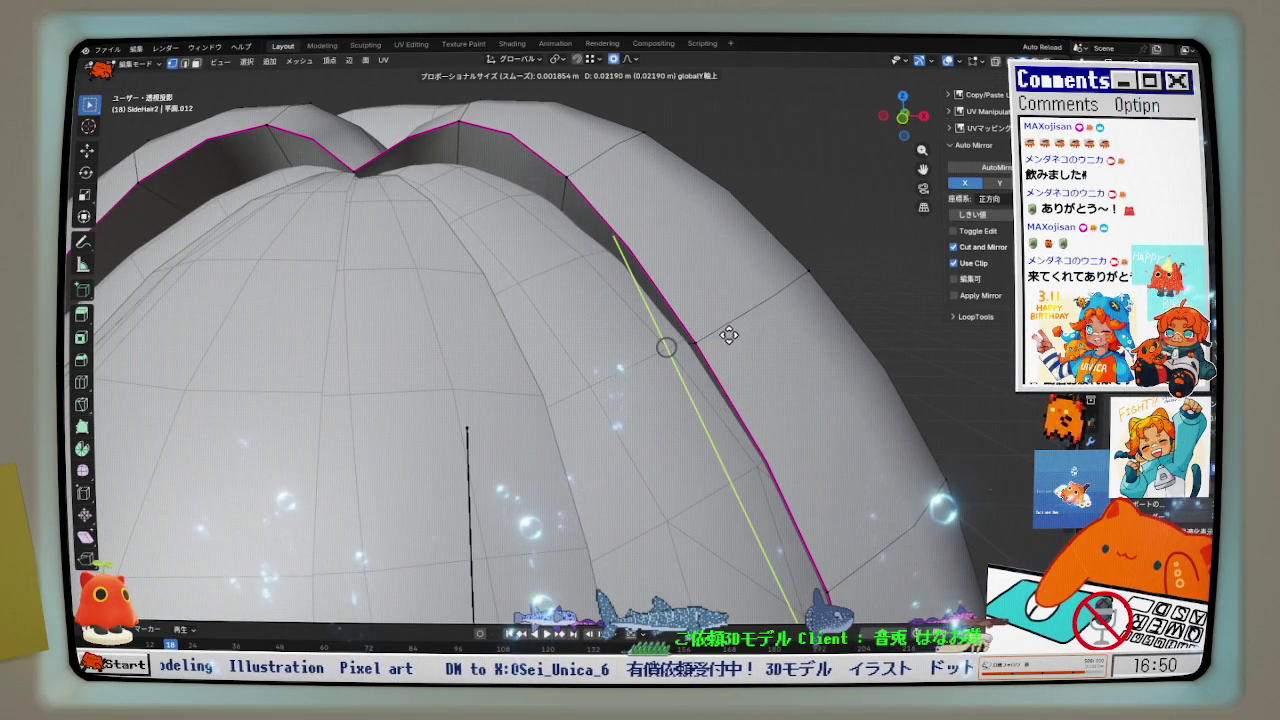
pyautogui.click(763, 315)
pyautogui.moveTo(763, 315); pyautogui.dragTo(736, 345, button='middle')
pyautogui.scroll(-1, 736, 345)
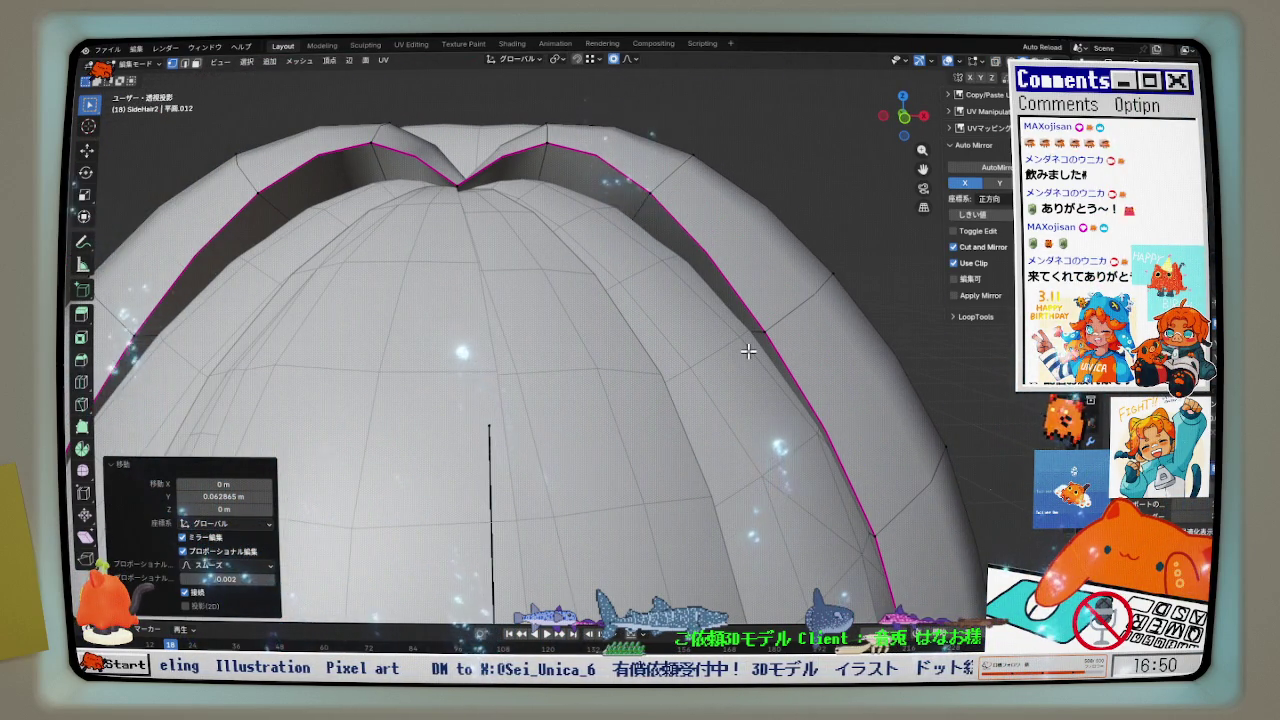
pyautogui.press('KP_1')
pyautogui.hotkey('alt', 'z')
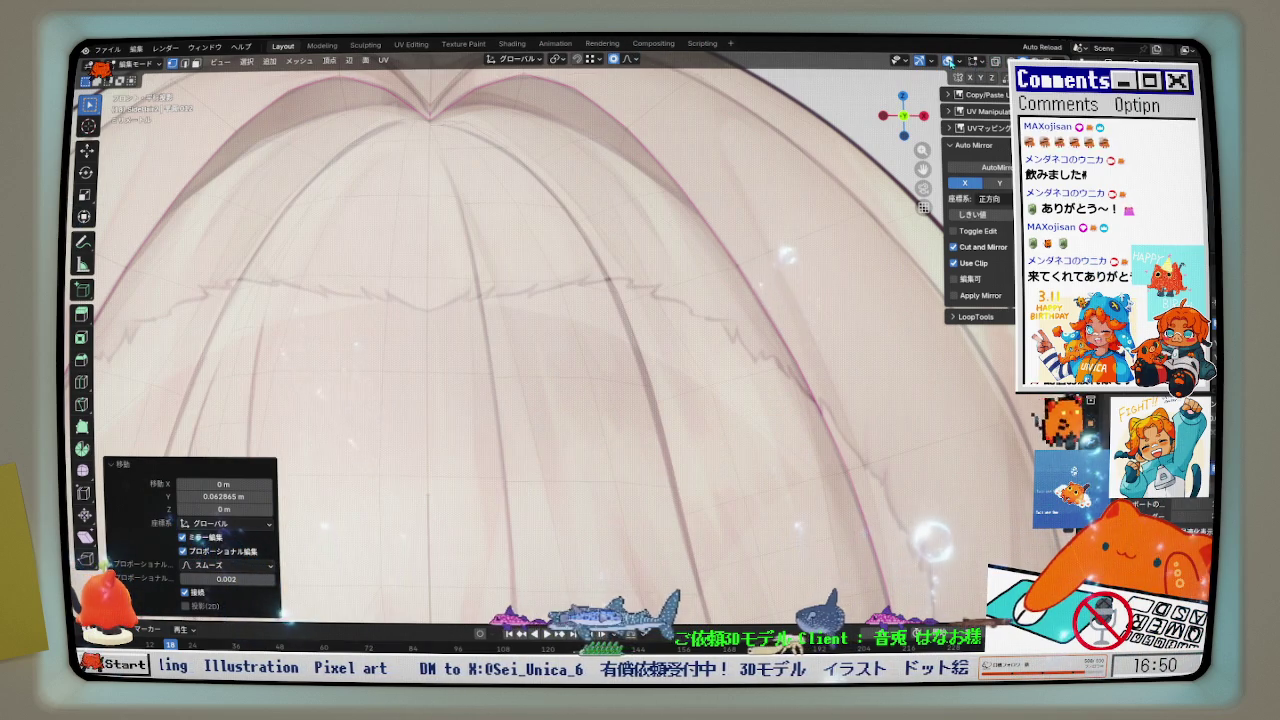
pyautogui.click(948, 60)
pyautogui.click(948, 60)
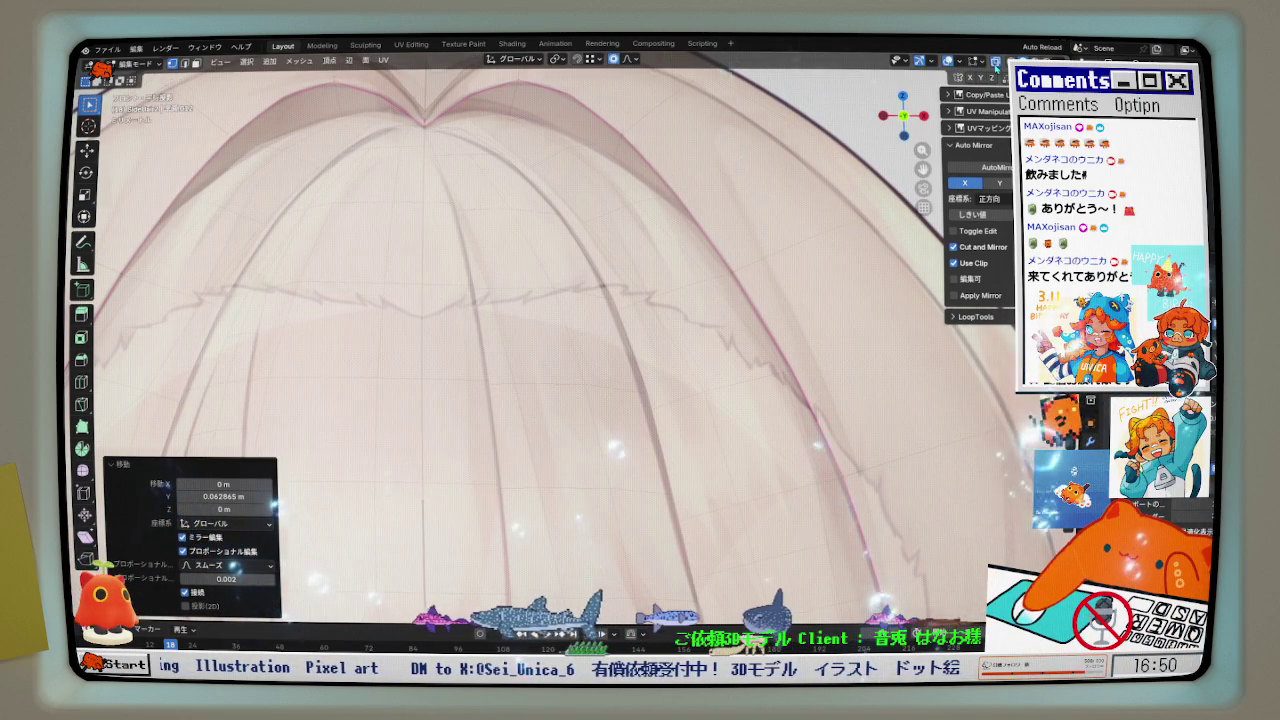
# - Shrink the hair edges inward with Alt+S, checking front ortho and perspective views
pyautogui.hotkey('alt', 's')
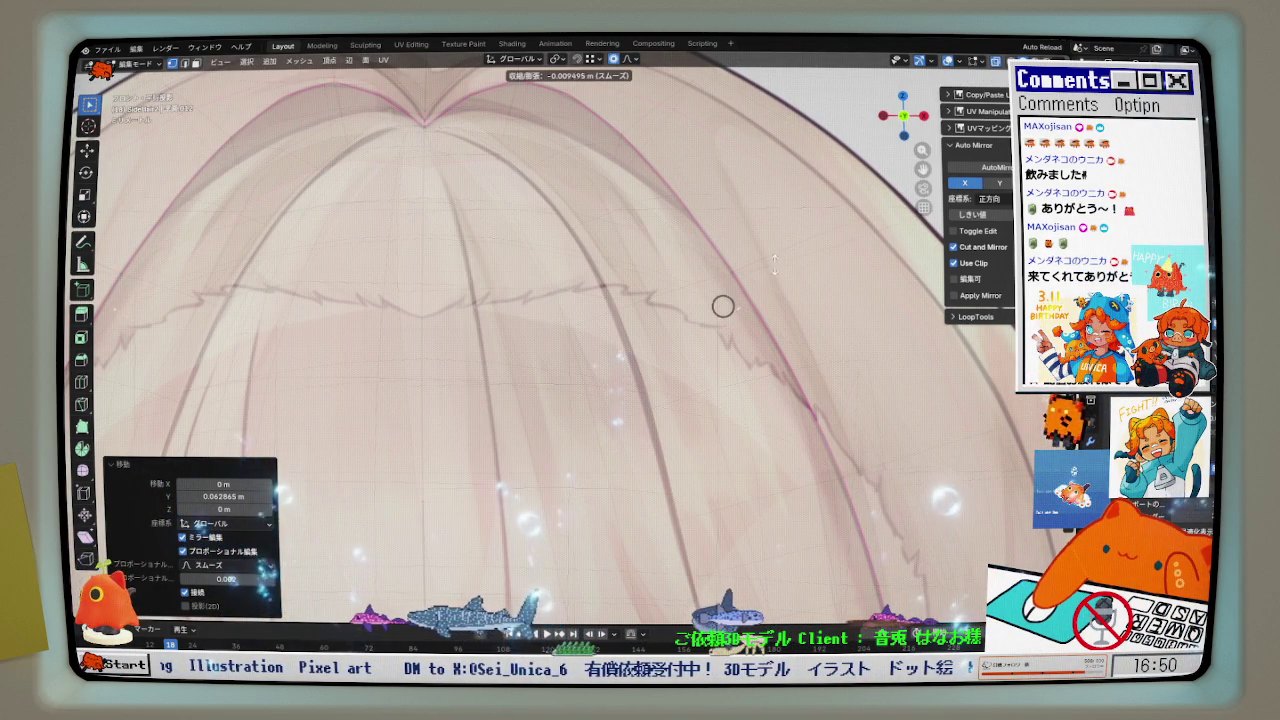
pyautogui.click(723, 306)
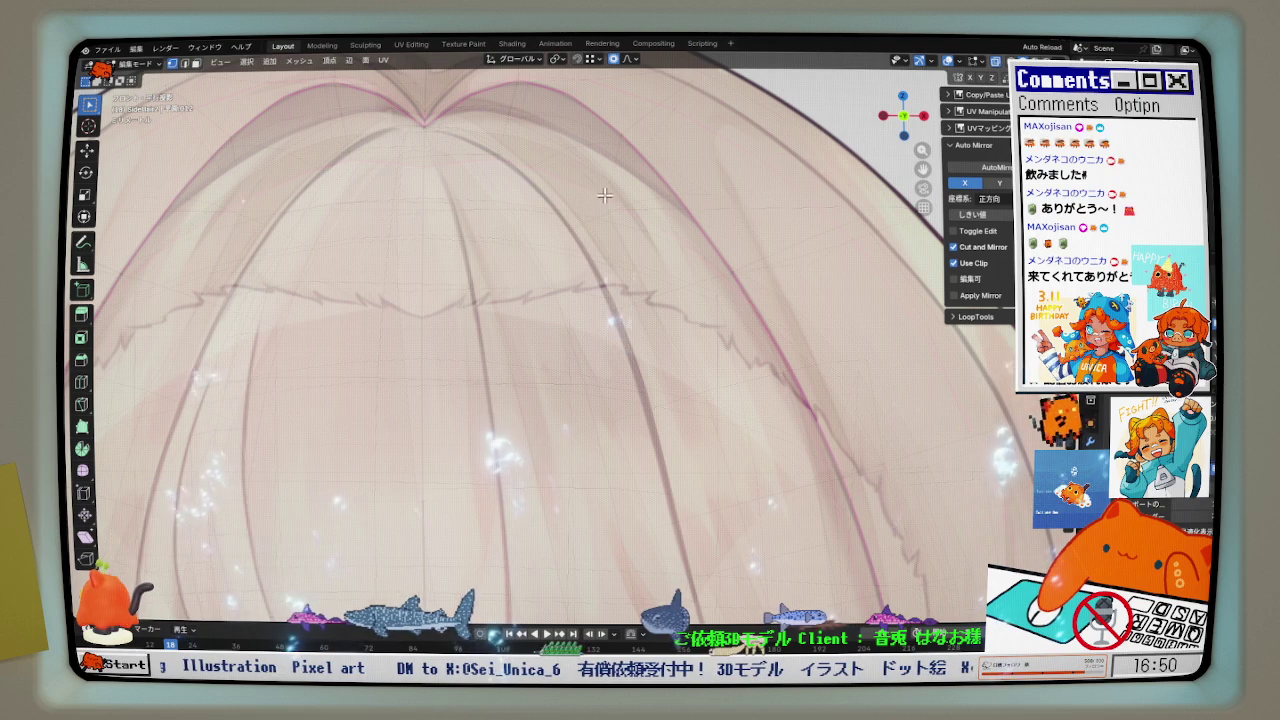
pyautogui.click(596, 213)
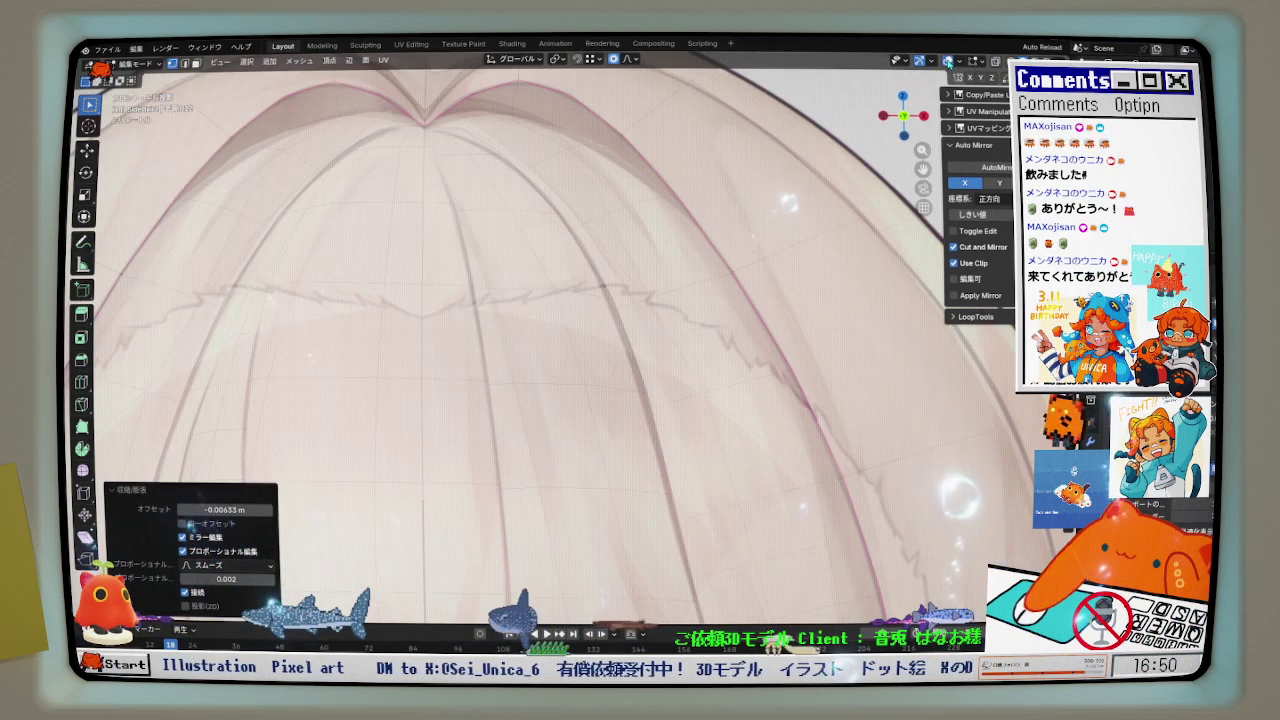
pyautogui.press('KP_1')
pyautogui.moveTo(621, 272); pyautogui.dragTo(660, 300, button='middle')
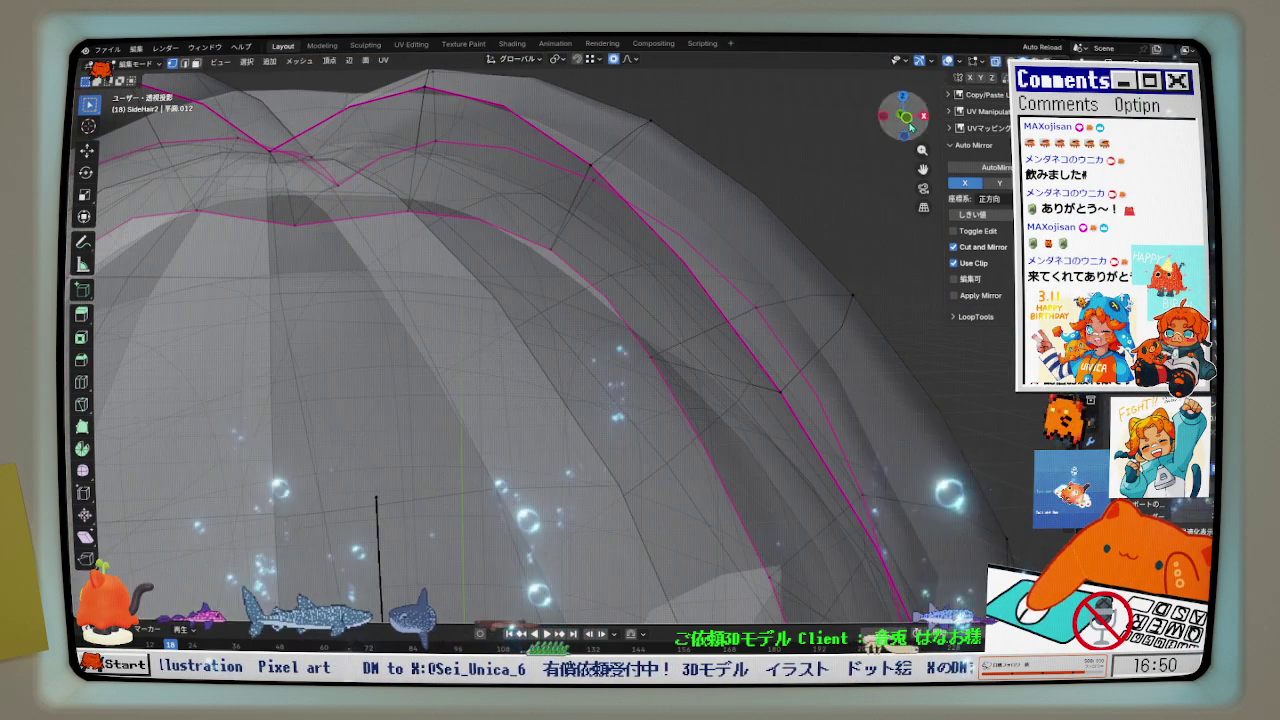
pyautogui.press('KP_1')
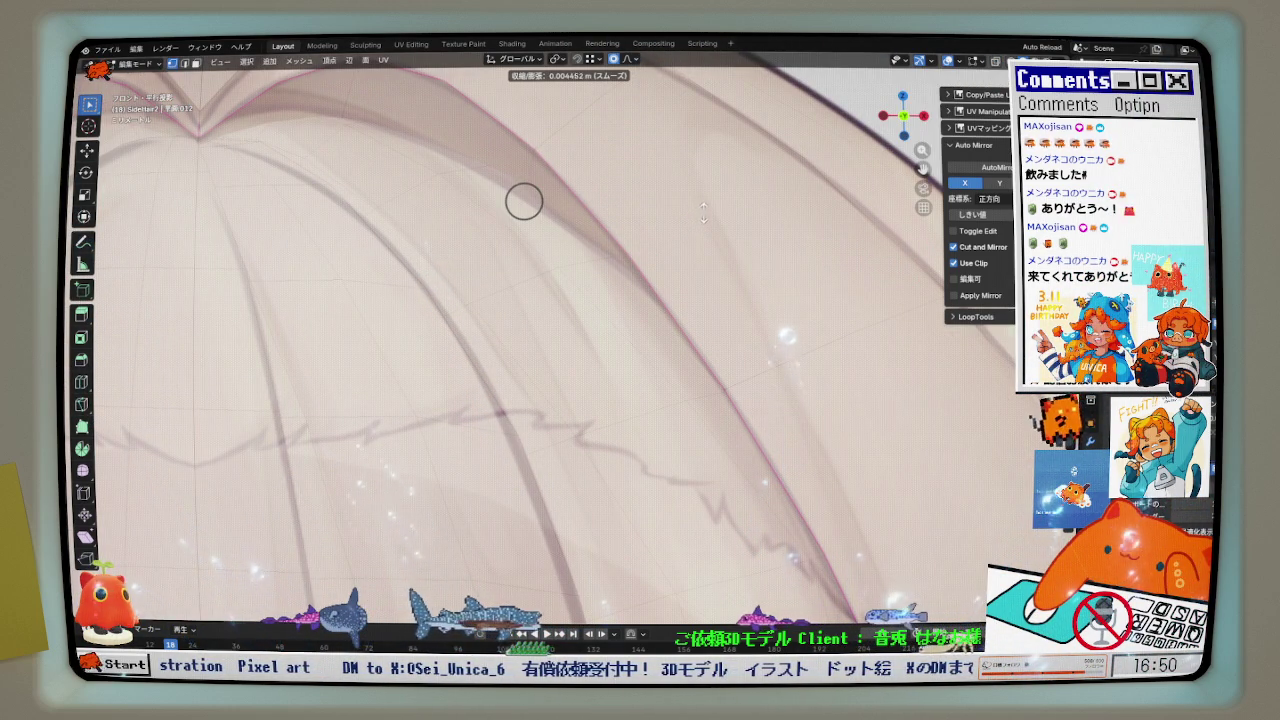
pyautogui.click(524, 201)
# - Inspect the hair fit in solid shading and isolate SideHair2 in local view
pyautogui.scroll(-3, 524, 201)
pyautogui.scroll(-2, 709, 277)
pyautogui.scroll(-3, 709, 277)
pyautogui.moveTo(680, 260); pyautogui.dragTo(741, 312, button='middle')
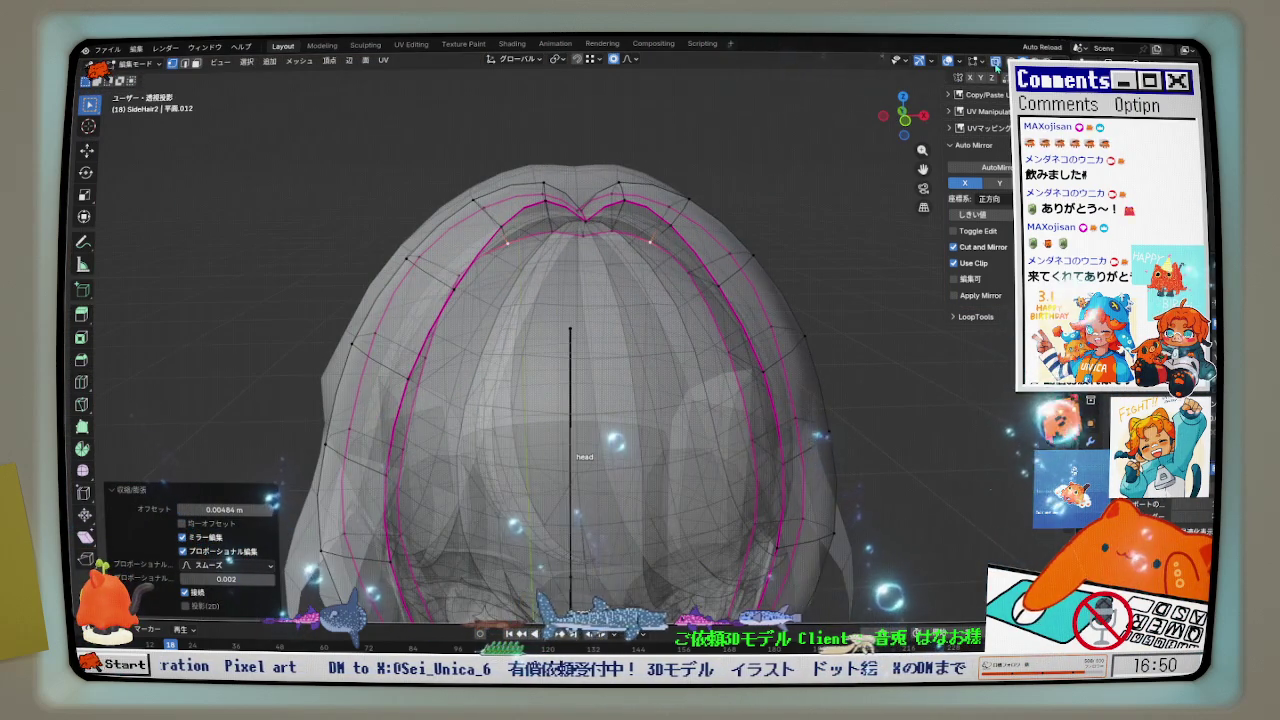
pyautogui.click(995, 63)
pyautogui.moveTo(640, 330)
pyautogui.mouseDown(button='middle')
pyautogui.moveTo(820, 306)
pyautogui.moveTo(836, 211)
pyautogui.mouseUp(button='middle')
pyautogui.press('KP_Divide')
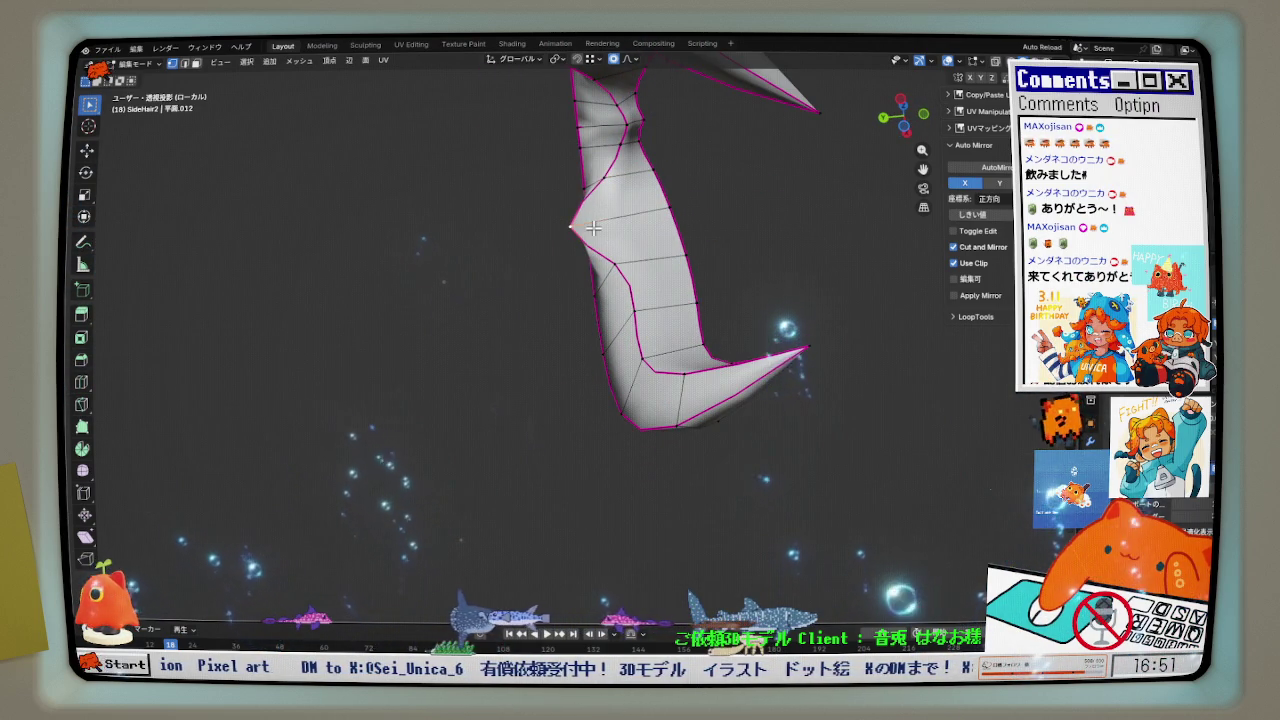
# - Move the strand vertex twice along the Y axis
pyautogui.press('g')
pyautogui.press('y')
pyautogui.click(683, 226)
pyautogui.press('g')
pyautogui.press('y')
pyautogui.click(631, 217)
pyautogui.moveTo(631, 217)
pyautogui.mouseDown(button='middle')
pyautogui.moveTo(560, 337)
pyautogui.moveTo(516, 380)
pyautogui.mouseUp(button='middle')
# - Shrink a selected path of strand edges by -0.0203 m, then exit local view
pyautogui.keyDown('ctrl'); pyautogui.click(634, 274); pyautogui.keyUp('ctrl')
pyautogui.moveTo(634, 274)
pyautogui.mouseDown(button='middle')
pyautogui.moveTo(671, 274)
pyautogui.moveTo(686, 343)
pyautogui.moveTo(654, 337)
pyautogui.moveTo(746, 271)
pyautogui.moveTo(727, 283)
pyautogui.mouseUp(button='middle')
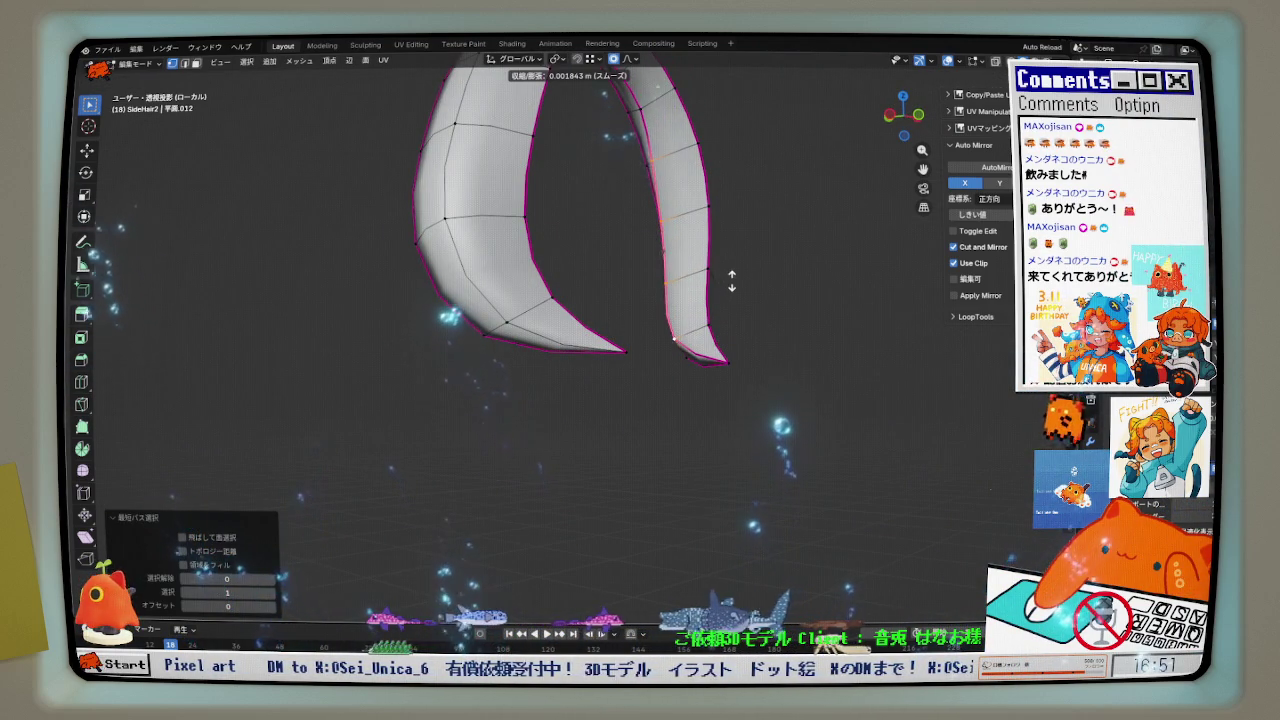
pyautogui.click(713, 296)
pyautogui.moveTo(711, 294); pyautogui.dragTo(623, 223, button='middle')
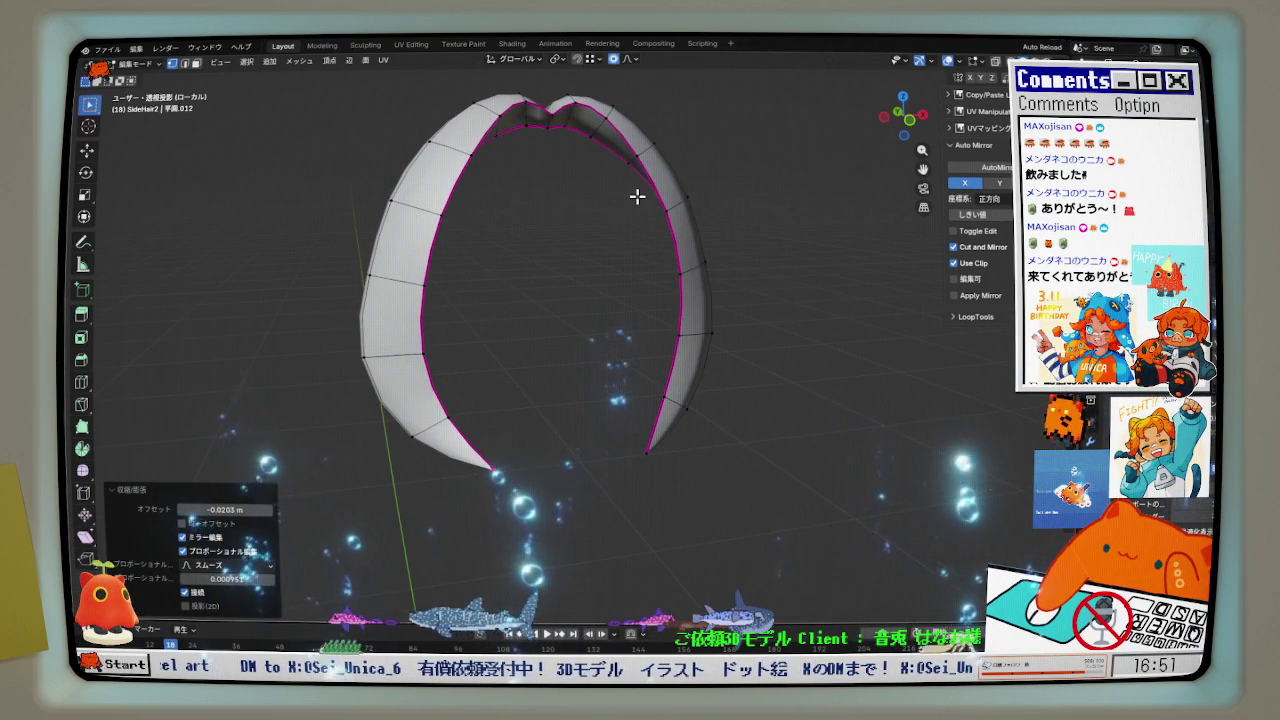
pyautogui.press('KP_Divide')
pyautogui.scroll(4, 699, 172)
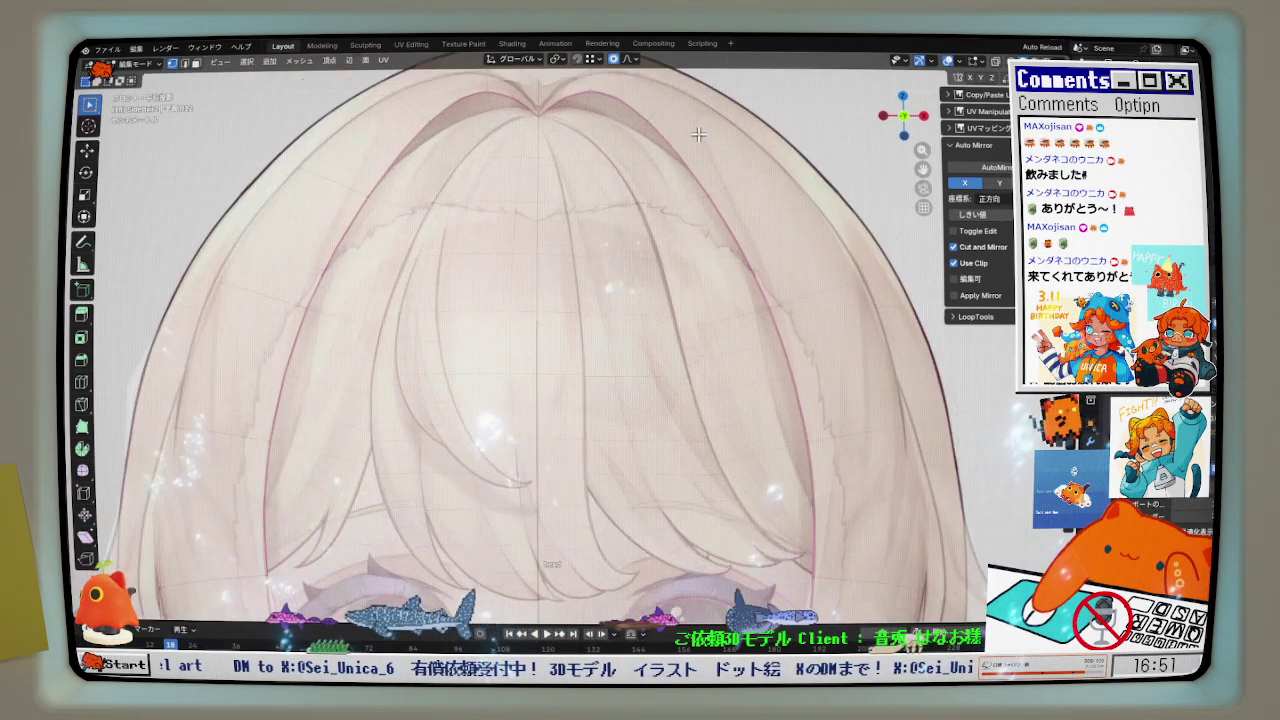
# - Compare the hair against the reference image and shrink its edges again
pyautogui.scroll(2, 721, 178)
pyautogui.click(948, 62)
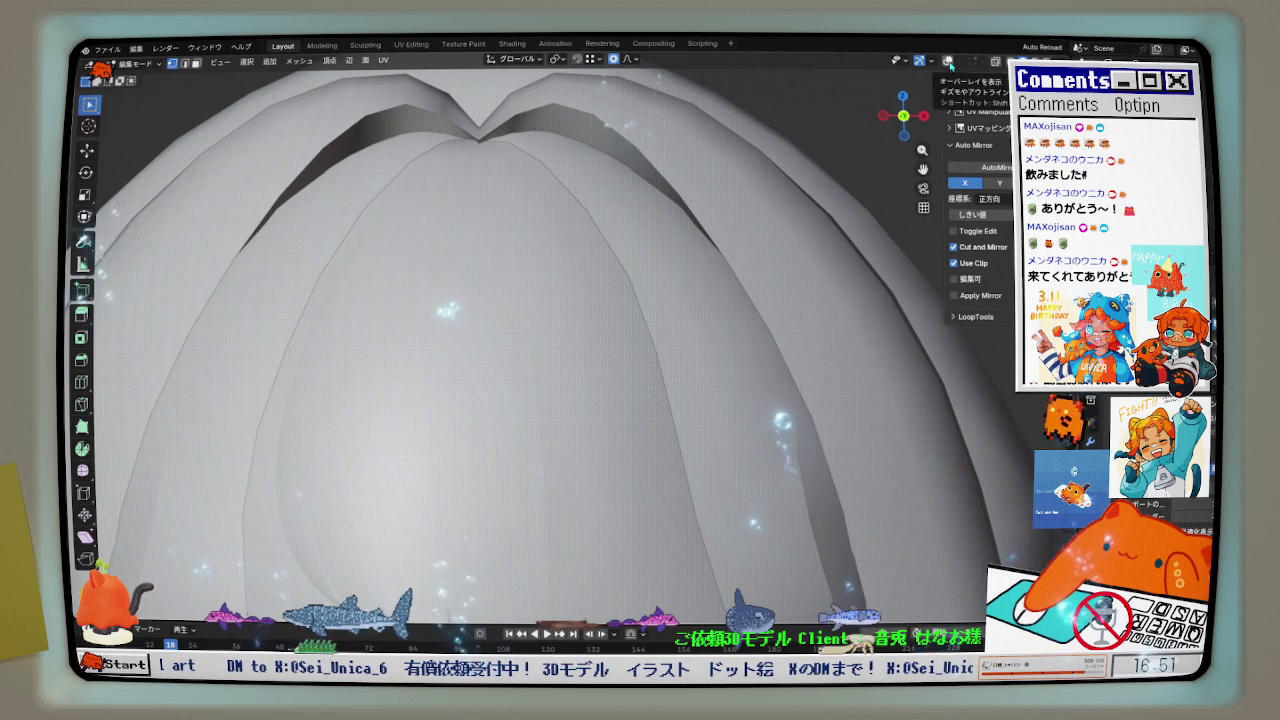
pyautogui.click(948, 62)
pyautogui.click(996, 62)
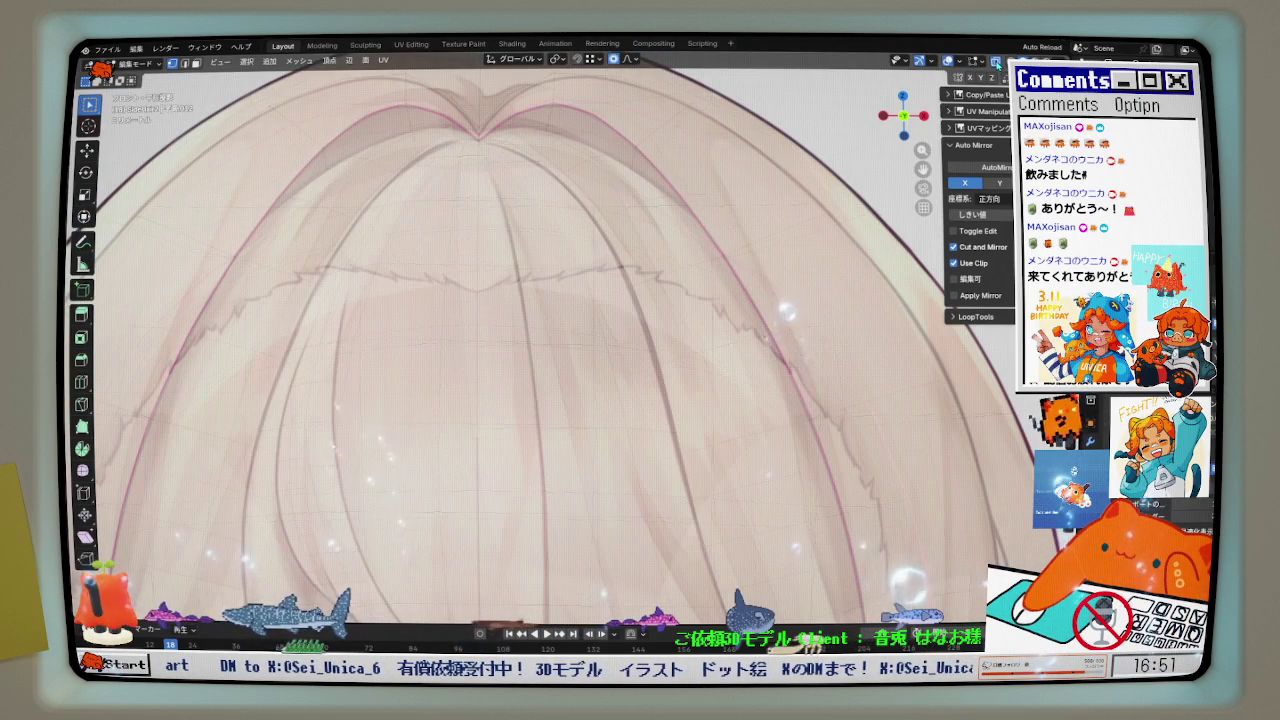
pyautogui.click(996, 62)
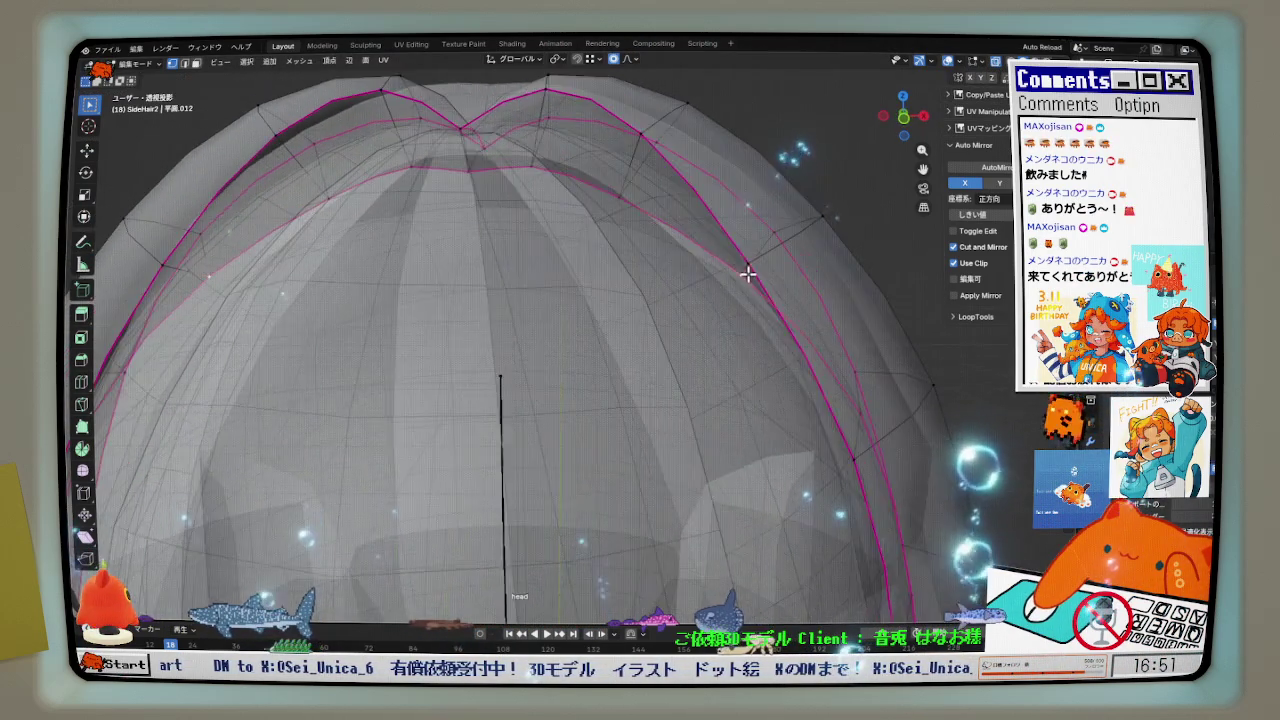
pyautogui.hotkey('alt', 'z')
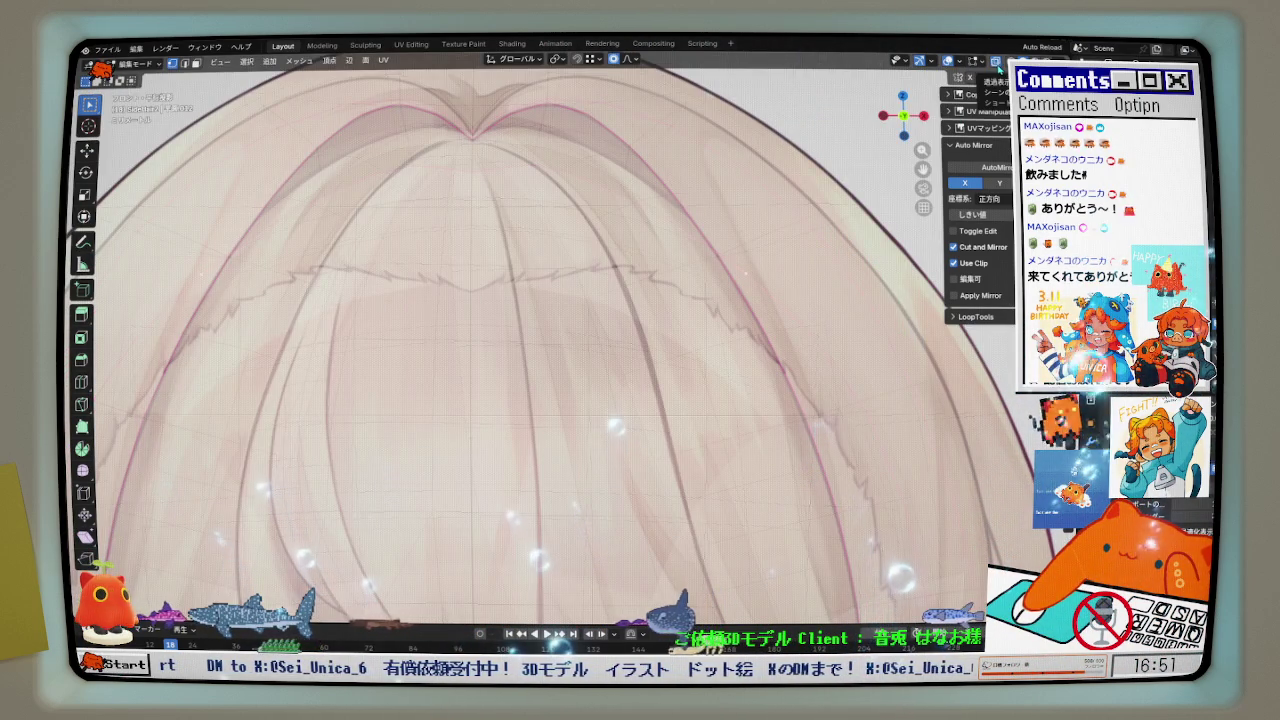
pyautogui.moveTo(845, 185); pyautogui.dragTo(810, 190, button='middle')
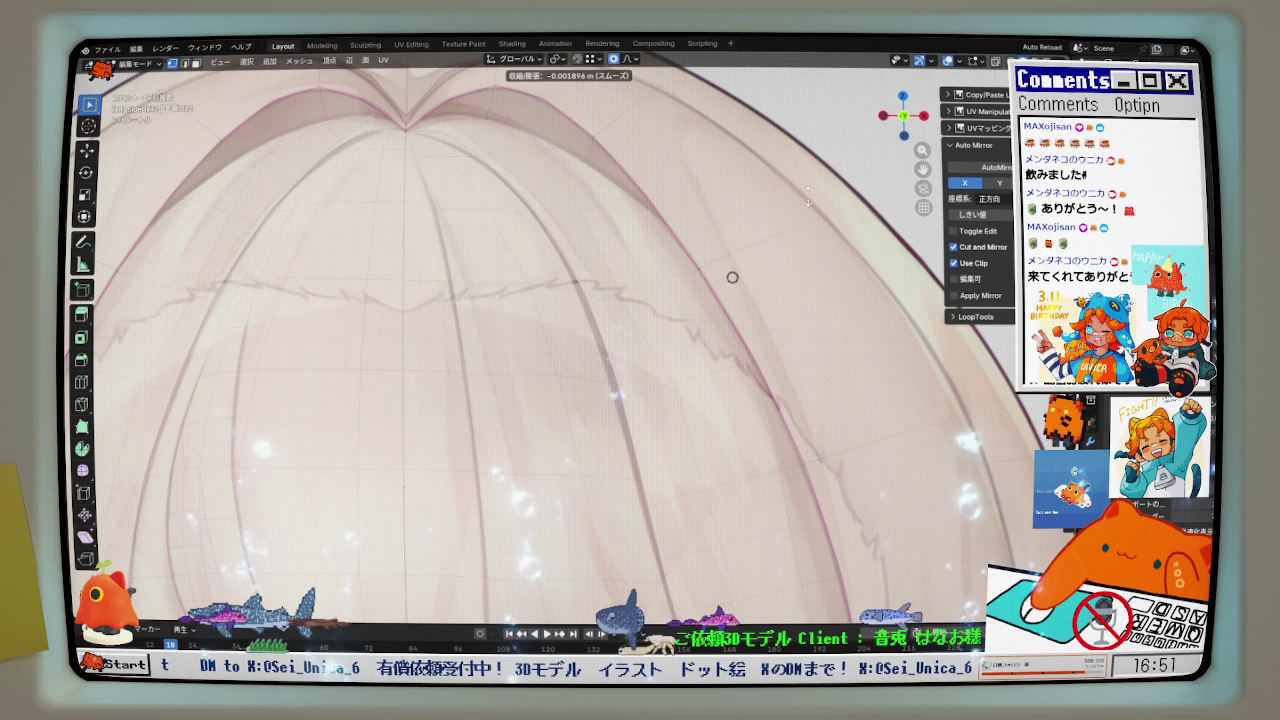
pyautogui.click(811, 199)
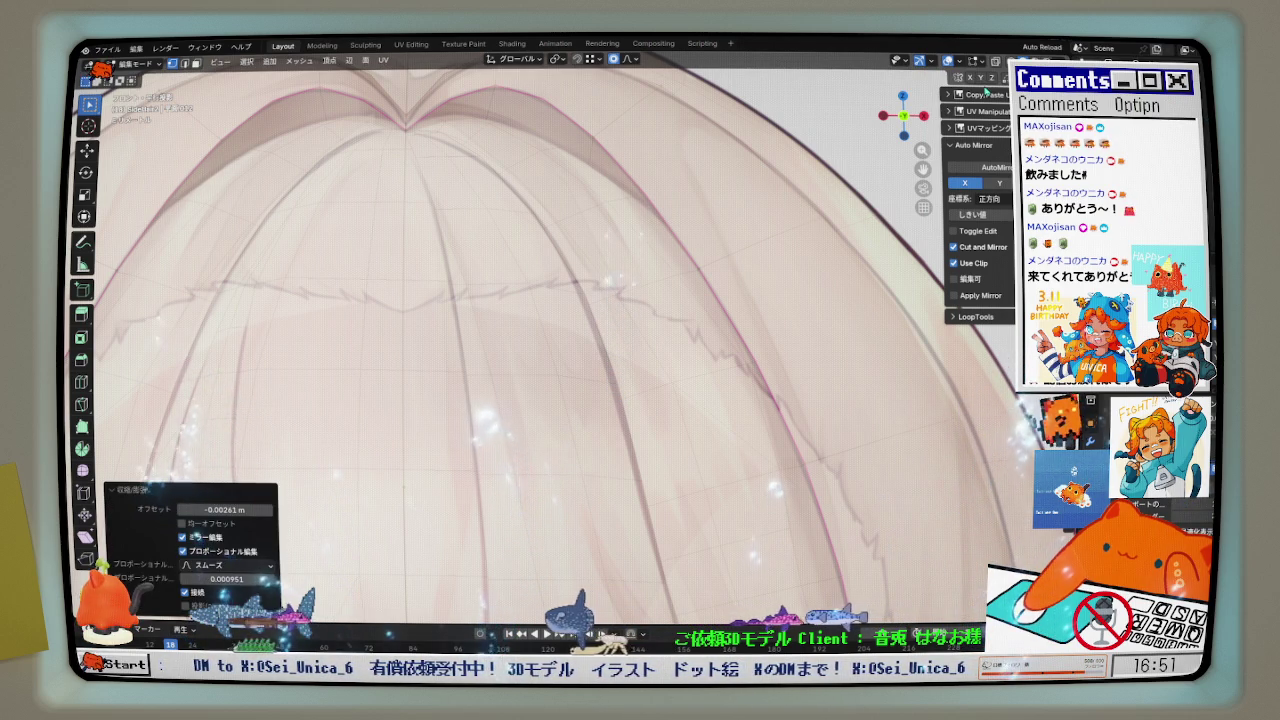
# - Toggle X-ray and overlays to compare the hair fit in solid and see-through views
pyautogui.hotkey('alt', 'z')
pyautogui.hotkey('alt', 'z')
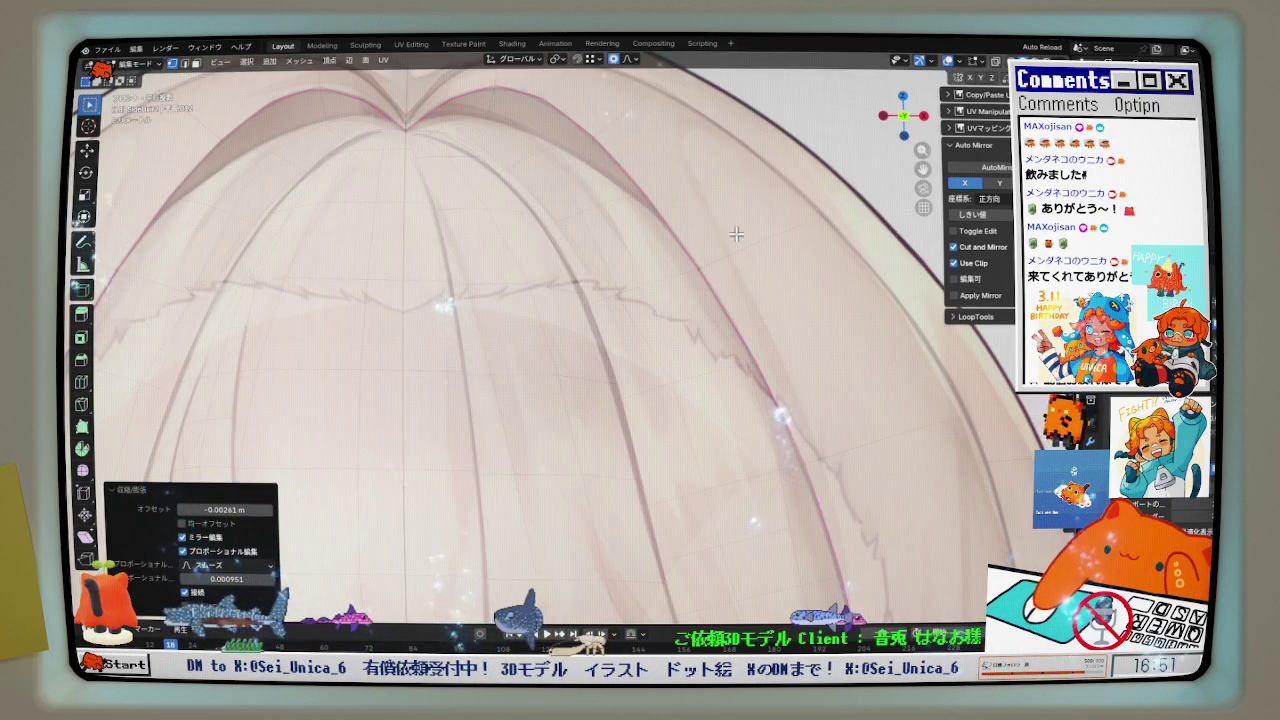
pyautogui.hotkey('alt', 'z')
pyautogui.scroll(2, 749, 234)
pyautogui.hotkey('alt', 'z')
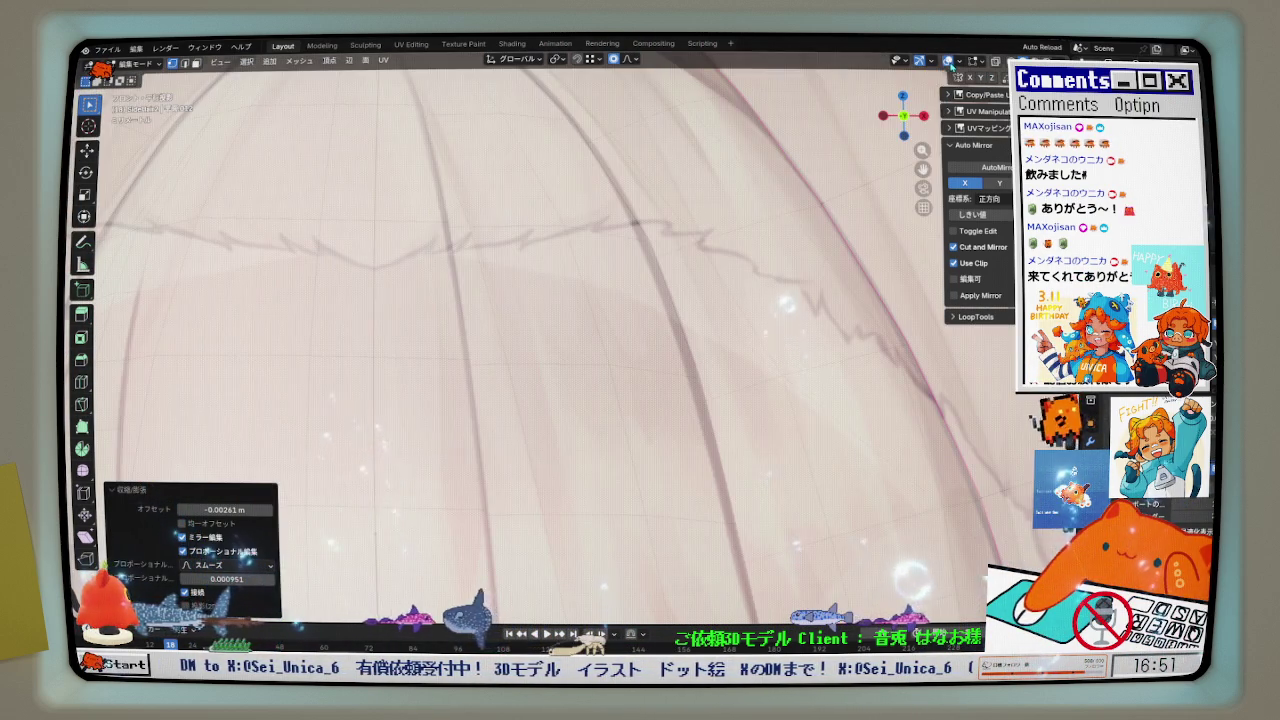
pyautogui.hotkey('alt', 'z')
pyautogui.scroll(-3, 740, 260)
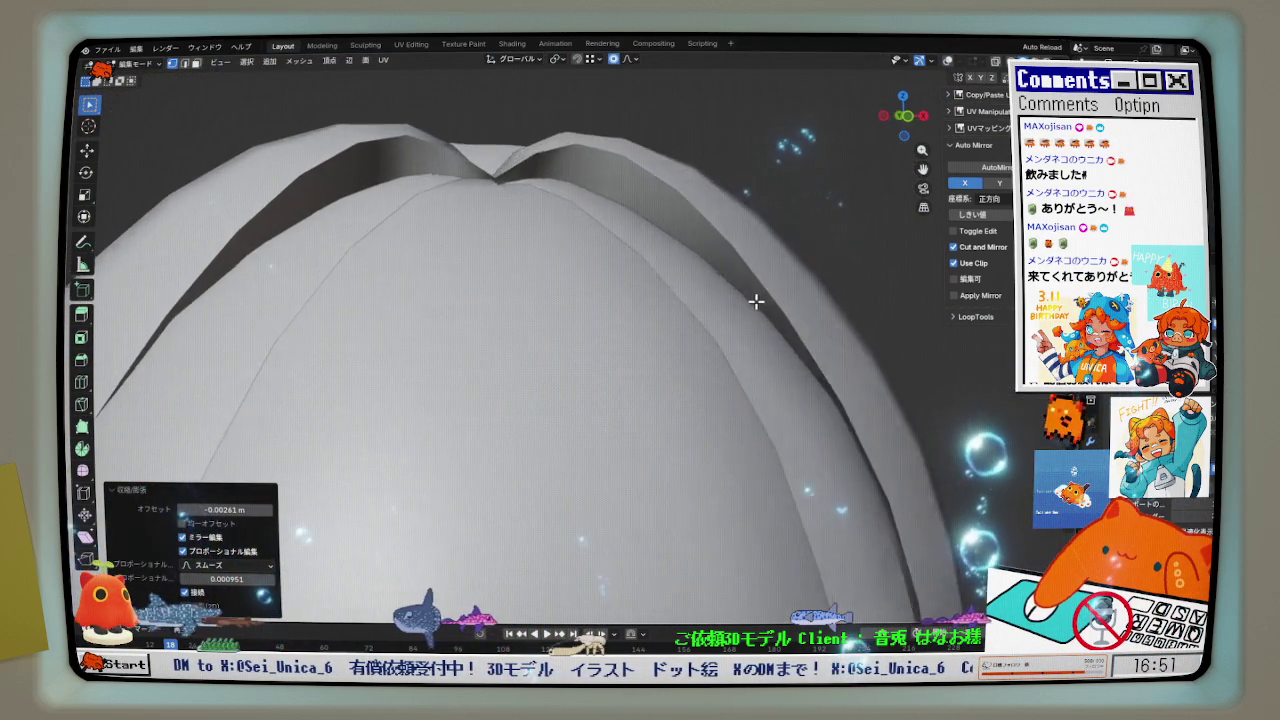
pyautogui.scroll(-1, 760, 310)
pyautogui.click(948, 61)
pyautogui.click(948, 61)
pyautogui.hotkey('alt', 'z')
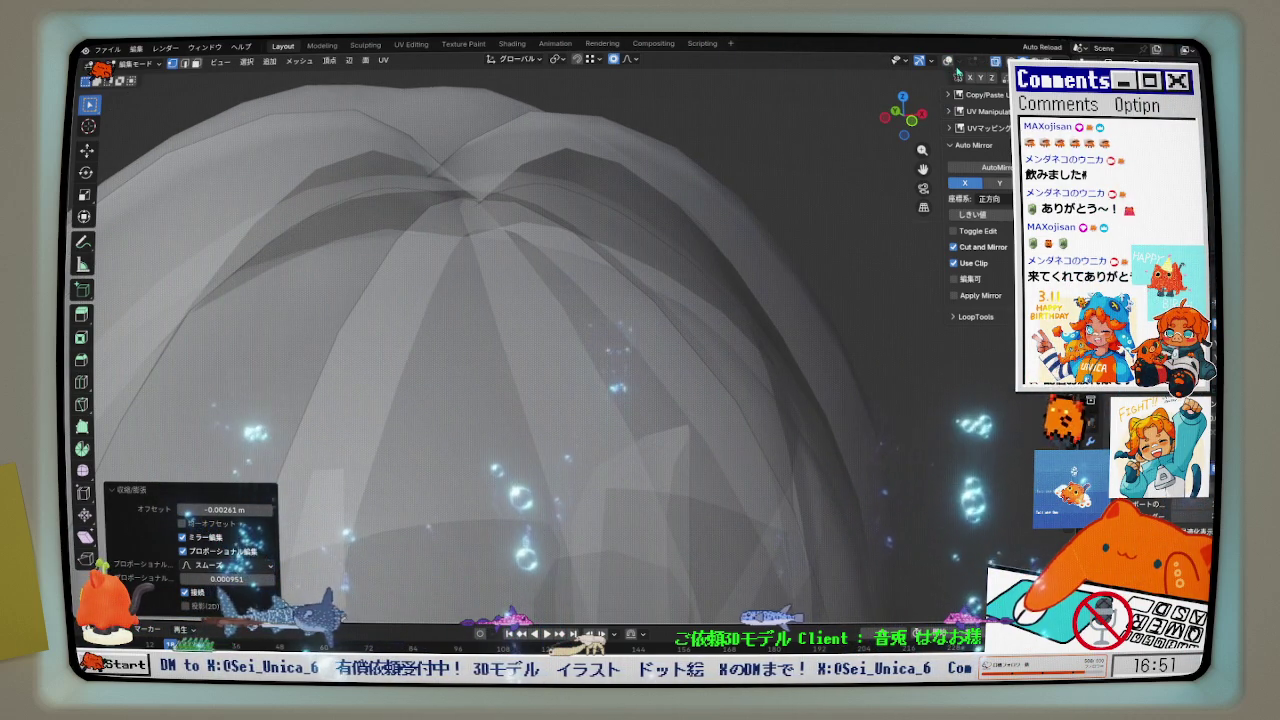
pyautogui.click(948, 61)
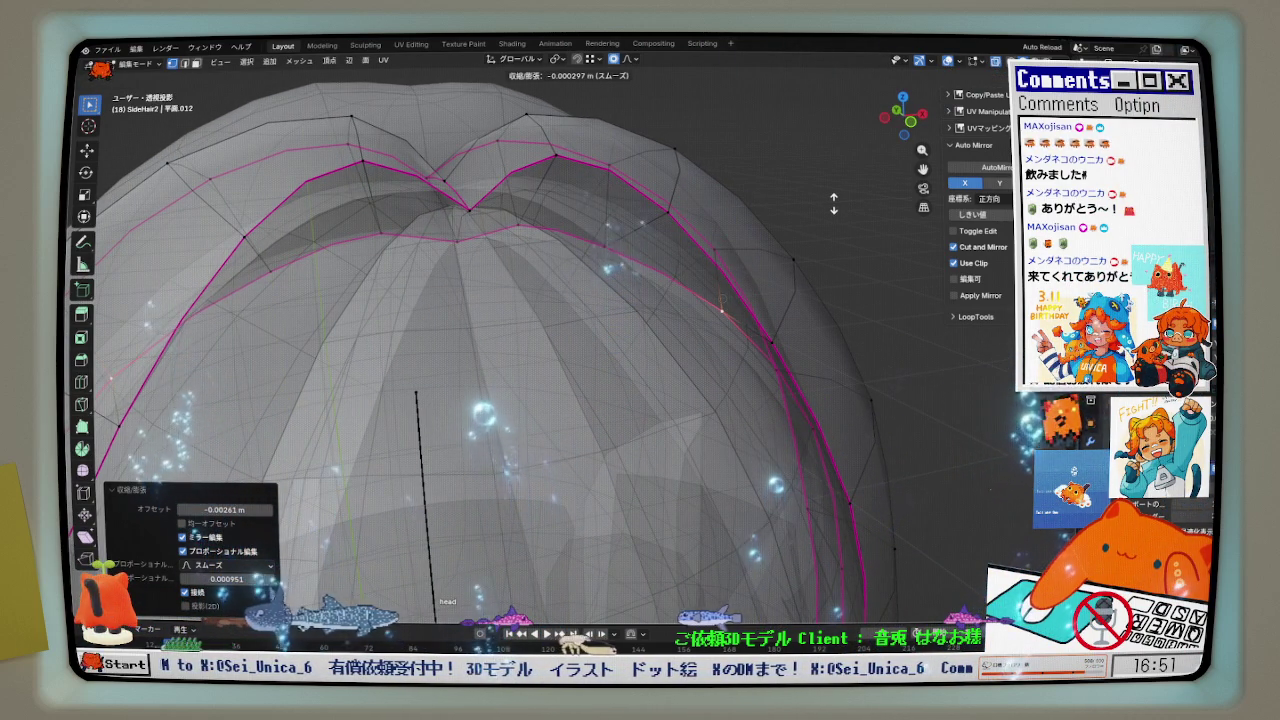
pyautogui.click(950, 63)
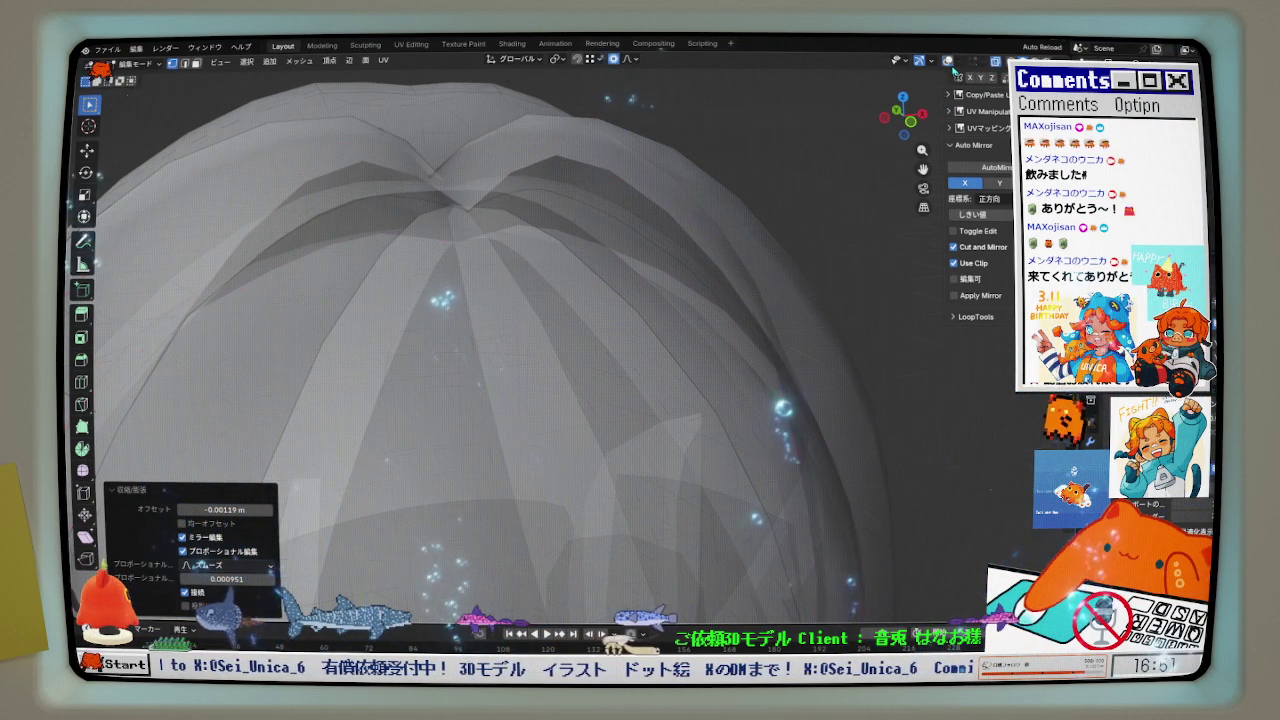
pyautogui.click(998, 63)
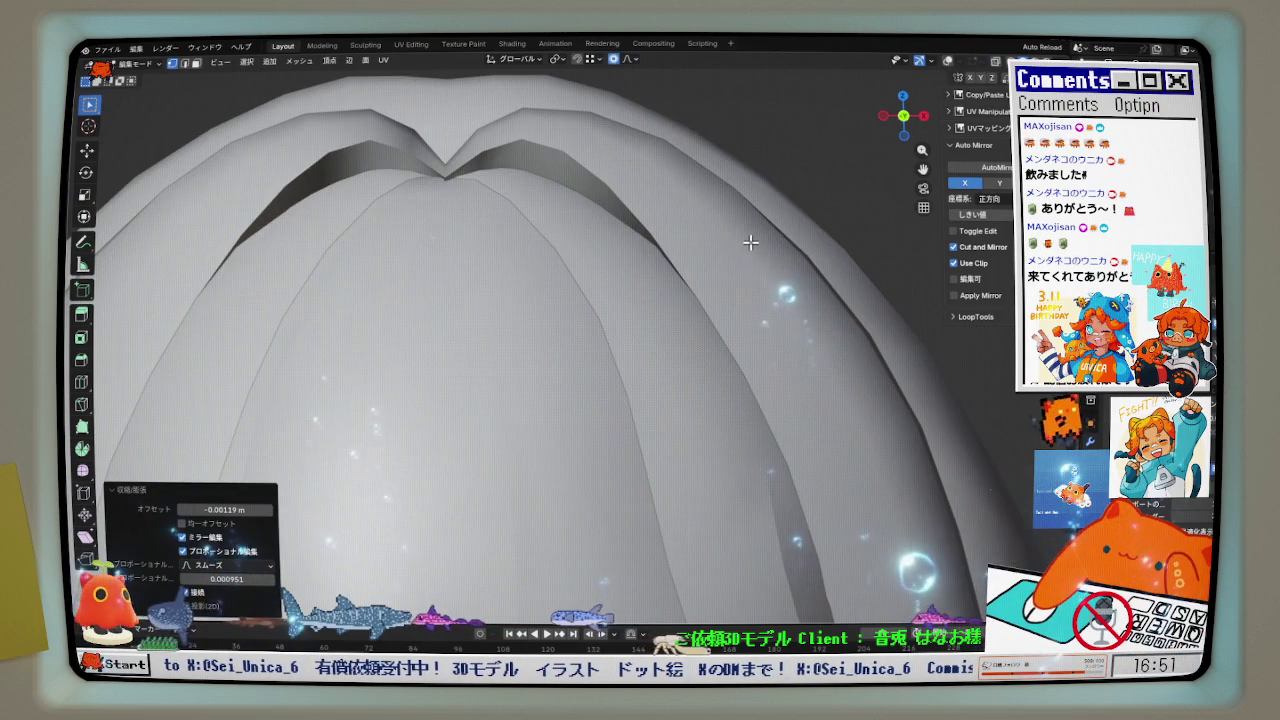
pyautogui.scroll(2, 686, 263)
pyautogui.scroll(1, 690, 263)
pyautogui.scroll(-3, 763, 246)
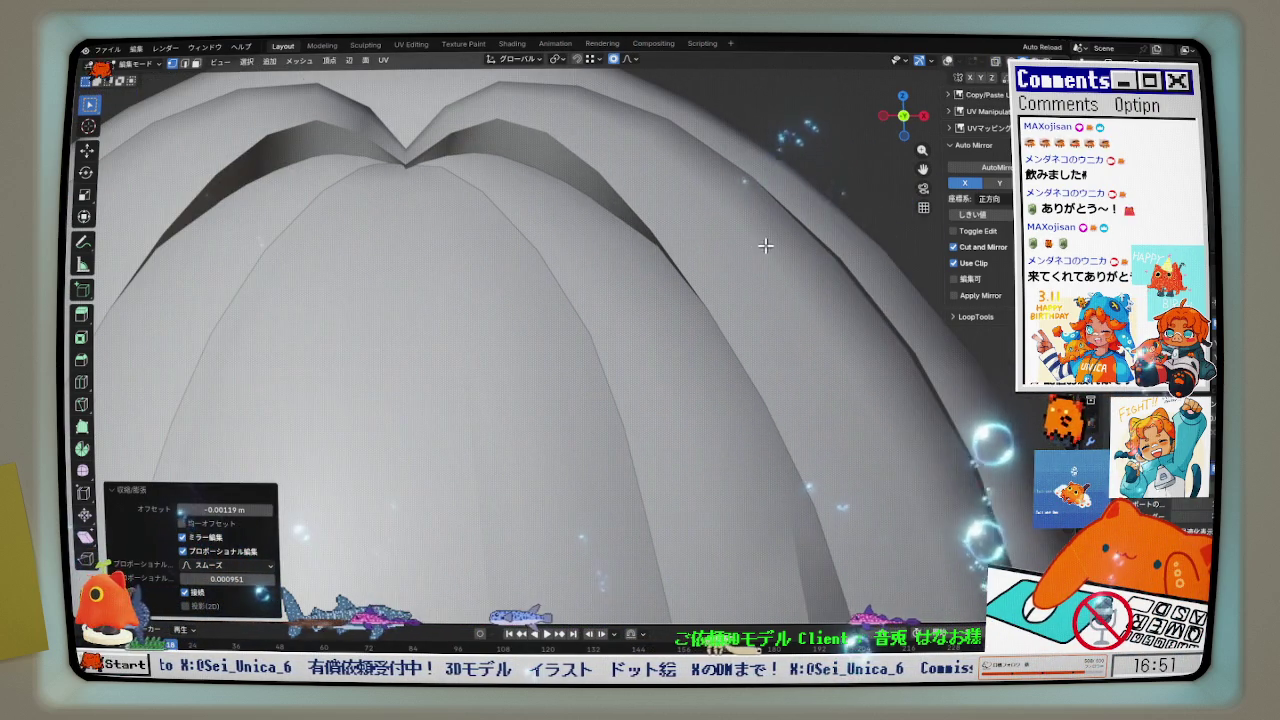
# - Review the hair in Object Mode, then resume editing with see-through display on
pyautogui.press('Tab')
pyautogui.press('Tab')
pyautogui.hotkey('alt', 'z')
pyautogui.hotkey('shift', 'alt', 'z')
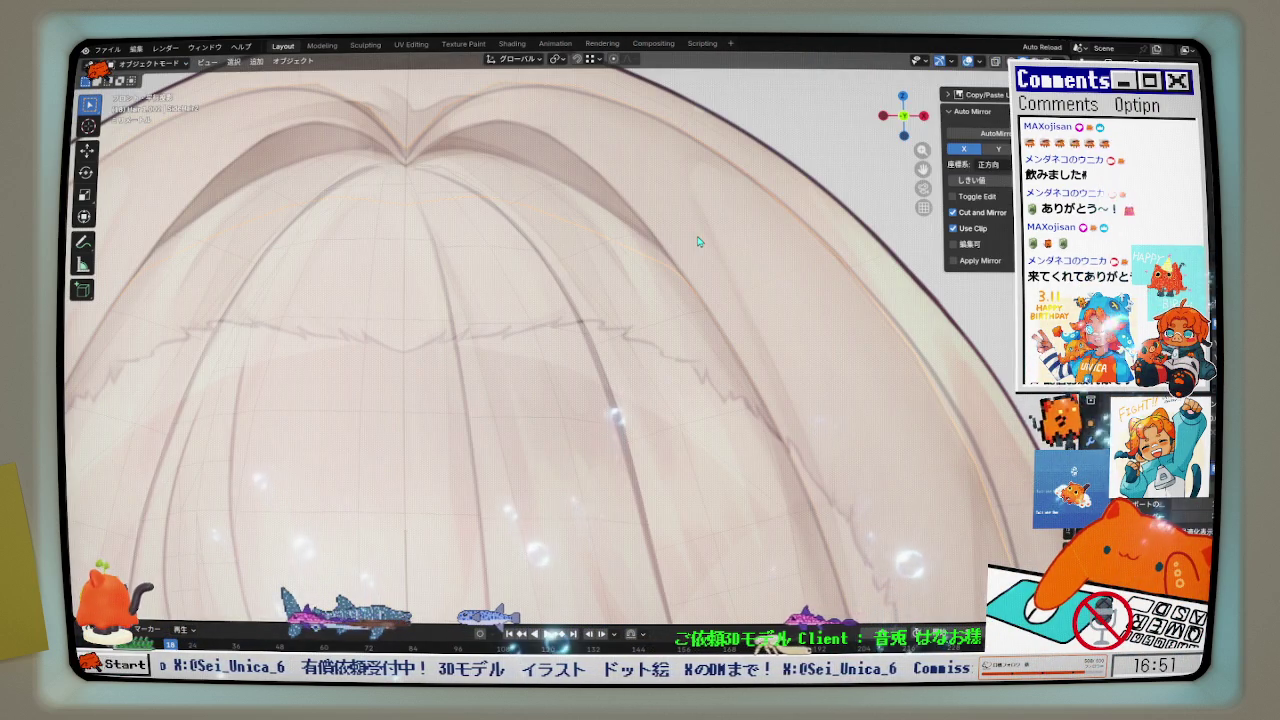
pyautogui.scroll(2, 726, 238)
pyautogui.scroll(1, 724, 260)
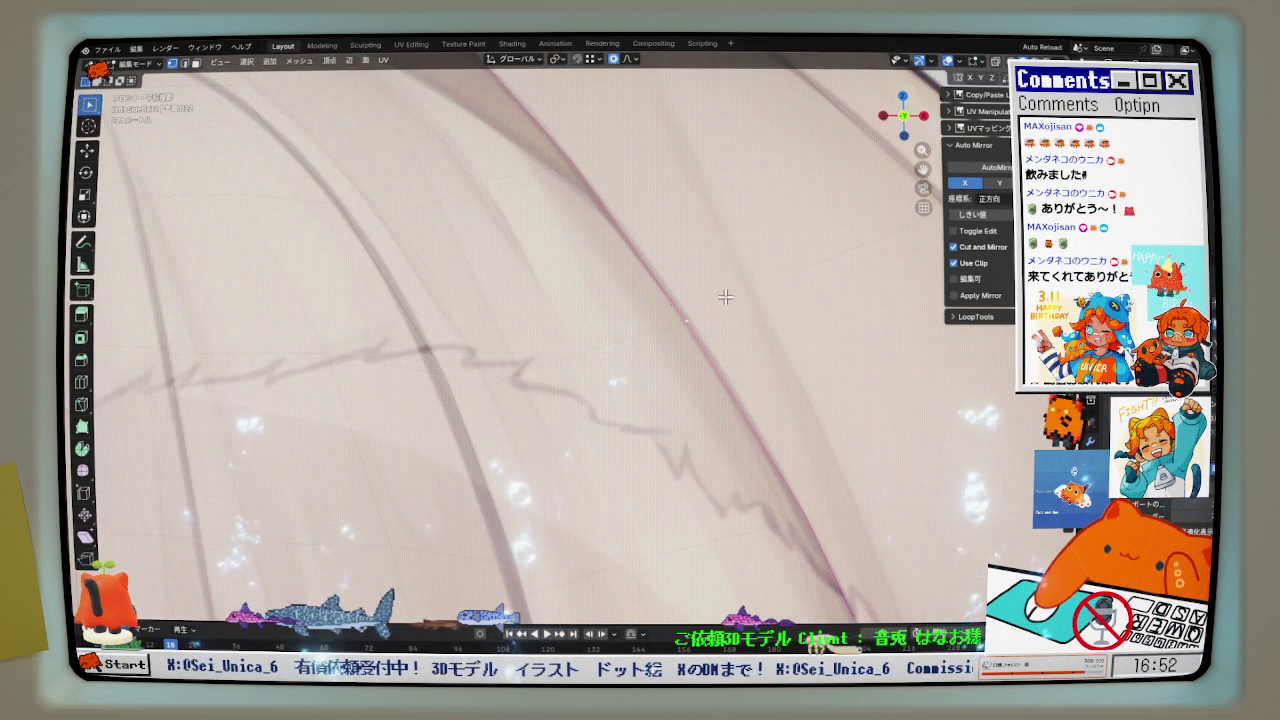
# - Pull the side hair edge vertices inward with two smooth proportional moves
pyautogui.press('g')
pyautogui.click(722, 300)
pyautogui.scroll(-2, 722, 298)
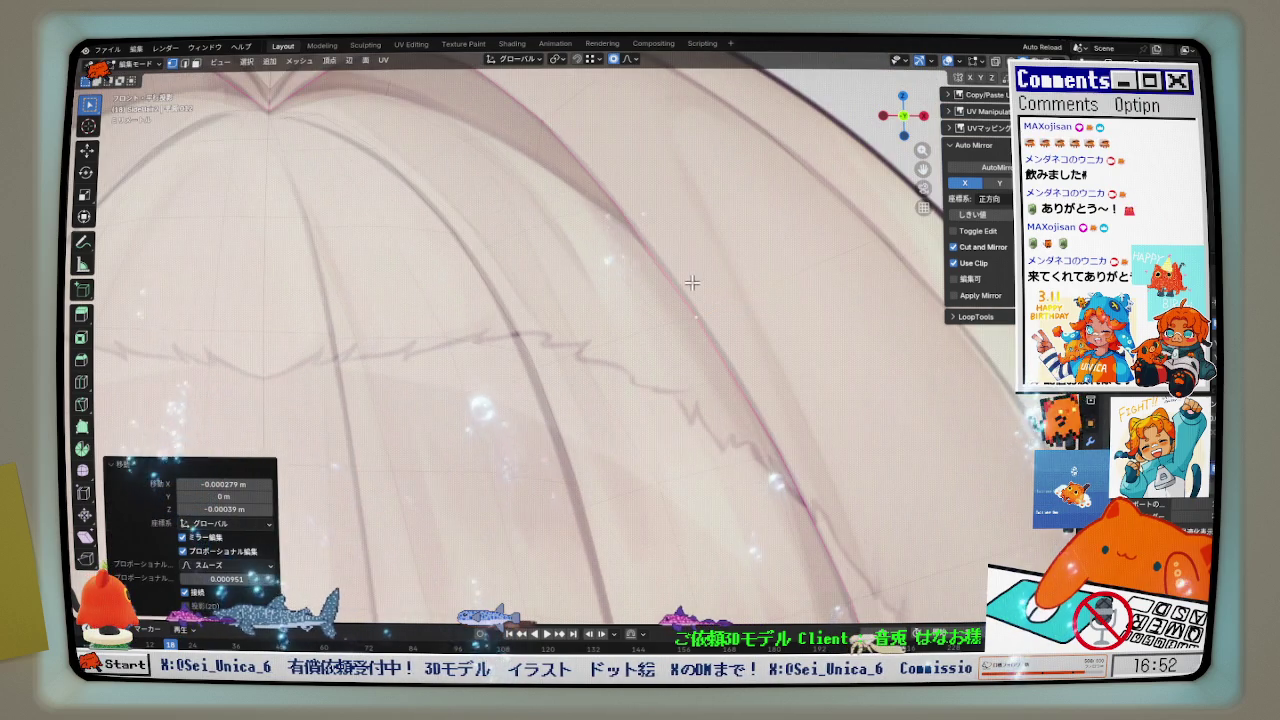
pyautogui.scroll(2, 593, 153)
pyautogui.scroll(-2, 590, 170)
pyautogui.scroll(2, 588, 190)
pyautogui.press('g')
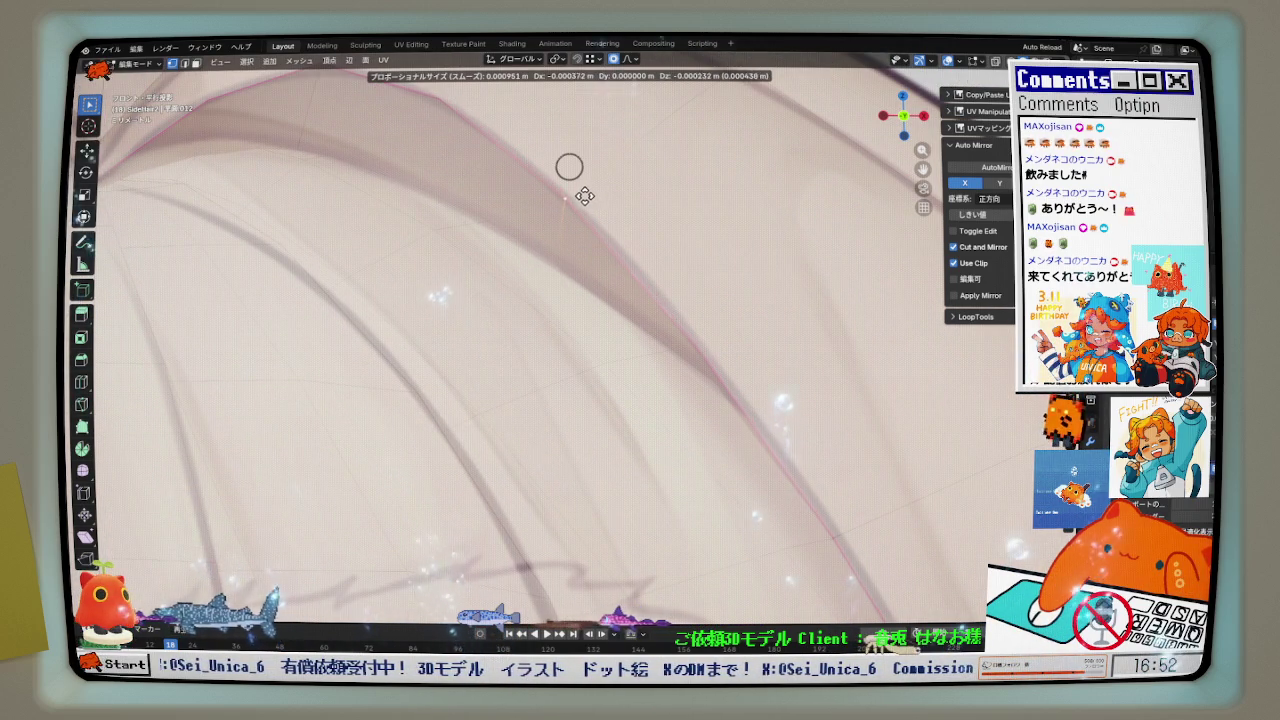
pyautogui.click(584, 196)
# - Reshape the hair edge with another proportional move of nearby vertices
pyautogui.scroll(-2, 584, 196)
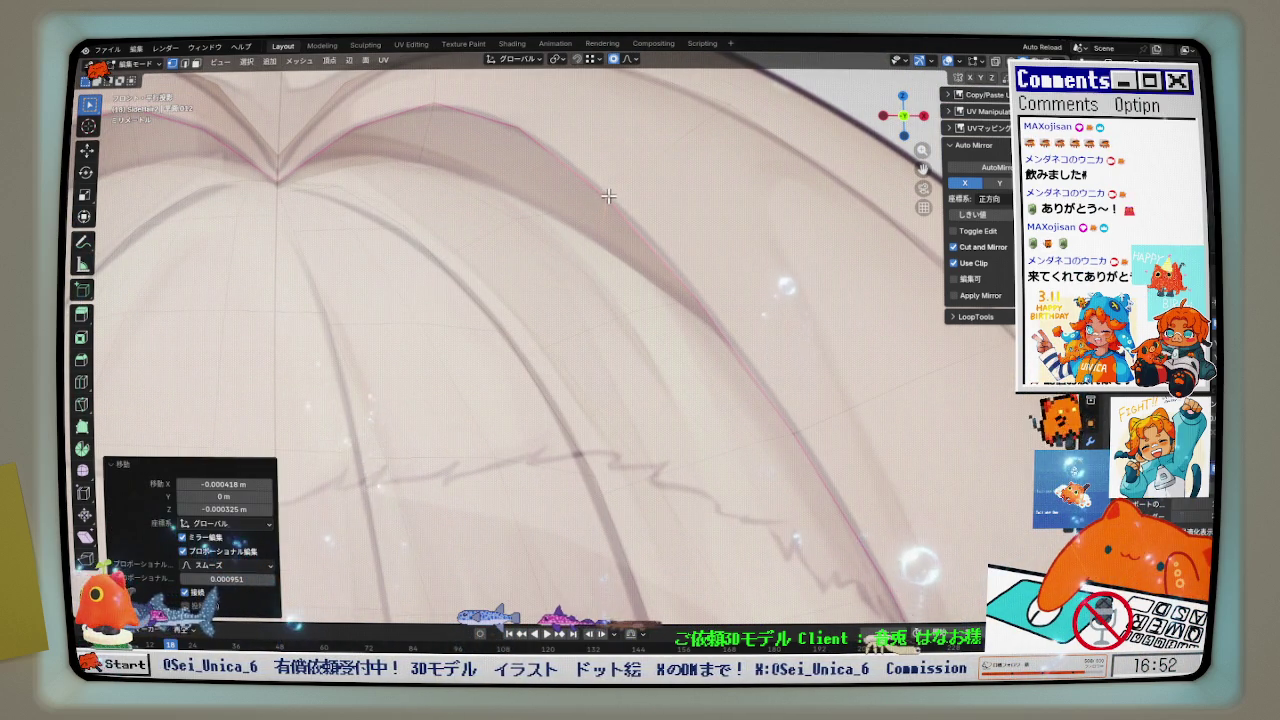
pyautogui.scroll(2, 455, 111)
pyautogui.scroll(-2, 455, 111)
pyautogui.scroll(2, 449, 128)
pyautogui.press('g')
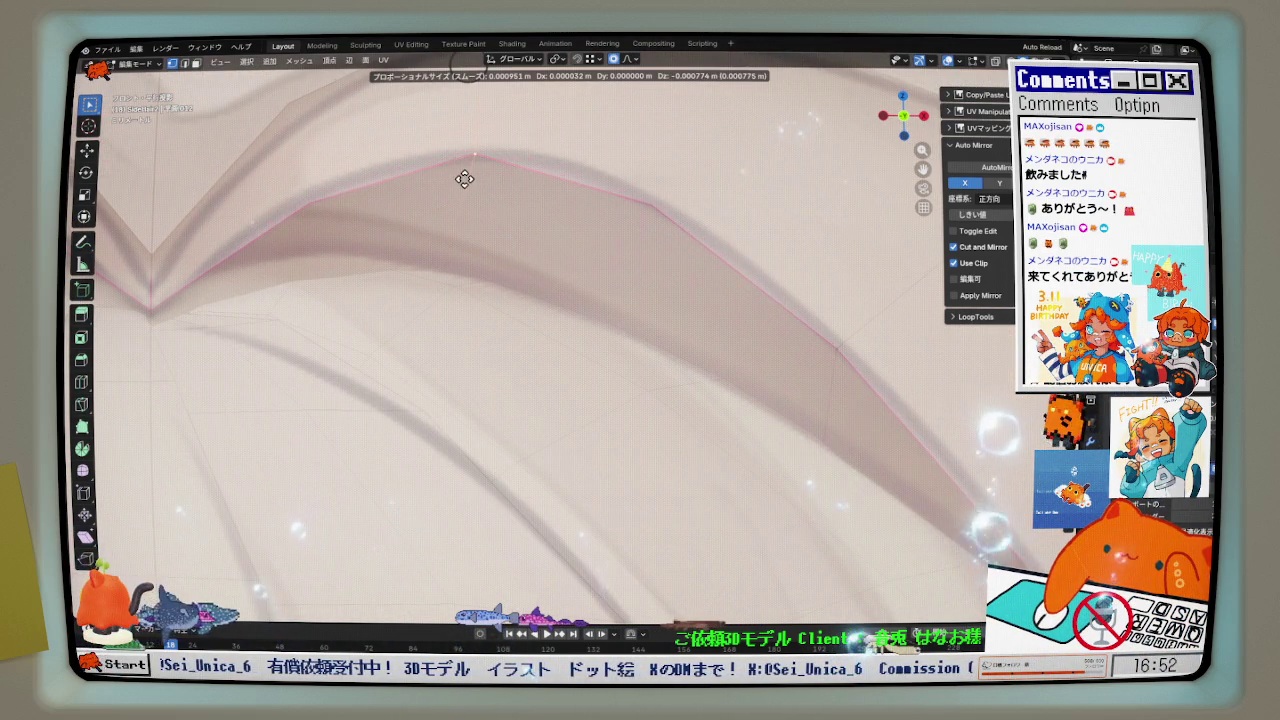
pyautogui.click(464, 181)
pyautogui.scroll(-1, 464, 181)
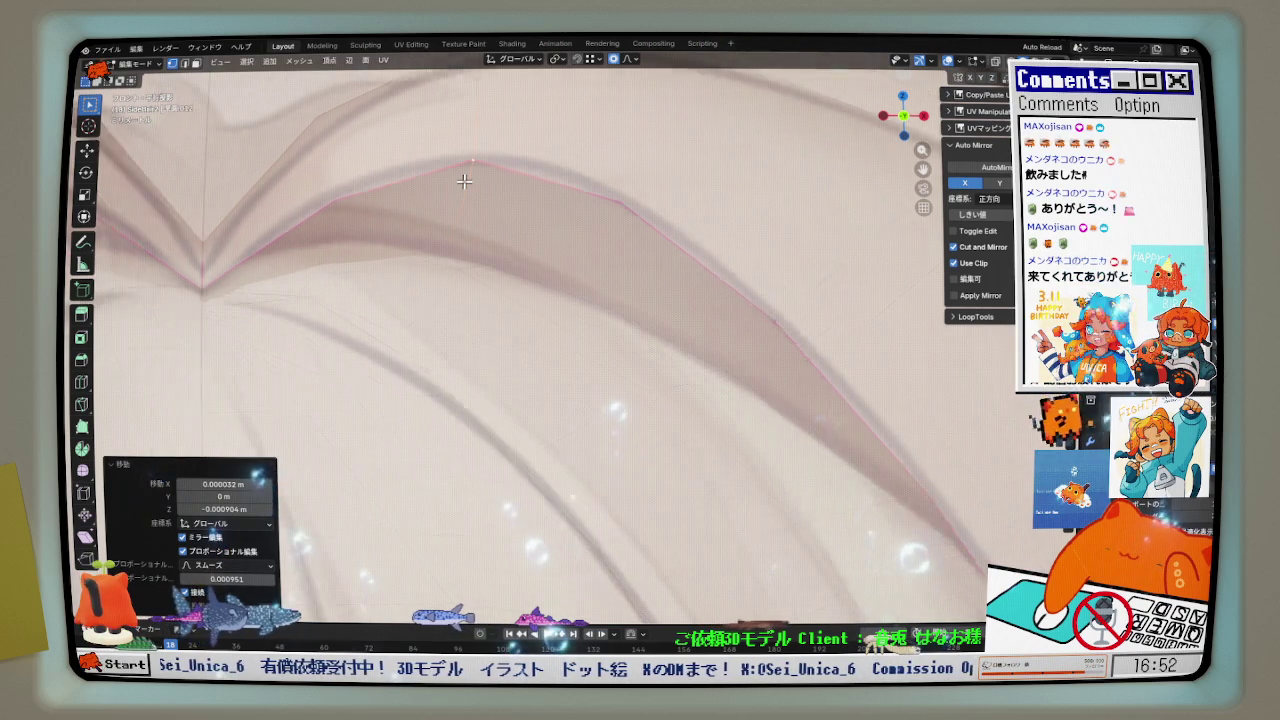
pyautogui.scroll(-1, 464, 181)
pyautogui.scroll(-1, 572, 237)
pyautogui.scroll(1, 643, 243)
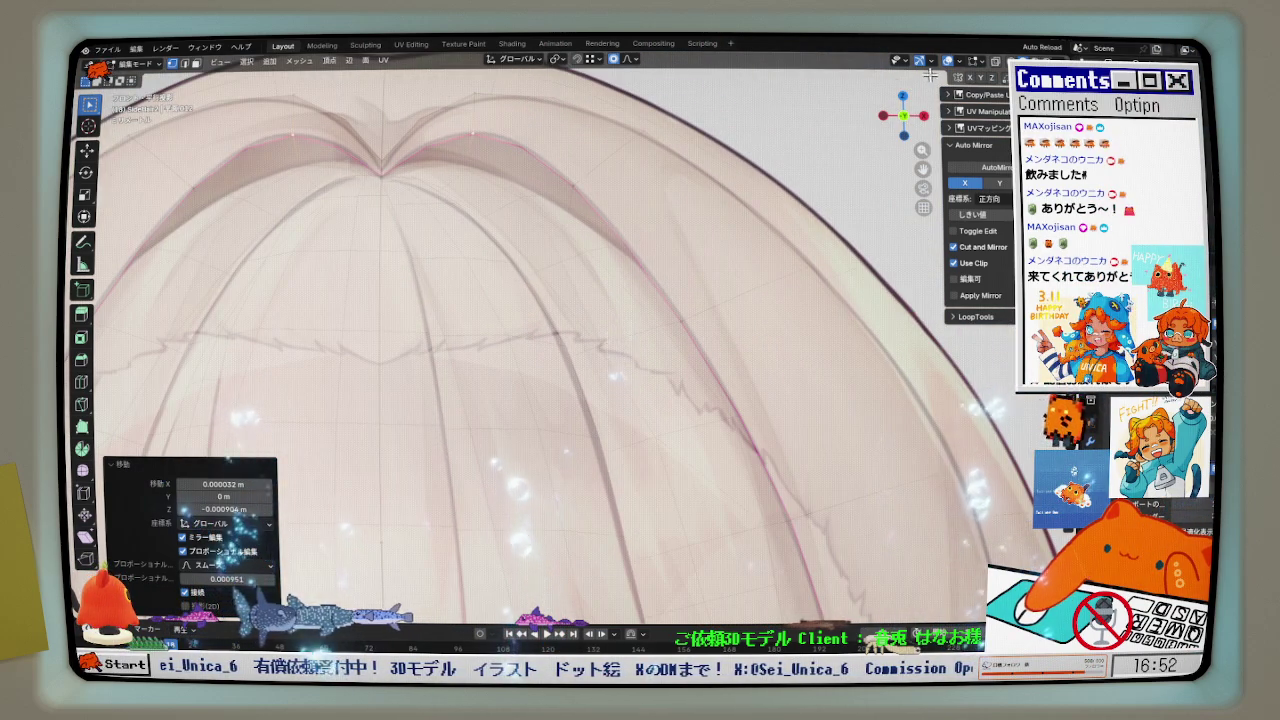
# - Set solid viewport shading to Random colour with studio lighting
pyautogui.click(947, 62)
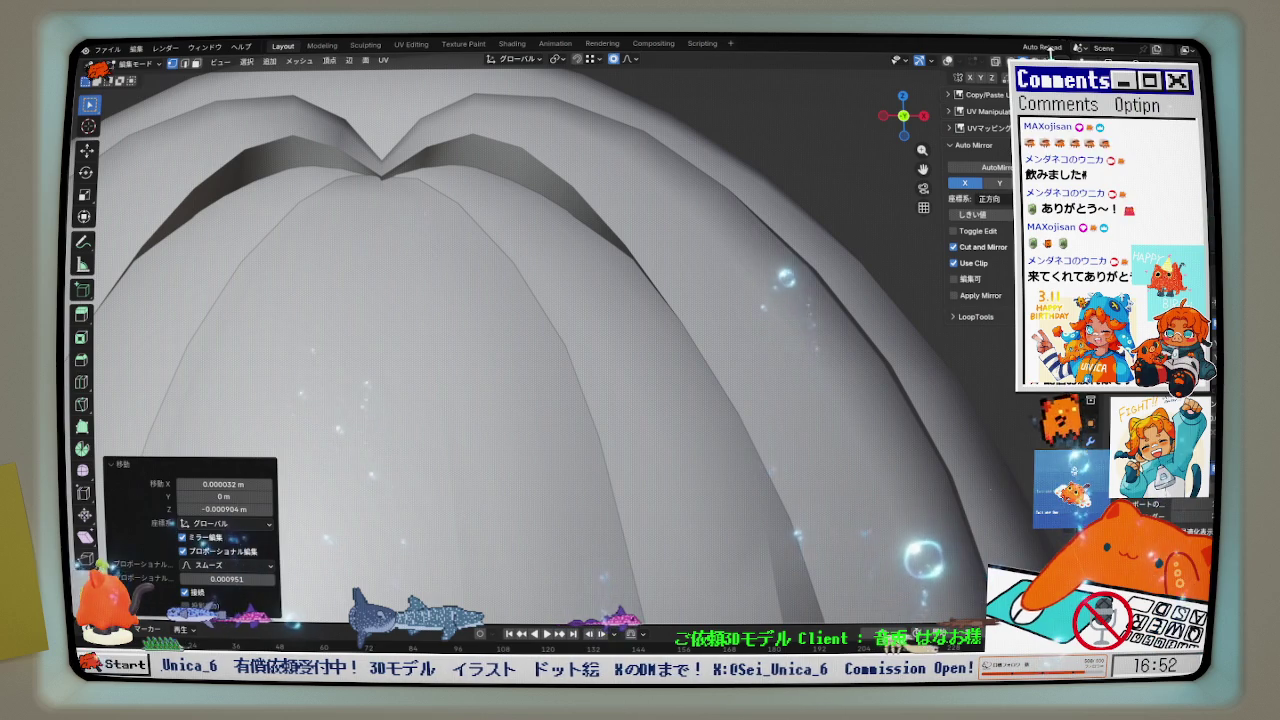
pyautogui.click(1005, 60)
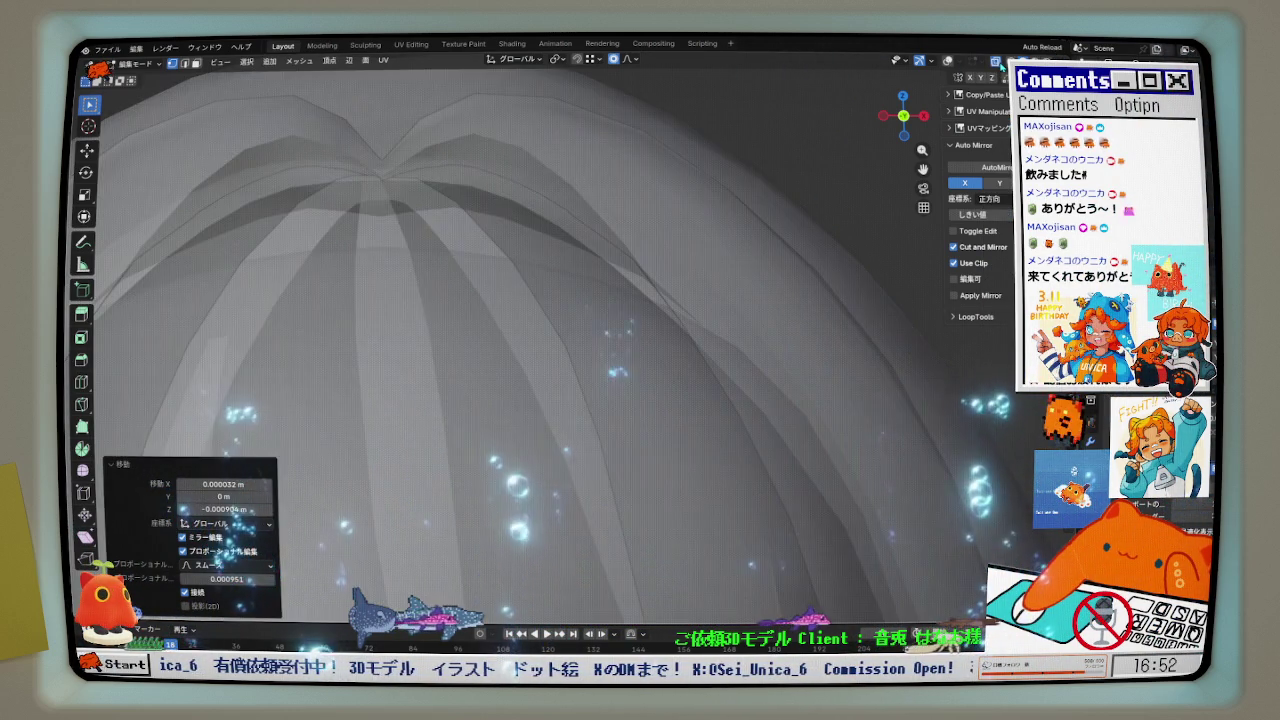
pyautogui.click(1003, 62)
pyautogui.click(946, 60)
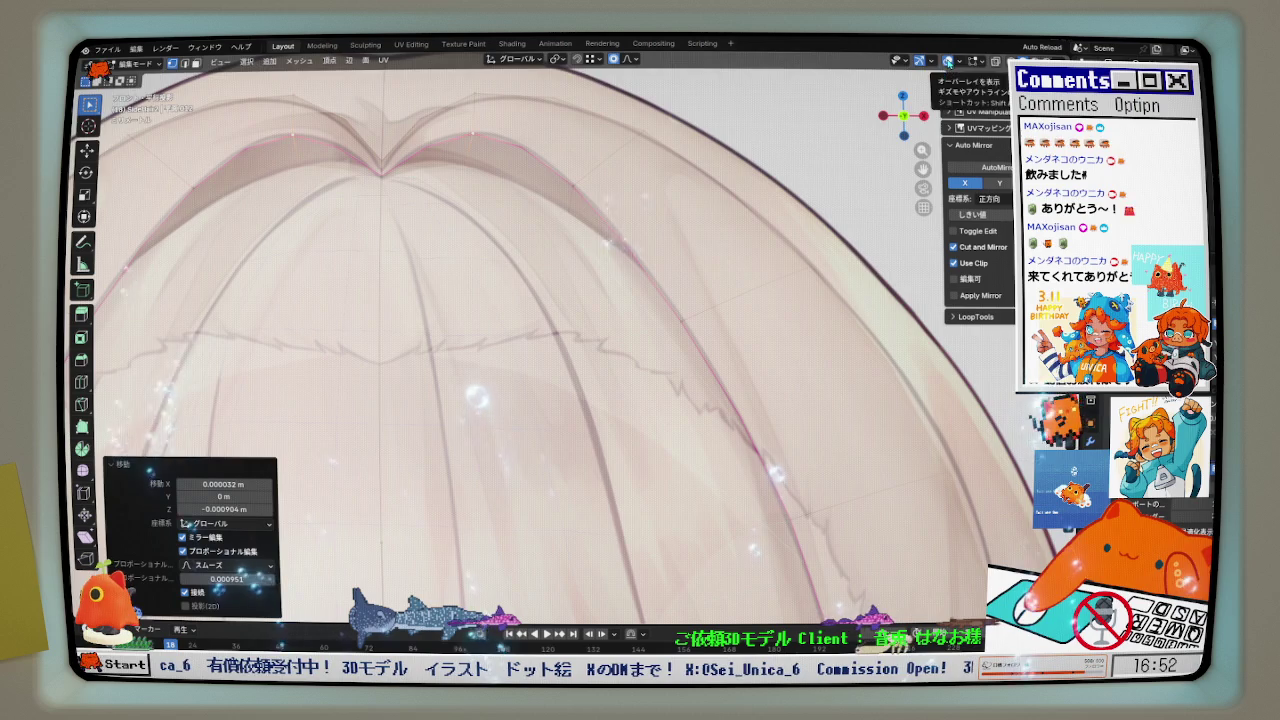
pyautogui.click(946, 60)
pyautogui.click(946, 60)
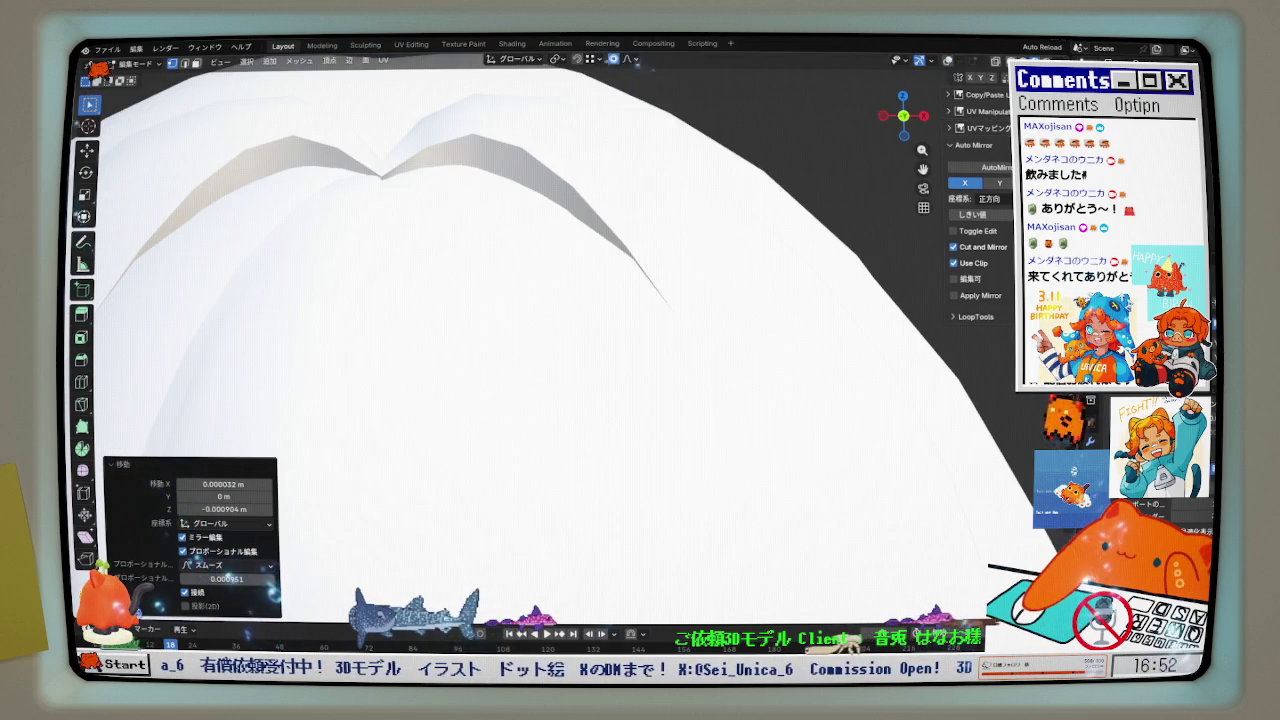
pyautogui.click(1005, 60)
pyautogui.click(1035, 60)
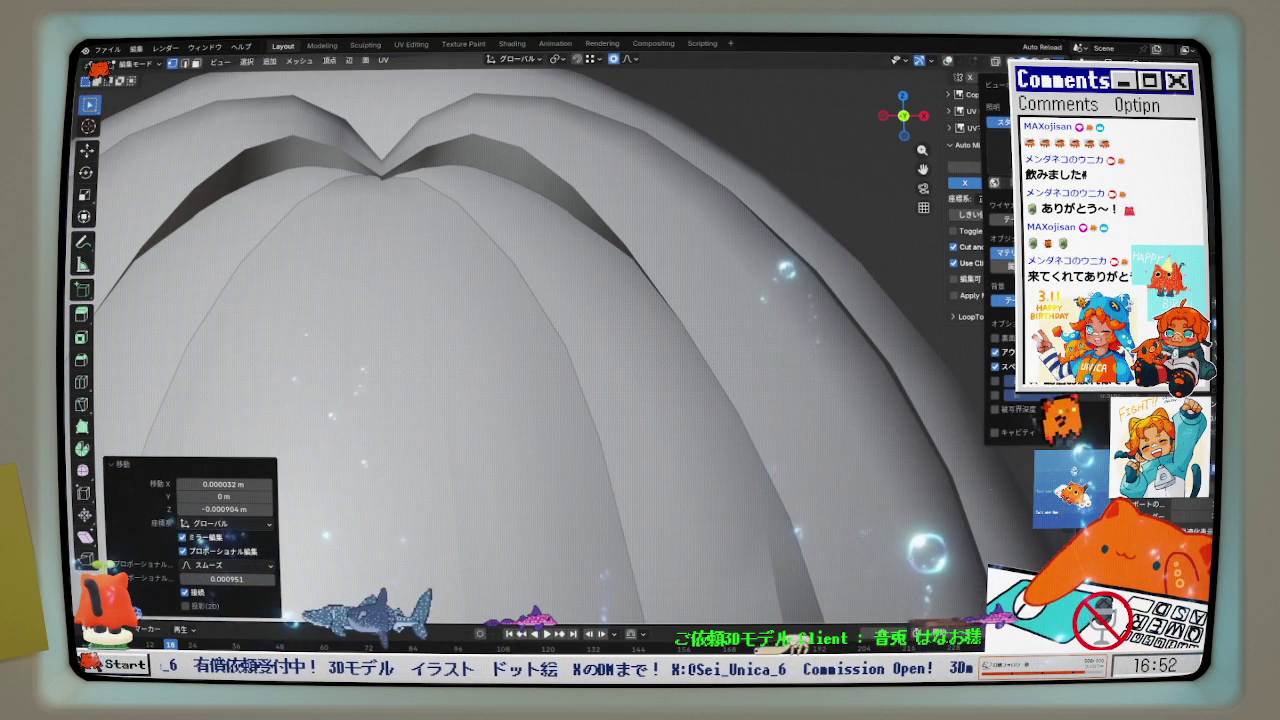
pyautogui.click(1000, 252)
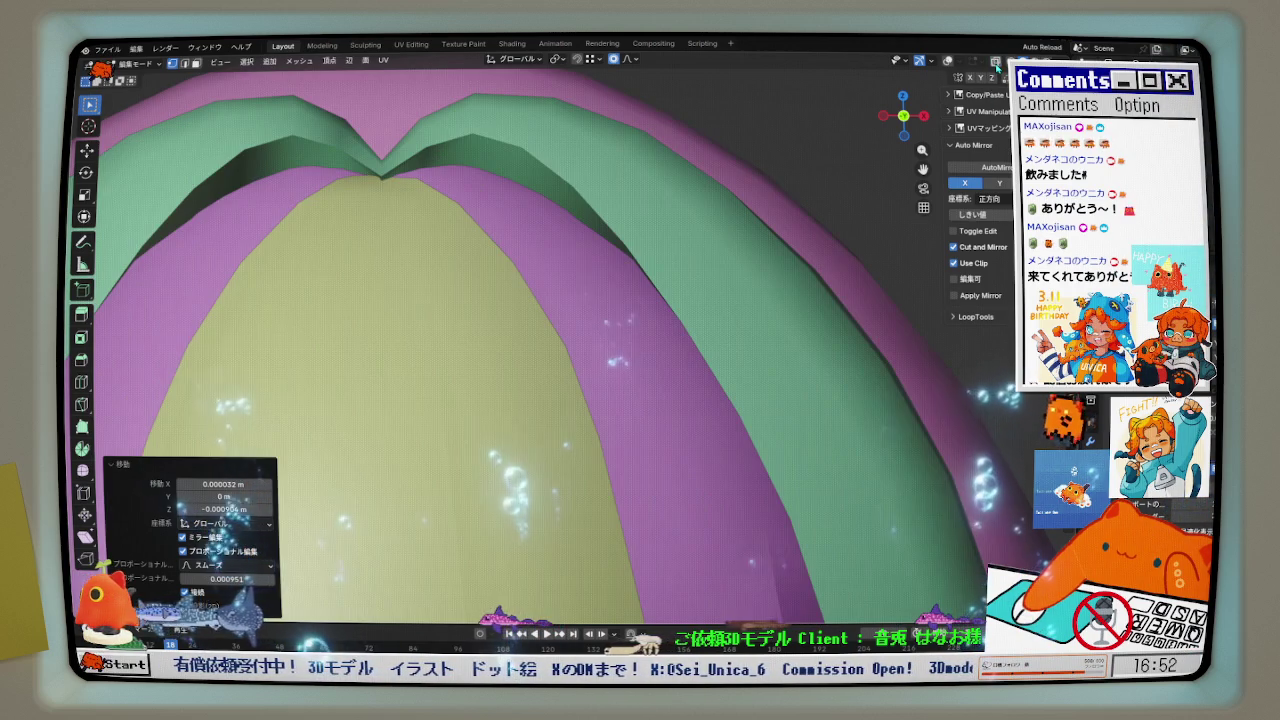
# - Compare the colour-coded mesh against the front reference with X-ray off
pyautogui.press('KP_1')
pyautogui.scroll(2, 688, 331)
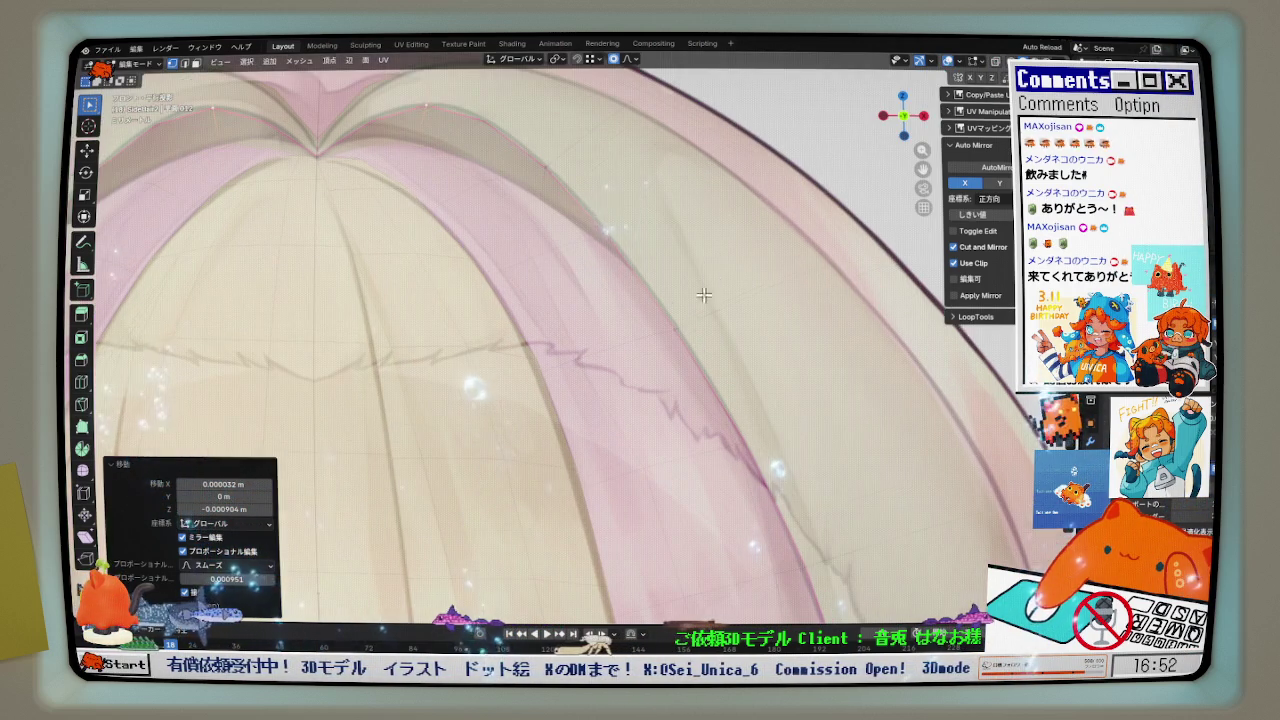
pyautogui.scroll(2, 688, 331)
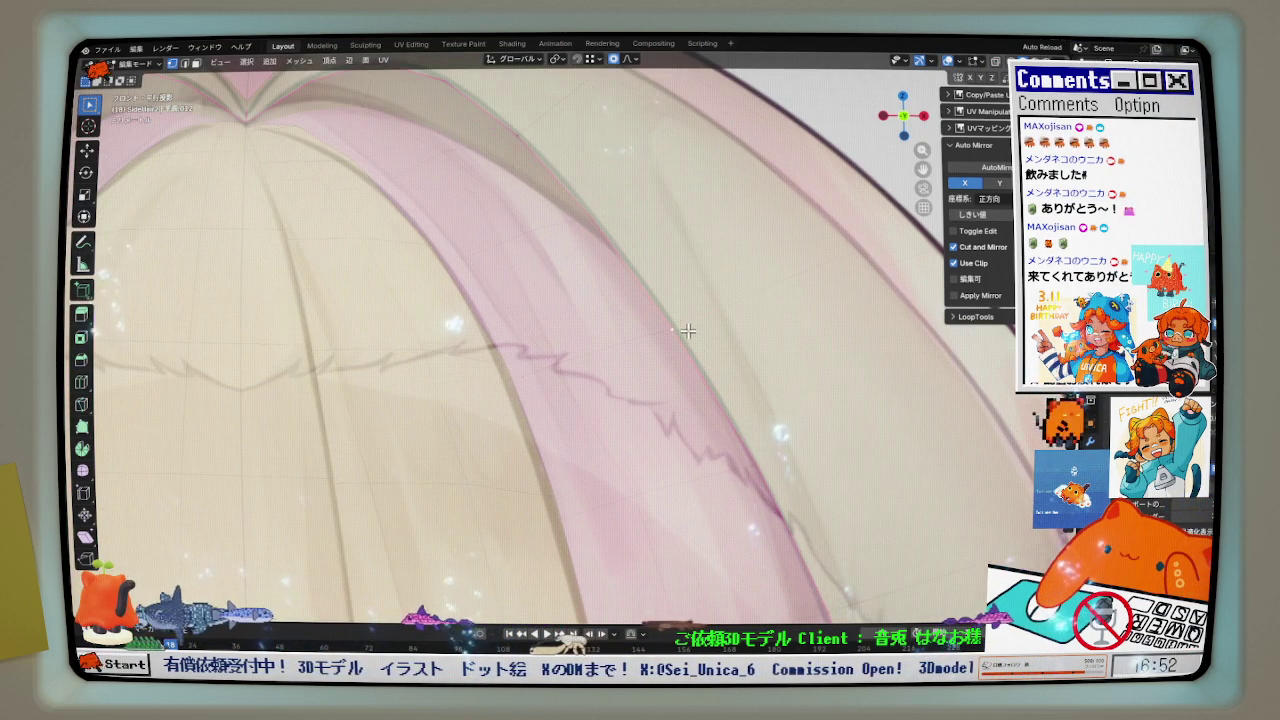
pyautogui.click(950, 64)
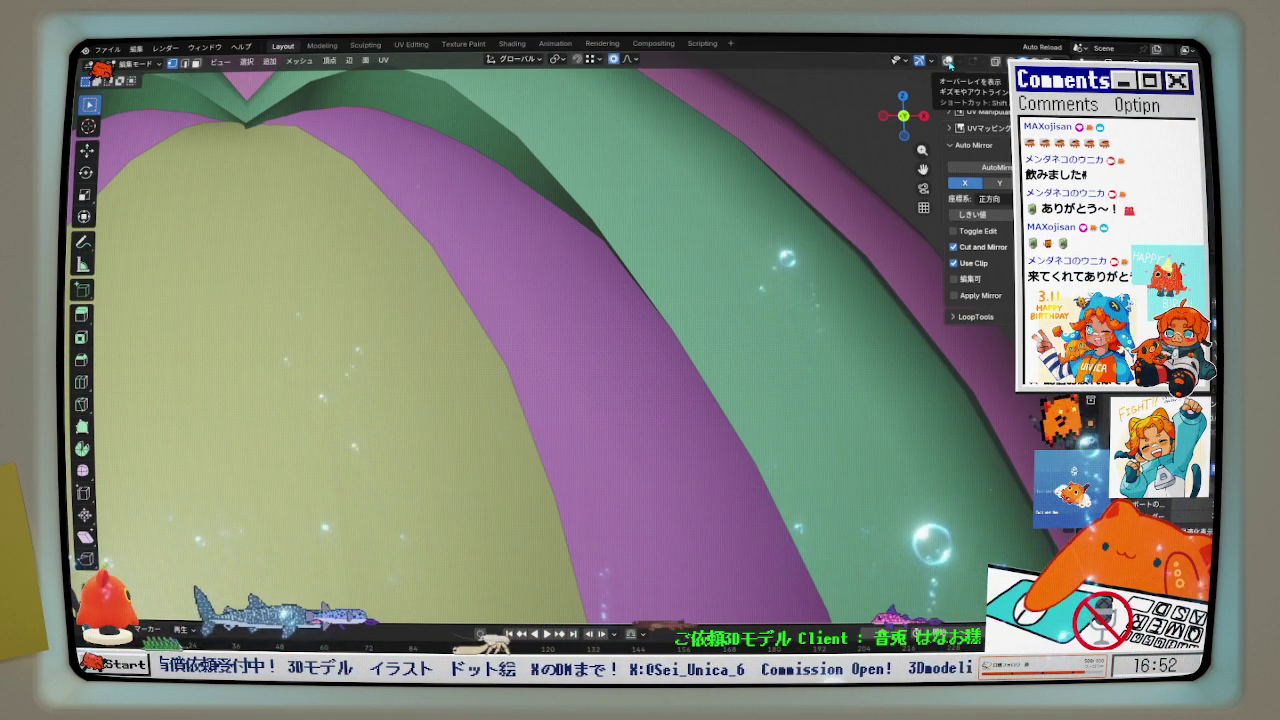
pyautogui.click(950, 64)
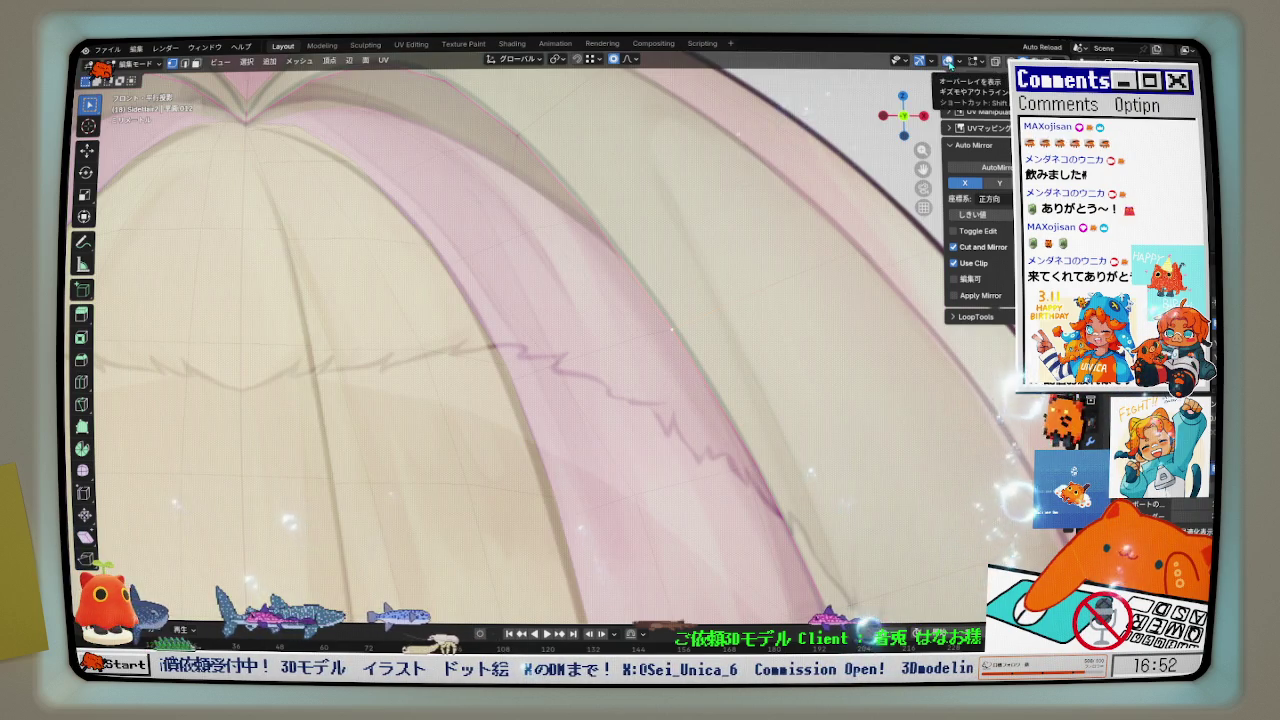
pyautogui.click(950, 64)
pyautogui.moveTo(703, 206)
pyautogui.mouseDown(button='middle')
pyautogui.moveTo(729, 246)
pyautogui.moveTo(837, 217)
pyautogui.mouseUp(button='middle')
# - Switch to Object Mode and show the reference through a see-through mesh
pyautogui.hotkey('ctrl', 'Tab')
pyautogui.click(797, 241)
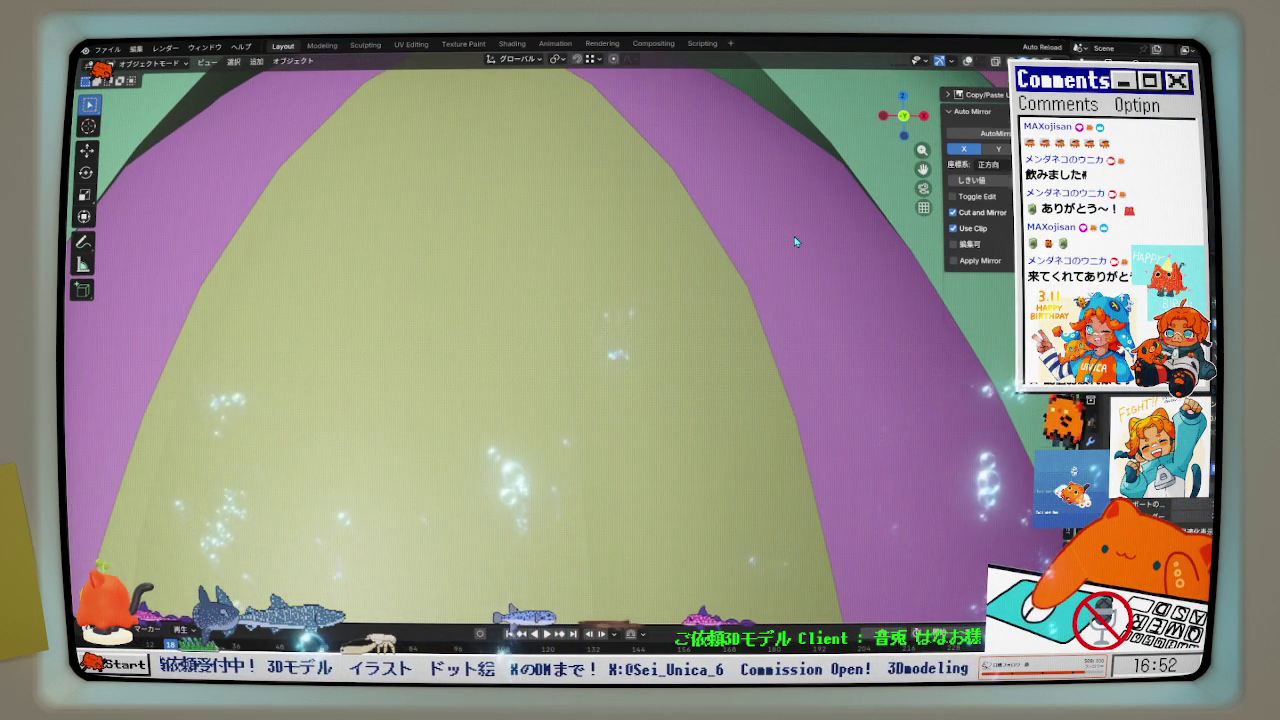
pyautogui.click(995, 63)
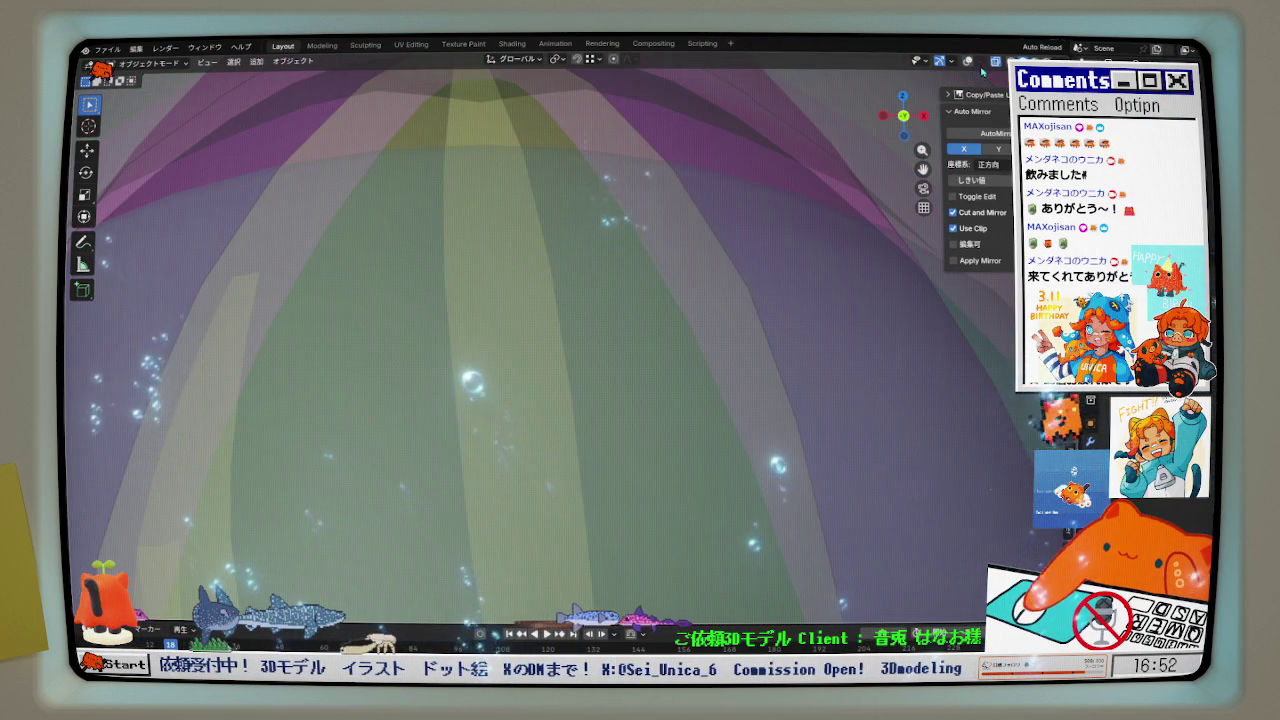
pyautogui.click(970, 62)
pyautogui.moveTo(700, 300); pyautogui.dragTo(808, 277, button='middle')
# - In Edit Mode, nudge the side hair edge -0.000523 m along Y with smooth falloff
pyautogui.press('Tab')
pyautogui.hotkey('alt', 'z')
pyautogui.hotkey('alt', 'z')
pyautogui.moveTo(750, 270); pyautogui.dragTo(765, 265, button='middle')
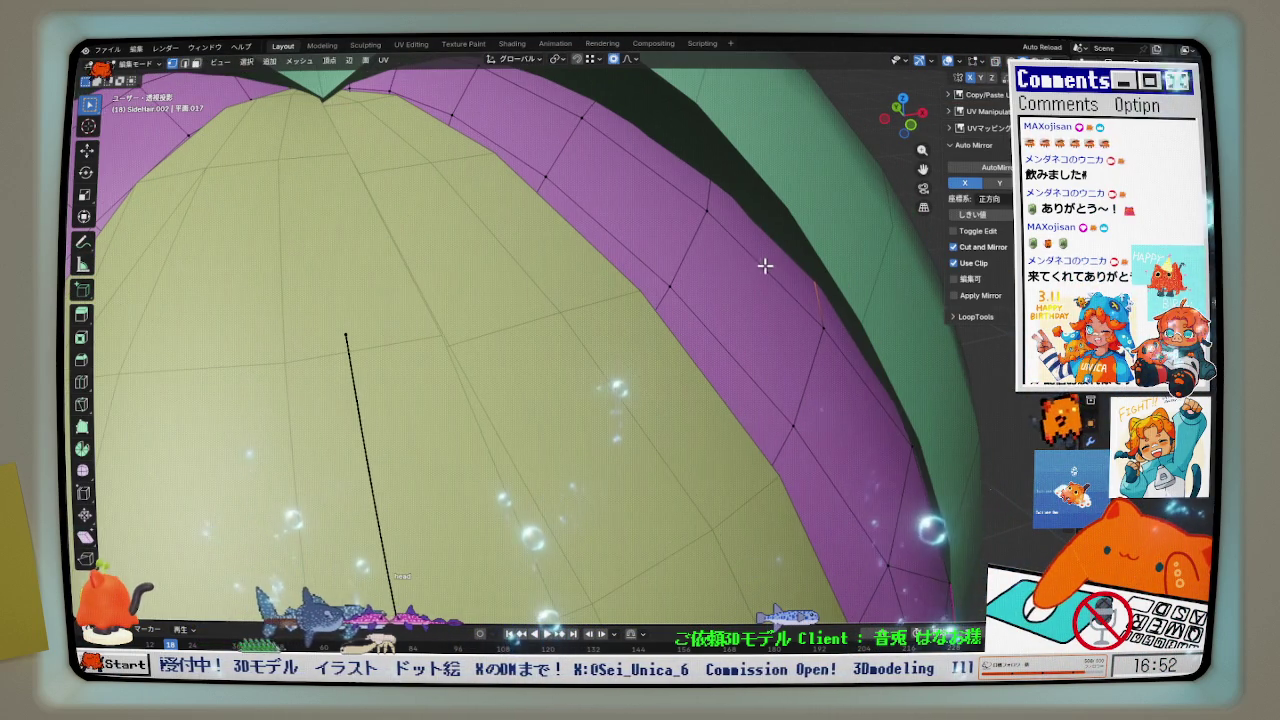
pyautogui.moveTo(883, 258); pyautogui.dragTo(845, 259, button='middle')
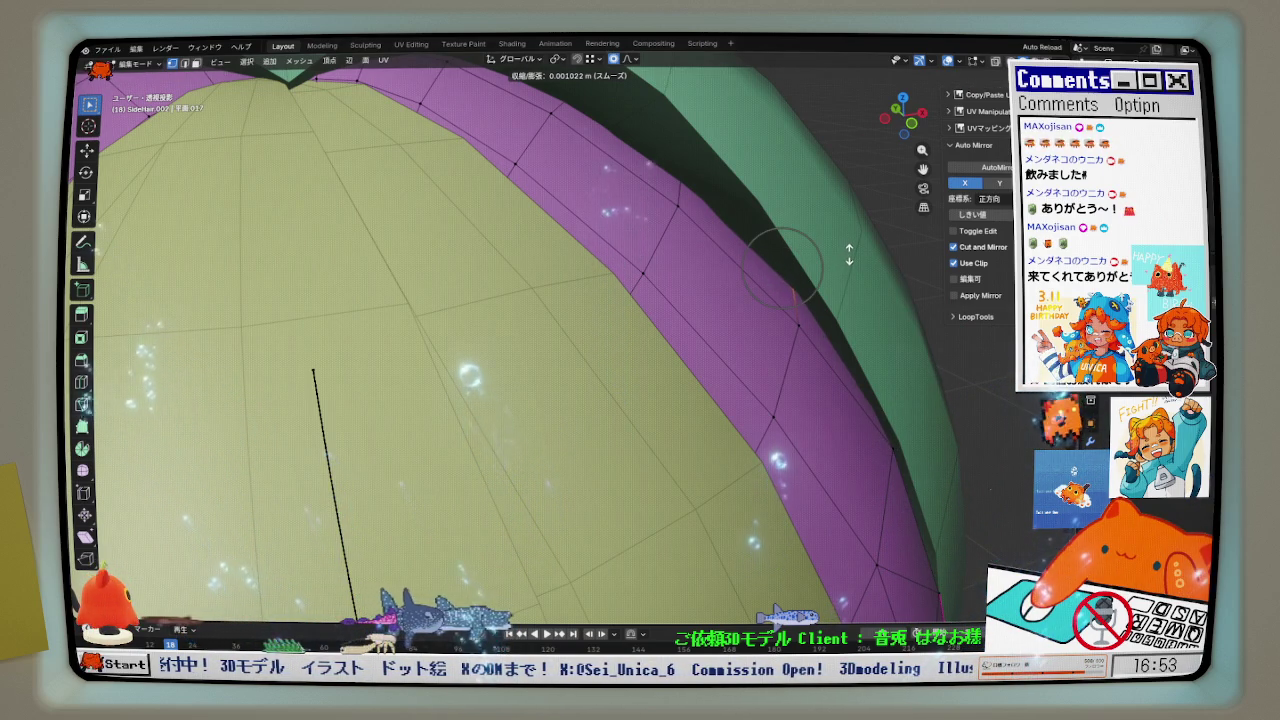
pyautogui.moveTo(849, 256); pyautogui.dragTo(854, 269, button='middle')
pyautogui.press('g')
pyautogui.click(858, 270)
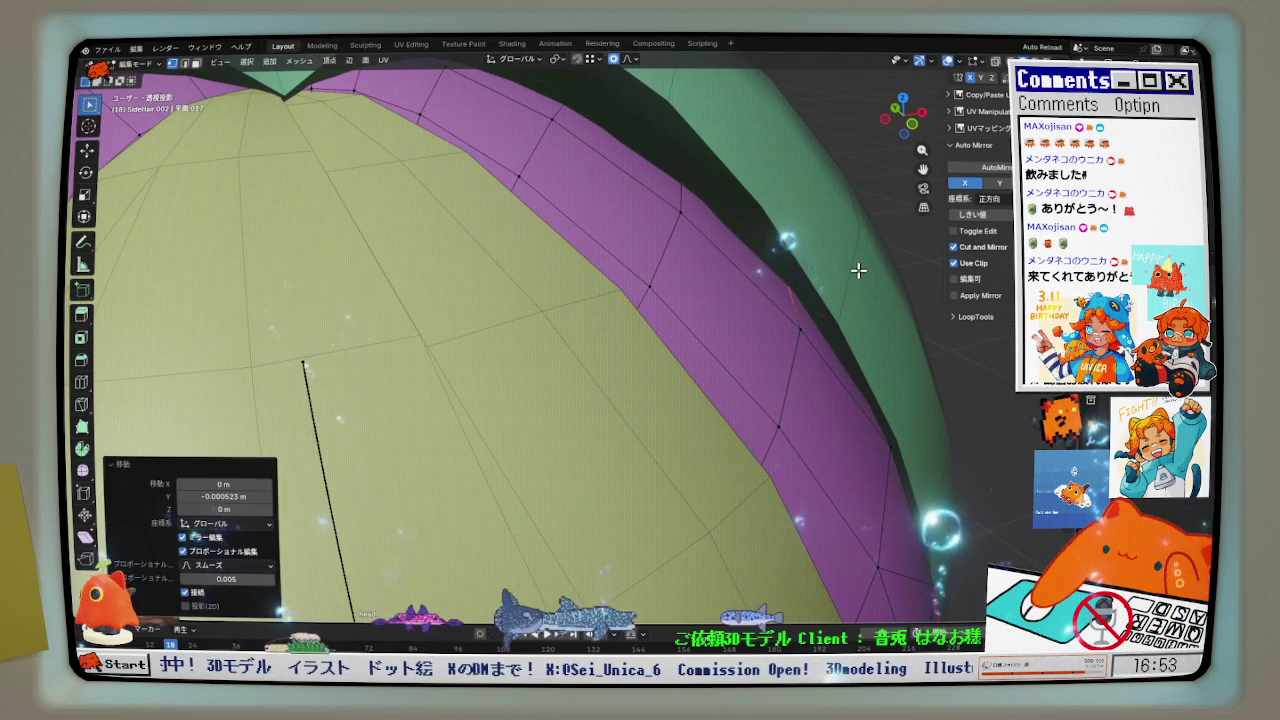
pyautogui.press('KP_1')
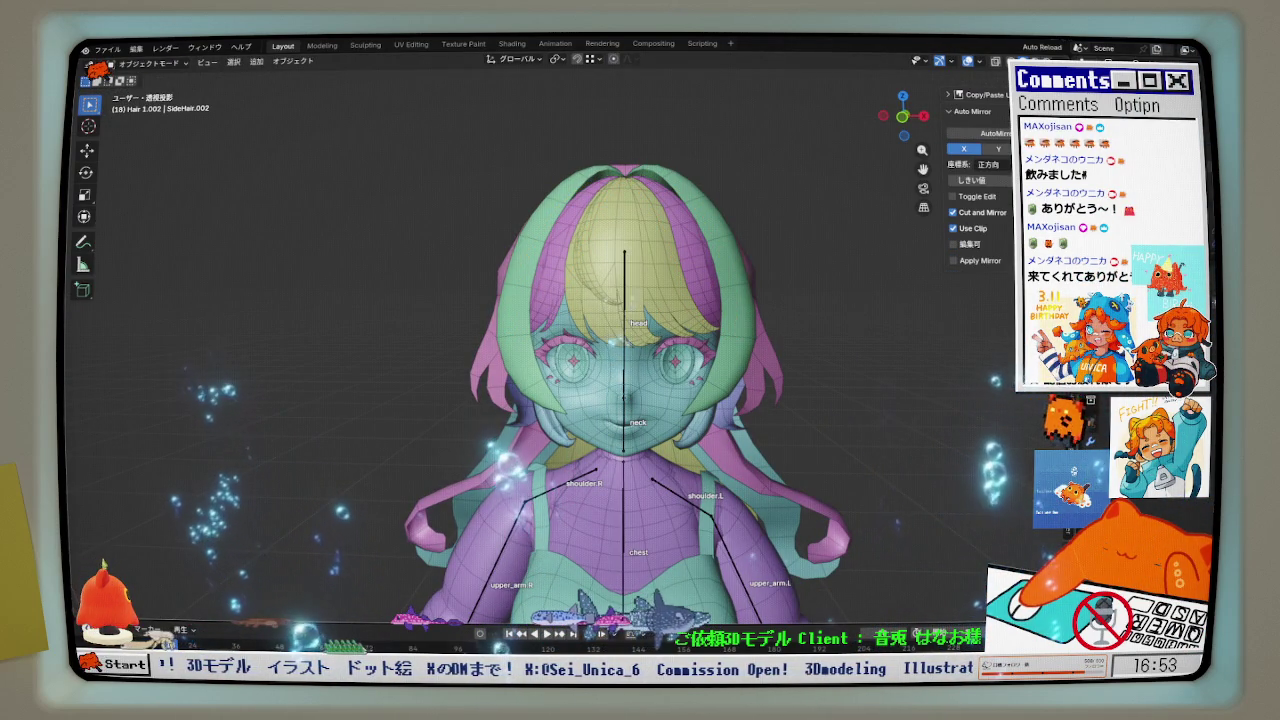
# - Orbit around the character and snap to the Right Orthographic profile view
pyautogui.scroll(2, 620, 340)
pyautogui.moveTo(560, 330); pyautogui.dragTo(668, 330, button='middle')
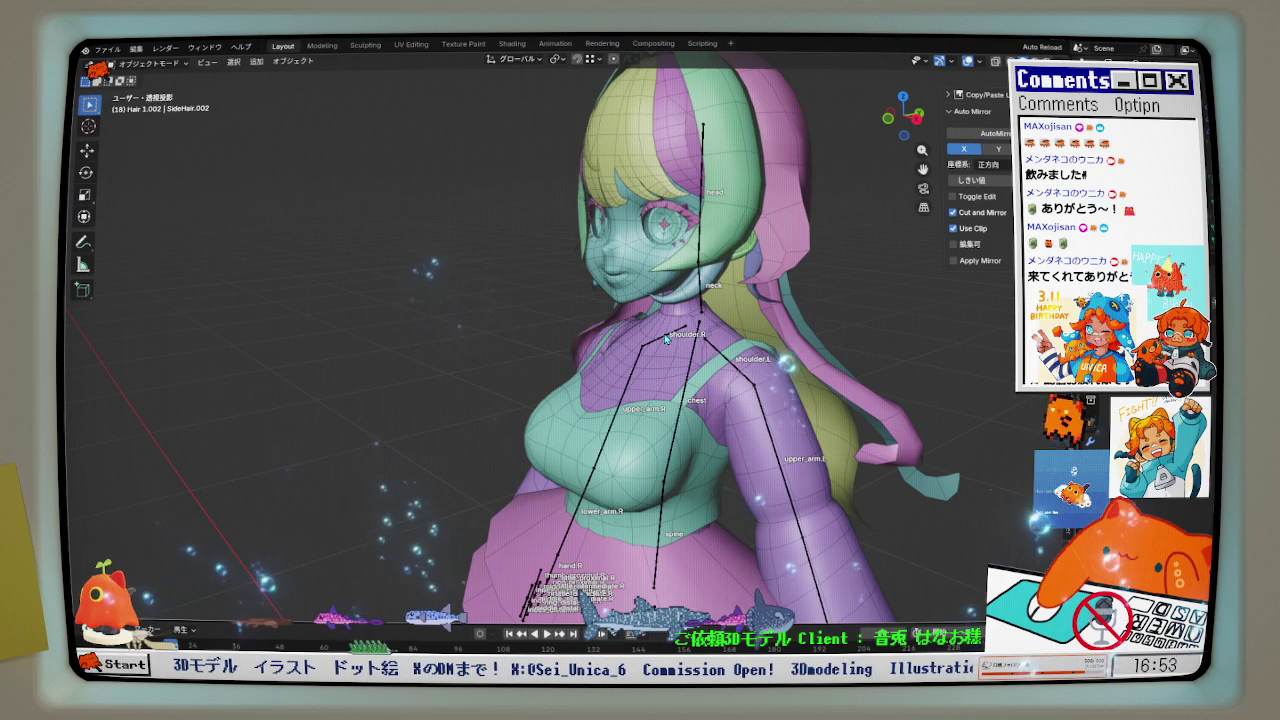
pyautogui.moveTo(636, 358)
pyautogui.mouseDown(button='middle')
pyautogui.moveTo(630, 404)
pyautogui.moveTo(582, 423)
pyautogui.moveTo(515, 418)
pyautogui.moveTo(710, 421)
pyautogui.mouseUp(button='middle')
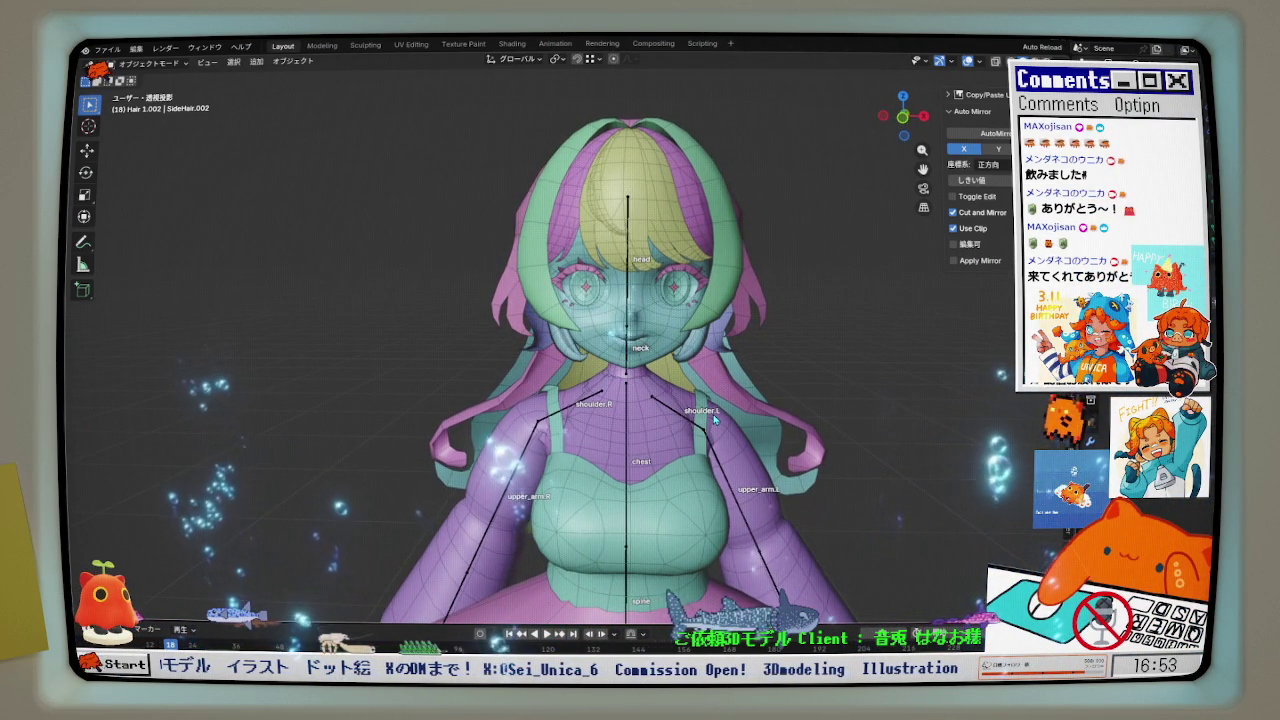
pyautogui.scroll(1, 689, 331)
pyautogui.scroll(1, 689, 340)
pyautogui.scroll(1, 690, 350)
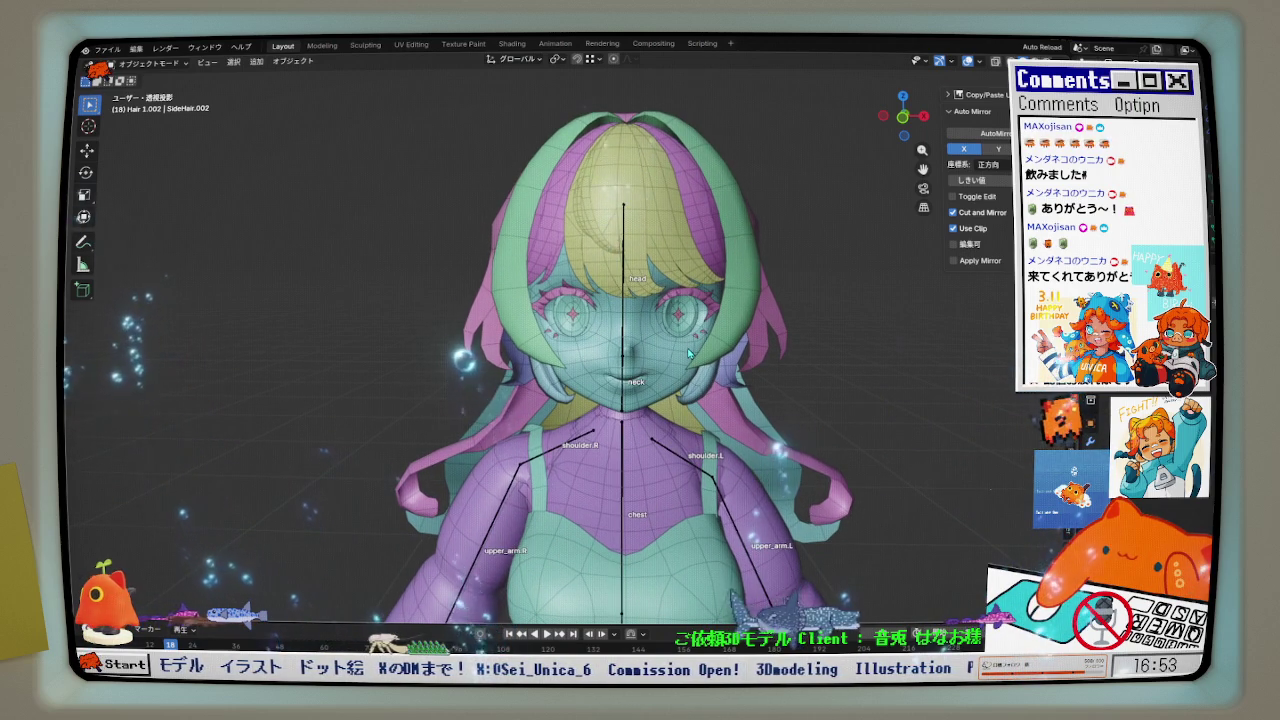
pyautogui.moveTo(708, 275)
pyautogui.mouseDown(button='middle')
pyautogui.moveTo(565, 350)
pyautogui.moveTo(551, 334)
pyautogui.moveTo(600, 360)
pyautogui.mouseUp(button='middle')
pyautogui.scroll(2, 700, 380)
pyautogui.press('KP_3')
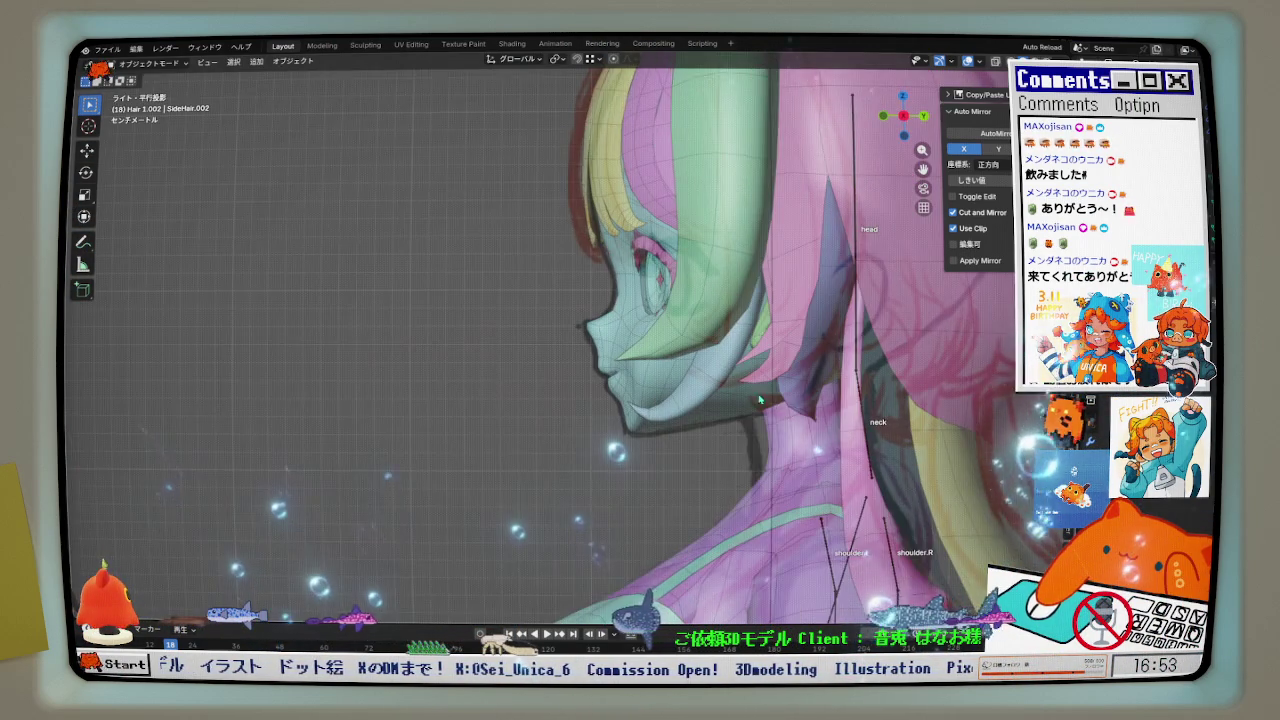
# - Select the 円柱.005 mesh near the face, enter Edit Mode, and enable X-ray
pyautogui.click(762, 402)
pyautogui.scroll(2, 713, 357)
pyautogui.press('Tab')
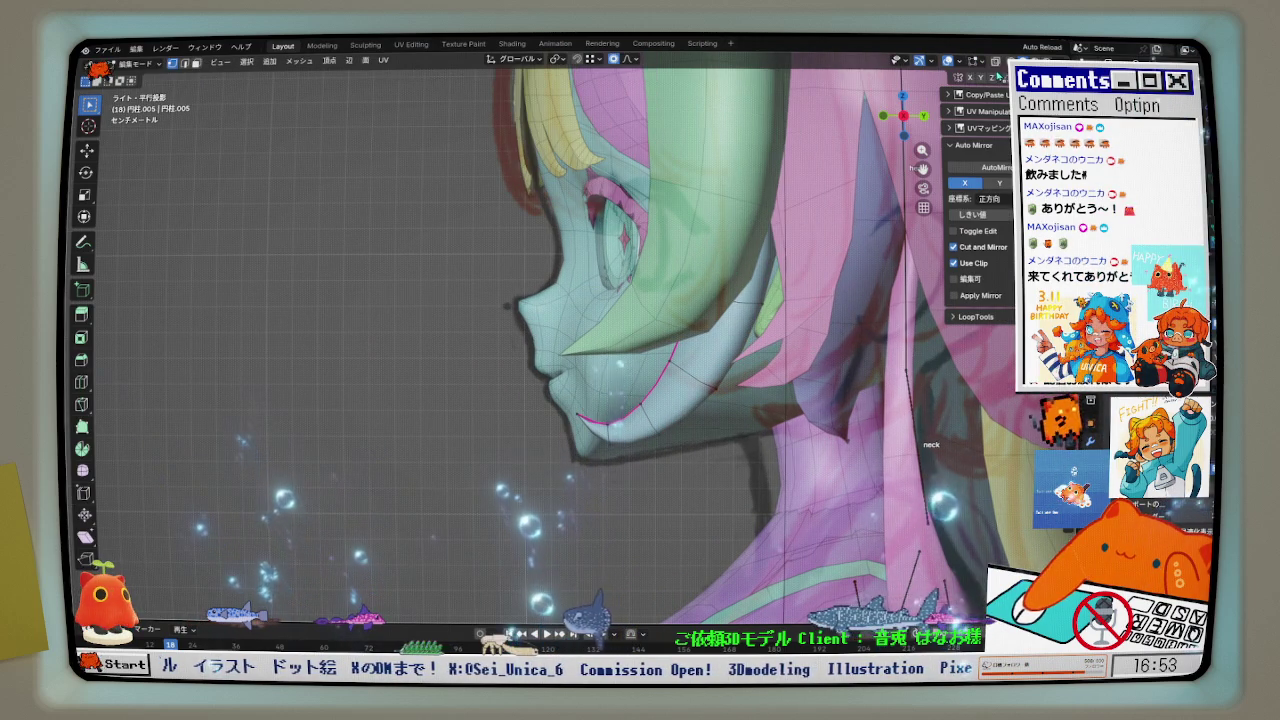
pyautogui.hotkey('alt', 'z')
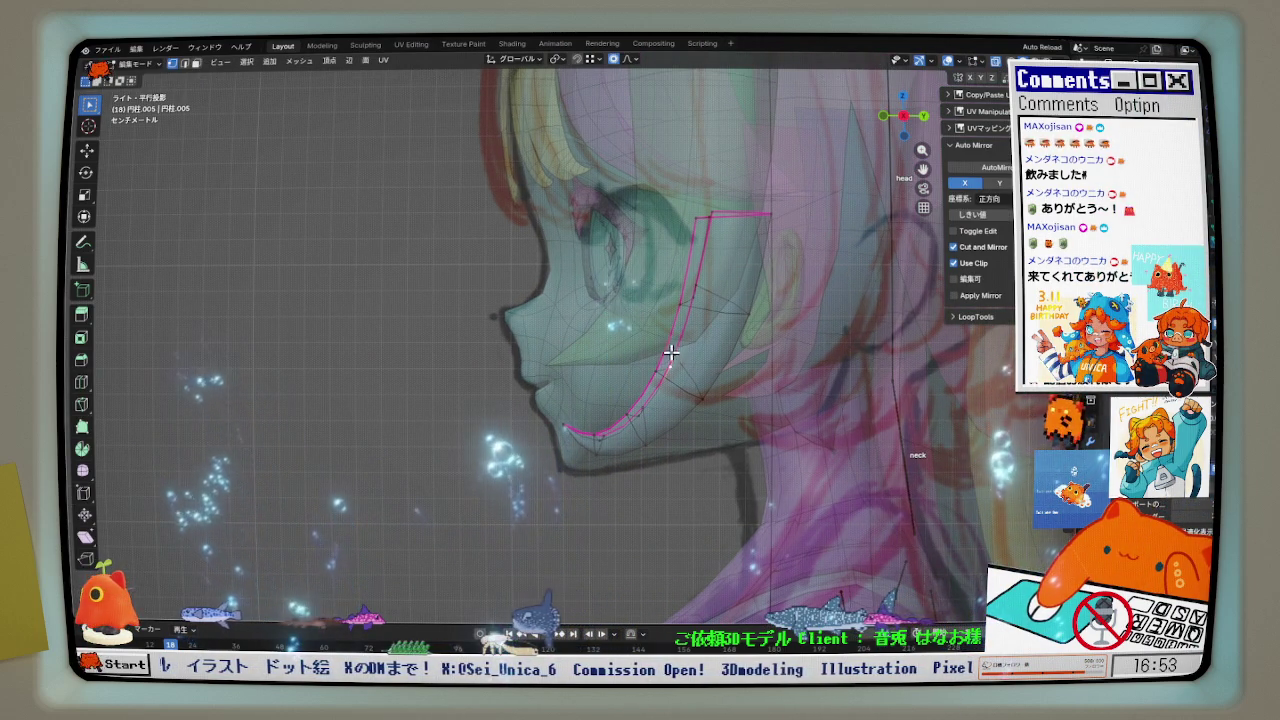
# - Move the outline strip's chin edge about 0.007 m along Y, then disable X-ray
pyautogui.press('g')
pyautogui.click(630, 476)
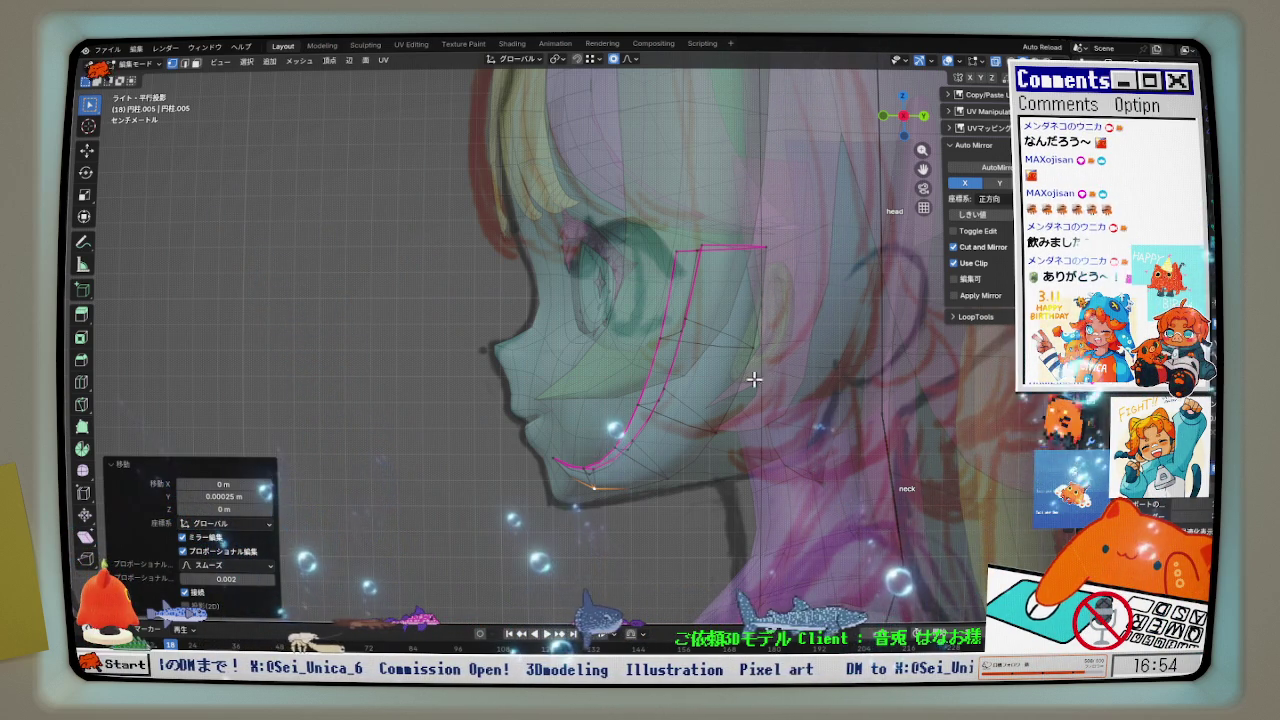
pyautogui.scroll(1, 734, 374)
pyautogui.press('g')
pyautogui.press('y')
pyautogui.click(754, 431)
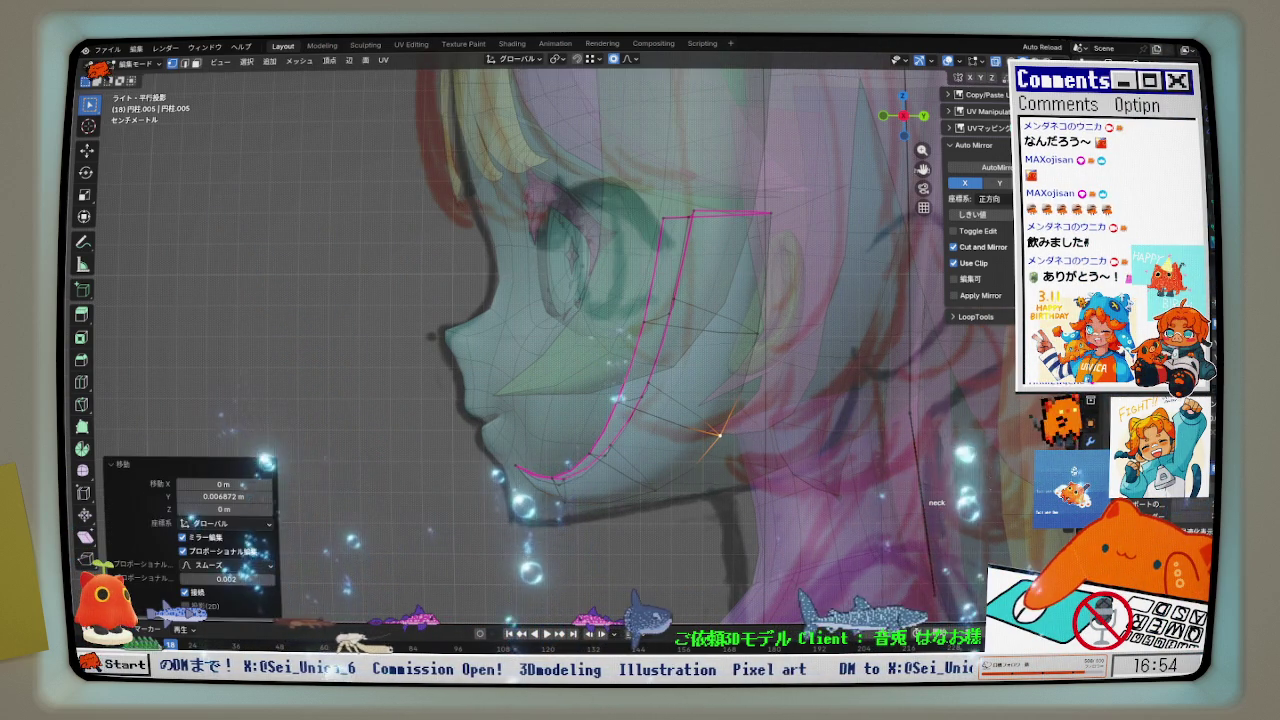
pyautogui.hotkey('alt', 'z')
# - Return to Object Mode and view the character from the front
pyautogui.moveTo(734, 437)
pyautogui.mouseDown(button='middle')
pyautogui.moveTo(680, 391)
pyautogui.moveTo(871, 442)
pyautogui.mouseUp(button='middle')
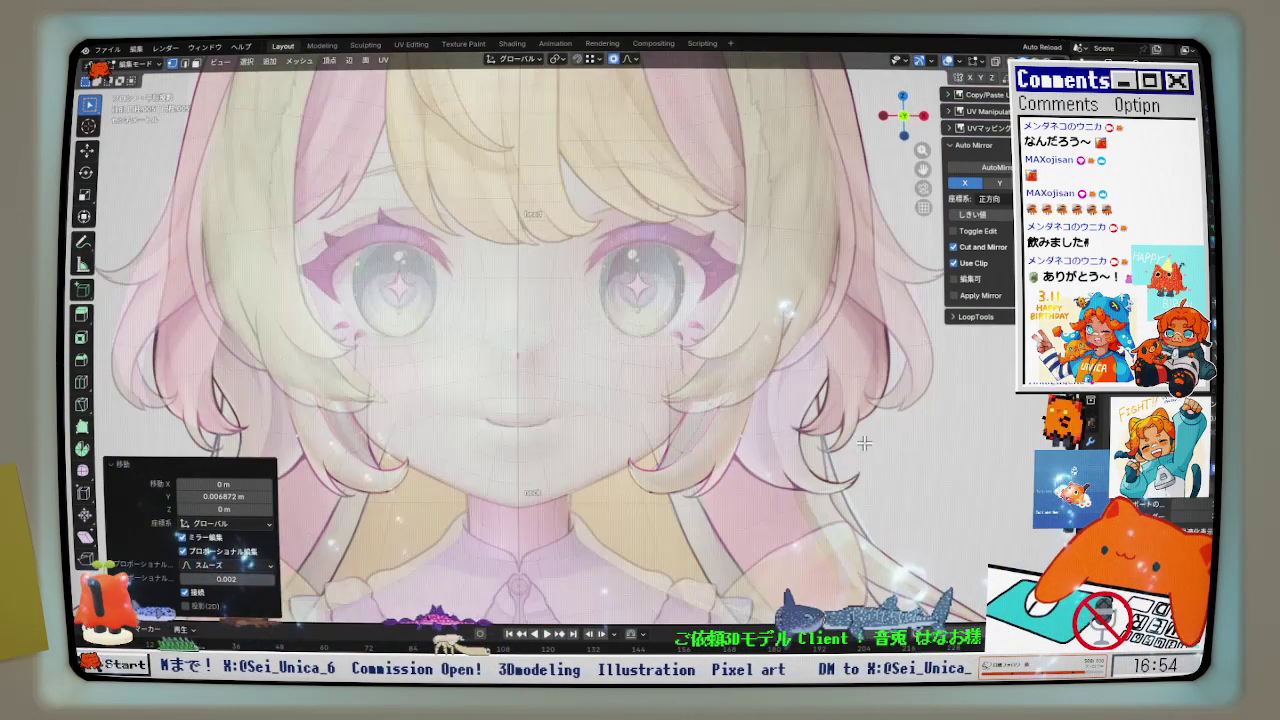
pyautogui.moveTo(871, 442); pyautogui.dragTo(704, 434, button='middle')
pyautogui.press('Tab')
pyautogui.press('KP_1')
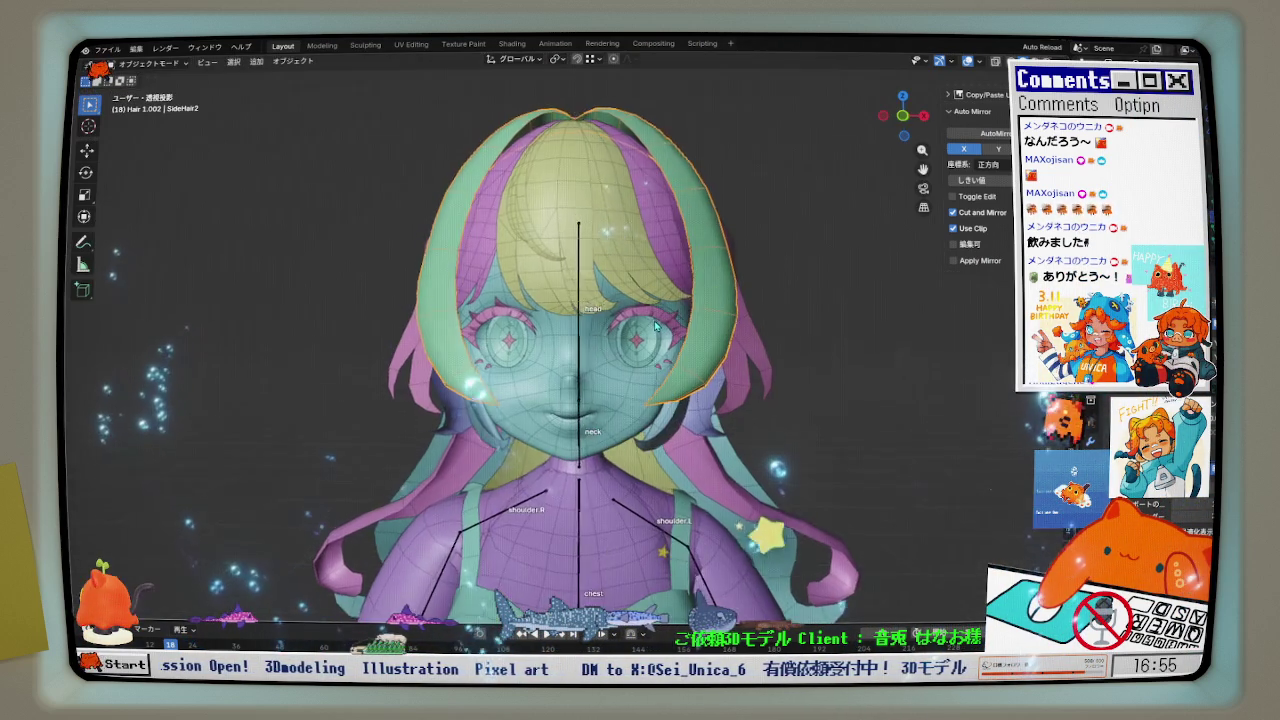
# - Shade the model with a grey matcap, then switch to a rainbow normal matcap
pyautogui.moveTo(690, 365)
pyautogui.mouseDown(button='middle')
pyautogui.moveTo(518, 378)
pyautogui.moveTo(745, 367)
pyautogui.mouseUp(button='middle')
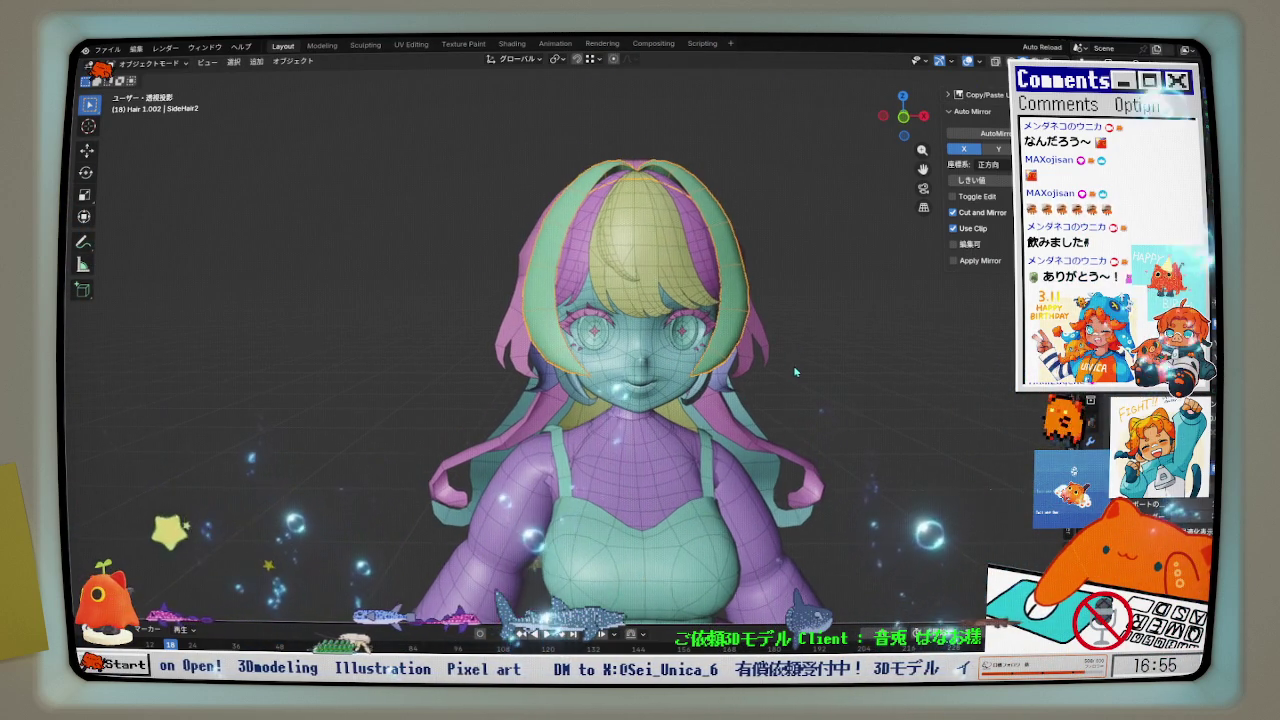
pyautogui.click(1003, 61)
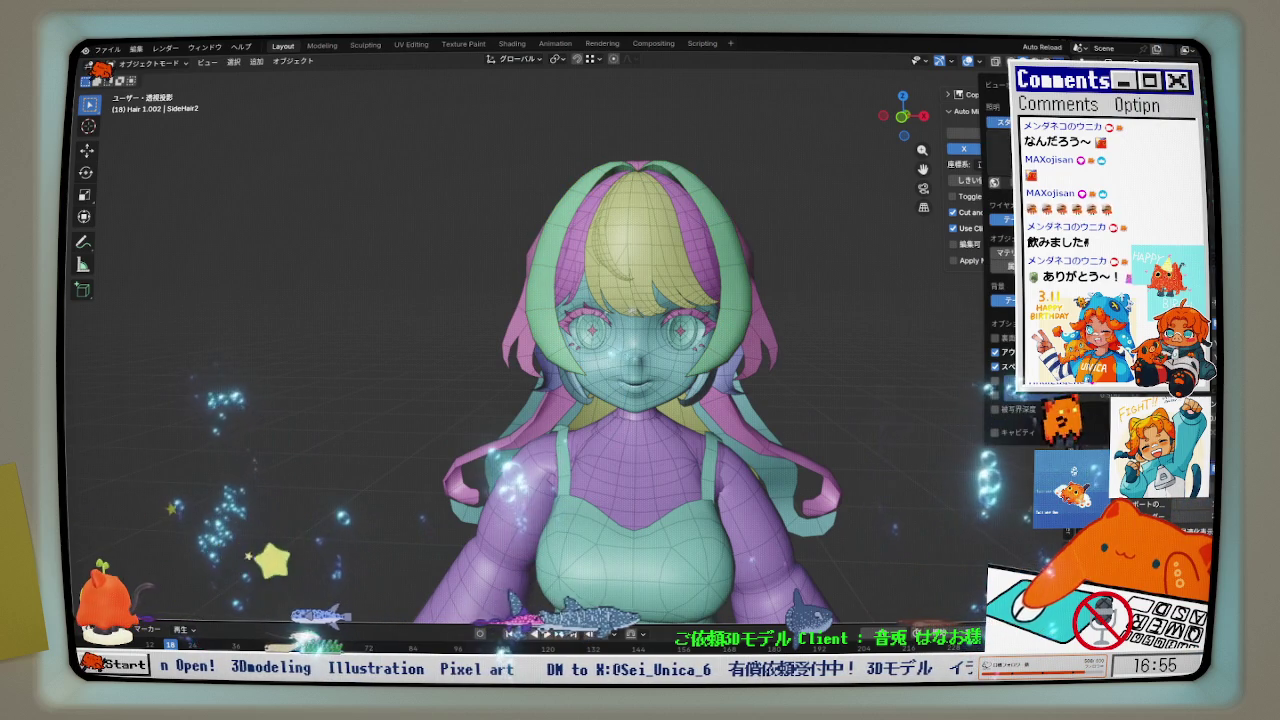
pyautogui.click(1040, 165)
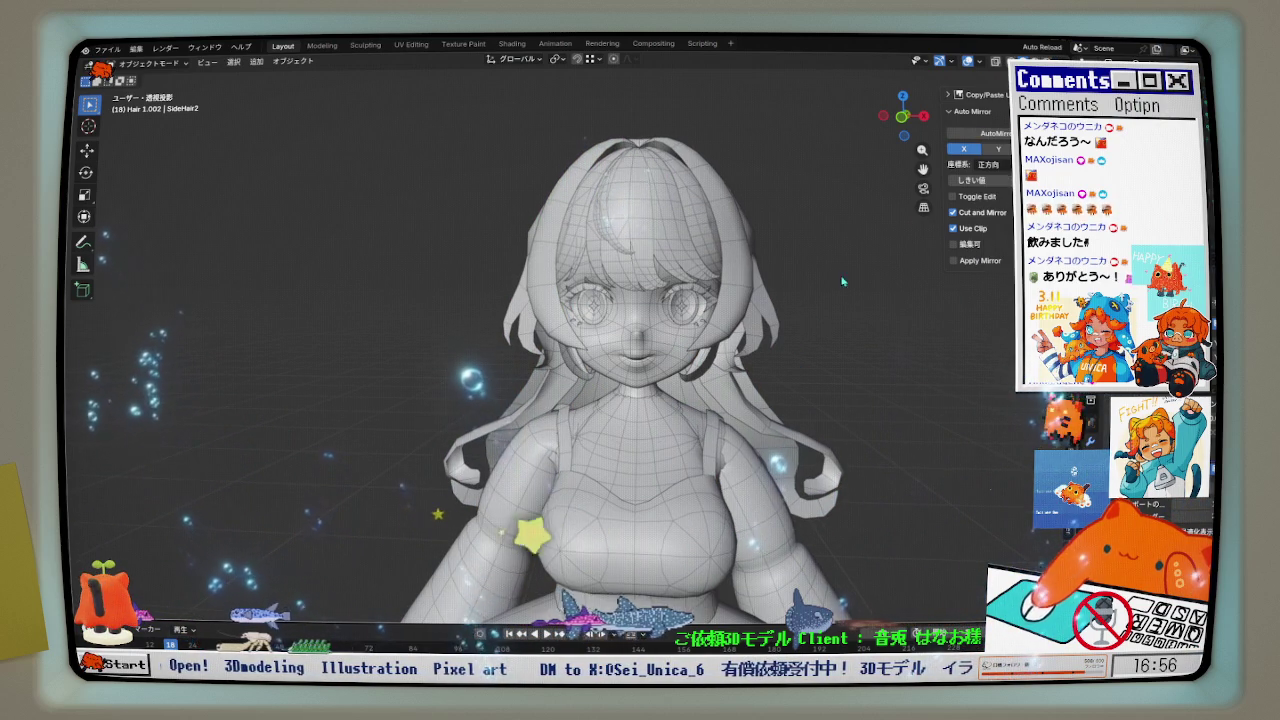
pyautogui.click(1003, 61)
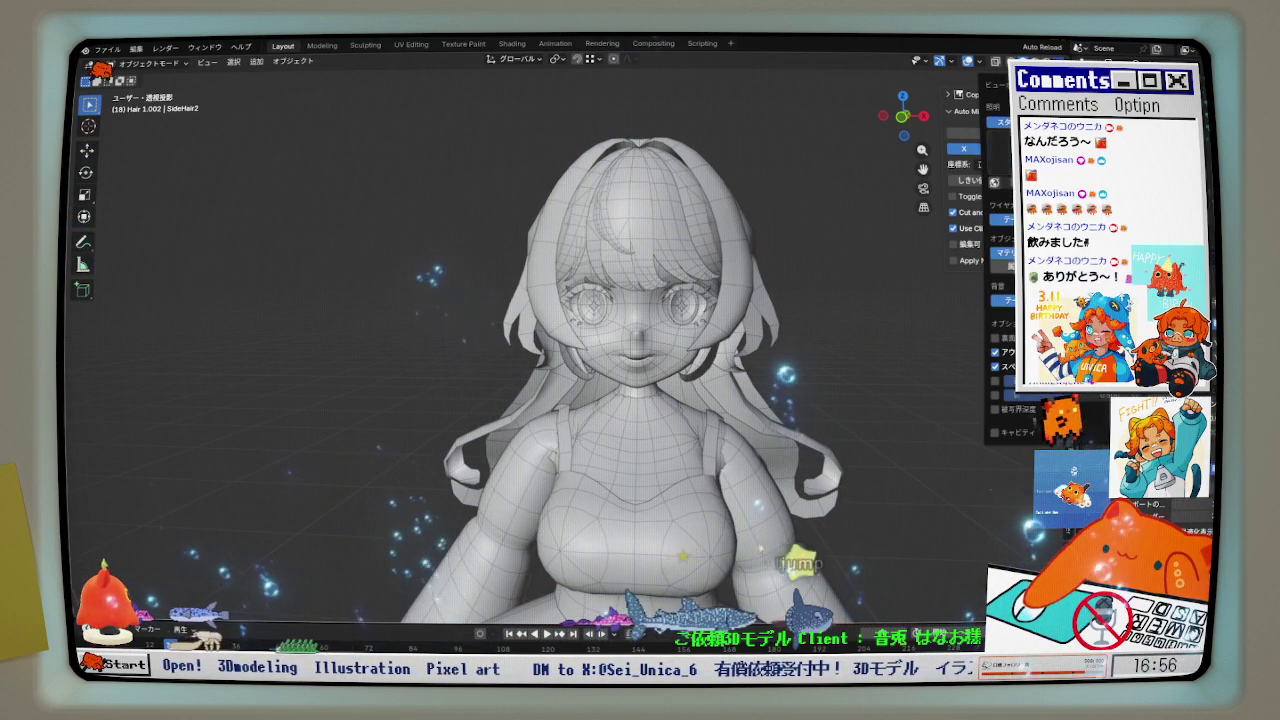
pyautogui.click(990, 196)
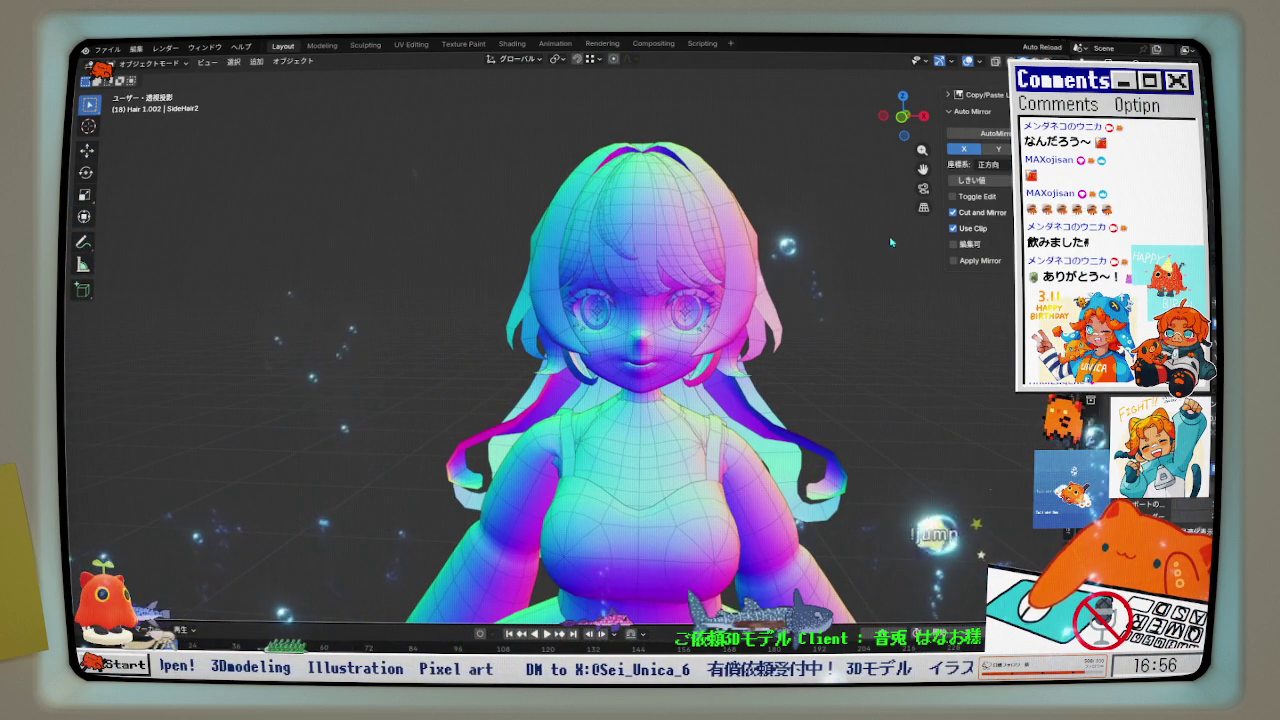
# - Hide the wireframe overlay and put the rig into Pose Mode
pyautogui.click(968, 62)
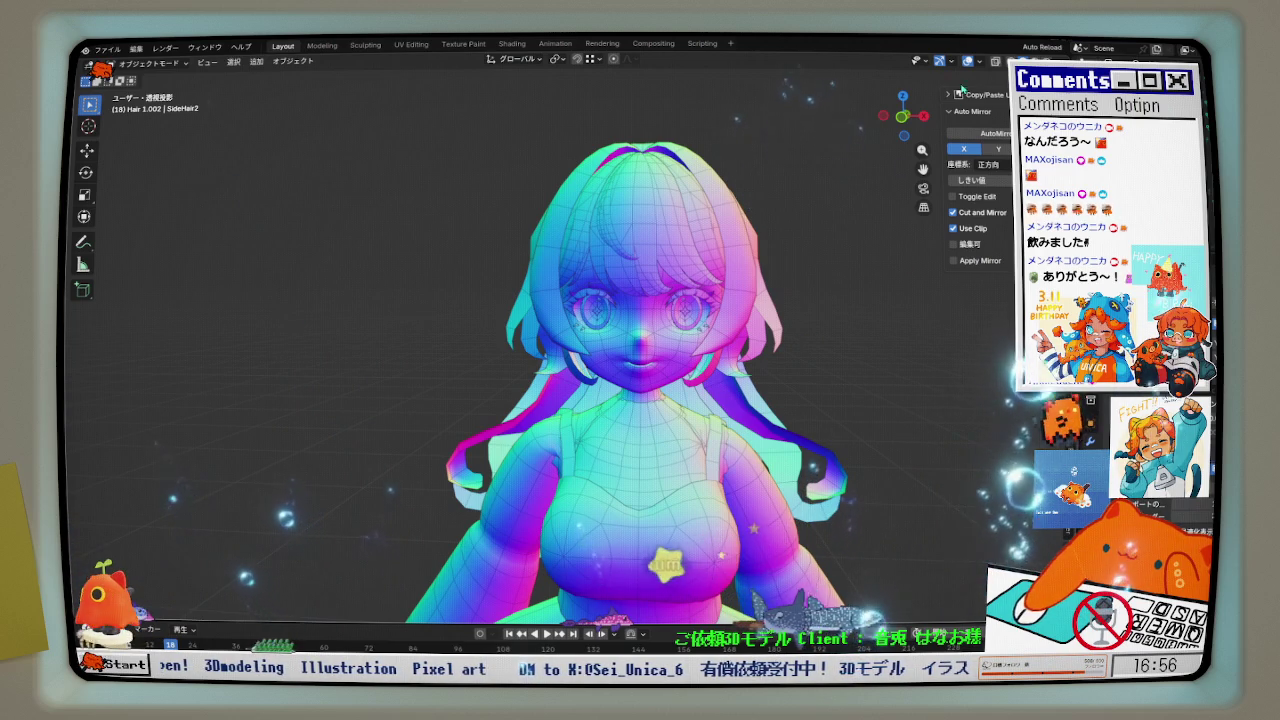
pyautogui.moveTo(760, 330)
pyautogui.mouseDown(button='middle')
pyautogui.moveTo(707, 383)
pyautogui.moveTo(730, 390)
pyautogui.mouseUp(button='middle')
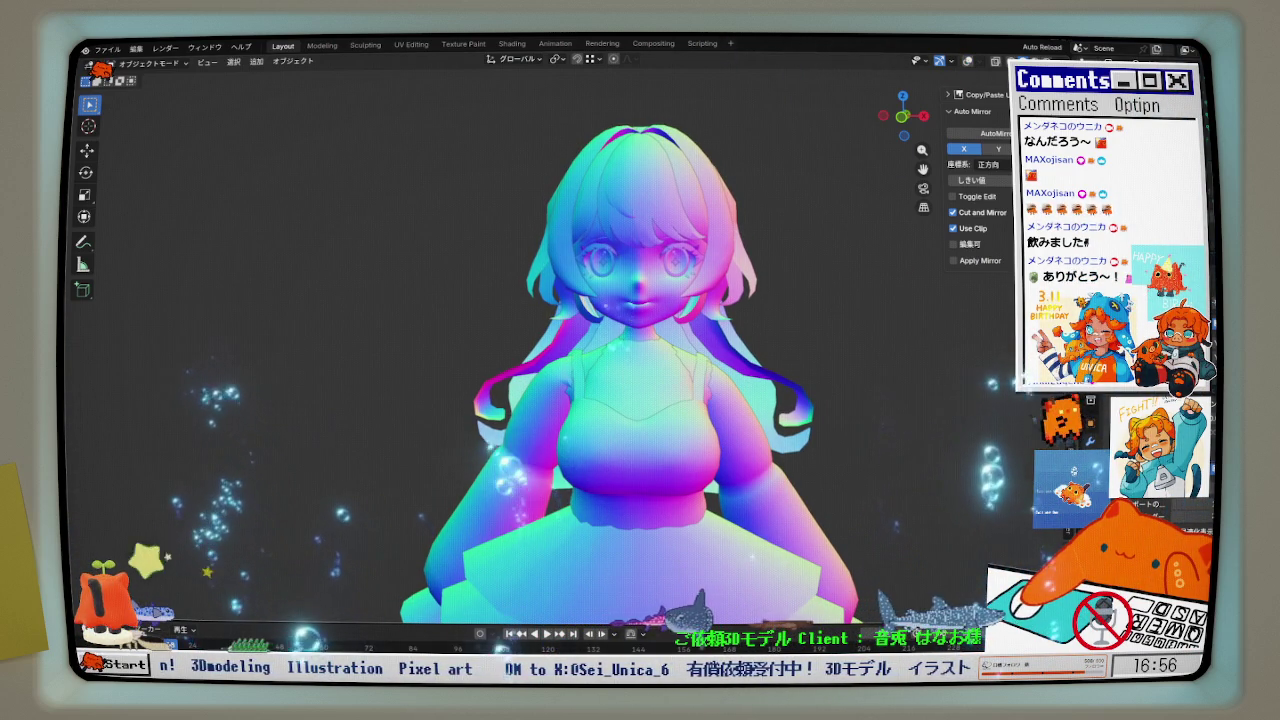
pyautogui.hotkey('ctrl', 'Tab')
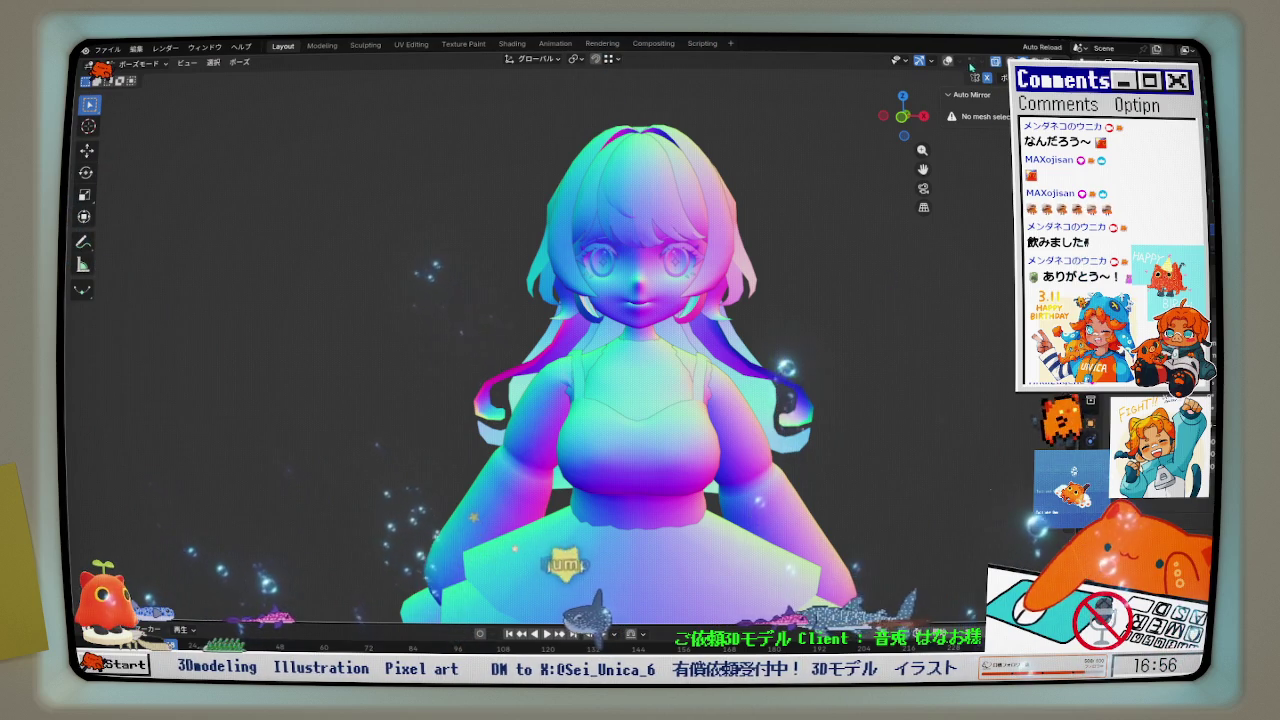
# - Show overlays, return to Object Mode in T-pose, hide the armature, and zoom in
pyautogui.click(948, 61)
pyautogui.hotkey('ctrl', 'Tab')
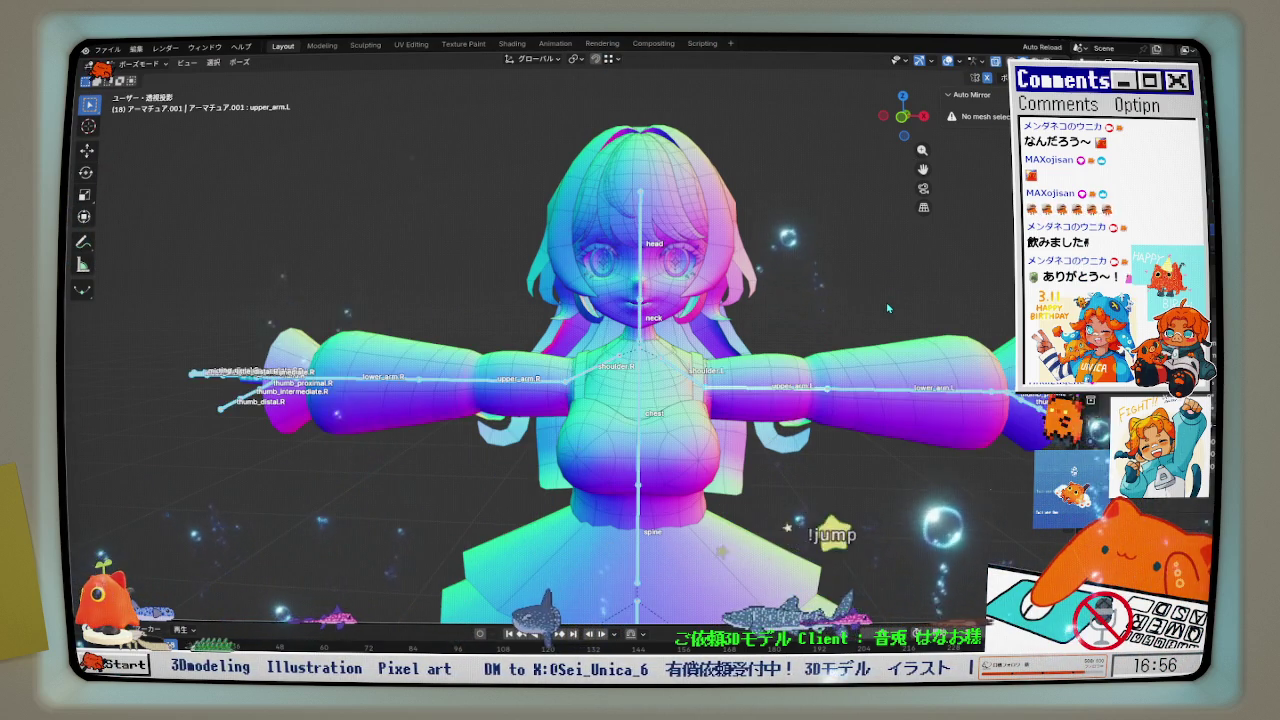
pyautogui.press('h')
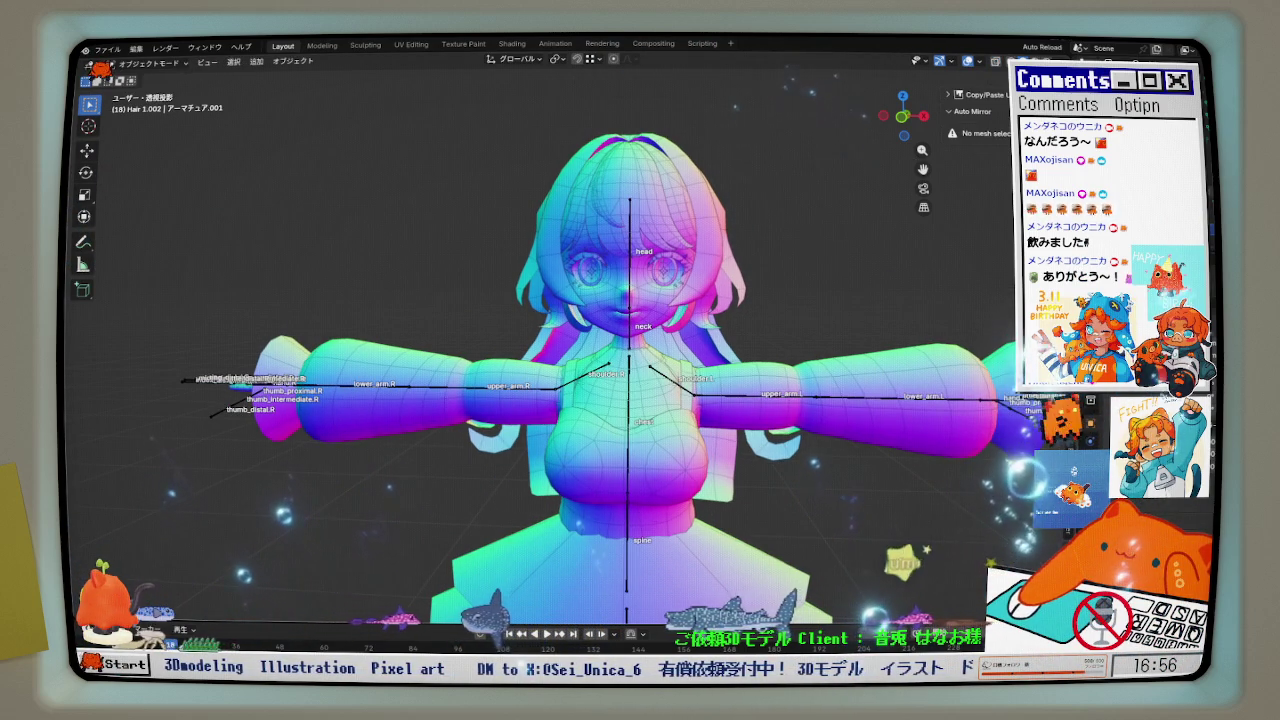
pyautogui.scroll(1, 759, 321)
pyautogui.scroll(1, 728, 310)
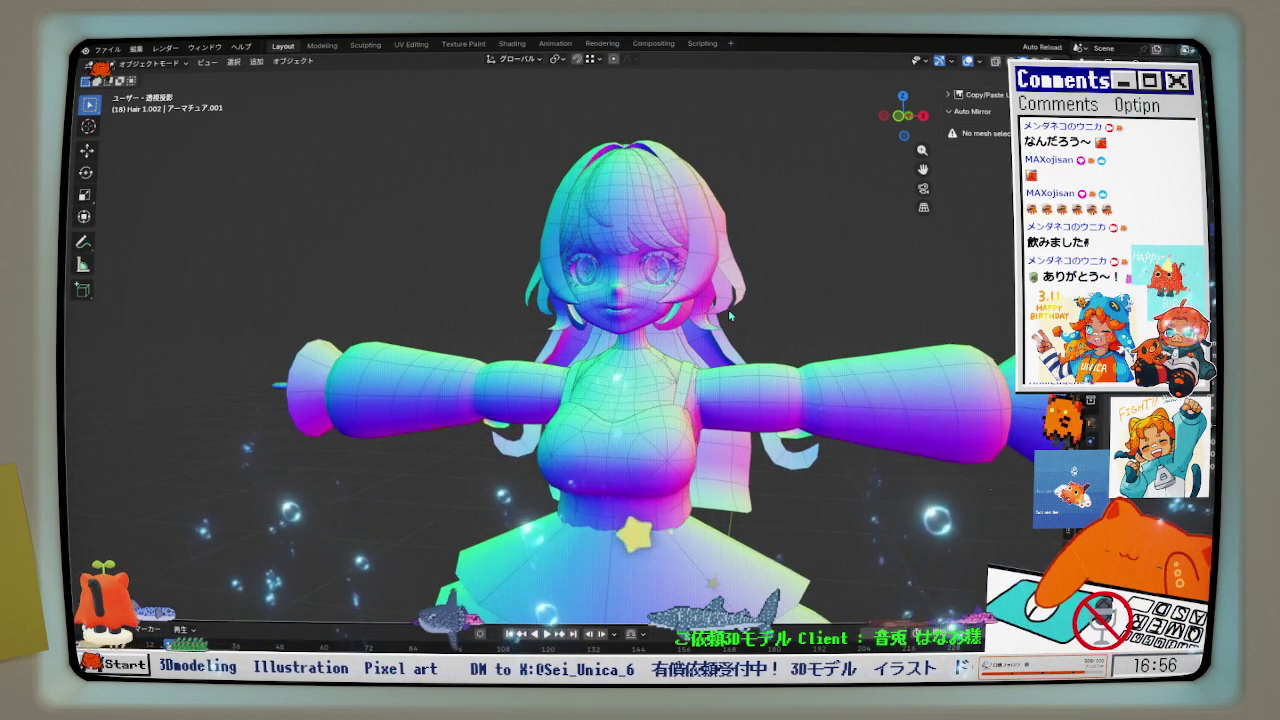
pyautogui.scroll(1, 740, 320)
pyautogui.scroll(1, 745, 338)
pyautogui.moveTo(745, 338); pyautogui.dragTo(760, 330, button='middle')
# - Set the viewport matcap back to plain grey
pyautogui.click(1012, 60)
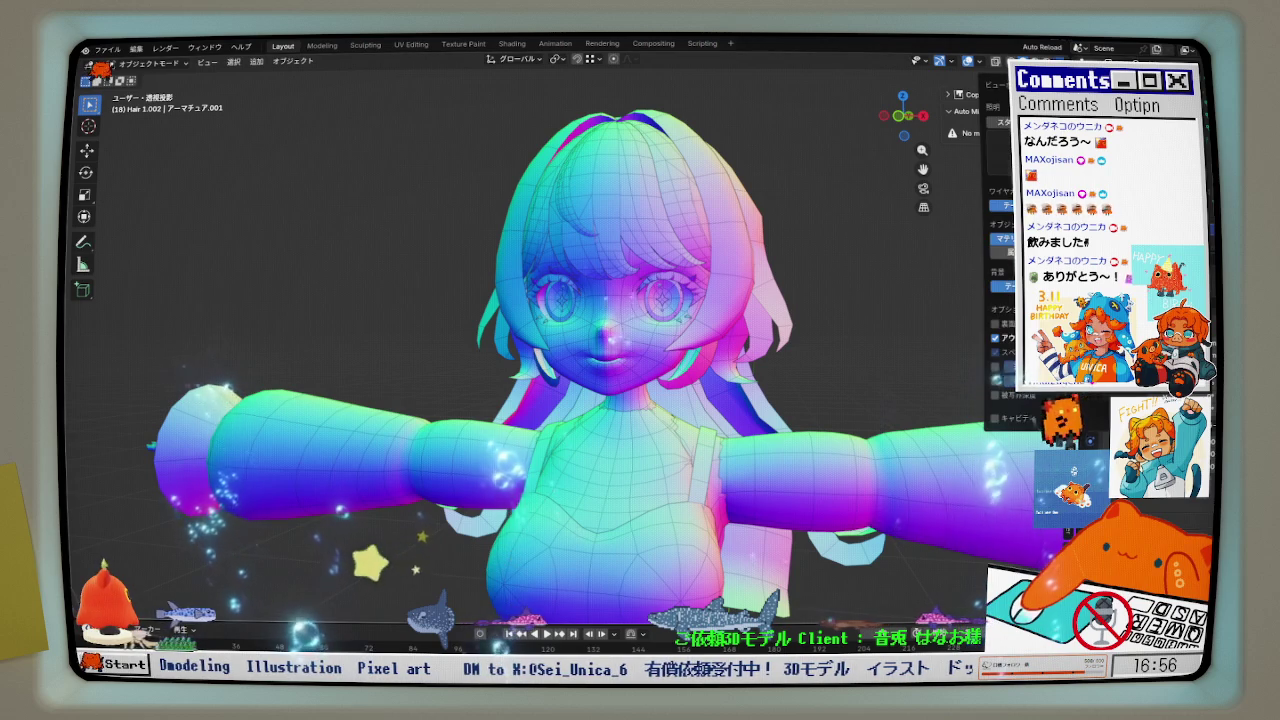
pyautogui.click(1000, 150)
pyautogui.moveTo(811, 274)
pyautogui.mouseDown(button='middle')
pyautogui.moveTo(834, 280)
pyautogui.moveTo(807, 295)
pyautogui.moveTo(830, 342)
pyautogui.mouseUp(button='middle')
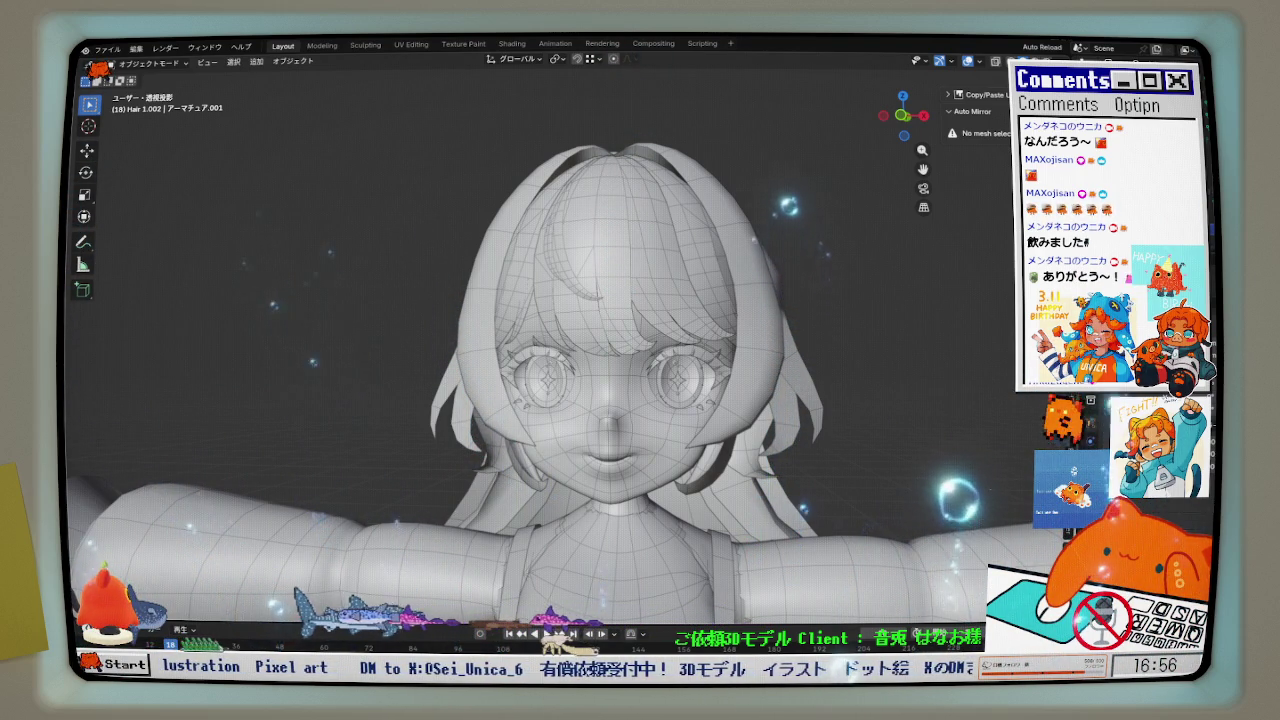
pyautogui.moveTo(628, 420); pyautogui.dragTo(638, 433, button='middle')
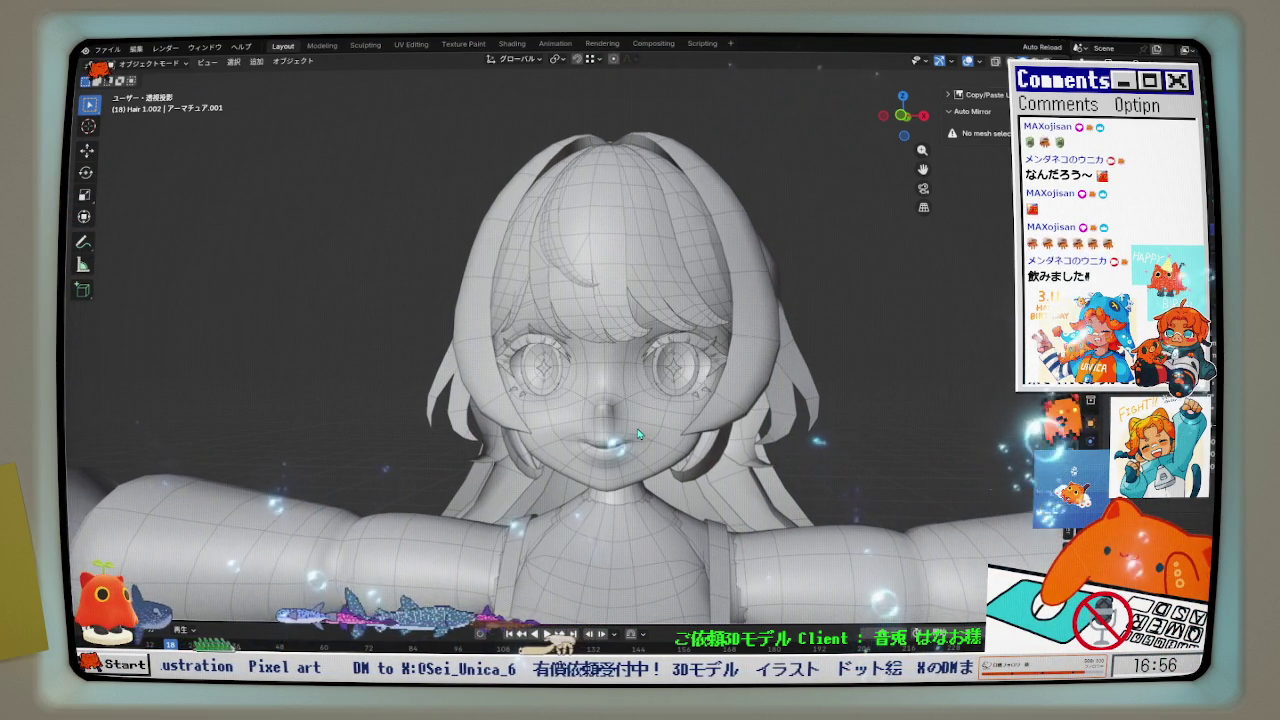
pyautogui.scroll(2, 640, 440)
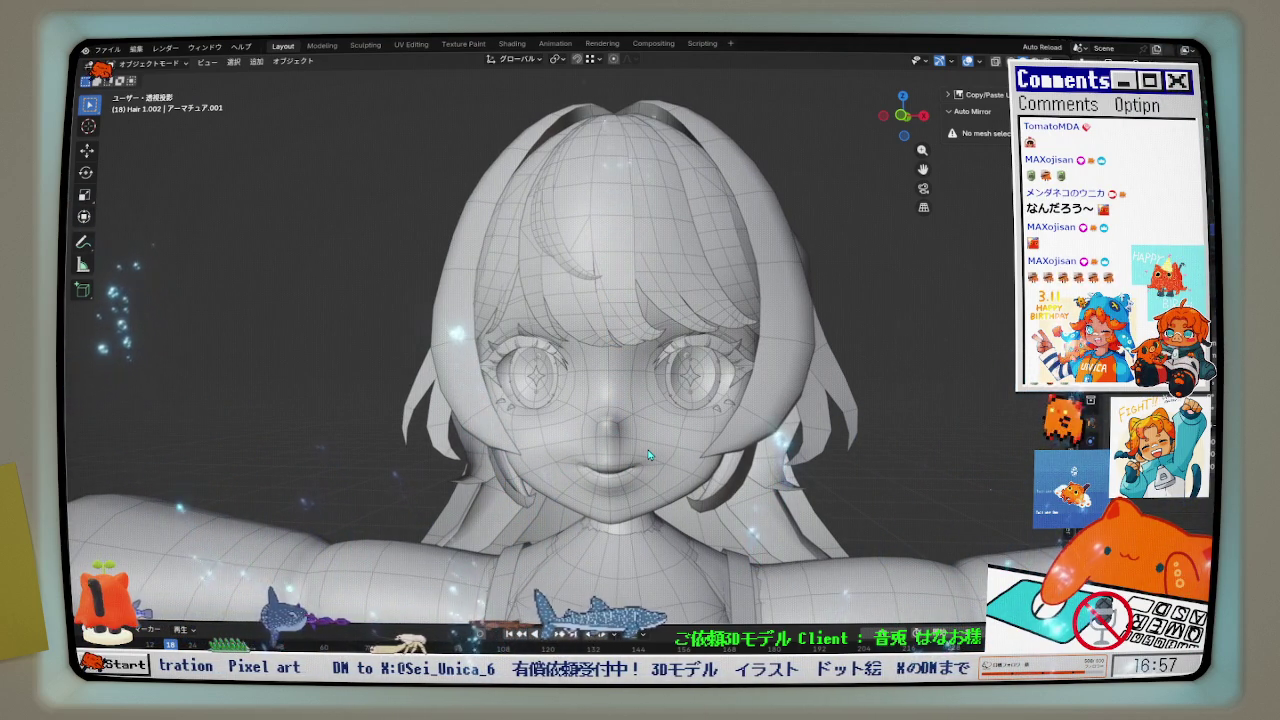
pyautogui.moveTo(648, 455); pyautogui.dragTo(802, 452, button='middle')
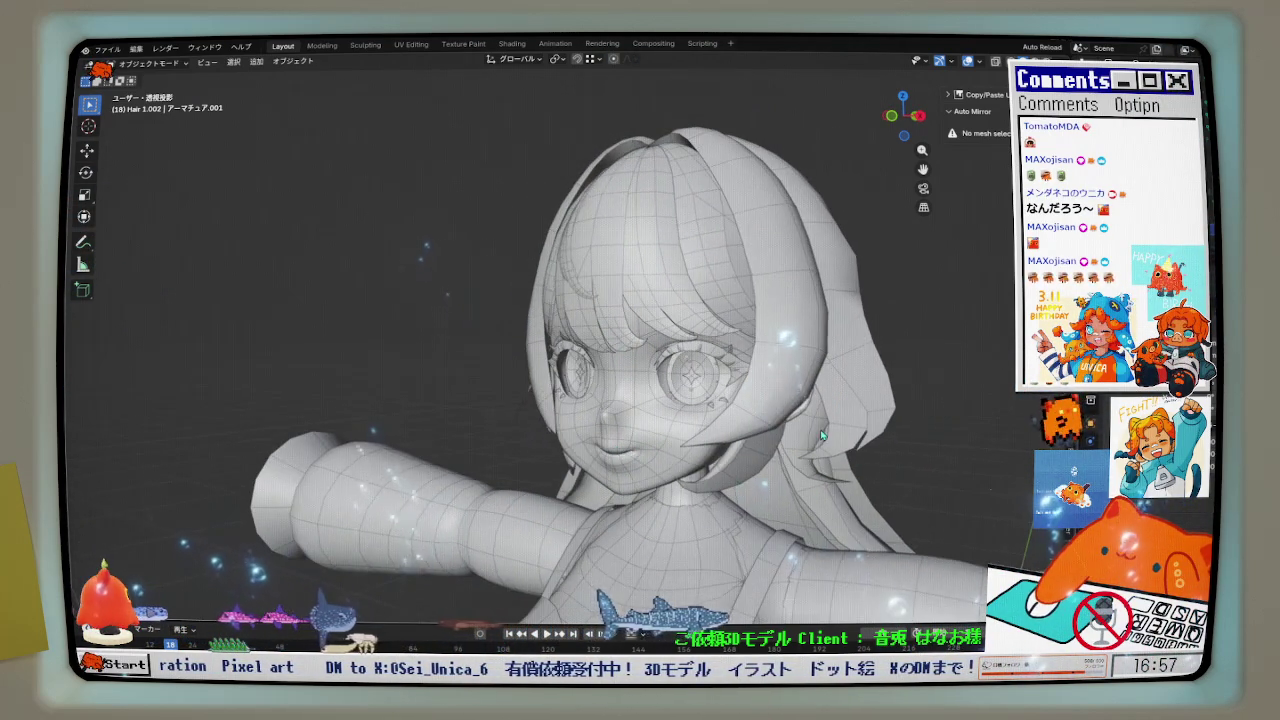
pyautogui.click(802, 452)
pyautogui.click(795, 445)
pyautogui.moveTo(795, 445)
pyautogui.mouseDown(button='middle')
pyautogui.moveTo(684, 453)
pyautogui.moveTo(655, 397)
pyautogui.moveTo(655, 446)
pyautogui.moveTo(604, 437)
pyautogui.moveTo(620, 415)
pyautogui.moveTo(642, 423)
pyautogui.moveTo(645, 460)
pyautogui.moveTo(813, 435)
pyautogui.moveTo(793, 346)
pyautogui.moveTo(664, 373)
pyautogui.moveTo(775, 400)
pyautogui.moveTo(802, 433)
pyautogui.mouseUp(button='middle')
pyautogui.scroll(1, 778, 352)
pyautogui.scroll(1, 748, 363)
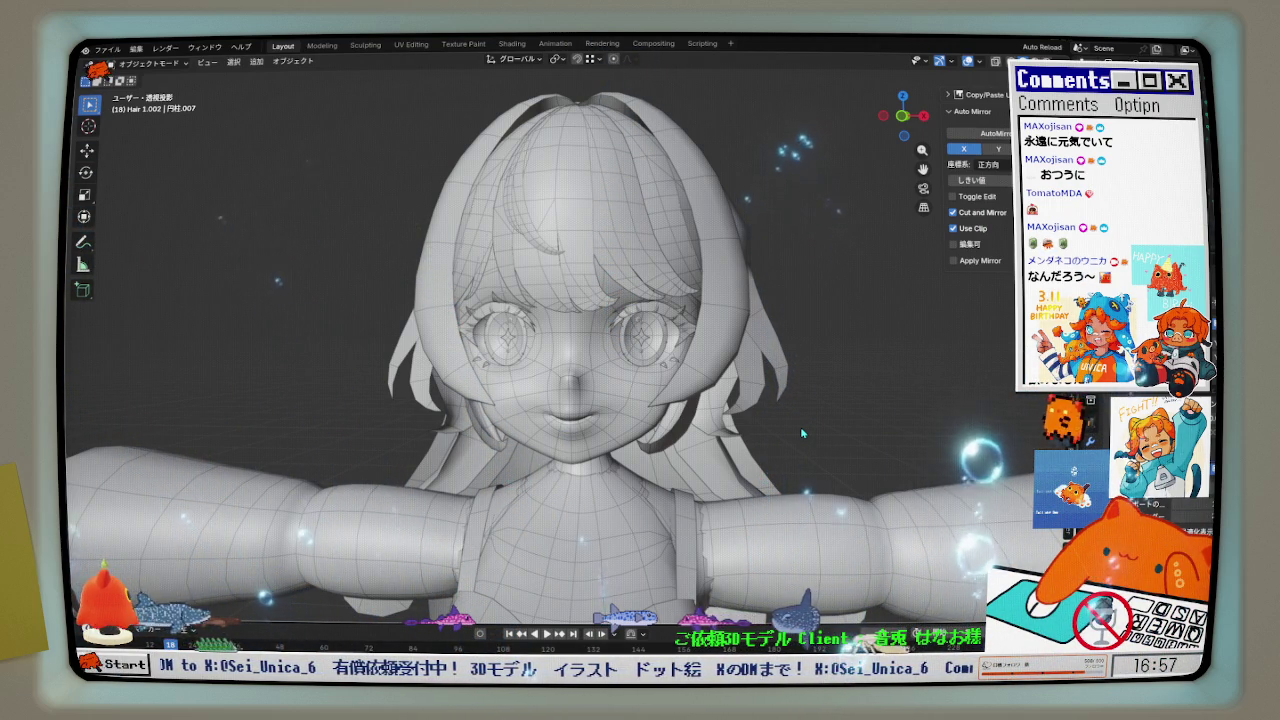
pyautogui.moveTo(790, 416)
pyautogui.mouseDown(button='middle')
pyautogui.moveTo(752, 390)
pyautogui.moveTo(778, 402)
pyautogui.moveTo(628, 404)
pyautogui.moveTo(977, 399)
pyautogui.moveTo(907, 399)
pyautogui.mouseUp(button='middle')
pyautogui.click(778, 402)
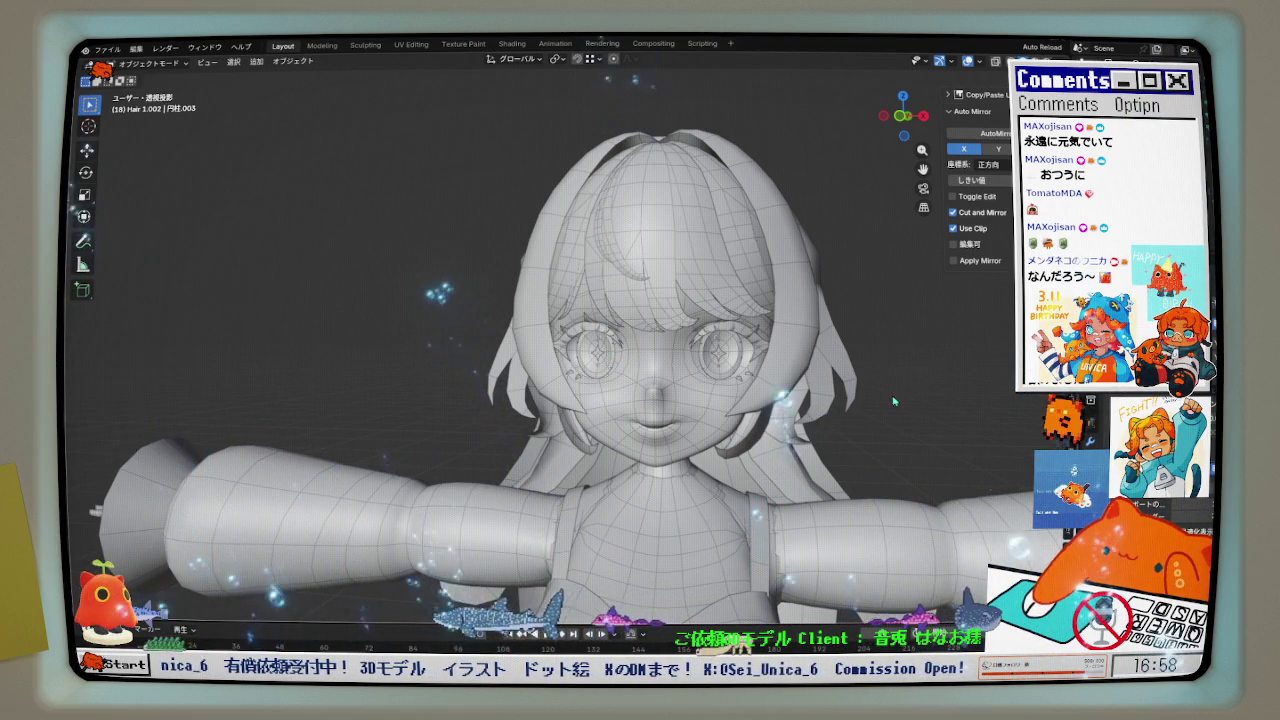
pyautogui.scroll(2, 877, 401)
pyautogui.moveTo(678, 409)
pyautogui.mouseDown(button='middle')
pyautogui.moveTo(630, 405)
pyautogui.moveTo(666, 413)
pyautogui.mouseUp(button='middle')
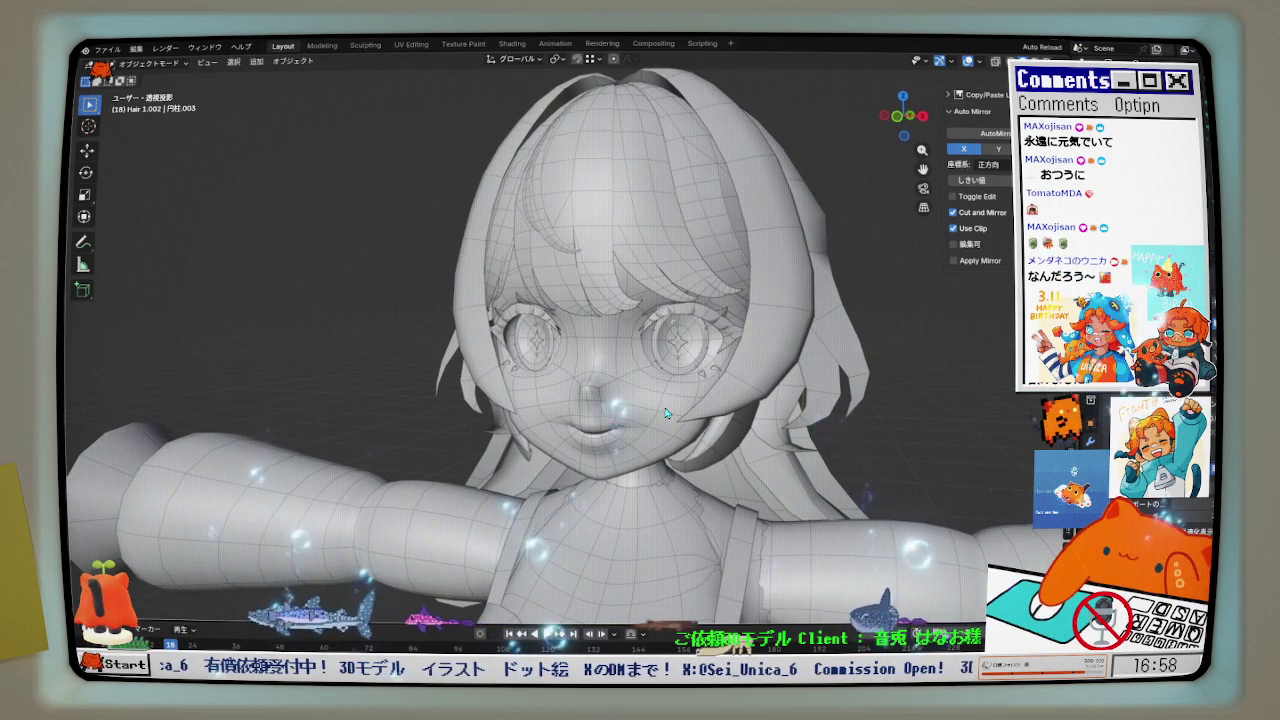
pyautogui.moveTo(666, 412); pyautogui.dragTo(578, 434, button='middle')
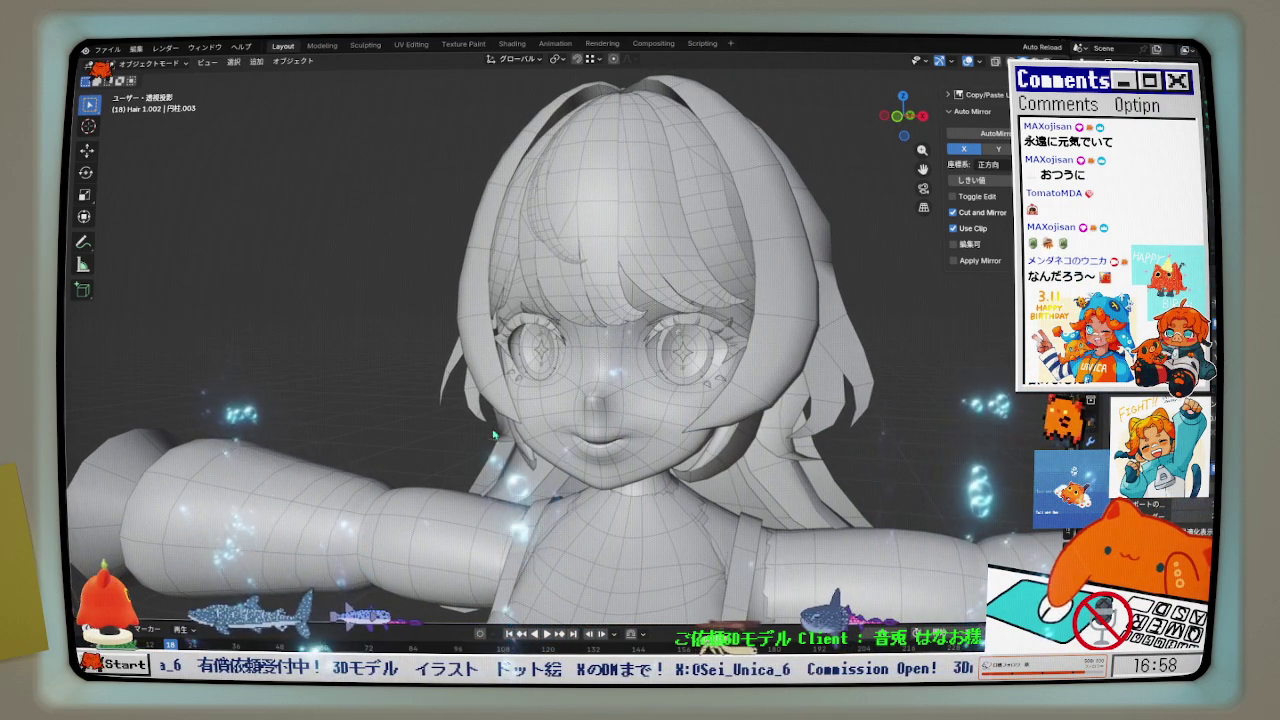